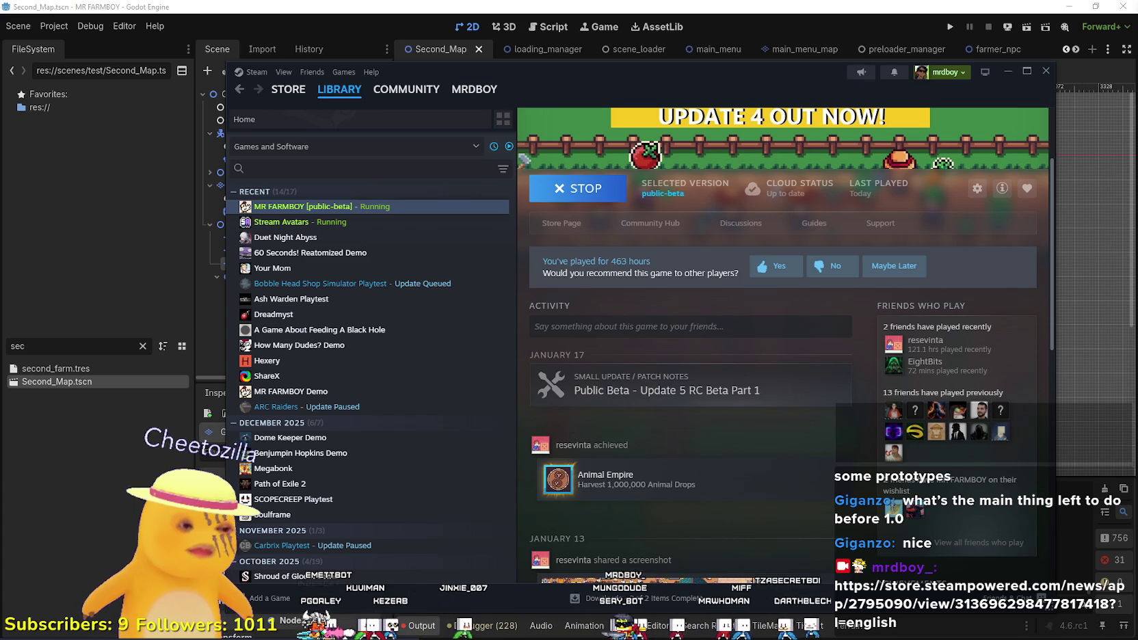
Bring the running MR FARMBOY window forward to its Update 5 RC Beta2 main menu.
{"action": "scroll", "coordinate": [667, 359], "scroll_direction": "up", "scroll_amount": 2}
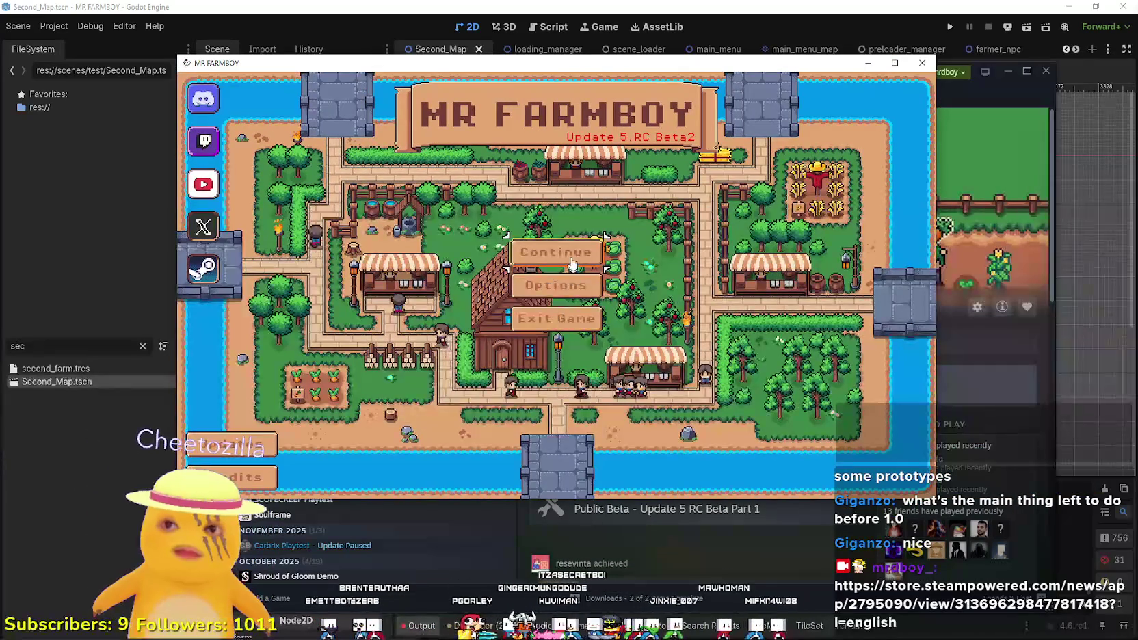
Continue the game by selecting and loading Save 3 with 534 coins.
{"action": "left_click", "coordinate": [573, 267]}
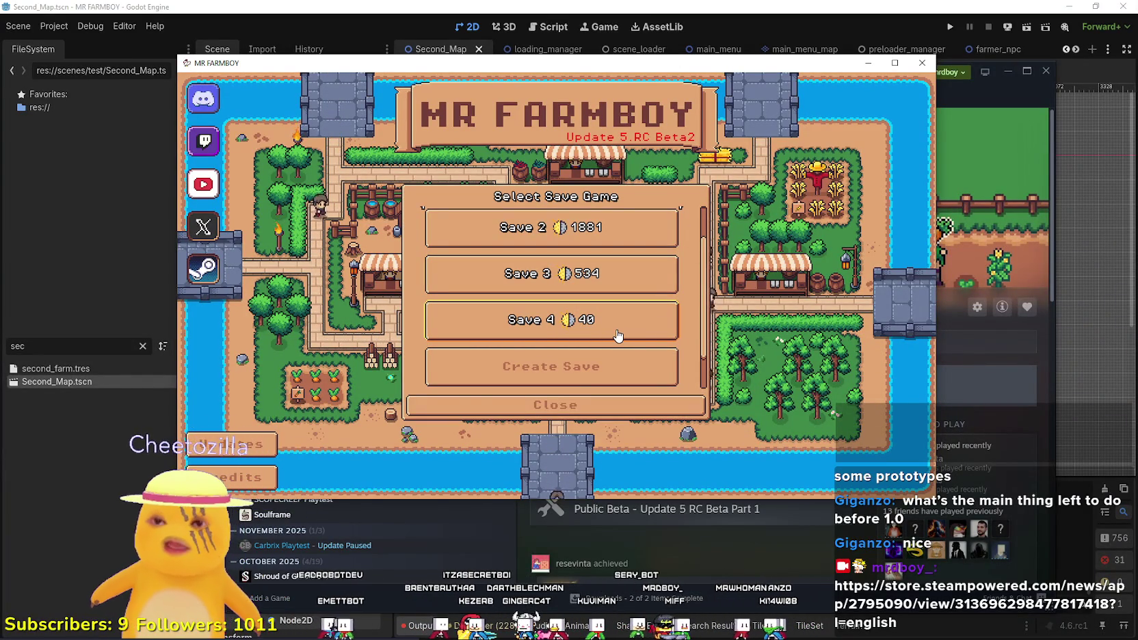
{"action": "scroll", "coordinate": [670, 319], "scroll_direction": "up", "scroll_amount": 2}
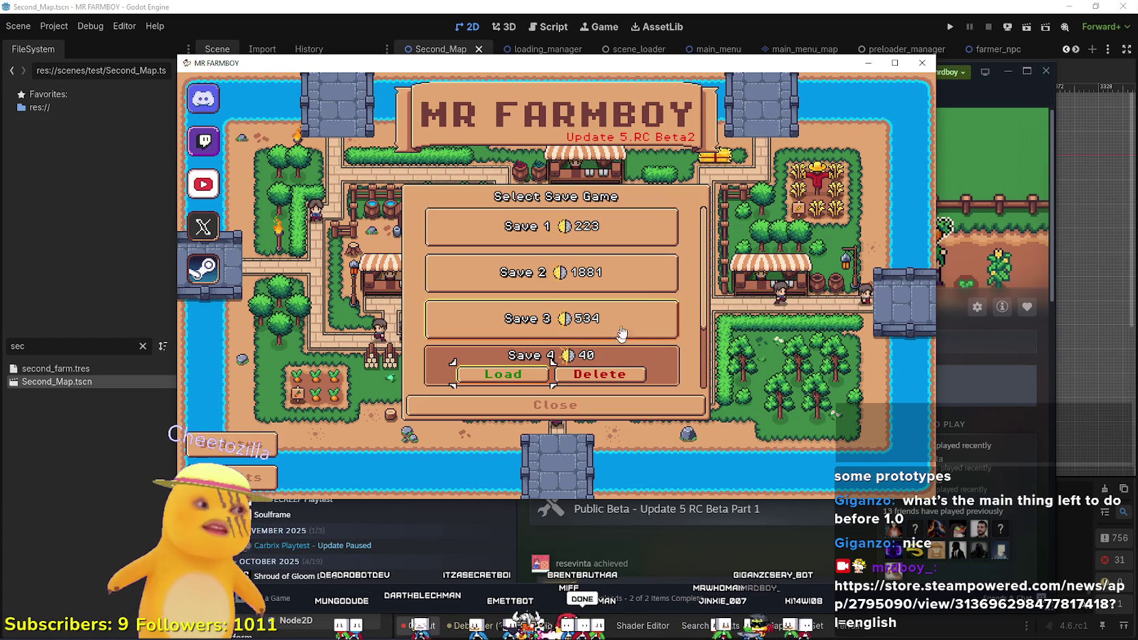
{"action": "scroll", "coordinate": [628, 312], "scroll_direction": "down", "scroll_amount": 2}
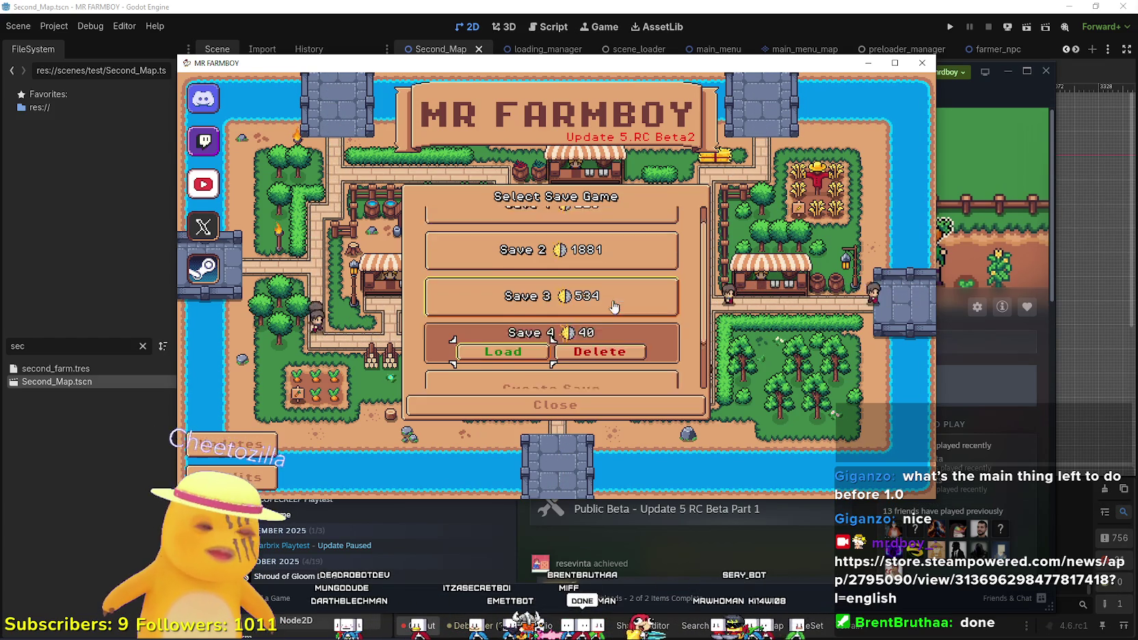
{"action": "left_click", "coordinate": [492, 274]}
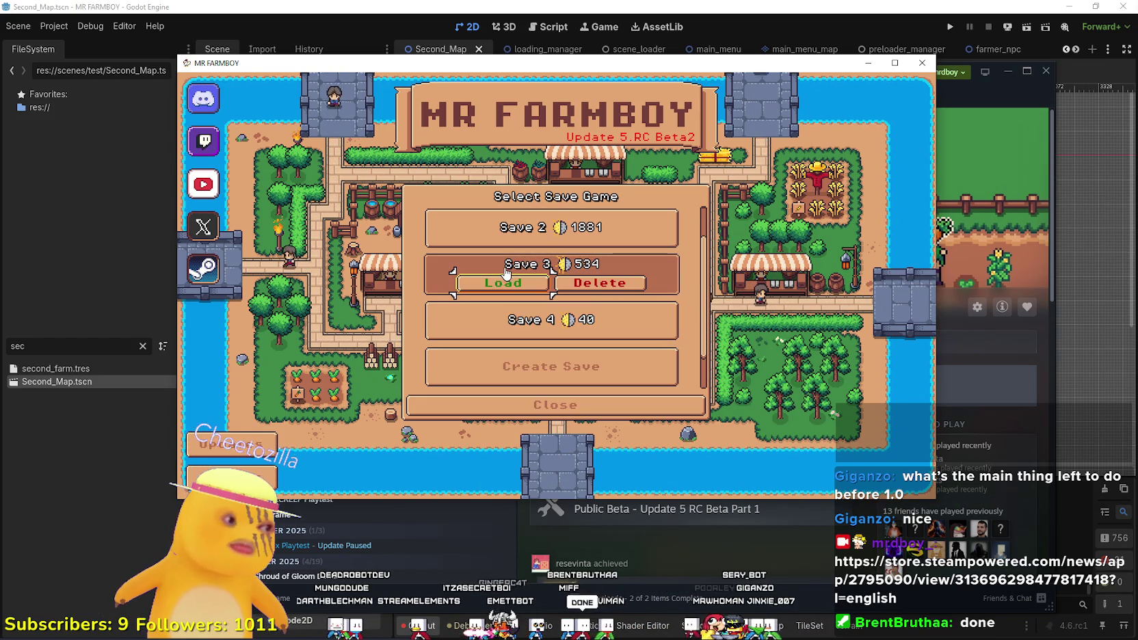
{"action": "left_click", "coordinate": [505, 289]}
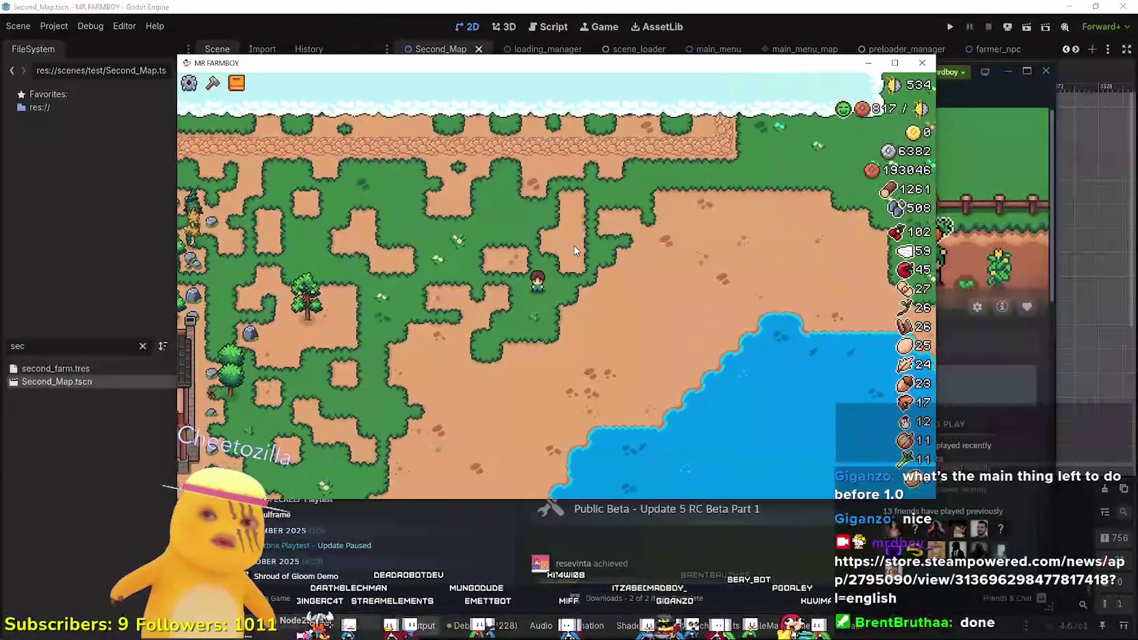
Maximize the MR FARMBOY window to fill the whole screen.
{"action": "scroll", "coordinate": [519, 280], "scroll_direction": "down", "scroll_amount": 5}
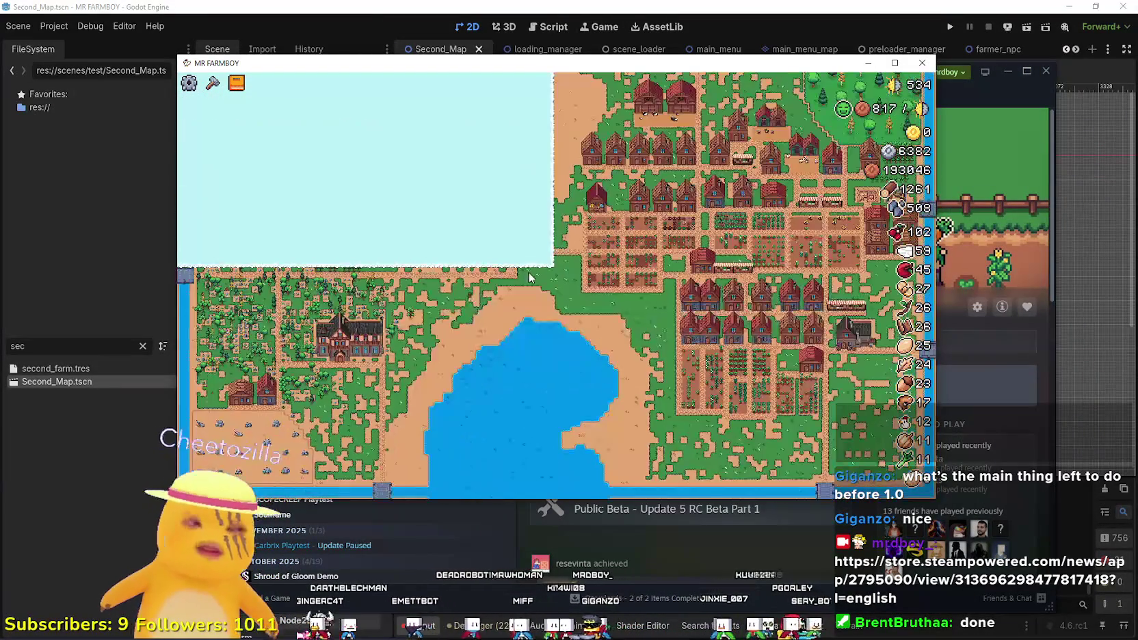
{"action": "scroll", "coordinate": [530, 273], "scroll_direction": "up", "scroll_amount": 5}
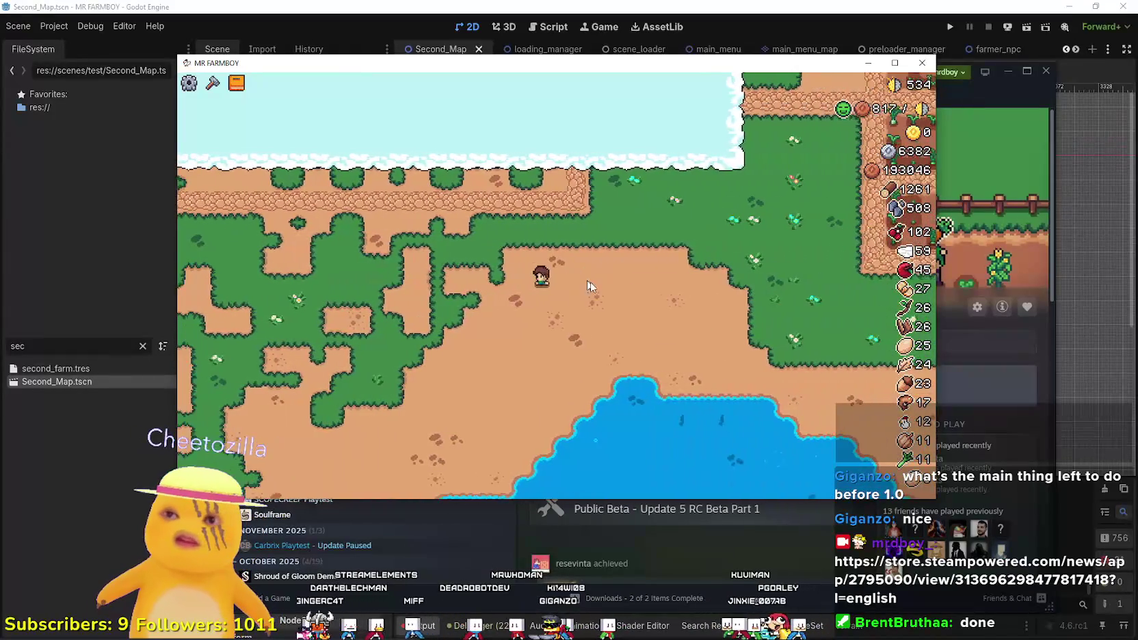
{"action": "key", "text": "a"}
{"action": "key", "text": "super+Up"}
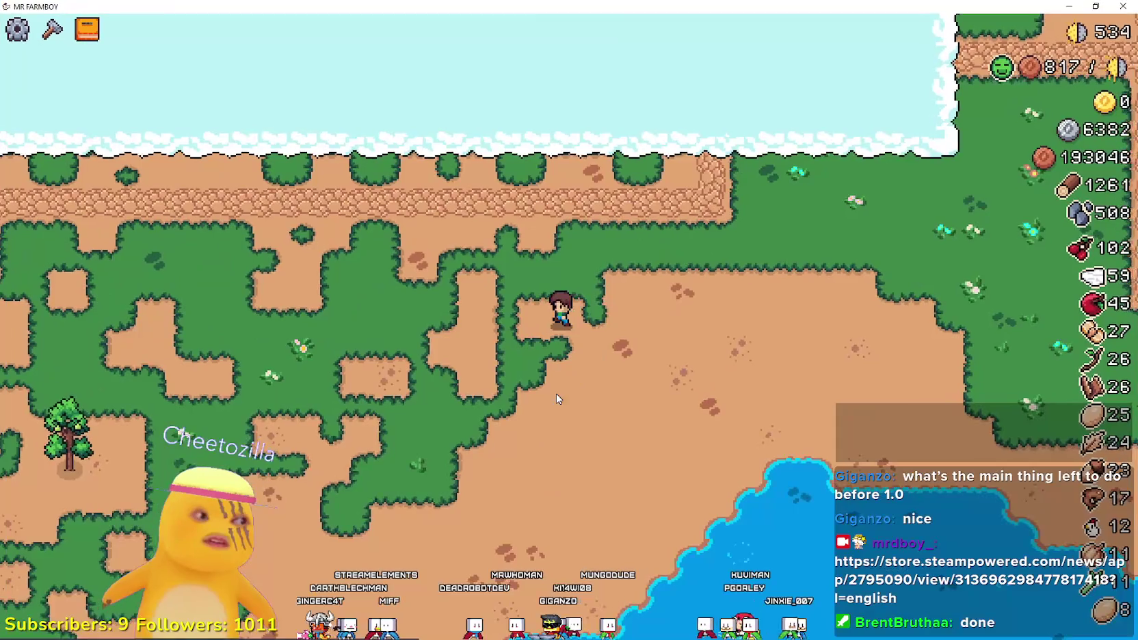
Walk the farmer down-left to the manor, chopping trees to reach 1263 wood and 513 stone.
{"action": "key", "text": "s"}
{"action": "key", "text": "a"}
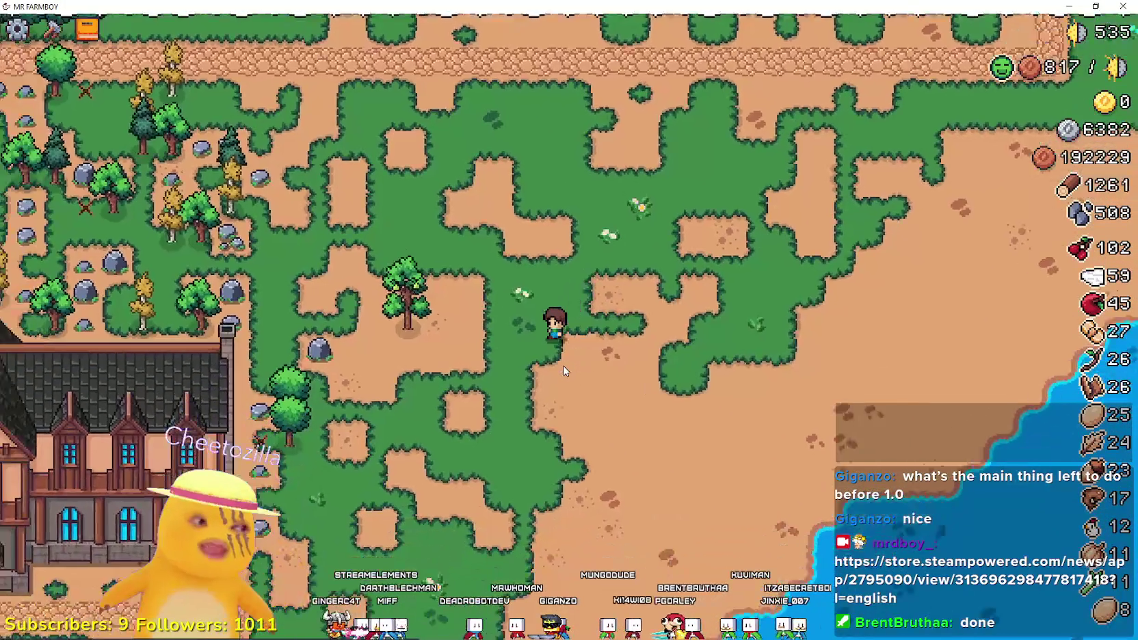
{"action": "key", "text": "a"}
{"action": "key", "text": "s"}
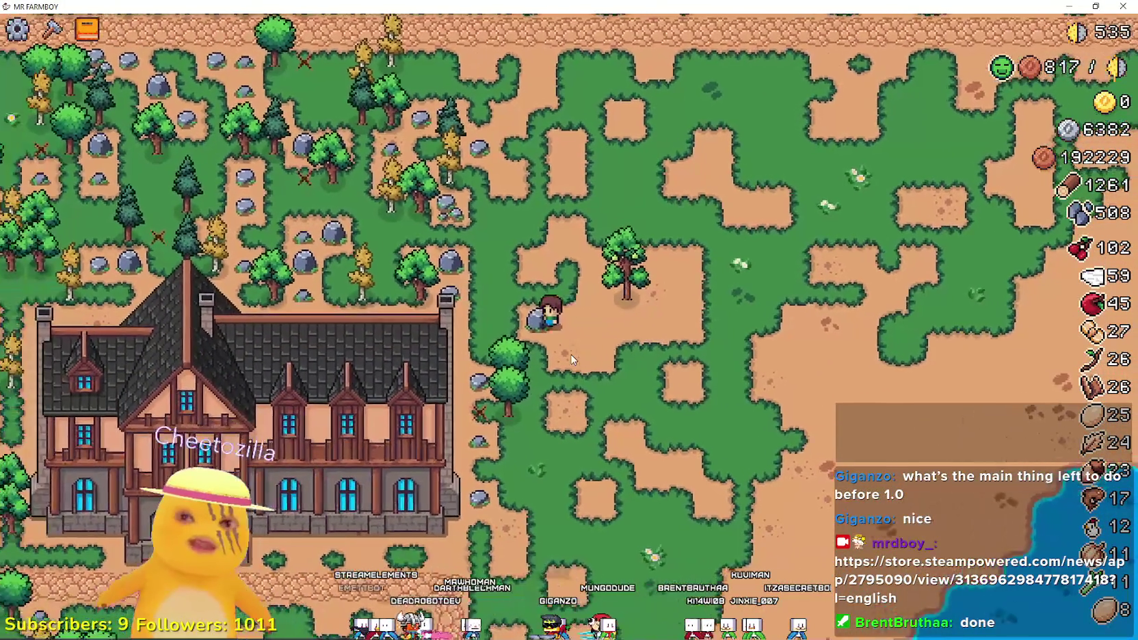
{"action": "key", "text": "s"}
{"action": "key", "text": "a"}
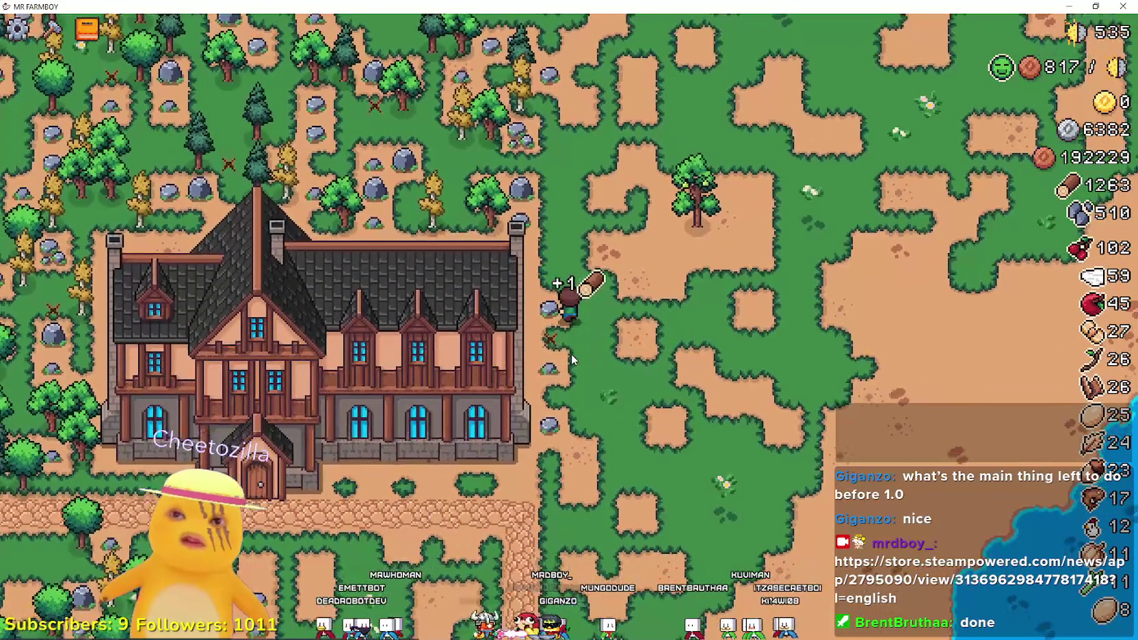
{"action": "scroll", "coordinate": [572, 348], "scroll_direction": "down", "scroll_amount": 5}
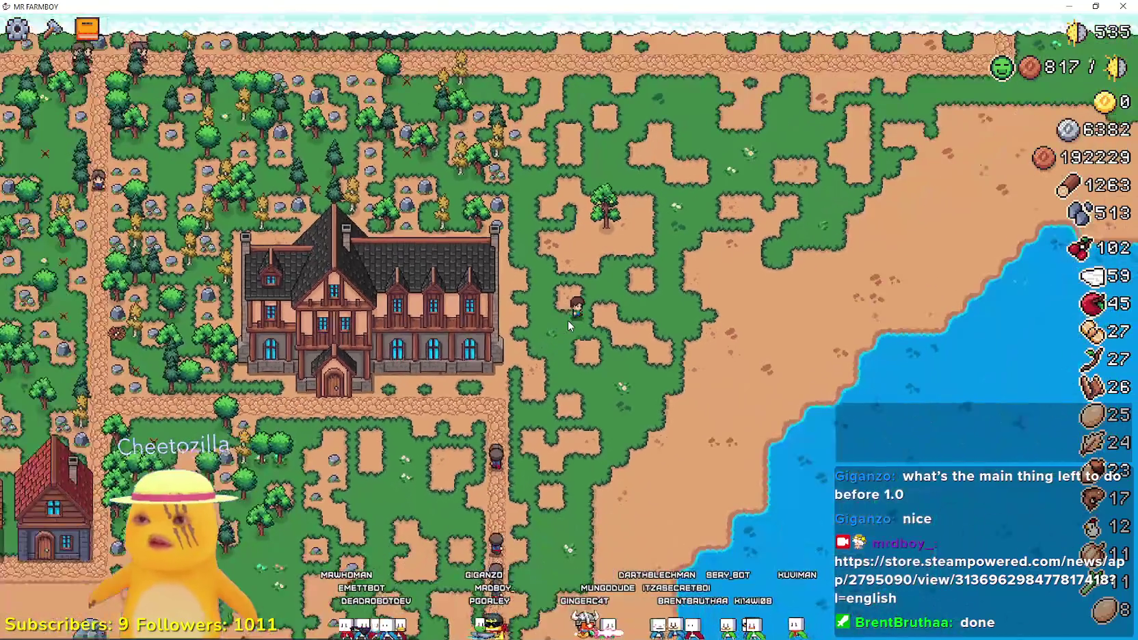
{"action": "scroll", "coordinate": [568, 321], "scroll_direction": "down", "scroll_amount": 5}
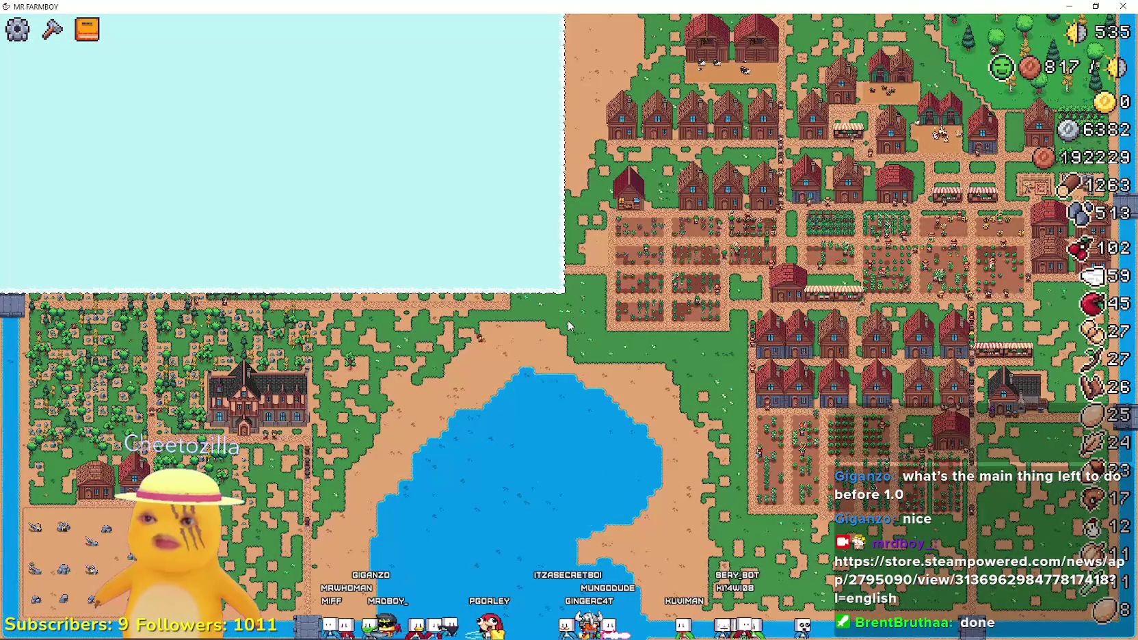
Walk the farmer north to the village houses, briefly opening and closing the Crafting panel.
{"action": "scroll", "coordinate": [566, 321], "scroll_direction": "up", "scroll_amount": 10}
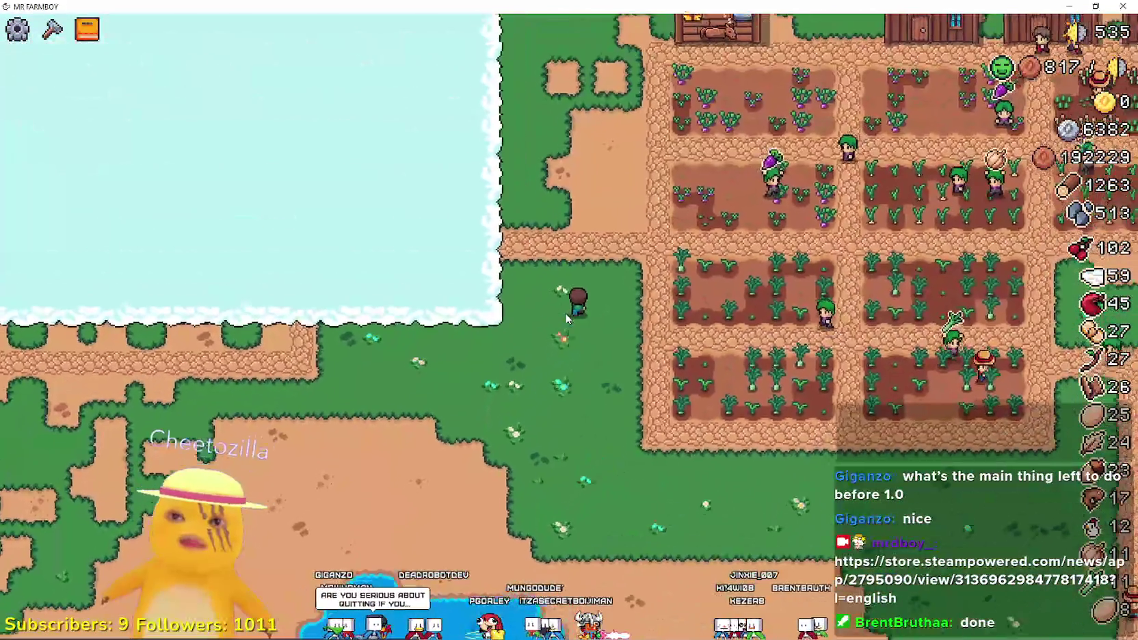
{"action": "key", "text": "w"}
{"action": "key", "text": "d"}
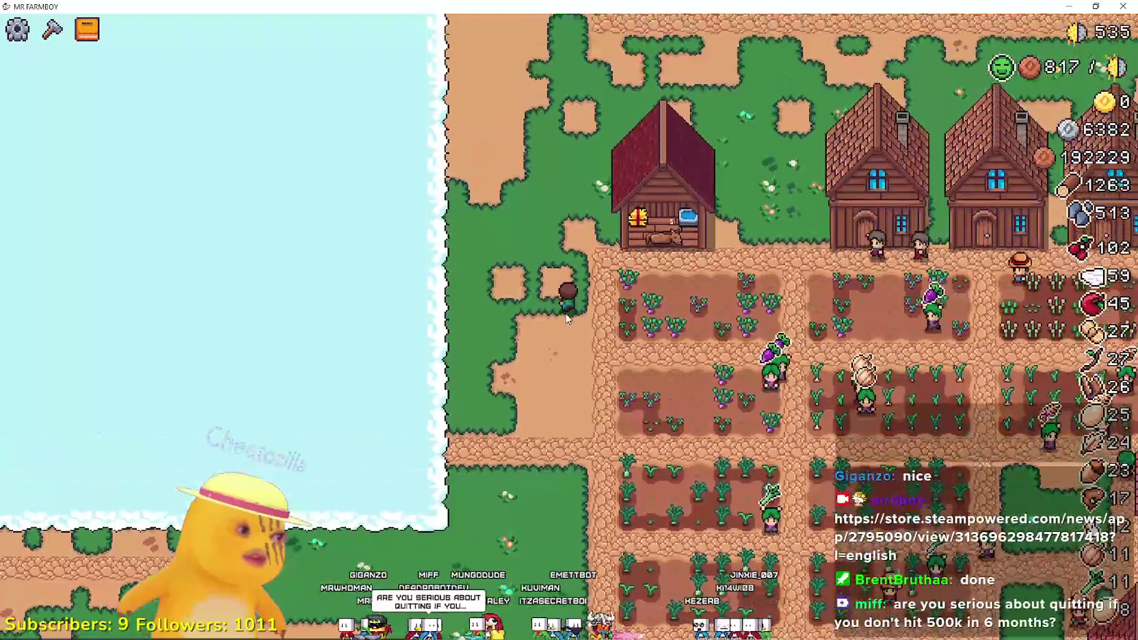
{"action": "scroll", "coordinate": [566, 315], "scroll_direction": "down", "scroll_amount": 5}
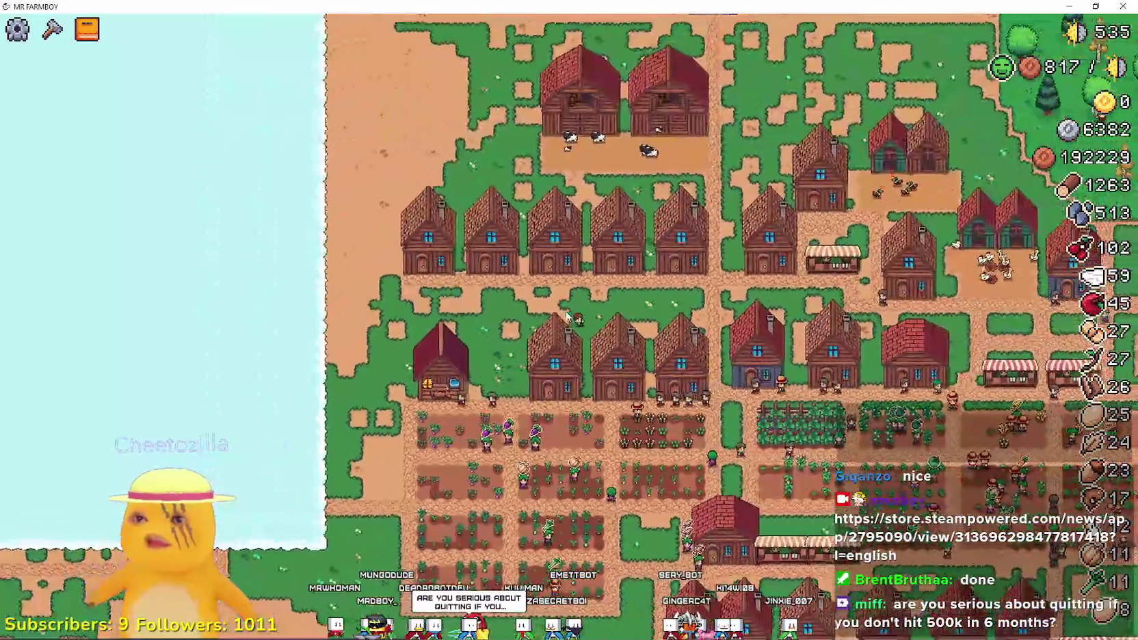
{"action": "key", "text": "d"}
{"action": "scroll", "coordinate": [7, 369], "scroll_direction": "up", "scroll_amount": 5}
{"action": "key", "text": "c"}
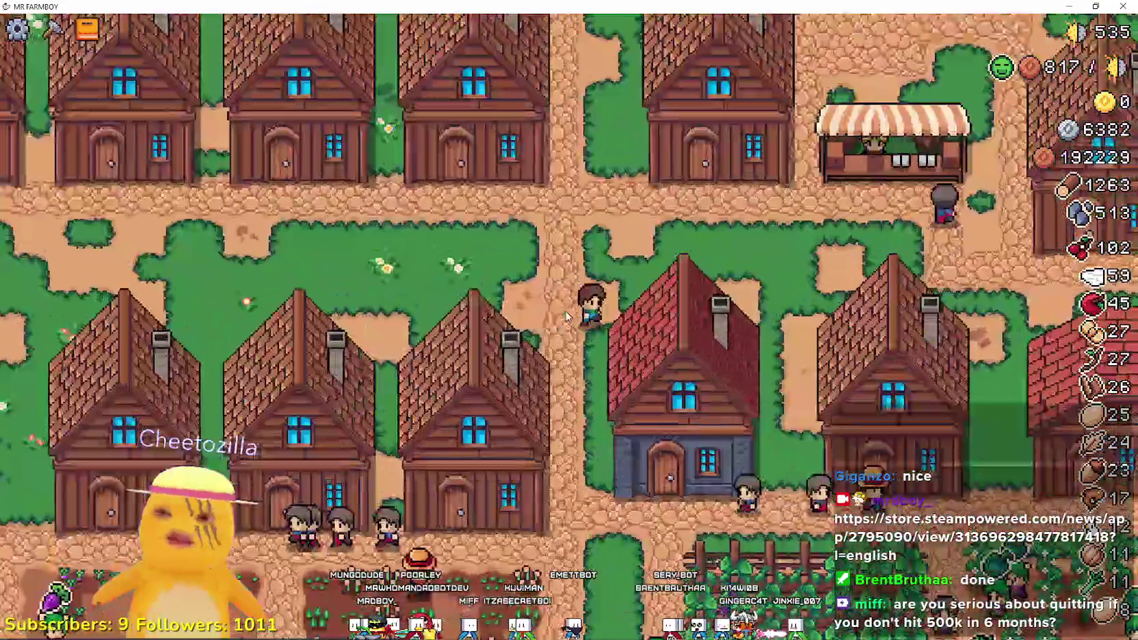
{"action": "key", "text": "w"}
{"action": "key", "text": "c"}
{"action": "scroll", "coordinate": [489, 278], "scroll_direction": "down", "scroll_amount": 5}
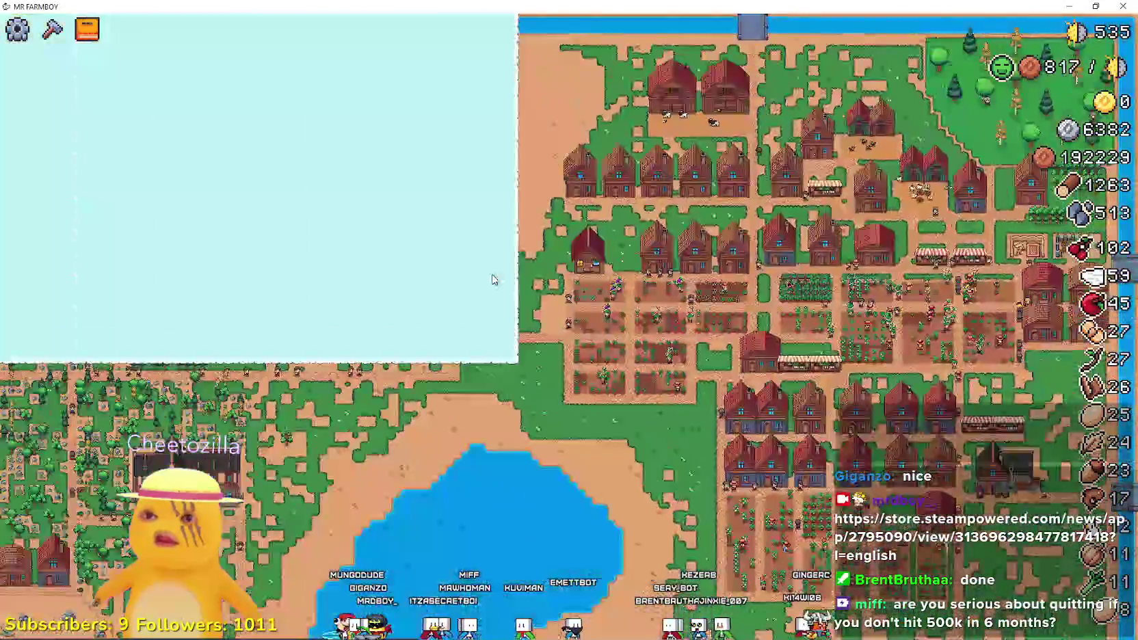
{"action": "scroll", "coordinate": [489, 274], "scroll_direction": "up", "scroll_amount": 5}
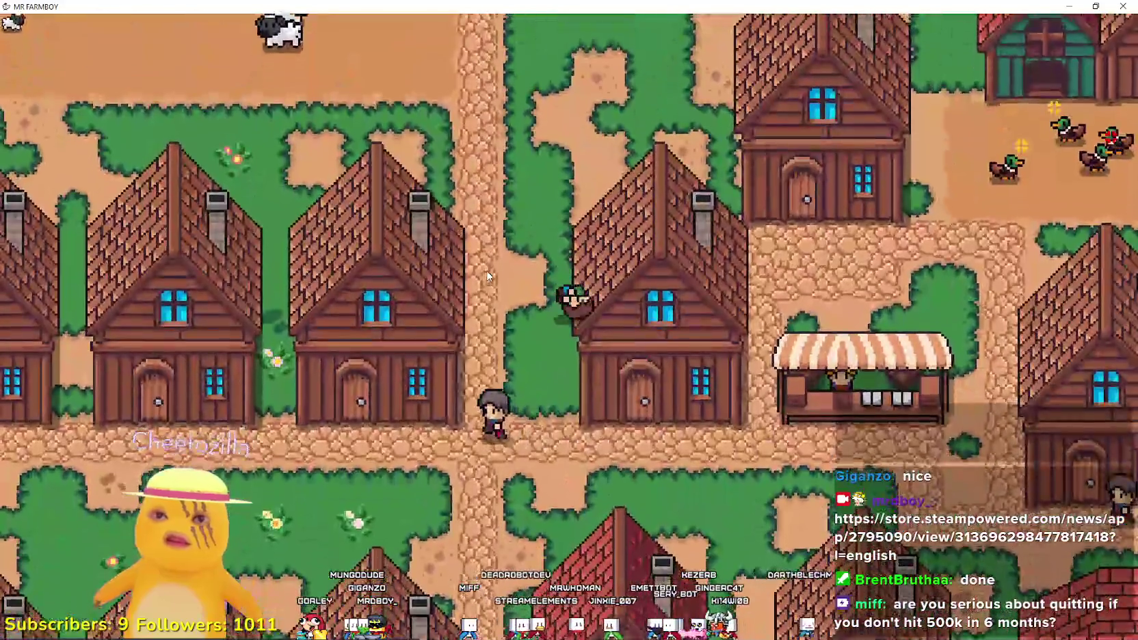
Pan across the village toward the forest and river, then open Crafting with a land tile picked.
{"action": "key", "text": "d"}
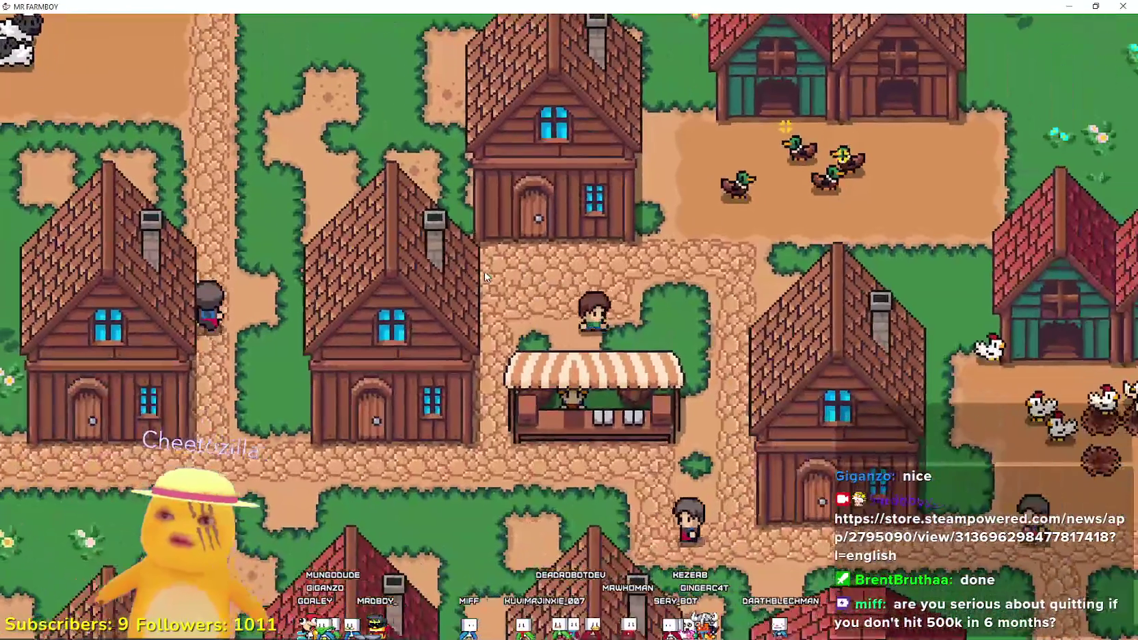
{"action": "scroll", "coordinate": [486, 276], "scroll_direction": "down", "scroll_amount": 2}
{"action": "key", "text": "w"}
{"action": "key", "text": "d"}
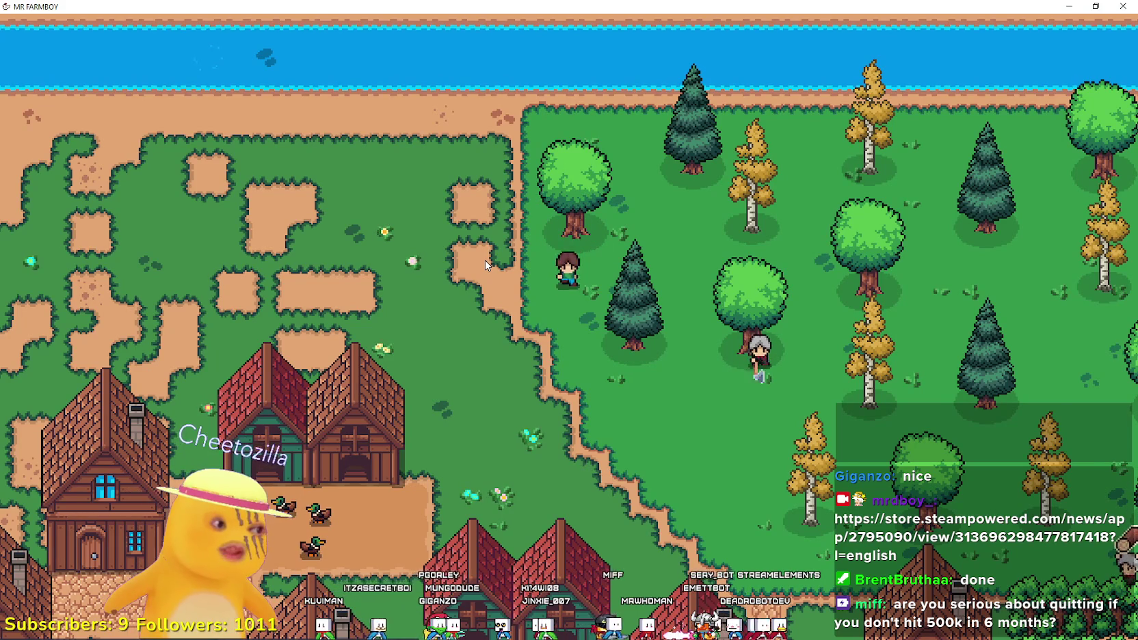
{"action": "key", "text": "s"}
{"action": "key", "text": "d"}
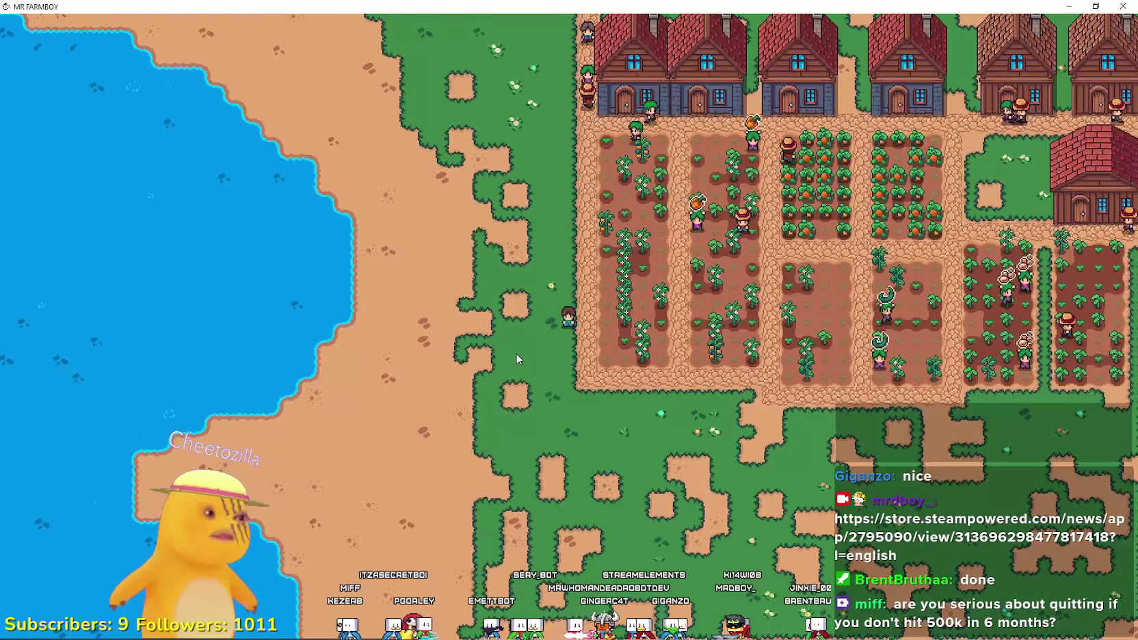
{"action": "key", "text": "c"}
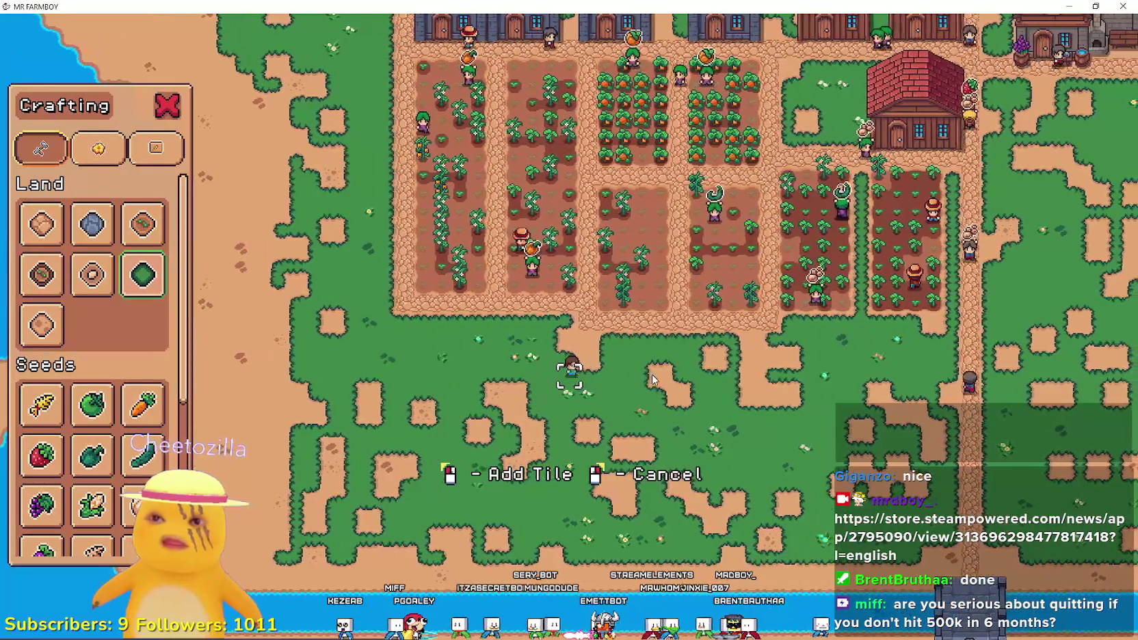
Walk the farmer around below the fields and north past the crop plots, placing land tiles.
{"action": "scroll", "coordinate": [650, 379], "scroll_direction": "up", "scroll_amount": 2}
{"action": "key", "text": "d"}
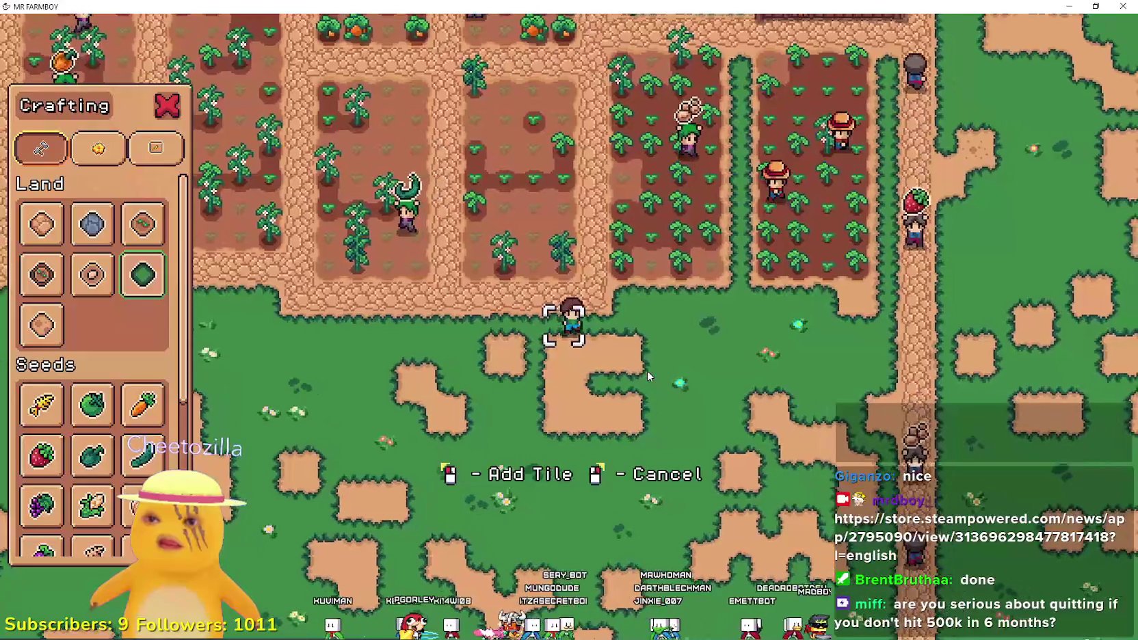
{"action": "key", "text": "a"}
{"action": "key", "text": "s"}
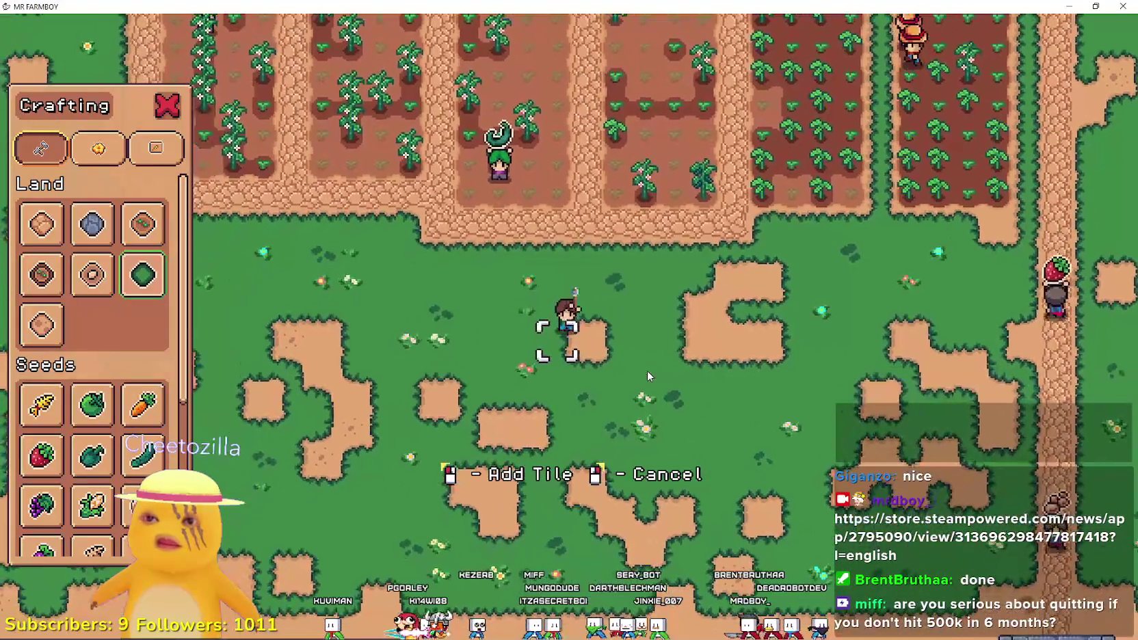
{"action": "key", "text": "w"}
{"action": "key", "text": "d"}
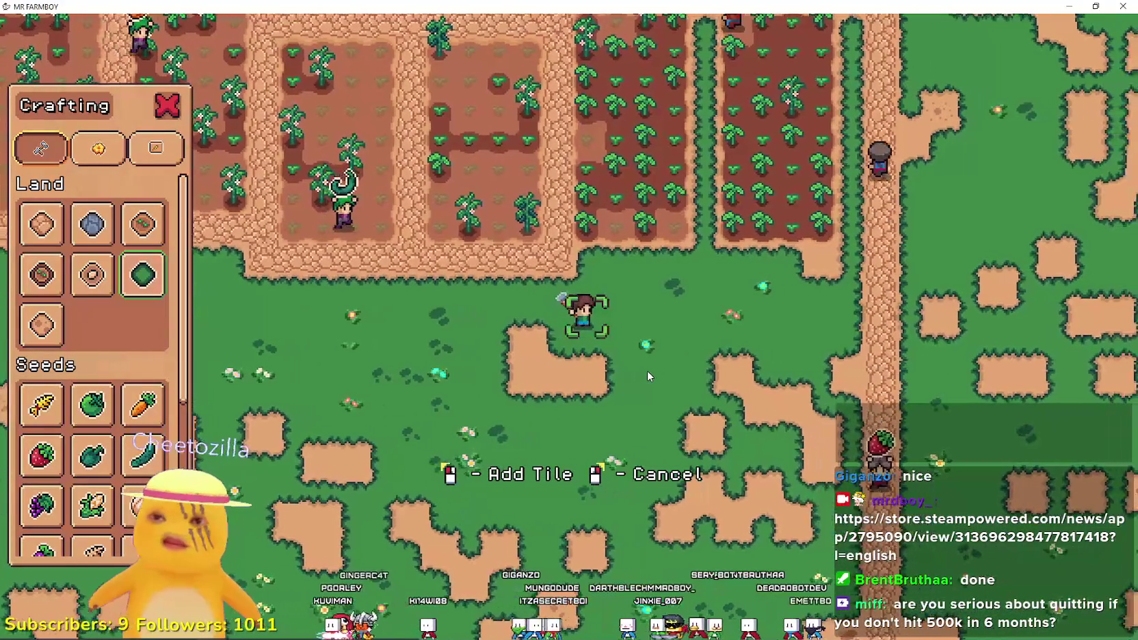
{"action": "key", "text": "s"}
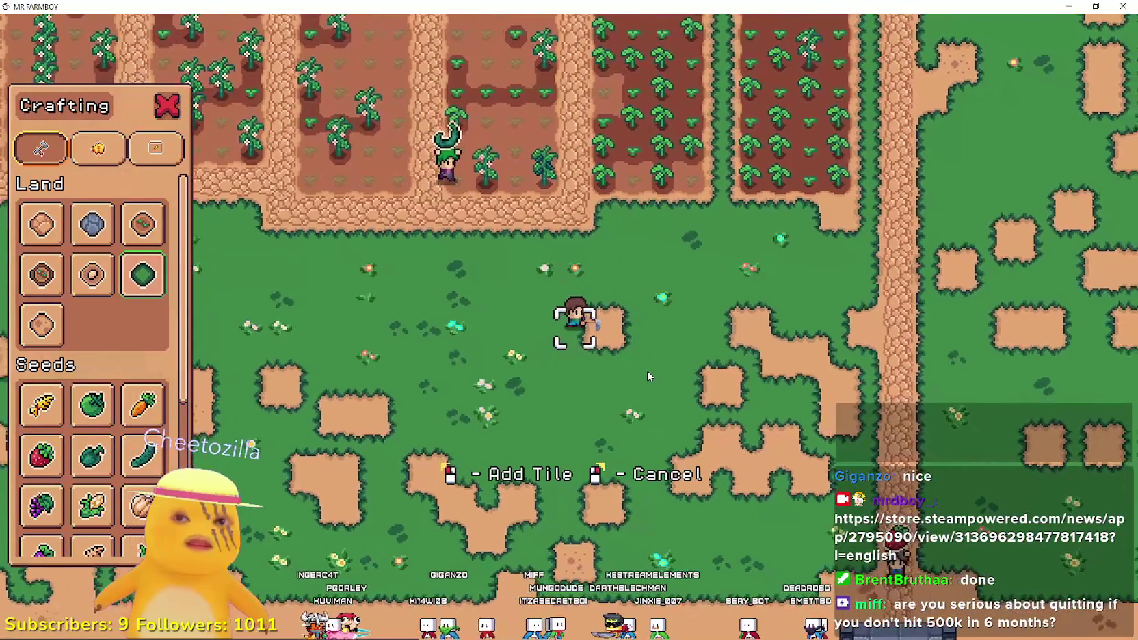
{"action": "key", "text": "d"}
{"action": "key", "text": "w"}
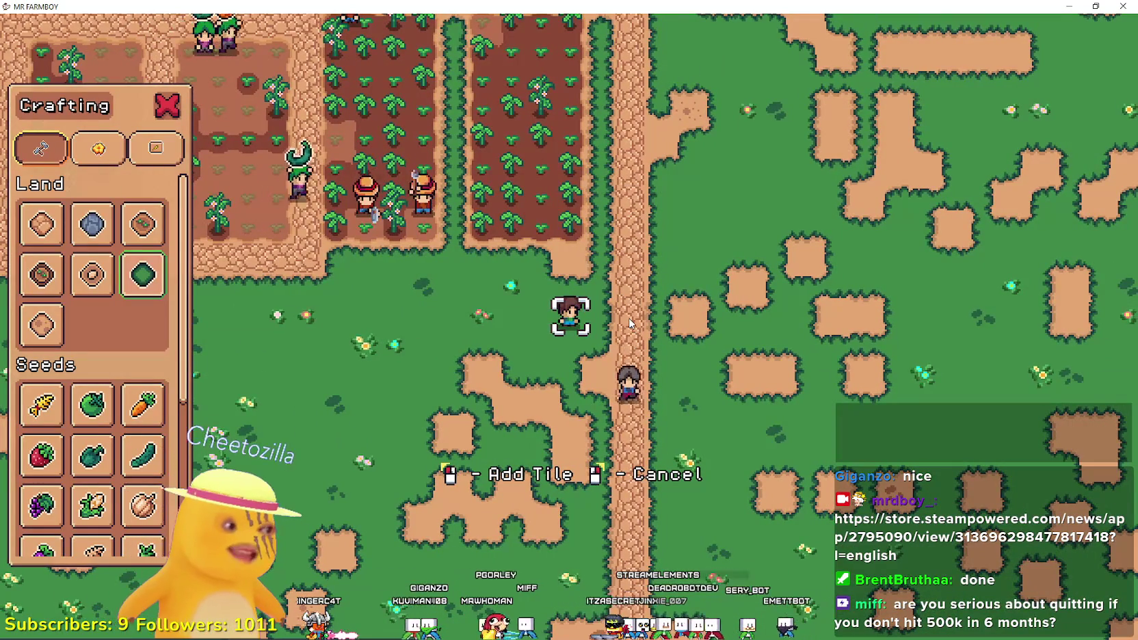
{"action": "key", "text": "w"}
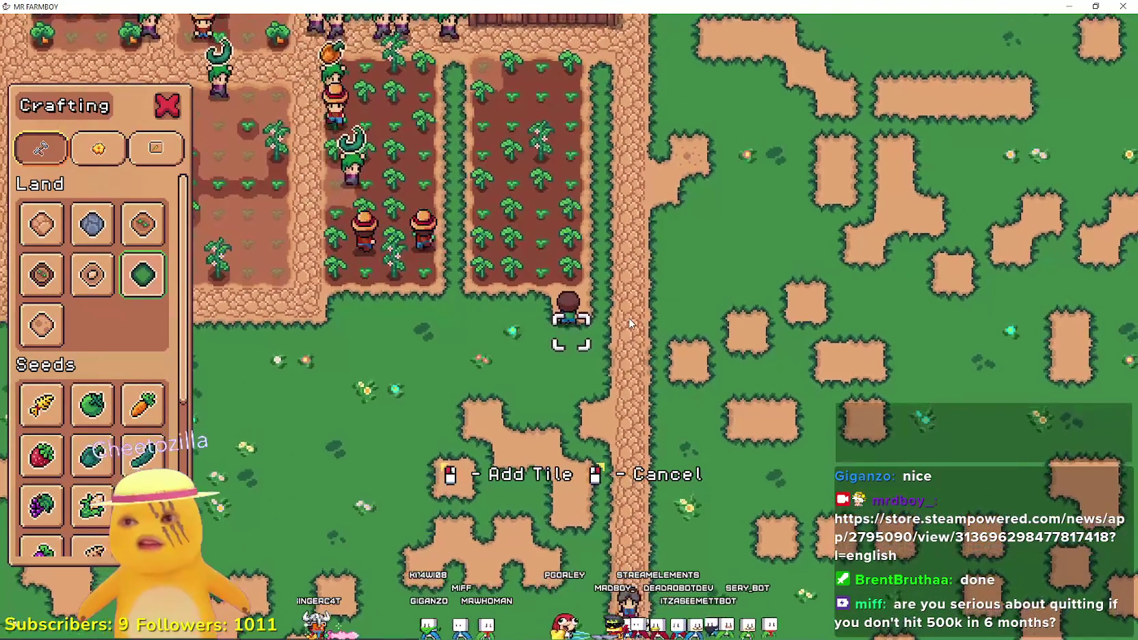
{"action": "key", "text": "w"}
{"action": "key", "text": "d"}
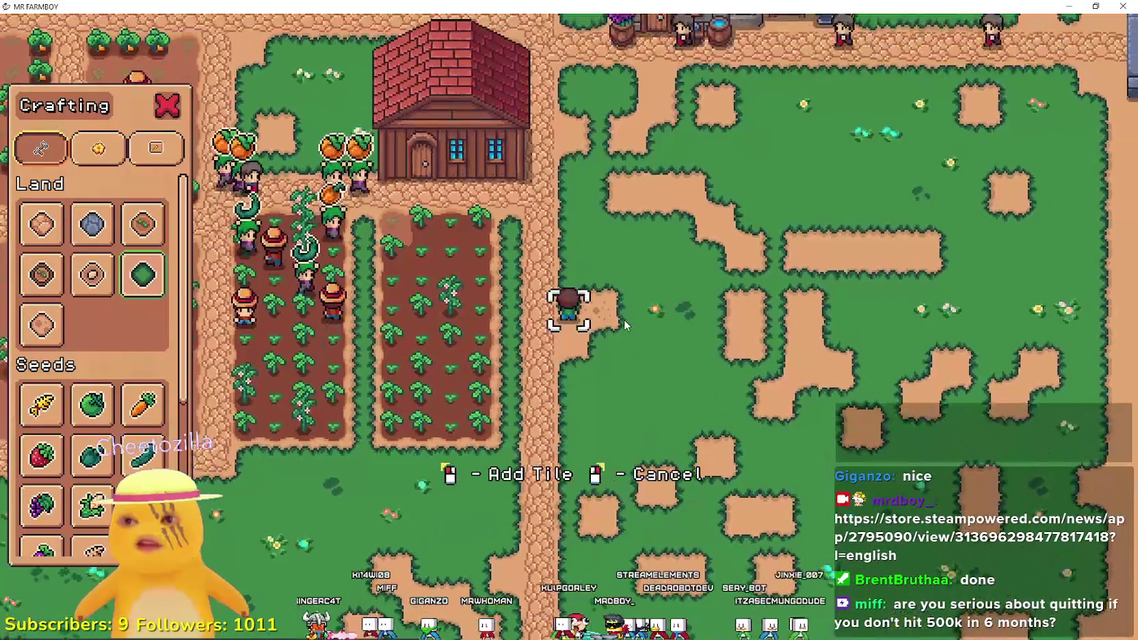
{"action": "key", "text": "w"}
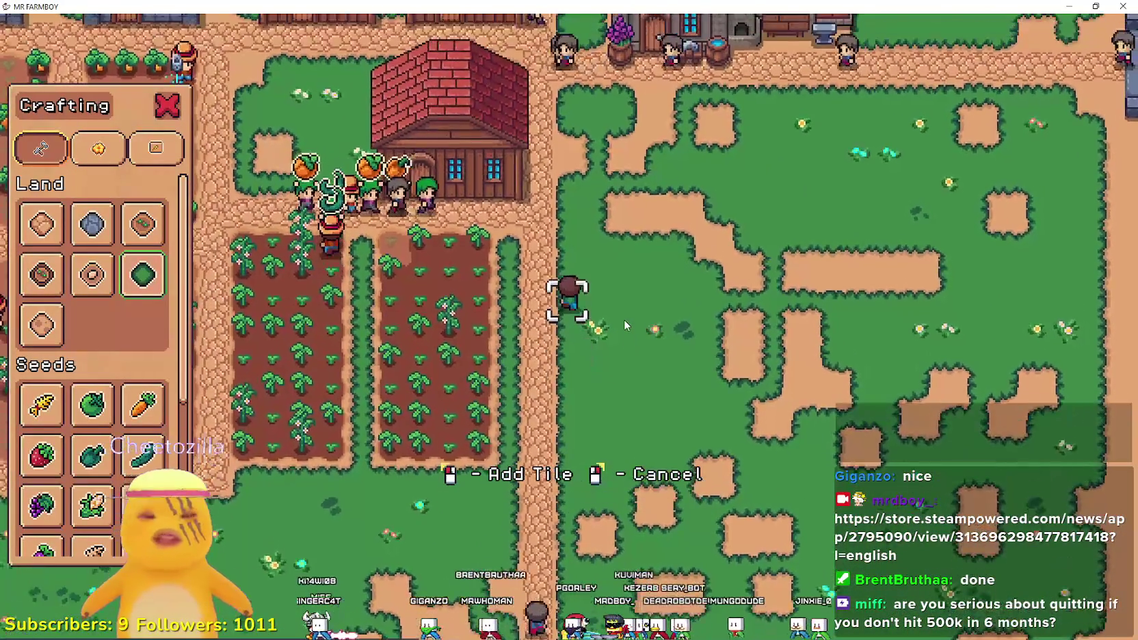
{"action": "key", "text": "w"}
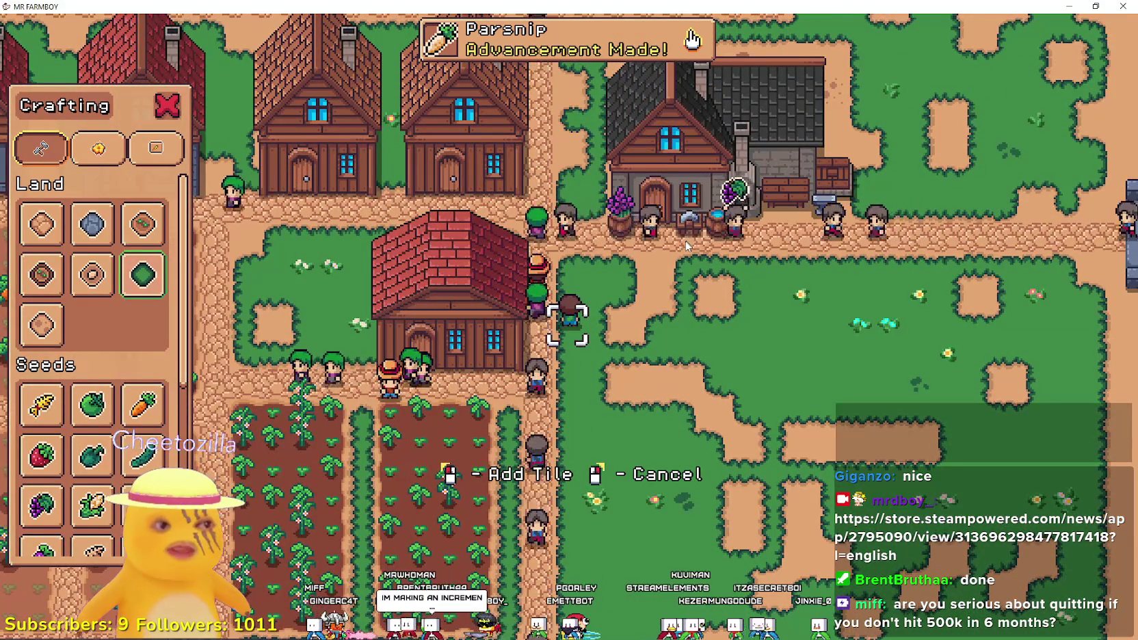
Place dirt tiles across the grass field below the road, working toward the bridge and river.
{"action": "key", "text": "w+d"}
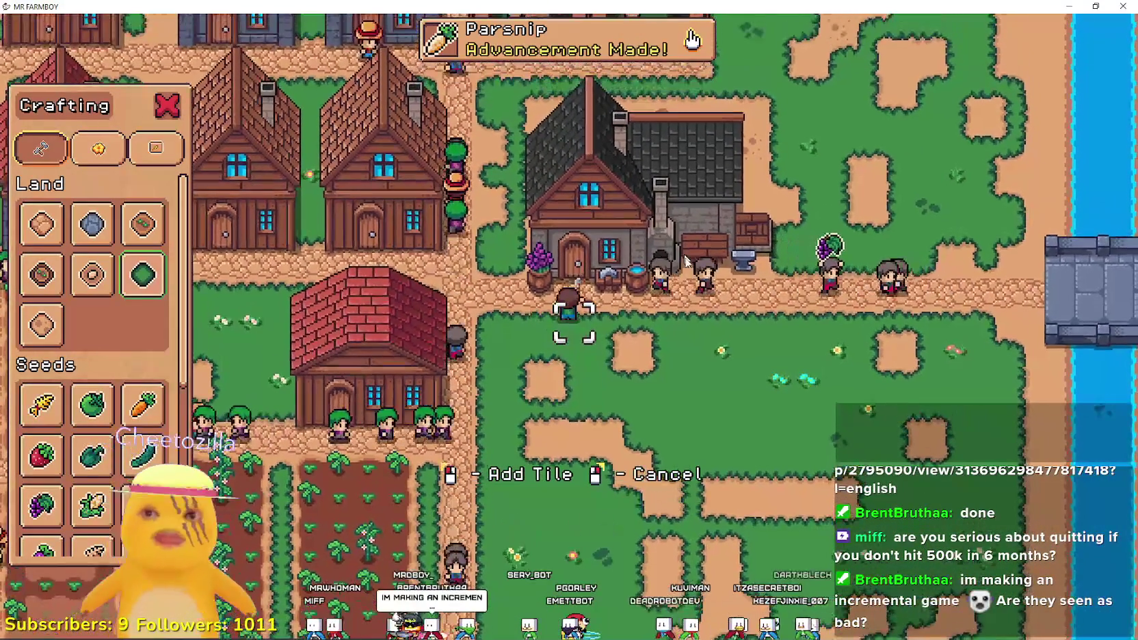
{"action": "key", "text": "s+d"}
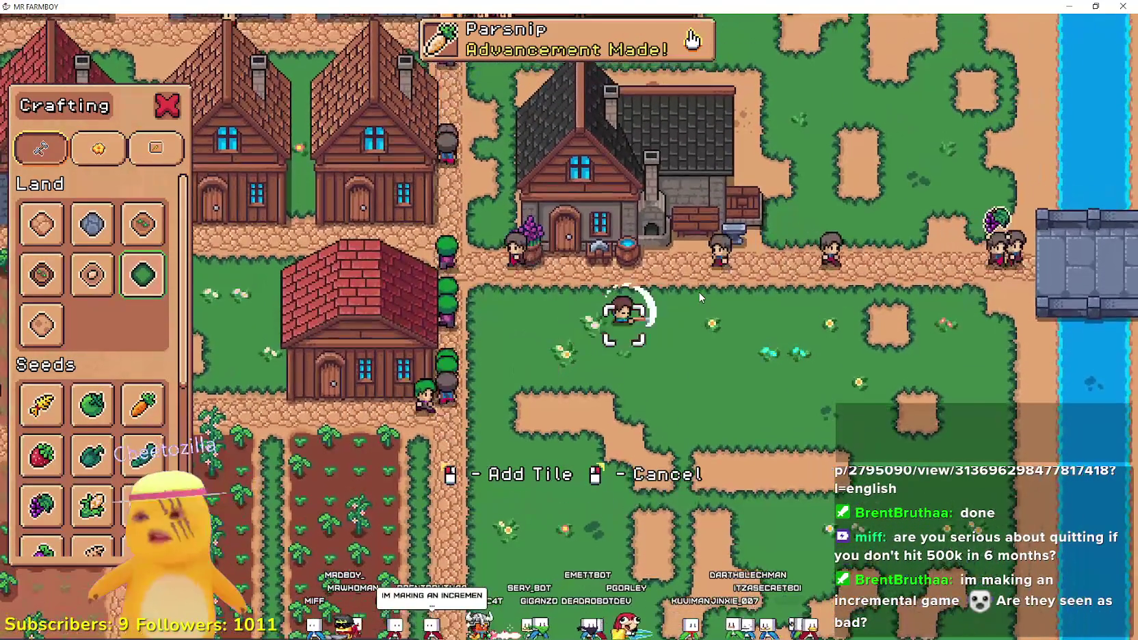
{"action": "key", "text": "s+a"}
{"action": "key", "text": "s+d"}
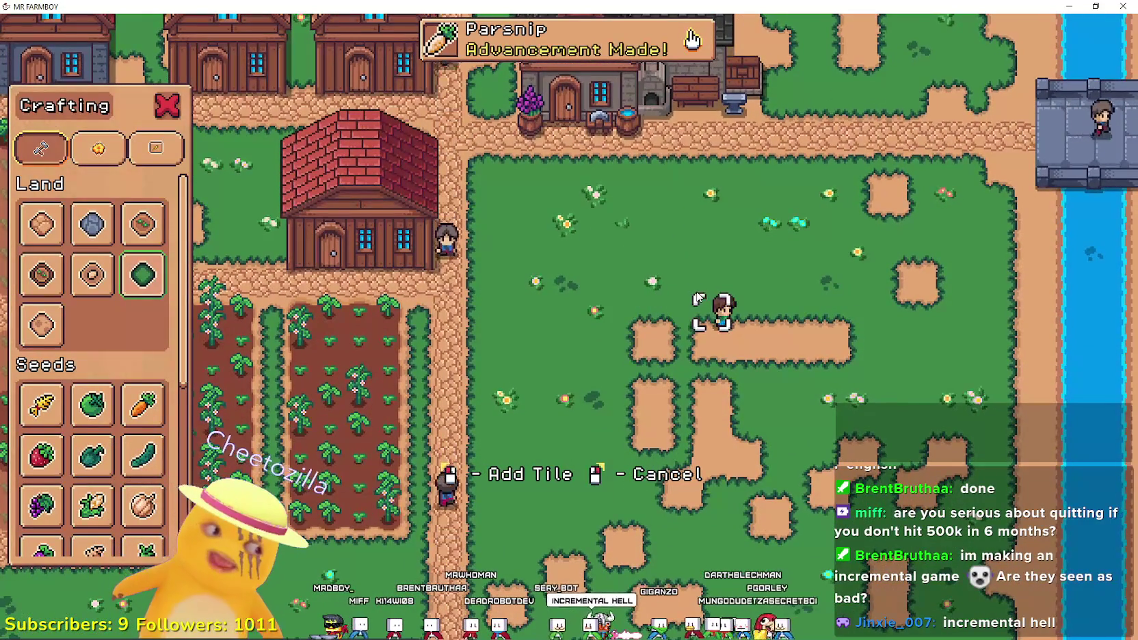
{"action": "key", "text": "a"}
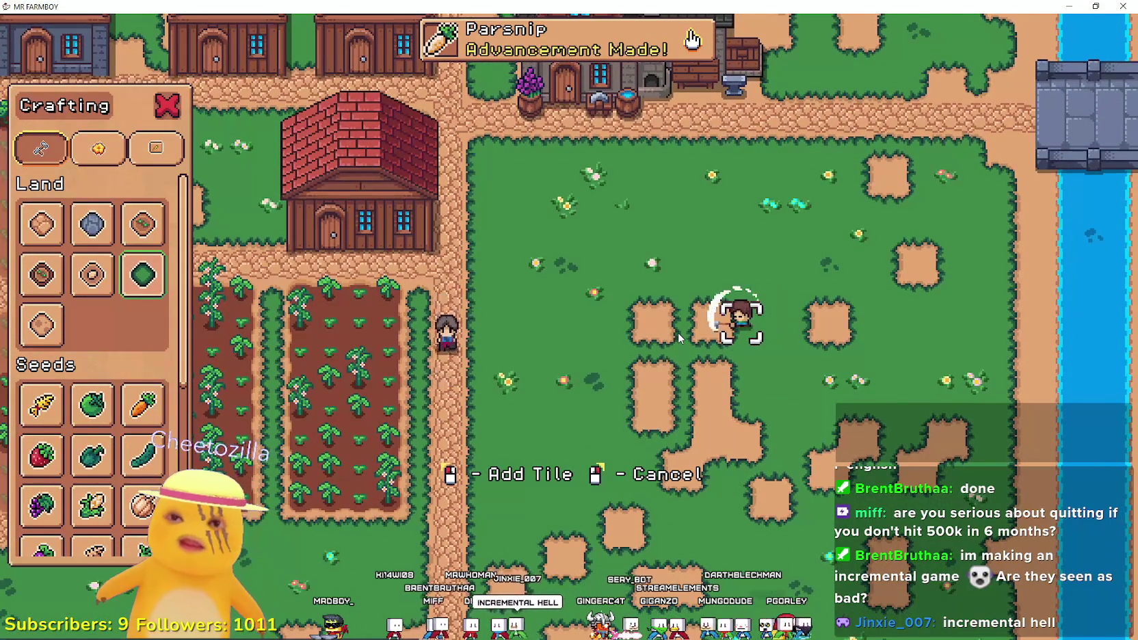
{"action": "key", "text": "s"}
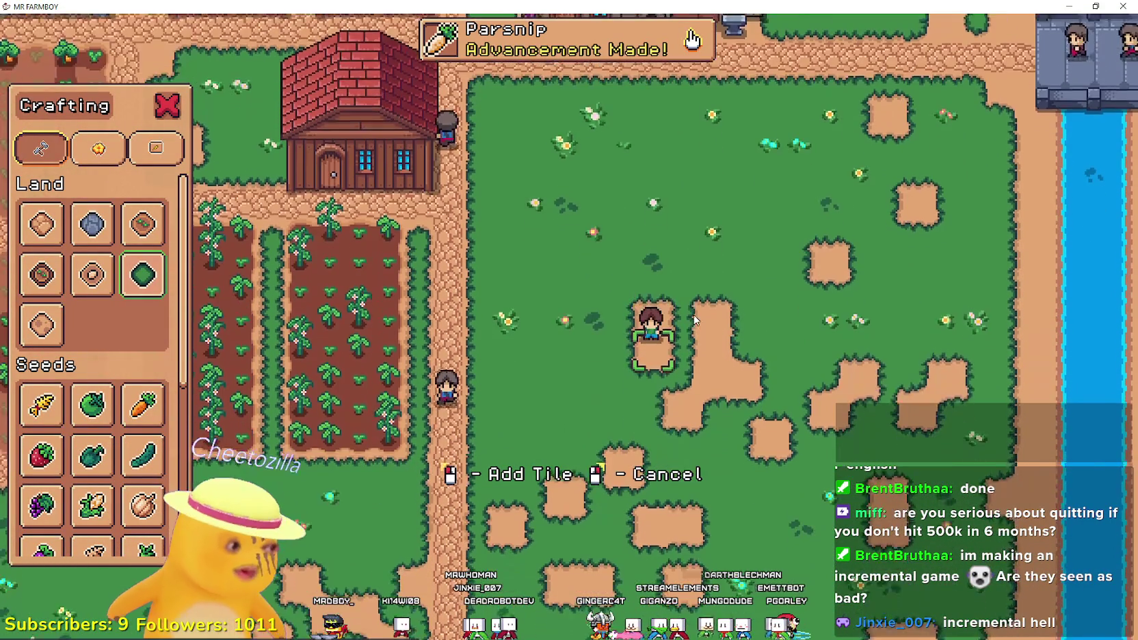
{"action": "key", "text": "d"}
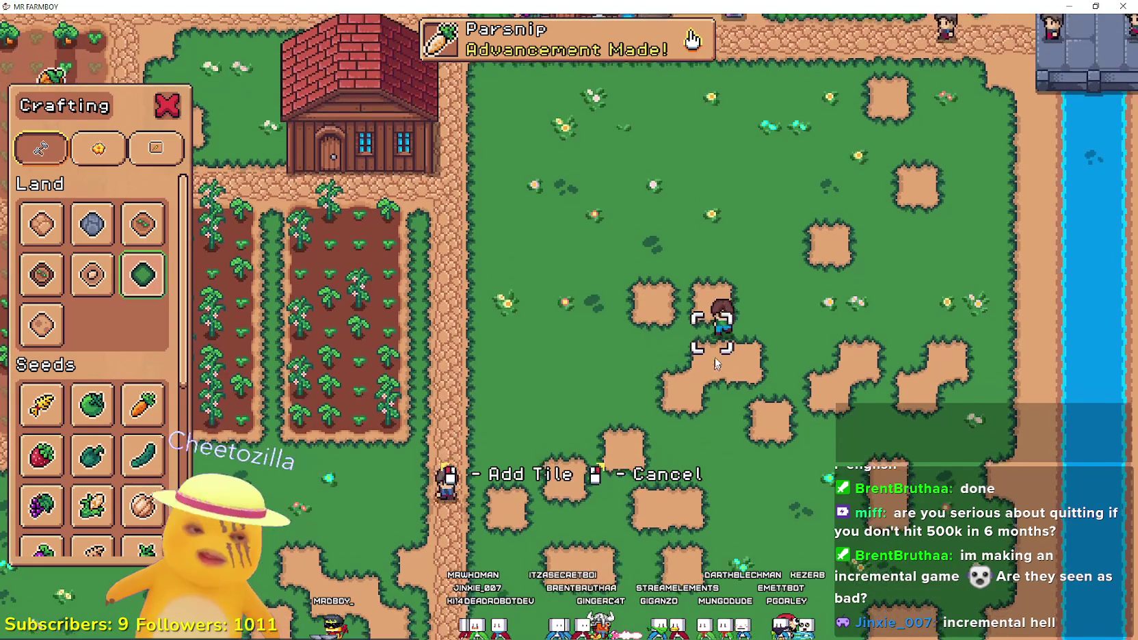
{"action": "key", "text": "s"}
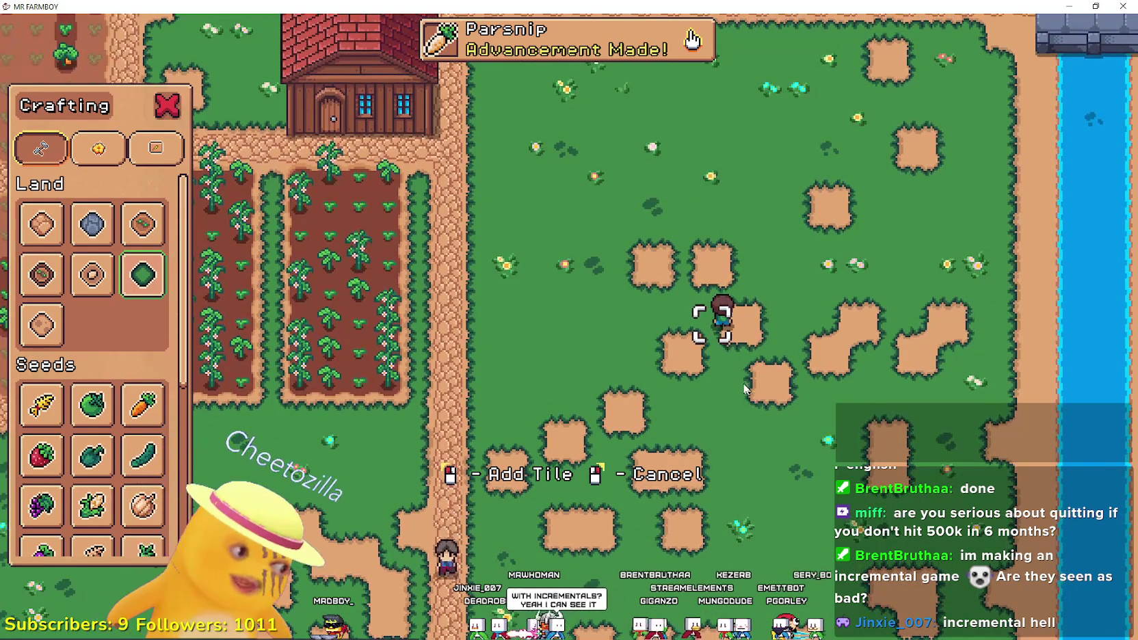
{"action": "key", "text": "d"}
{"action": "key", "text": "w"}
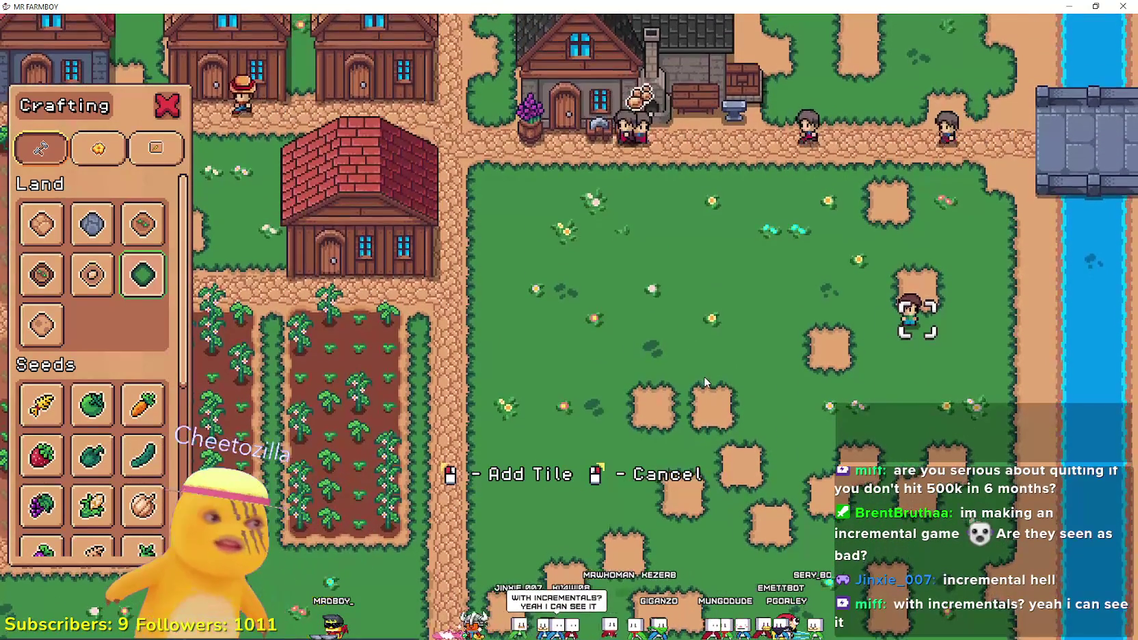
{"action": "key", "text": "a"}
{"action": "key", "text": "d"}
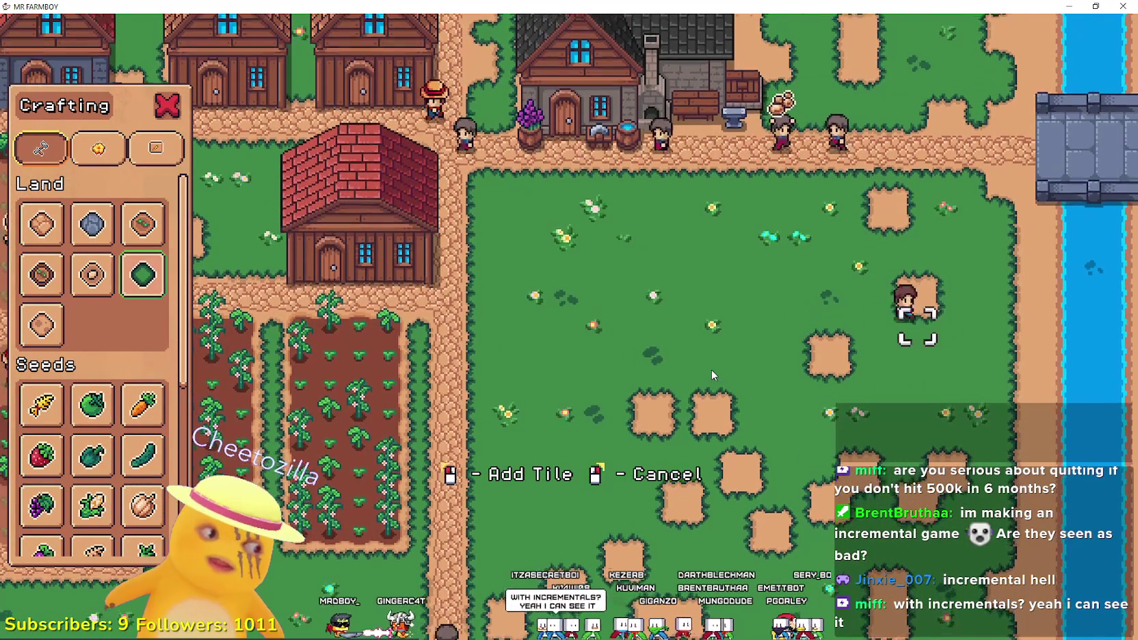
{"action": "key", "text": "d"}
{"action": "key", "text": "w"}
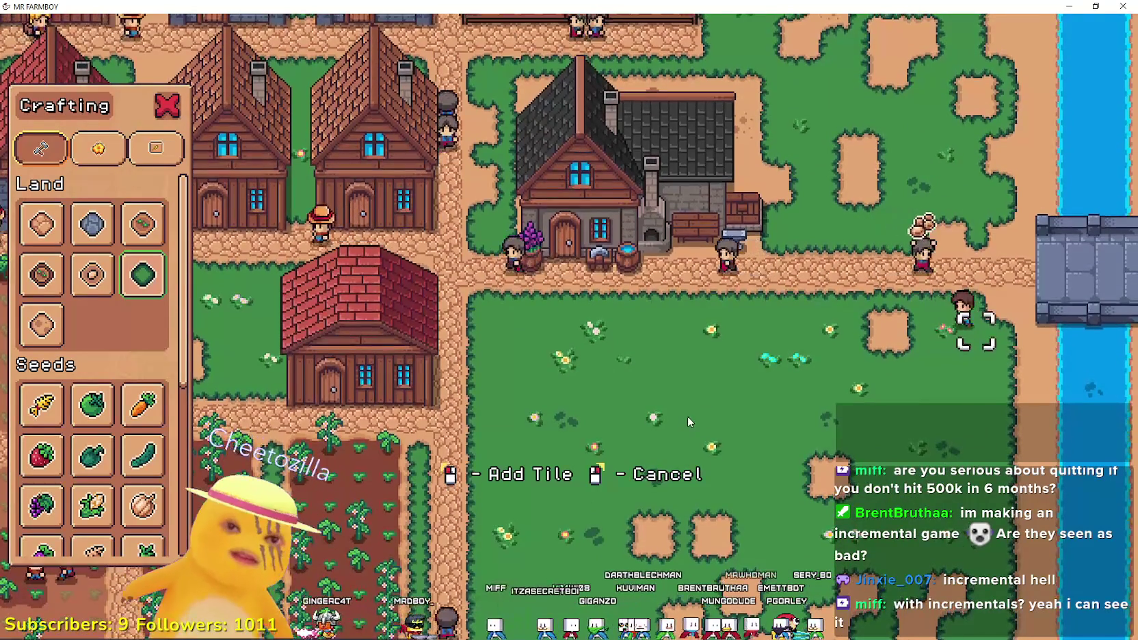
{"action": "key", "text": "a"}
{"action": "key", "text": "d"}
{"action": "key", "text": "w"}
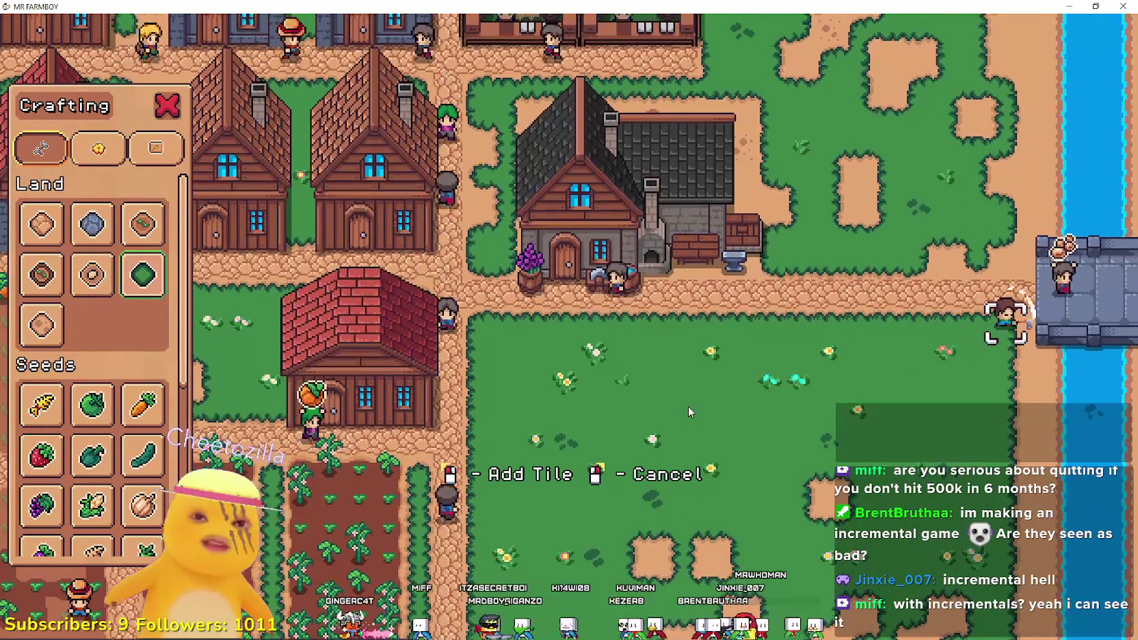
{"action": "key", "text": "w"}
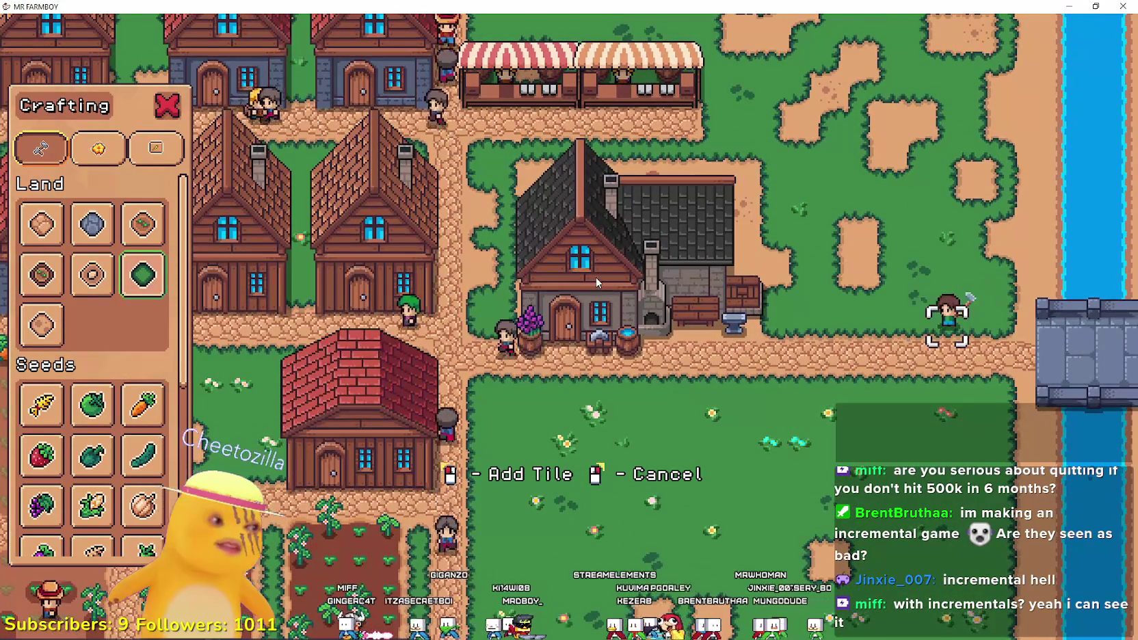
{"action": "key", "text": "w"}
{"action": "key", "text": "a"}
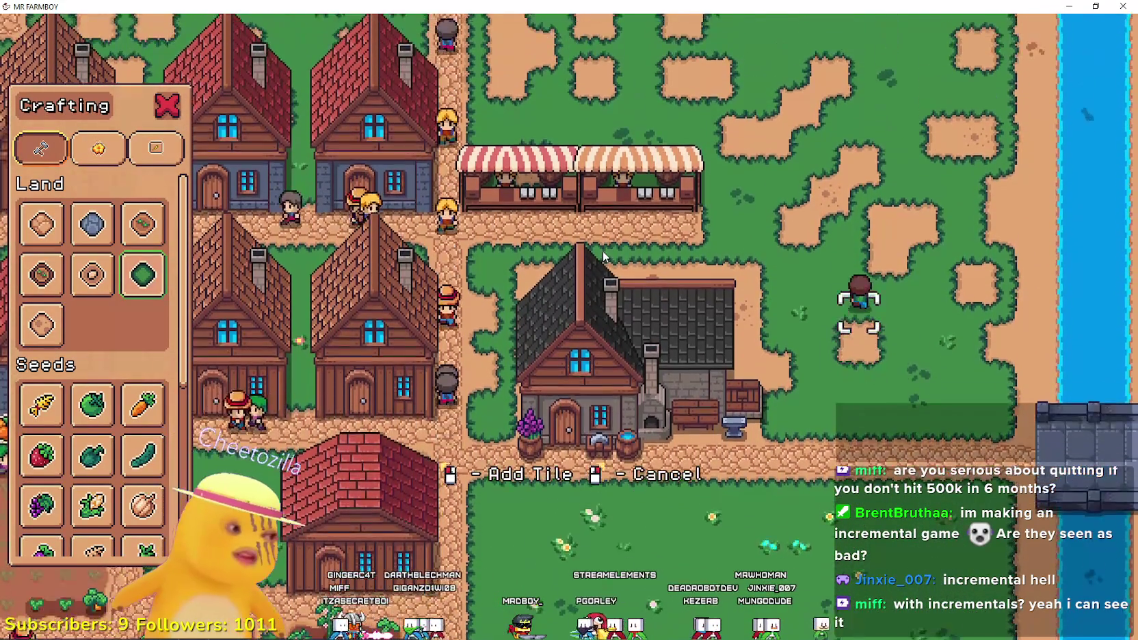
{"action": "key", "text": "d"}
{"action": "key", "text": "s"}
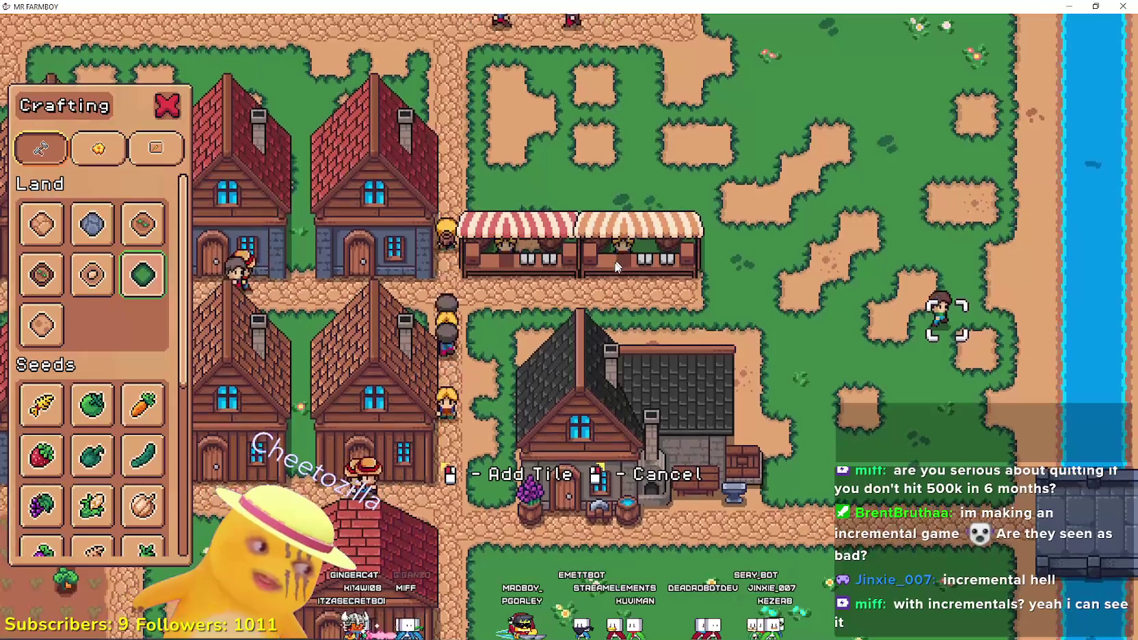
Keep placing tiles across the upper field above the market stalls and among the red-roofed houses.
{"action": "key", "text": "w"}
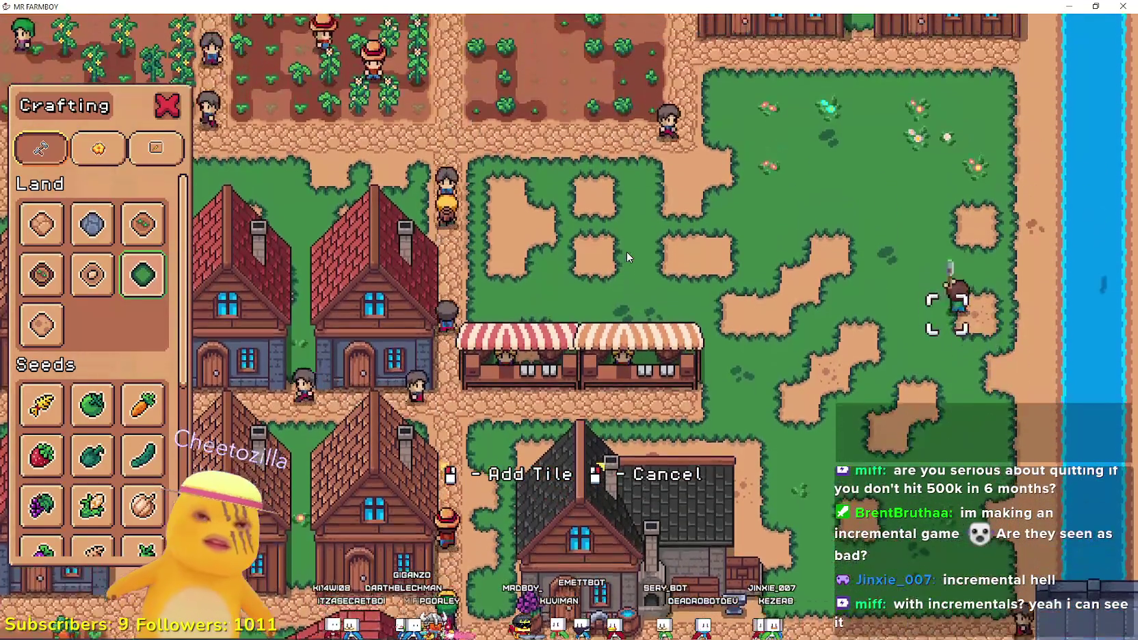
{"action": "key", "text": "w"}
{"action": "key", "text": "a"}
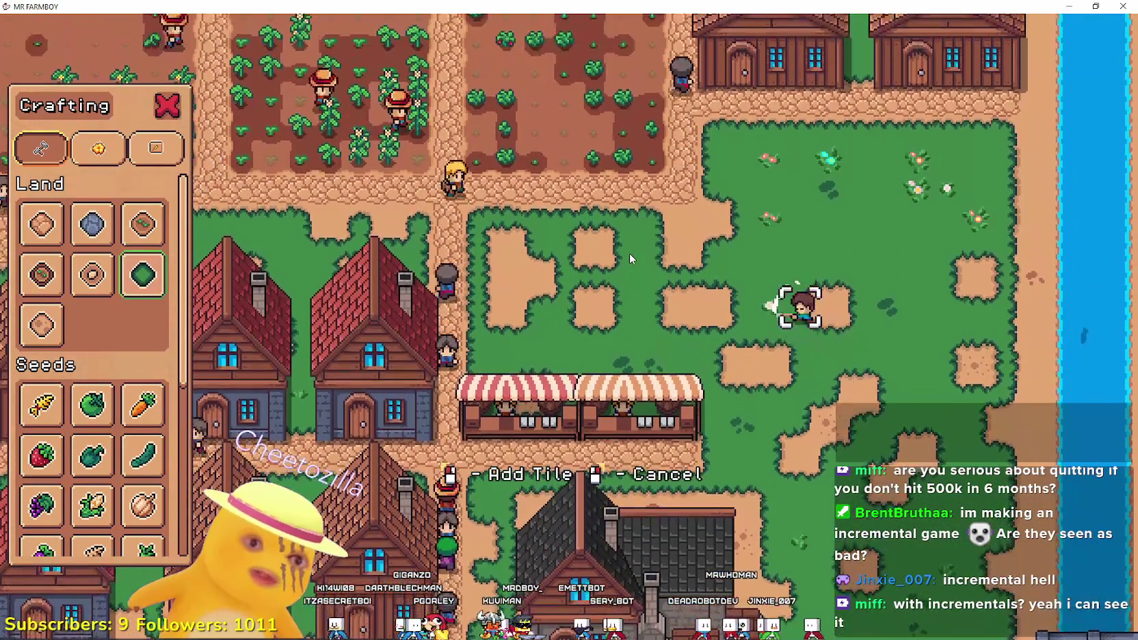
{"action": "key", "text": "a"}
{"action": "key", "text": "w"}
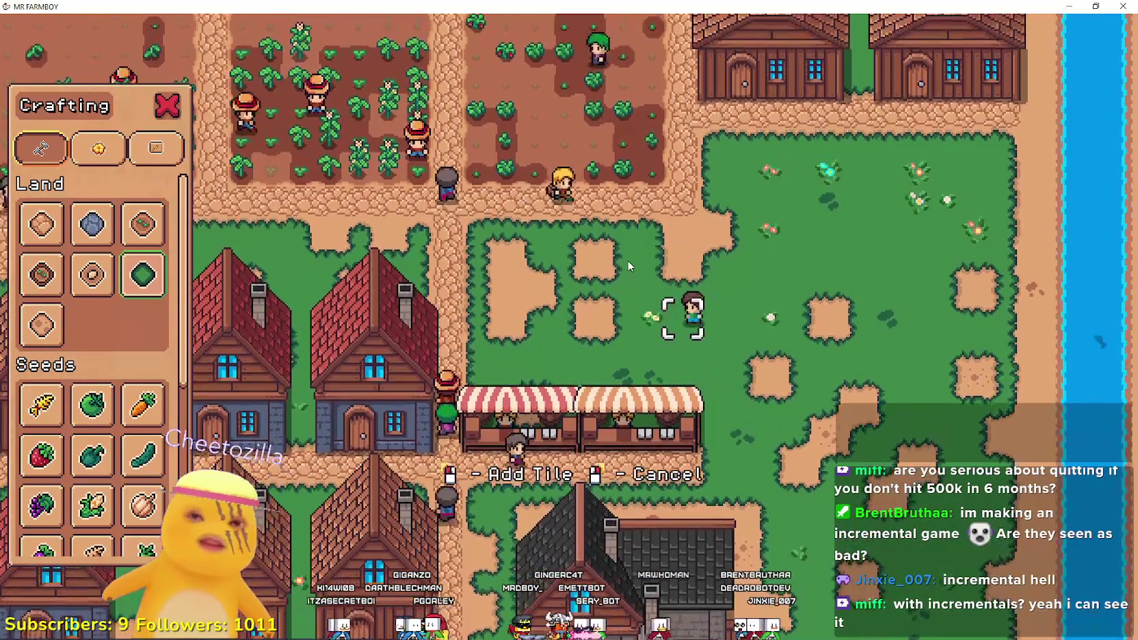
{"action": "key", "text": "a"}
{"action": "key", "text": "w"}
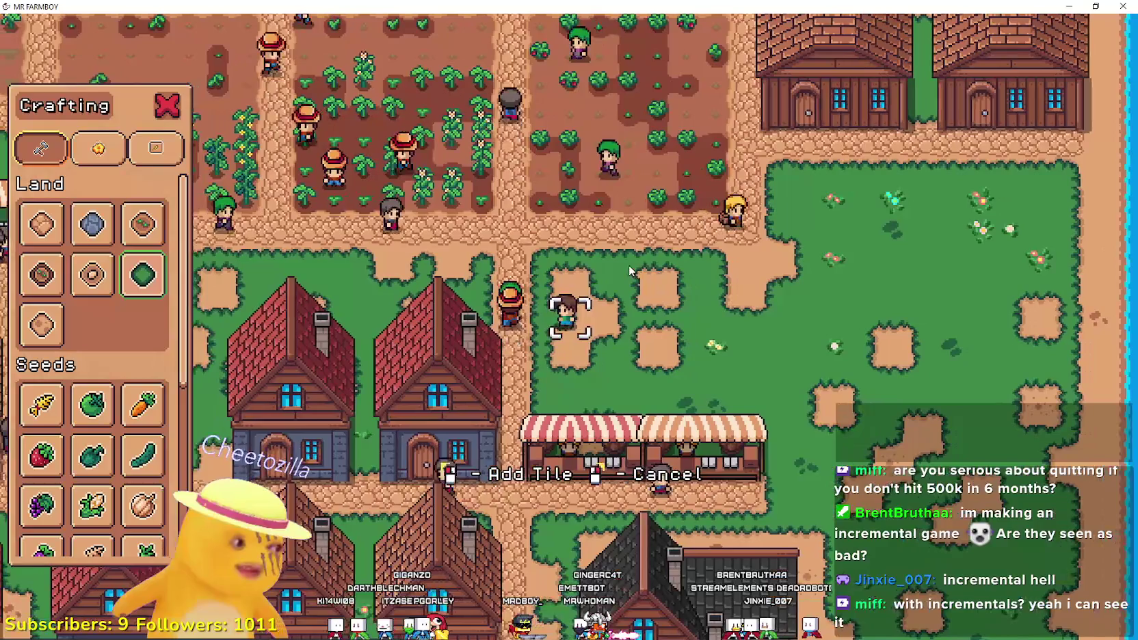
{"action": "key", "text": "w"}
{"action": "key", "text": "d"}
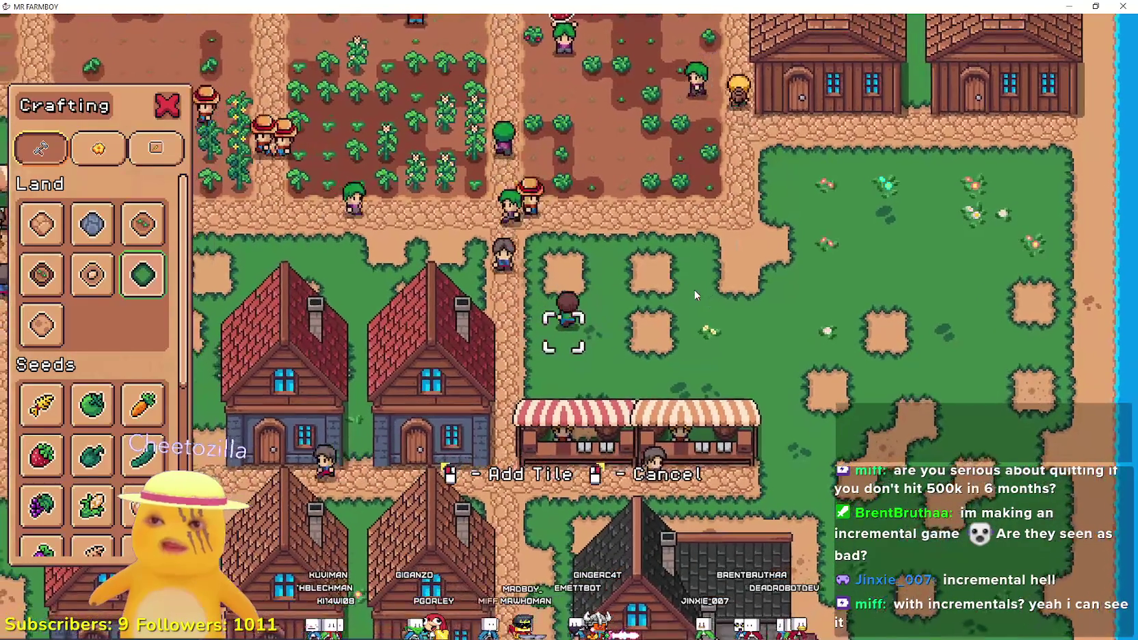
{"action": "key", "text": "a"}
{"action": "key", "text": "w"}
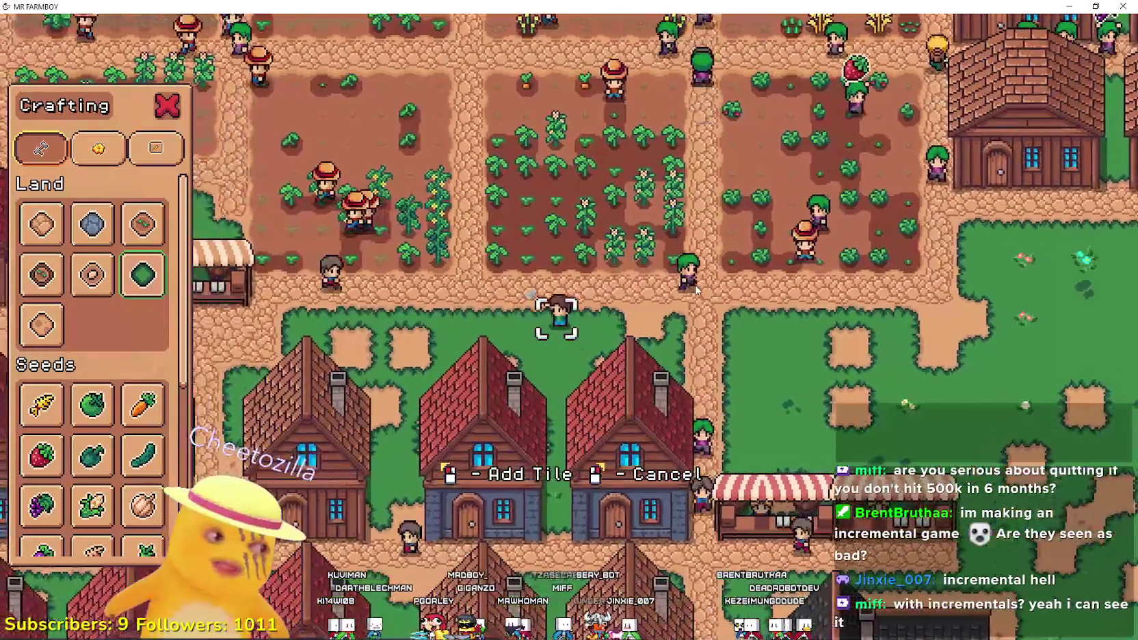
{"action": "key", "text": "a"}
{"action": "key", "text": "s"}
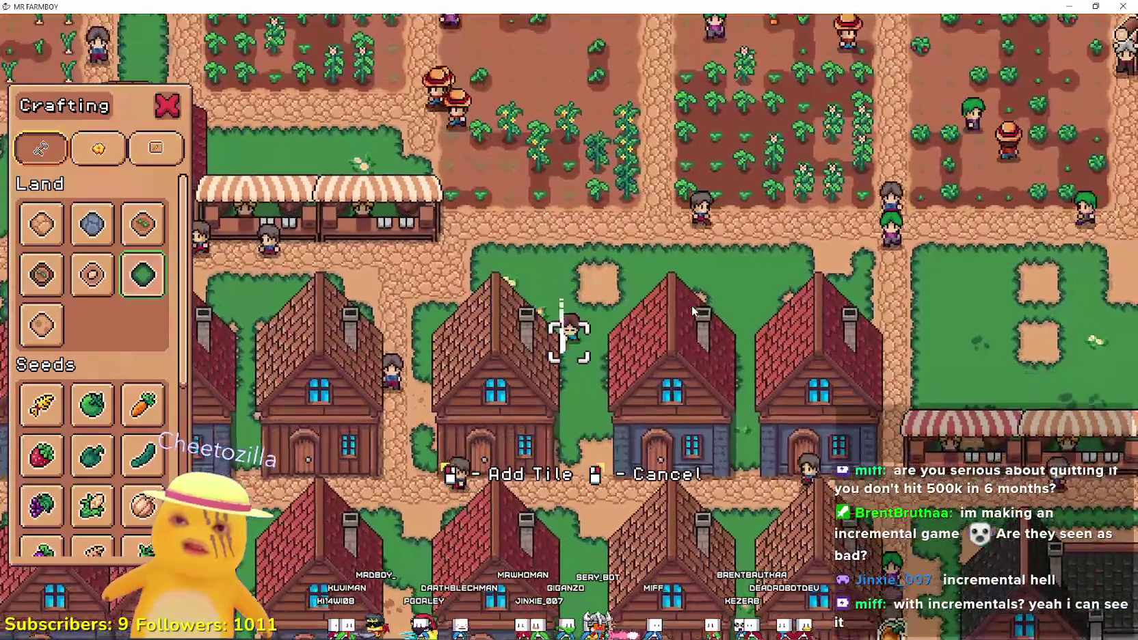
{"action": "key", "text": "a"}
{"action": "key", "text": "s"}
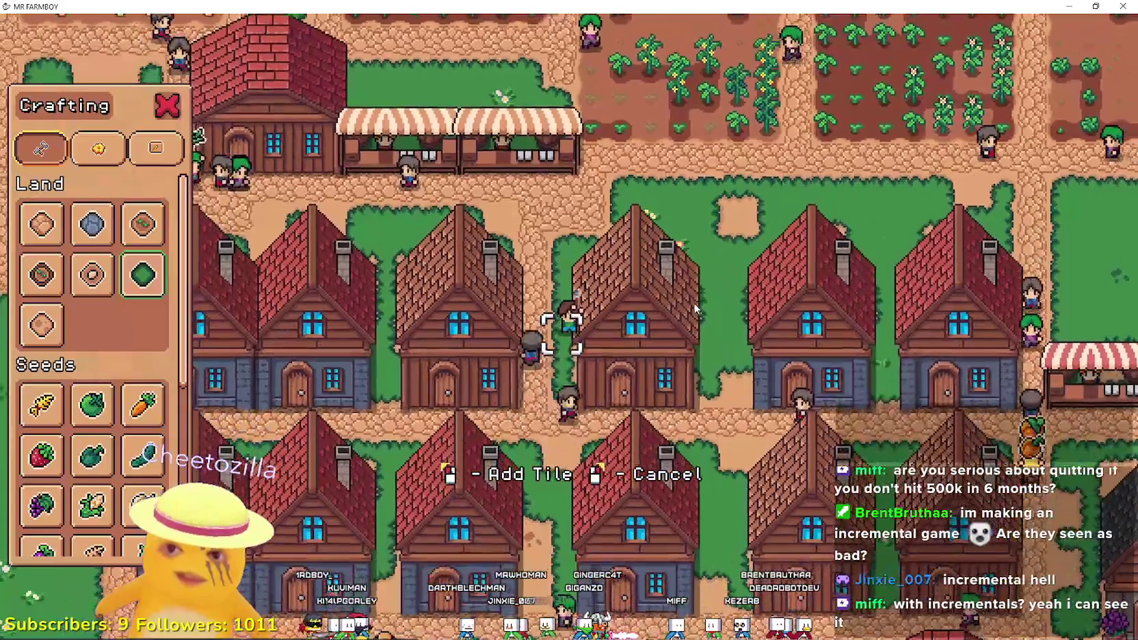
Walk right to the dirt patches, then down through town to the grass beside the stone house.
{"action": "key", "text": "w"}
{"action": "key", "text": "d"}
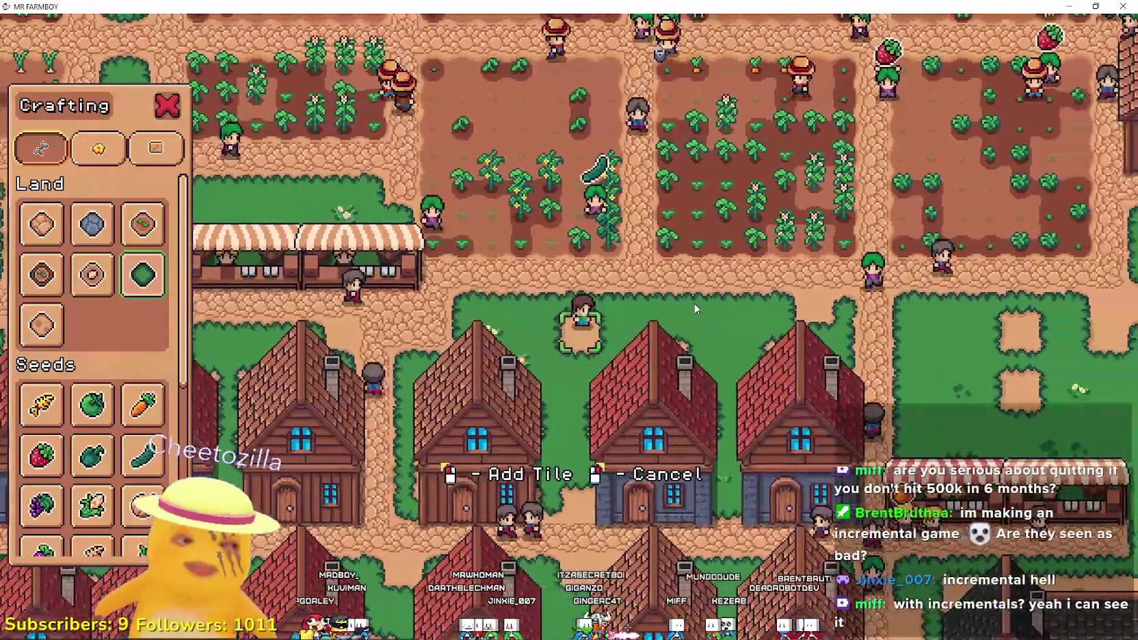
{"action": "key", "text": "d"}
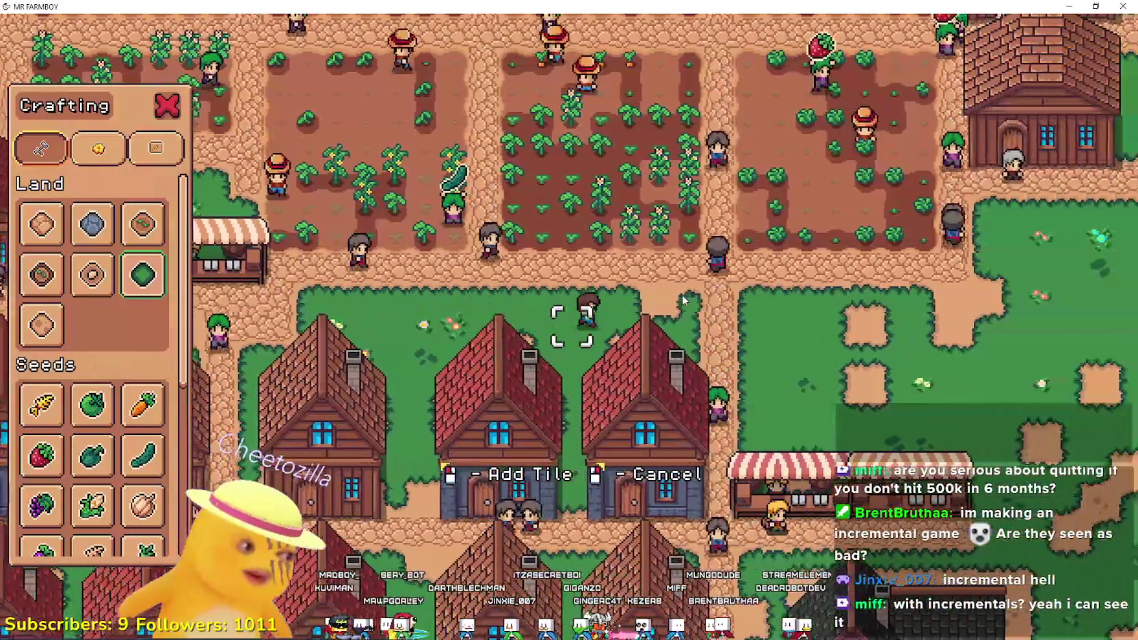
{"action": "key", "text": "a"}
{"action": "key", "text": "s"}
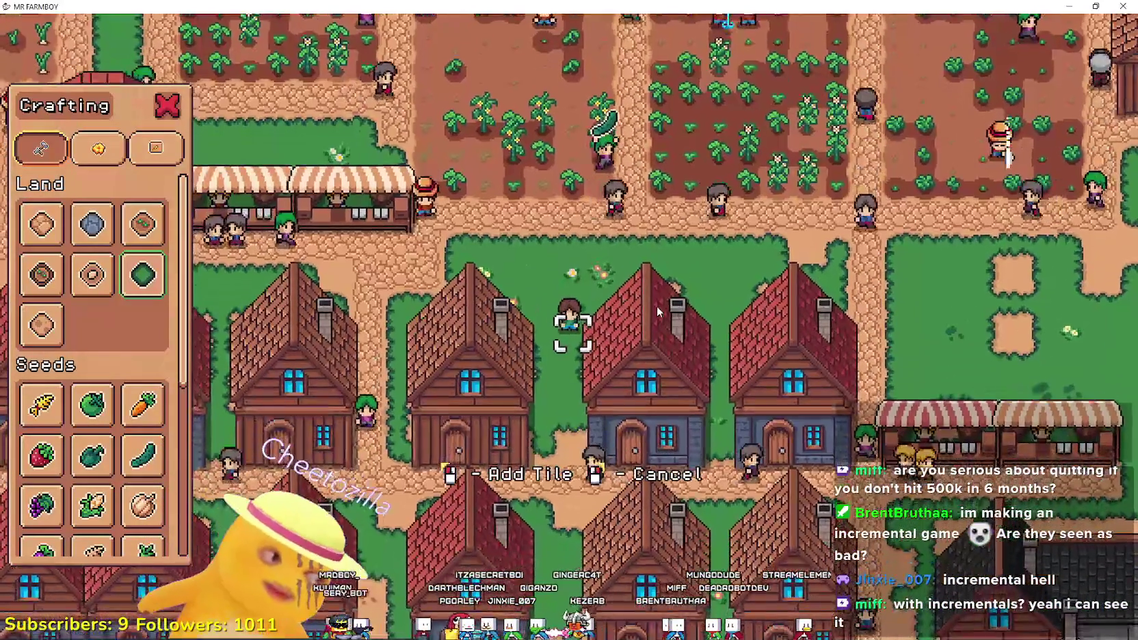
{"action": "key", "text": "s"}
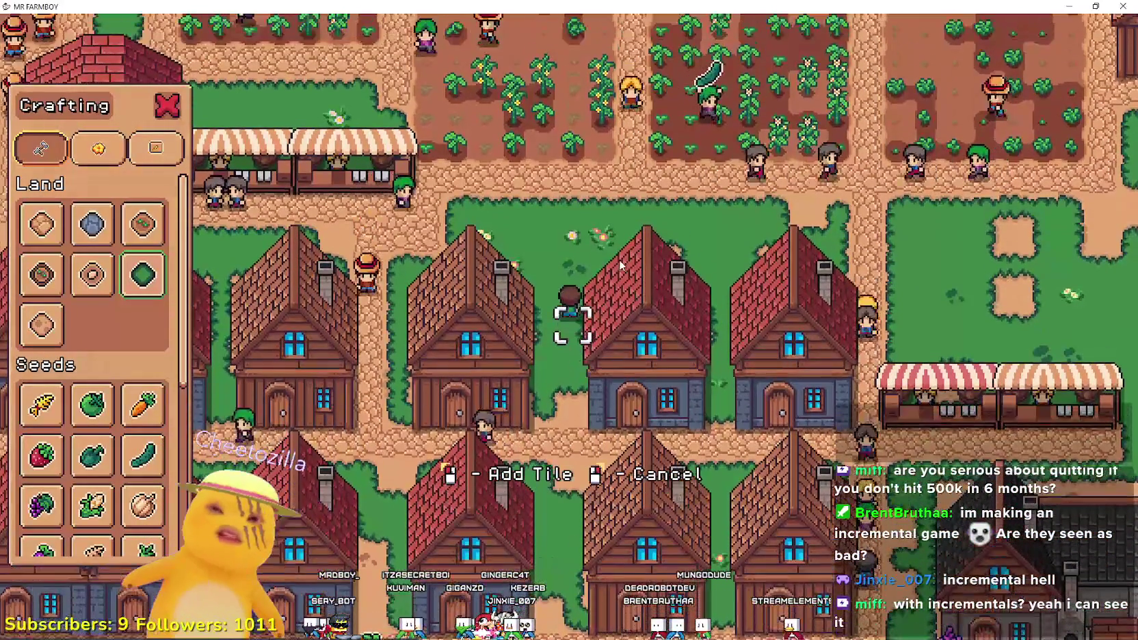
{"action": "key", "text": "w"}
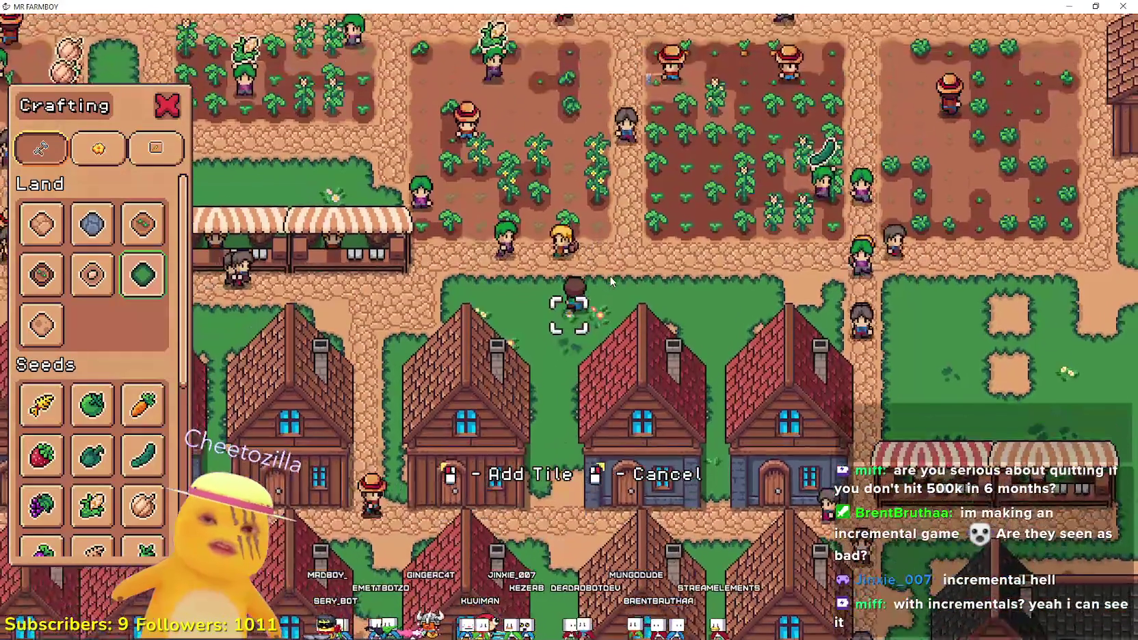
{"action": "key", "text": "d"}
{"action": "key", "text": "d"}
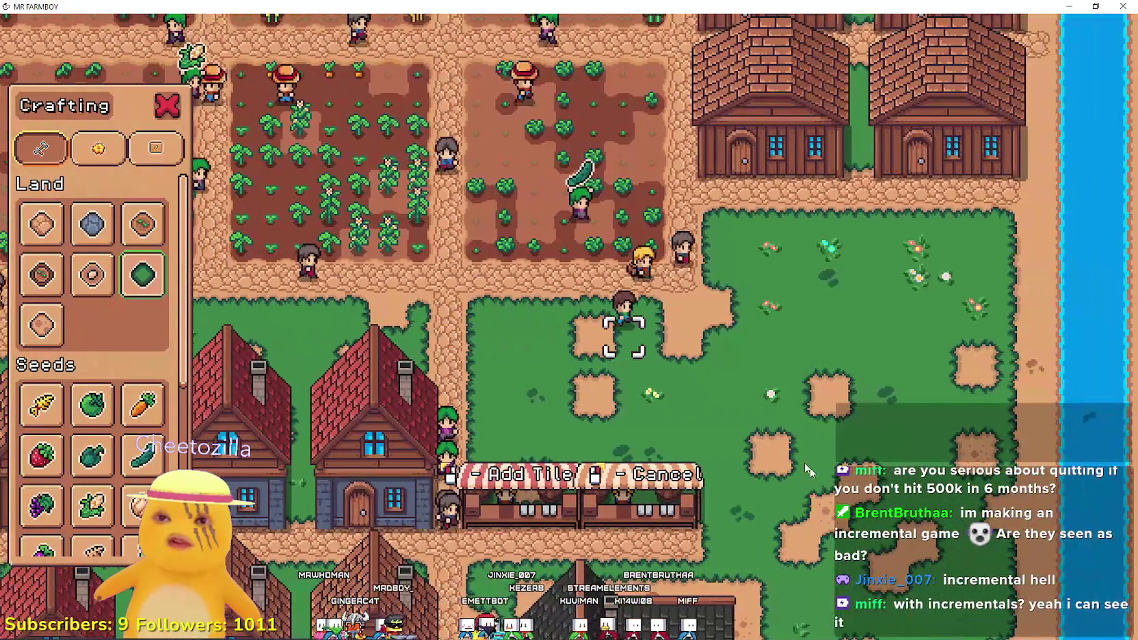
{"action": "key", "text": "d"}
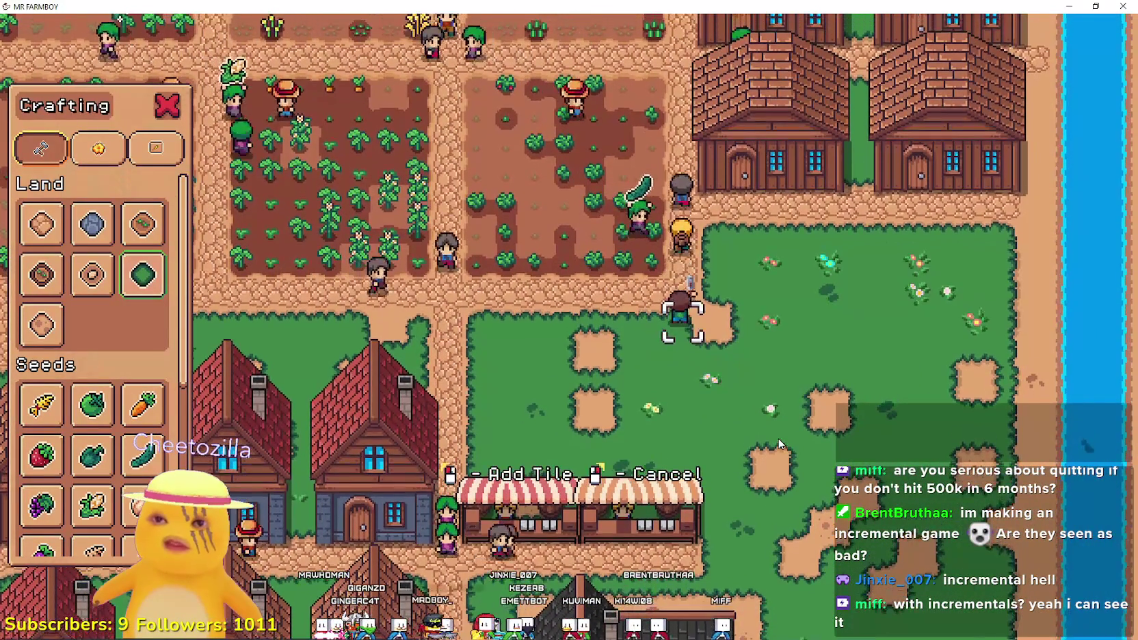
{"action": "key", "text": "d"}
{"action": "key", "text": "s"}
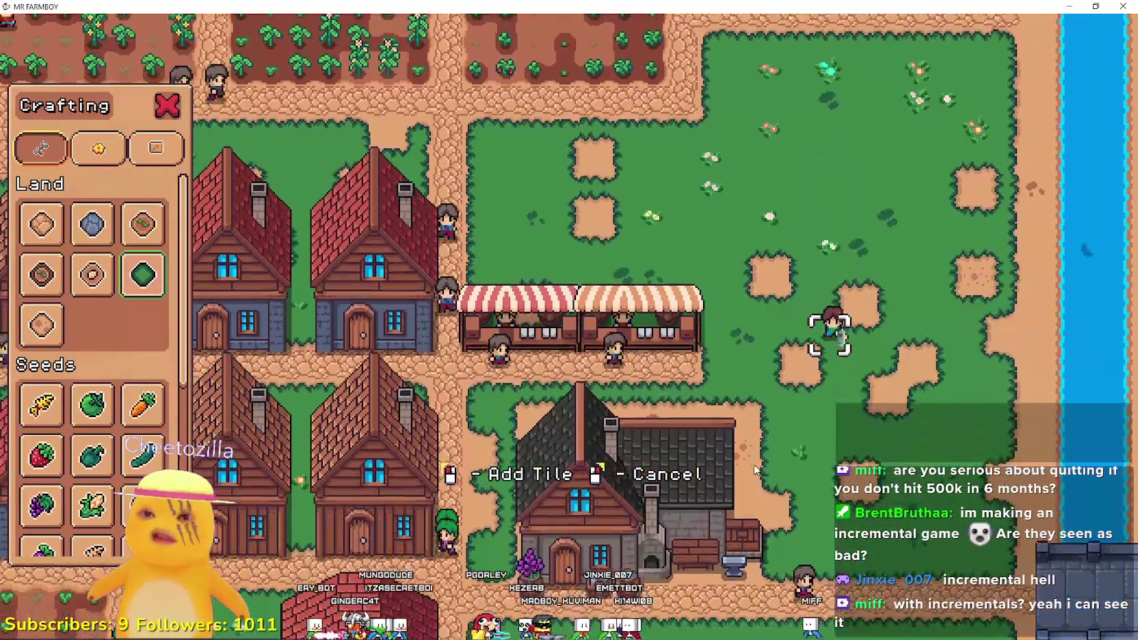
{"action": "key", "text": "d"}
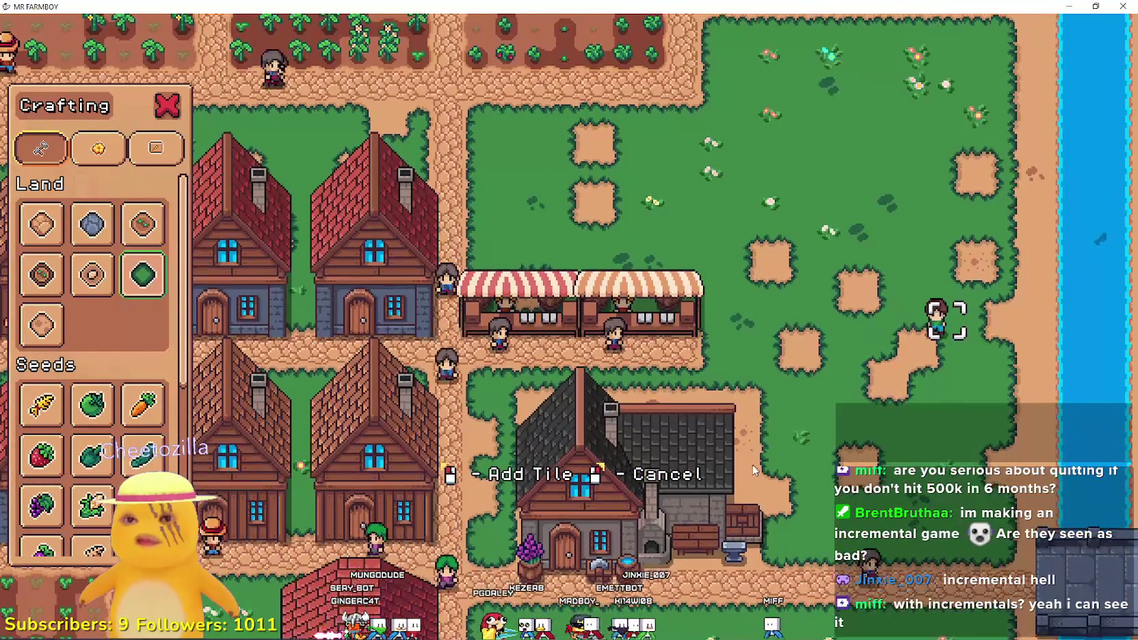
{"action": "key", "text": "s"}
{"action": "key", "text": "a"}
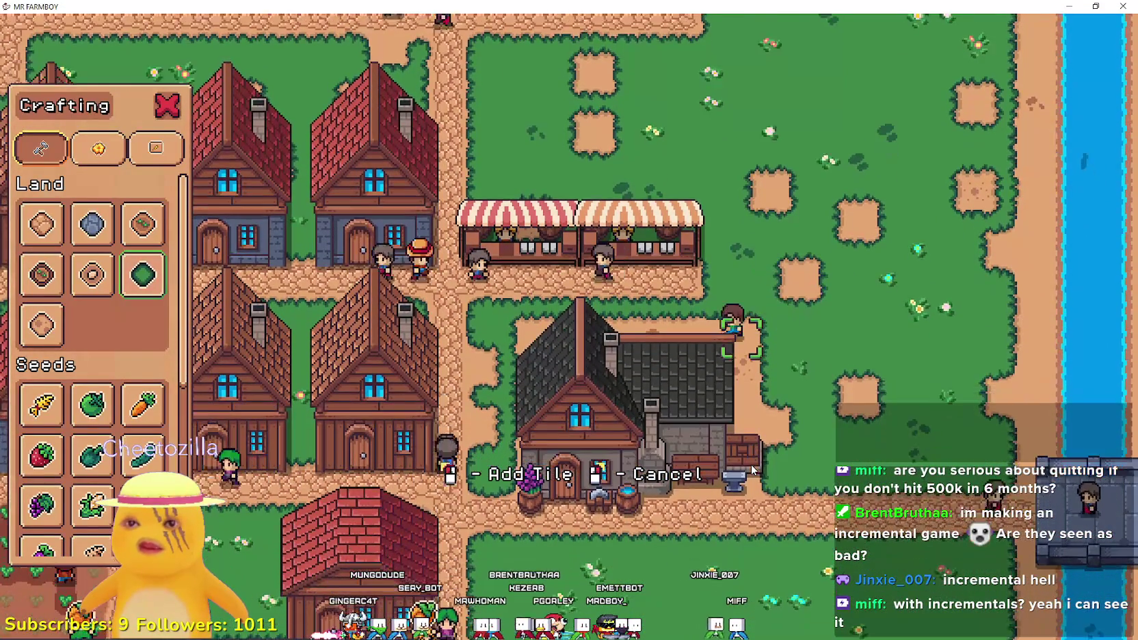
{"action": "key", "text": "a"}
{"action": "key", "text": "s"}
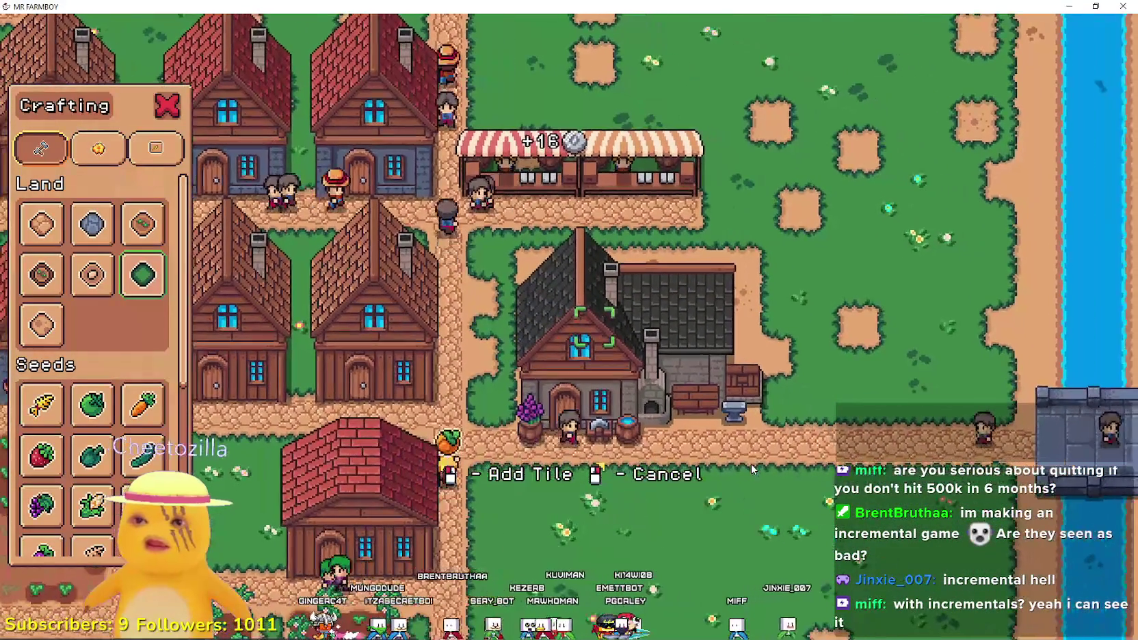
{"action": "key", "text": "d"}
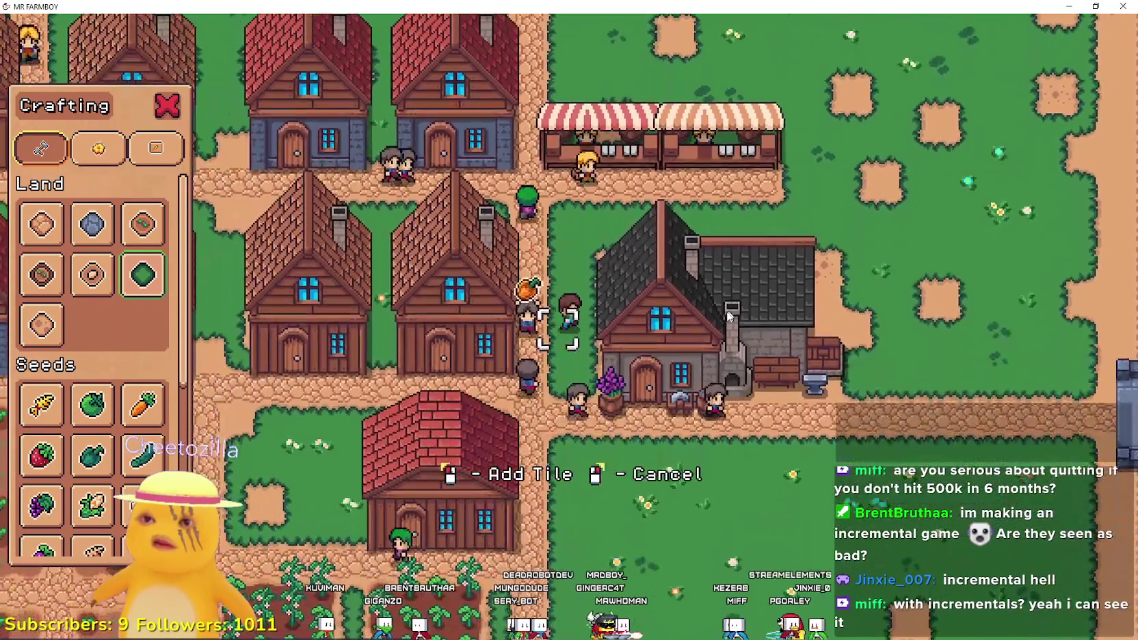
{"action": "scroll", "coordinate": [725, 313], "scroll_direction": "down", "scroll_amount": 3}
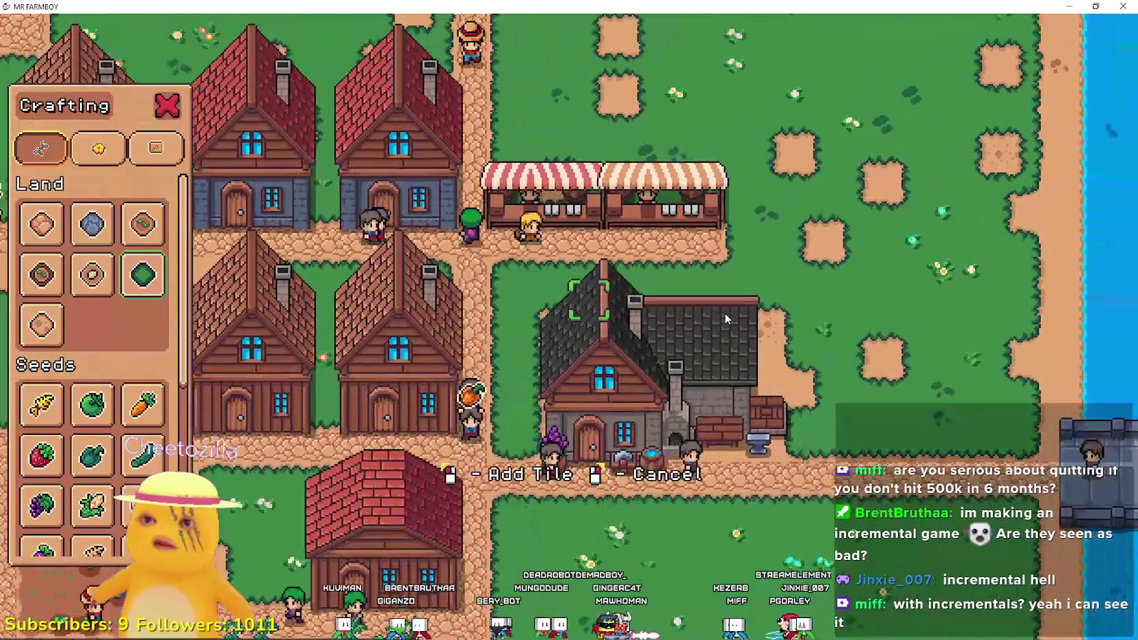
Cancel tile placement, close Crafting and zoom out over the farm town.
{"action": "right_click", "coordinate": [725, 313]}
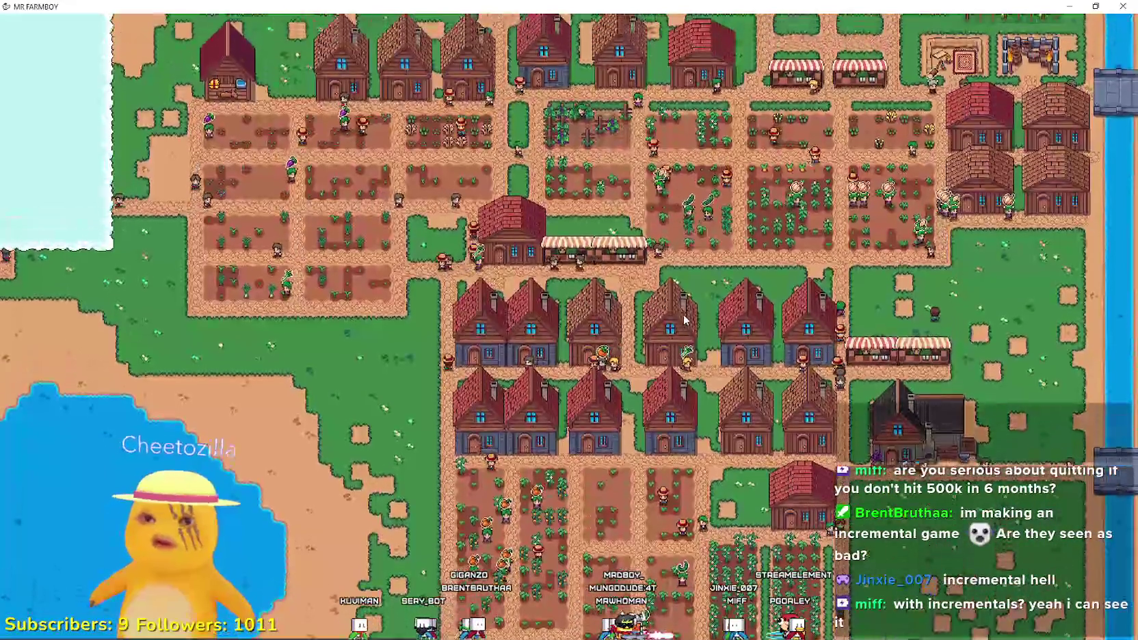
{"action": "scroll", "coordinate": [683, 319], "scroll_direction": "up", "scroll_amount": 5}
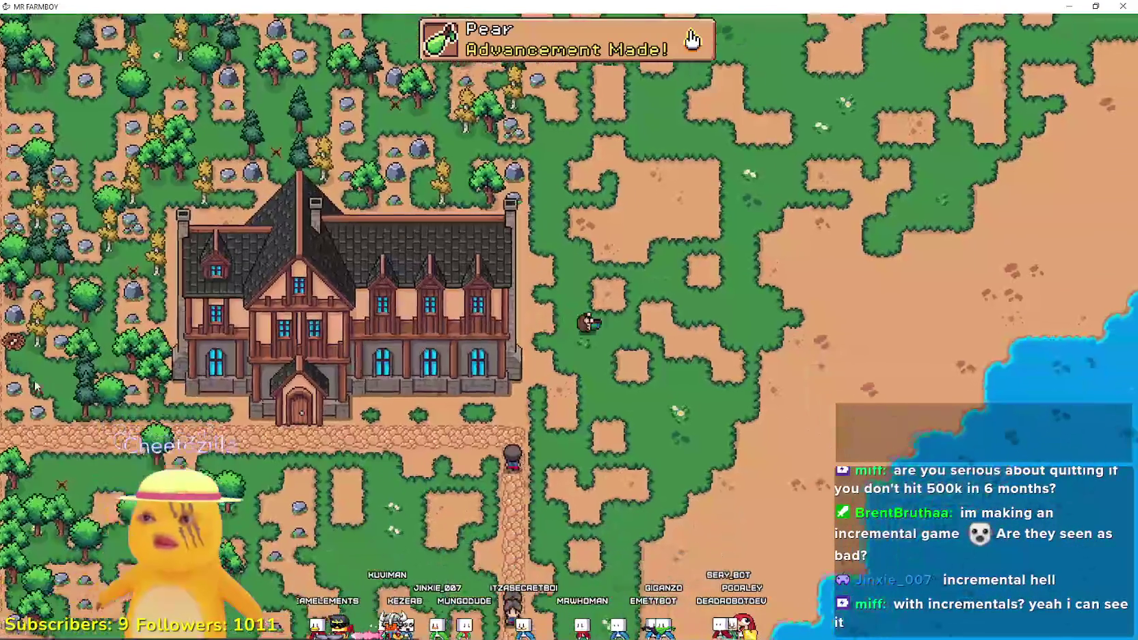
Pick Pear seeds from Crafting and walk the farmer right past the crop fields.
{"action": "key", "text": "c"}
{"action": "mouse_move", "coordinate": [130, 481]}
{"action": "scroll", "coordinate": [130, 481], "scroll_direction": "down", "scroll_amount": 2}
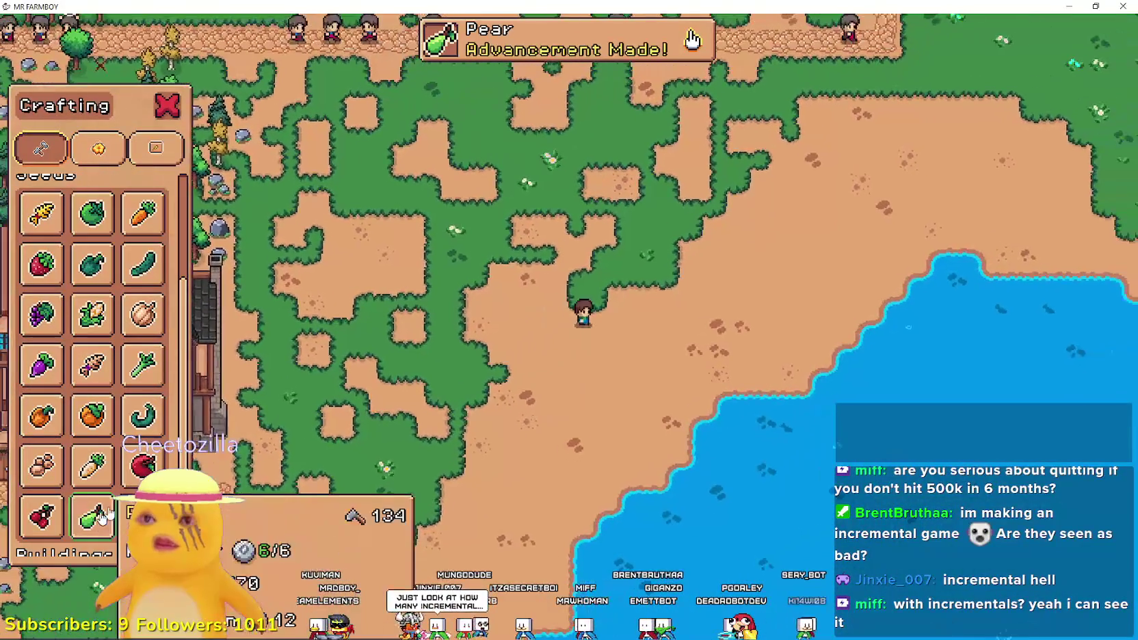
{"action": "left_click", "coordinate": [92, 516]}
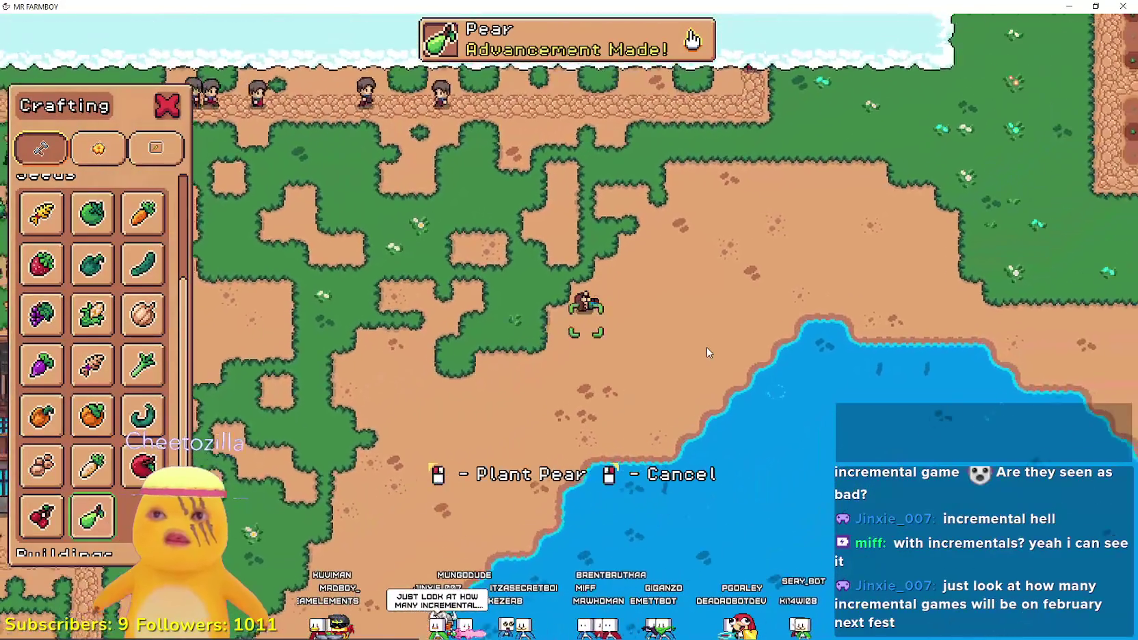
{"action": "key", "text": "d"}
{"action": "key", "text": "w"}
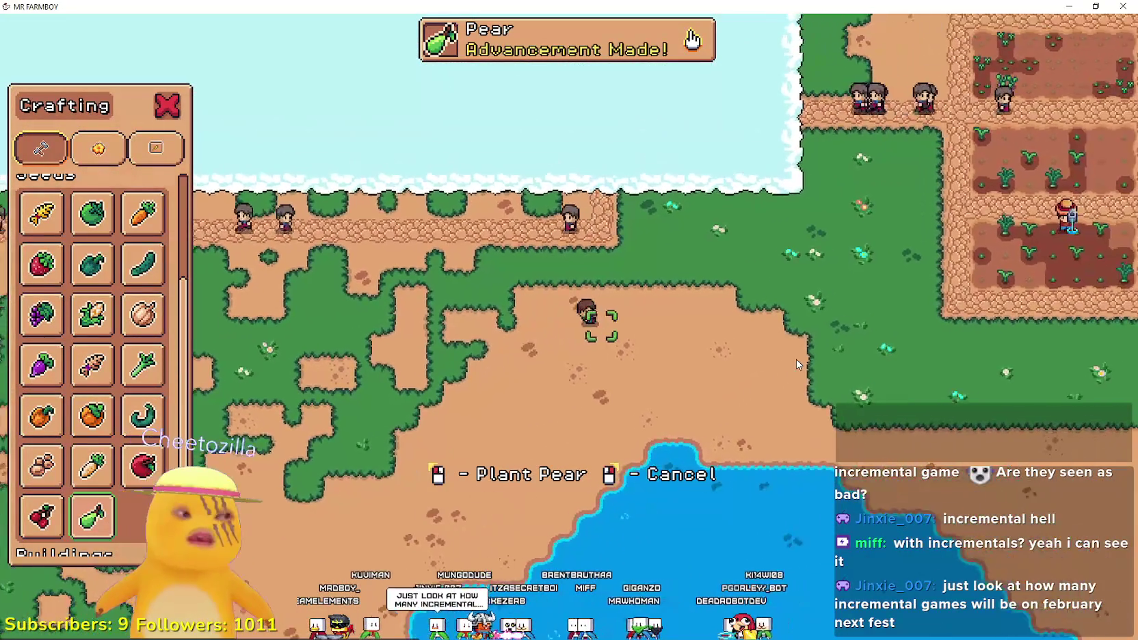
{"action": "key", "text": "d"}
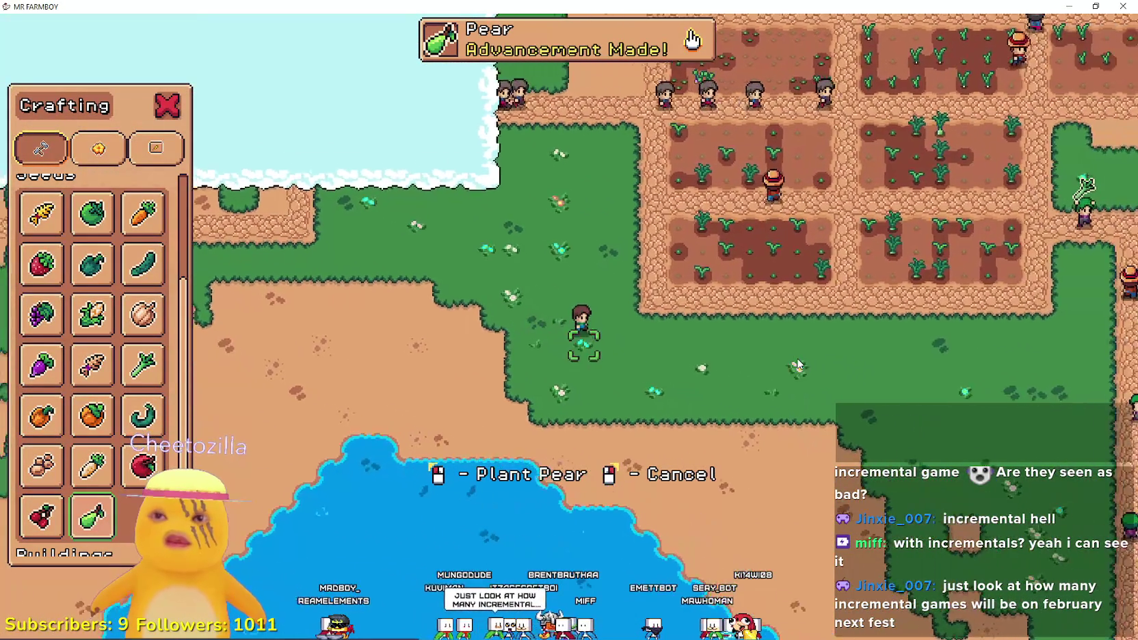
{"action": "key", "text": "d"}
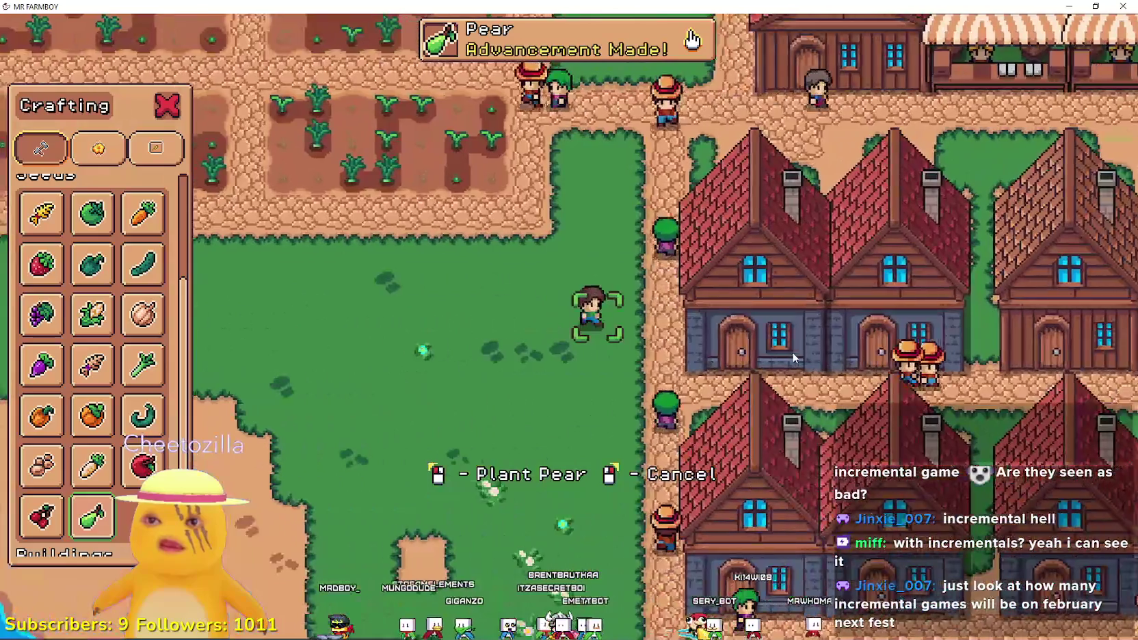
Plant a long row of pear trees walking left below the fields, then pause the game.
{"action": "key", "text": "a"}
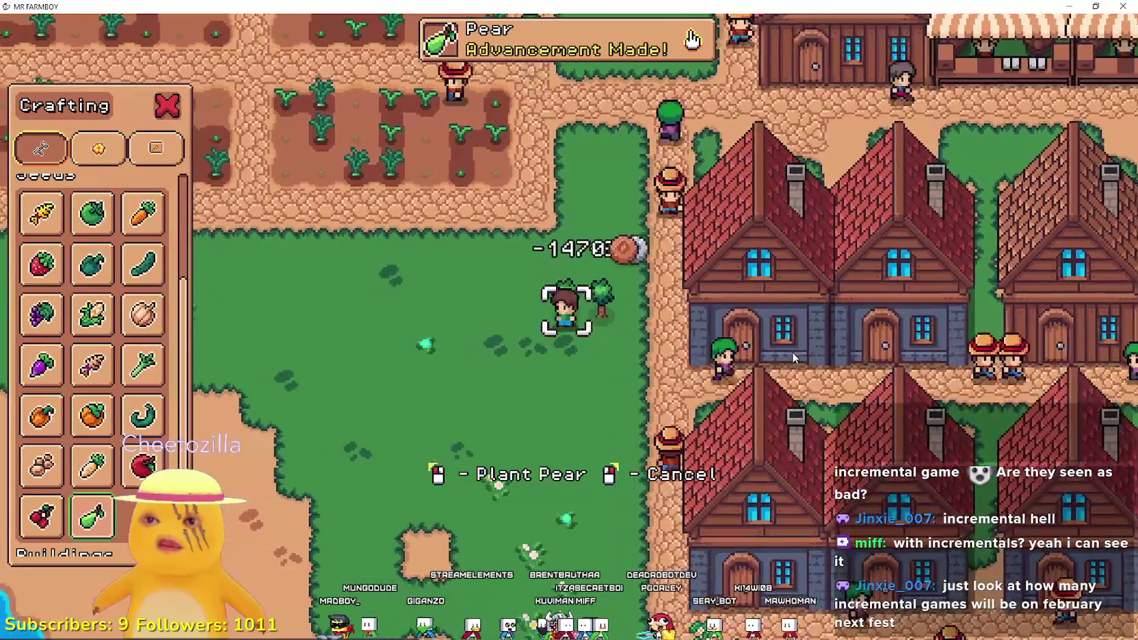
{"action": "key", "text": "a"}
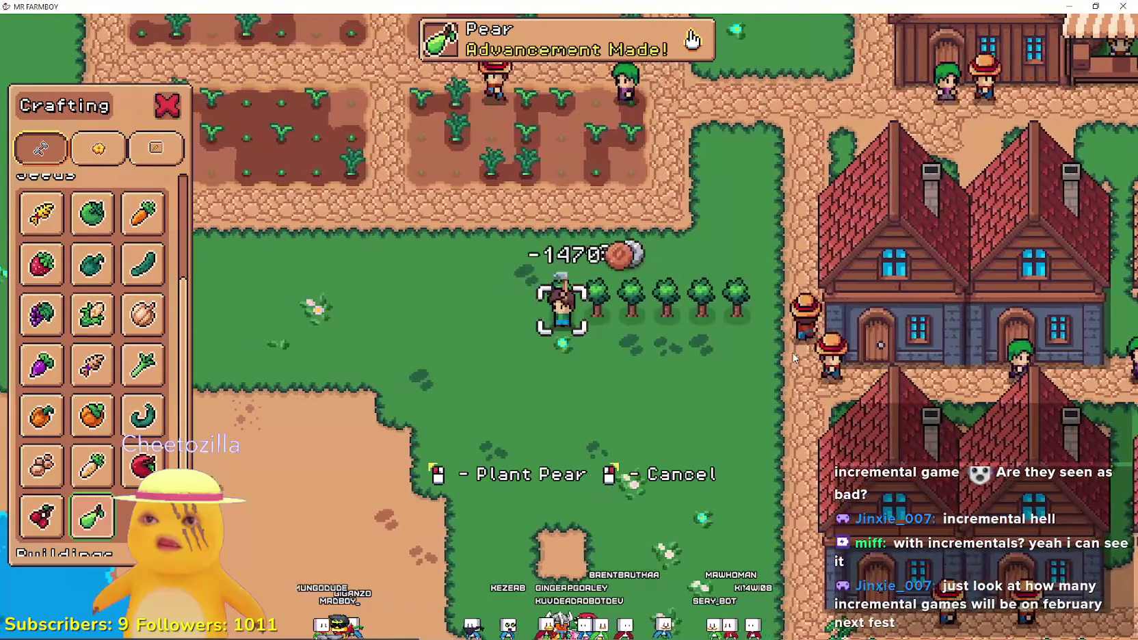
{"action": "key", "text": "a"}
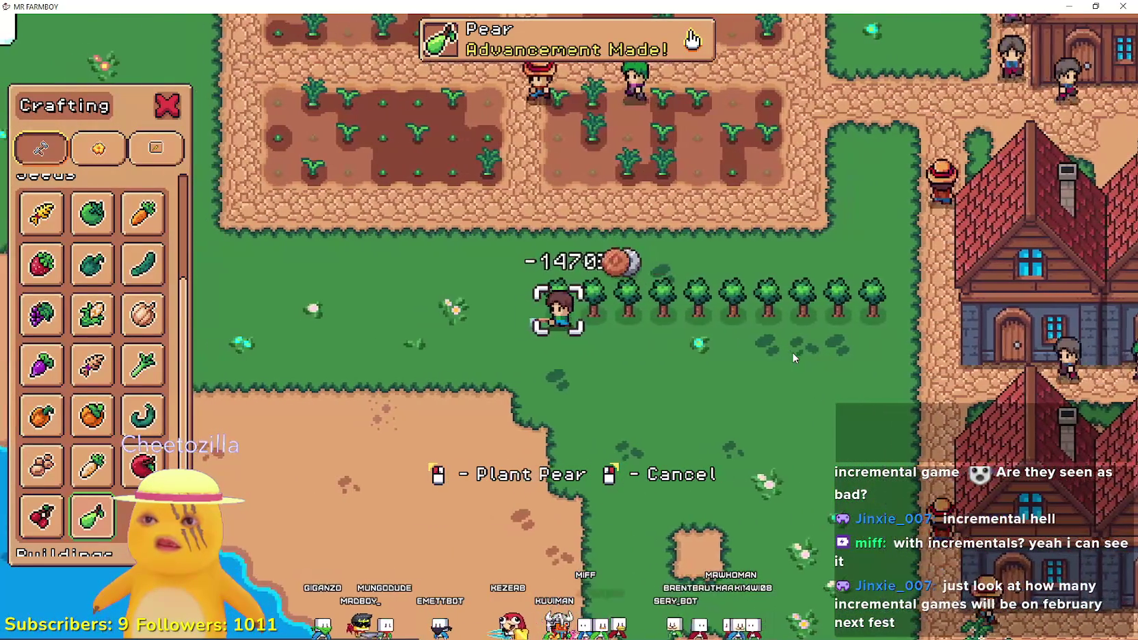
{"action": "key", "text": "a"}
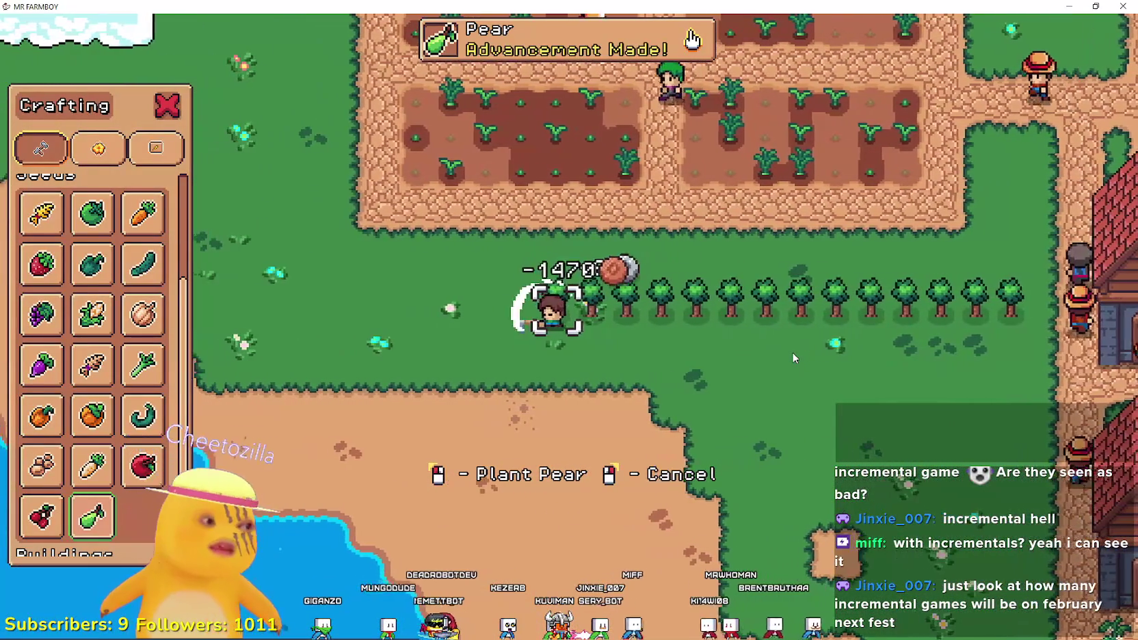
{"action": "key", "text": "a"}
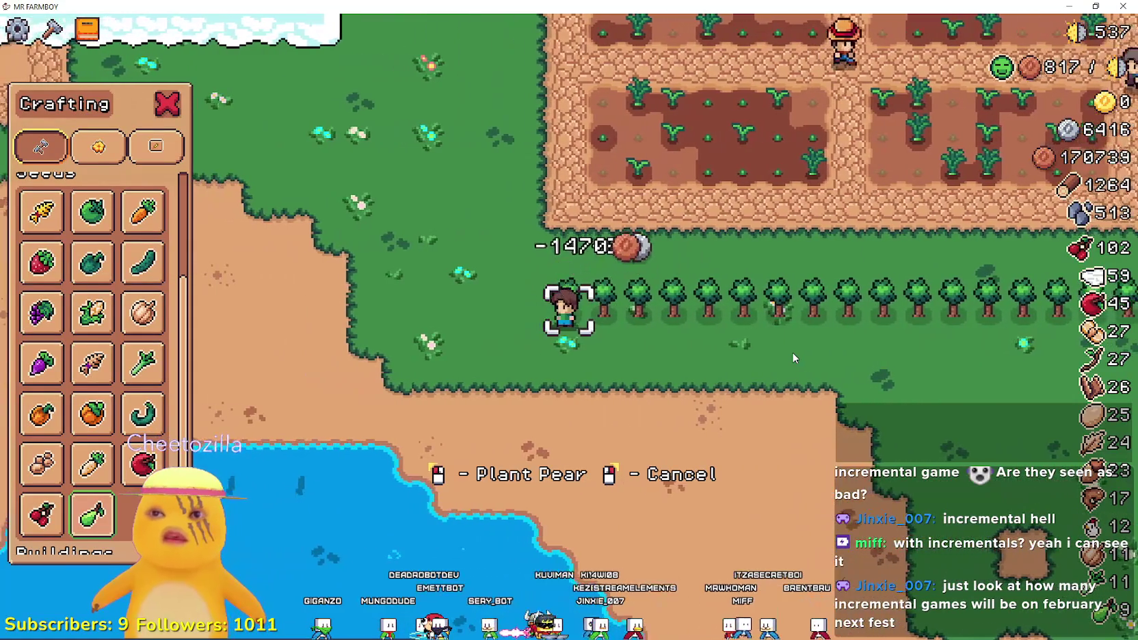
{"action": "scroll", "coordinate": [792, 352], "scroll_direction": "down", "scroll_amount": 5}
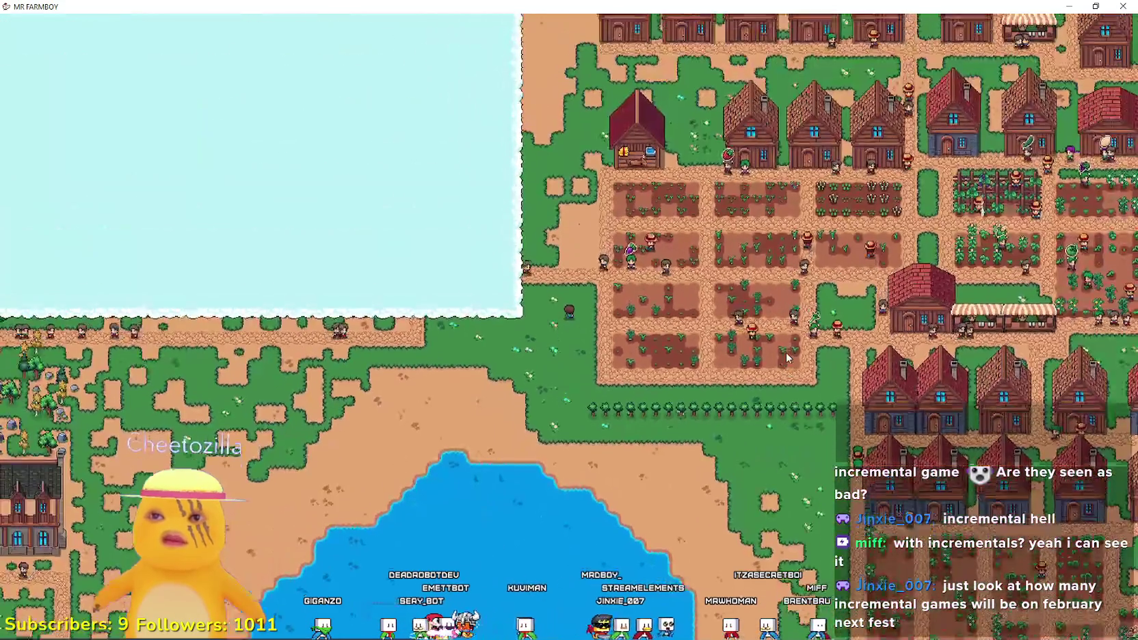
{"action": "key", "text": "Escape"}
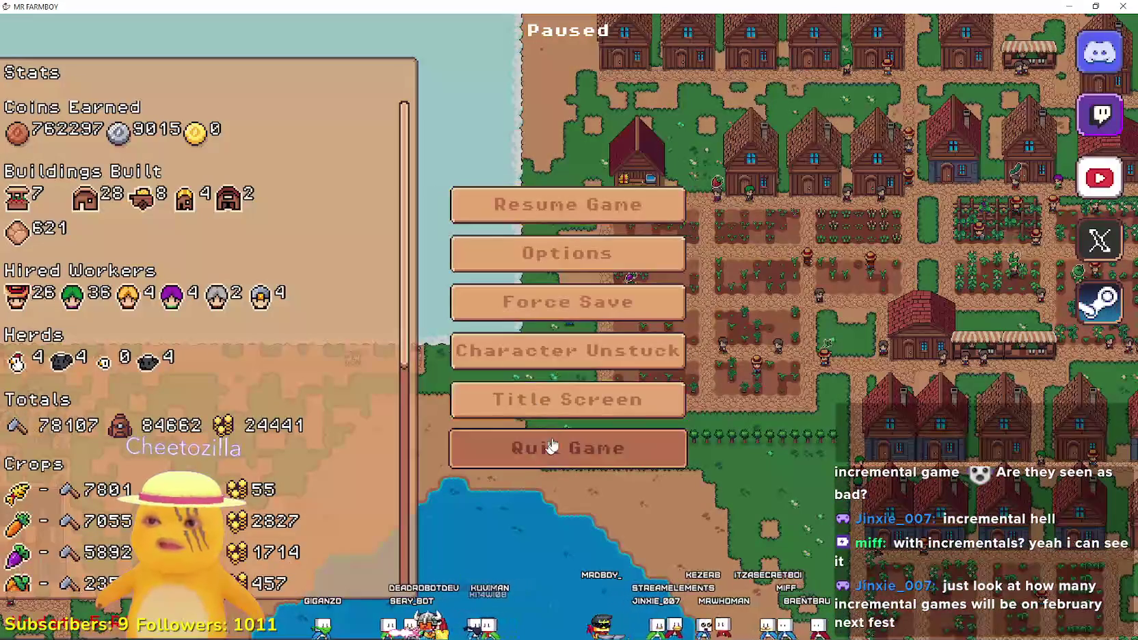
Quit the game, read the new beta-update comment notification, and return to the MR FARMBOY library page.
{"action": "left_click", "coordinate": [546, 448]}
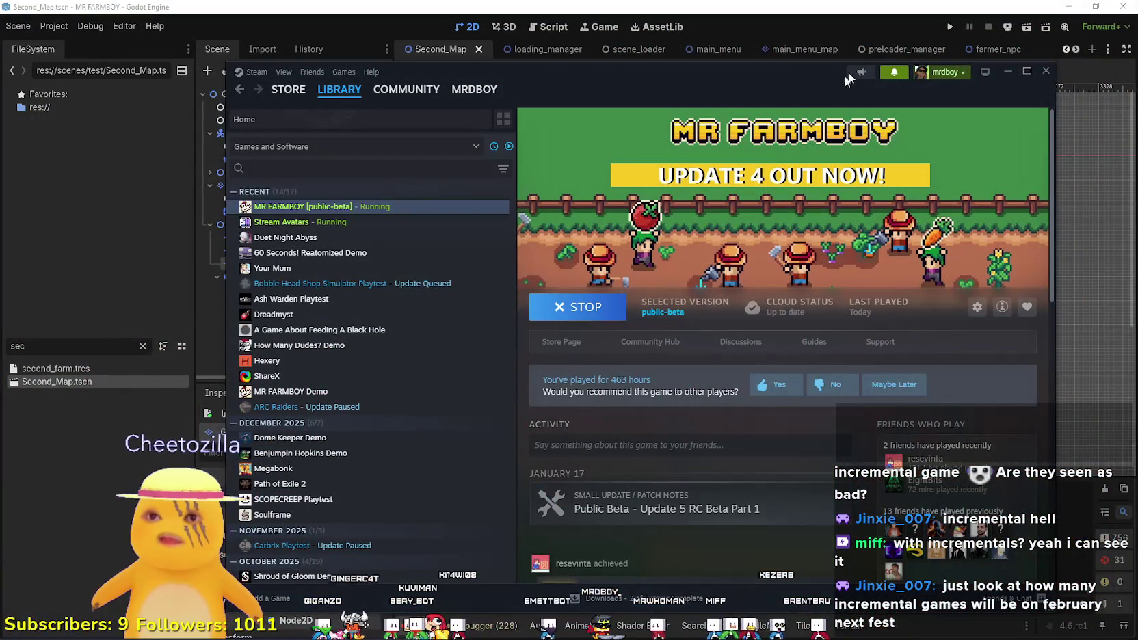
{"action": "left_click", "coordinate": [896, 75]}
{"action": "left_click", "coordinate": [668, 509]}
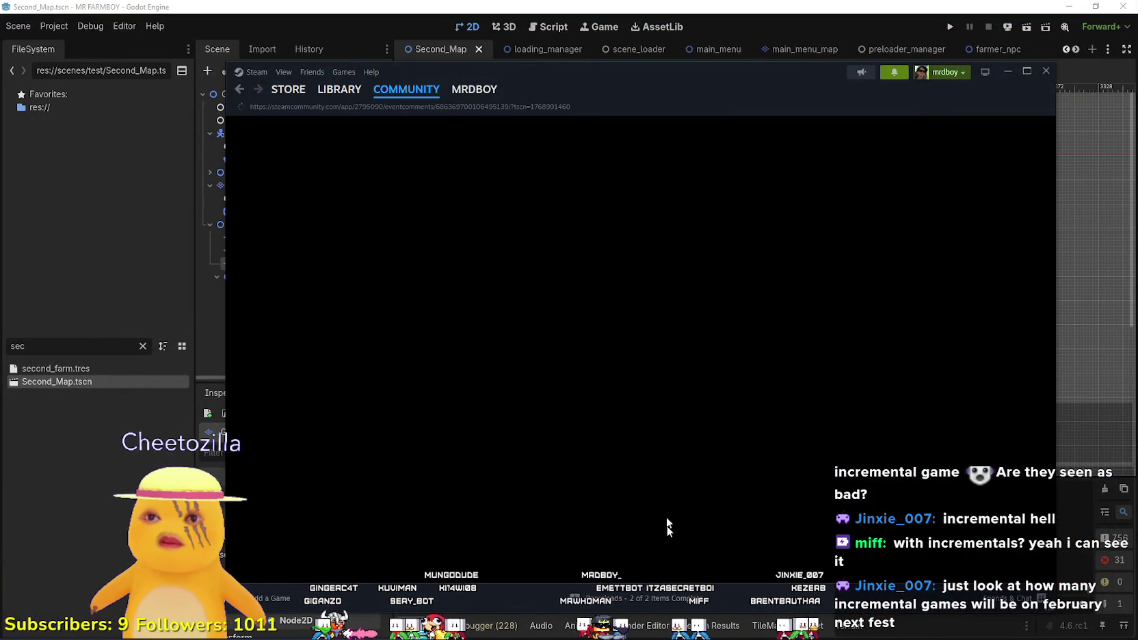
{"action": "scroll", "coordinate": [378, 370], "scroll_direction": "up", "scroll_amount": 3}
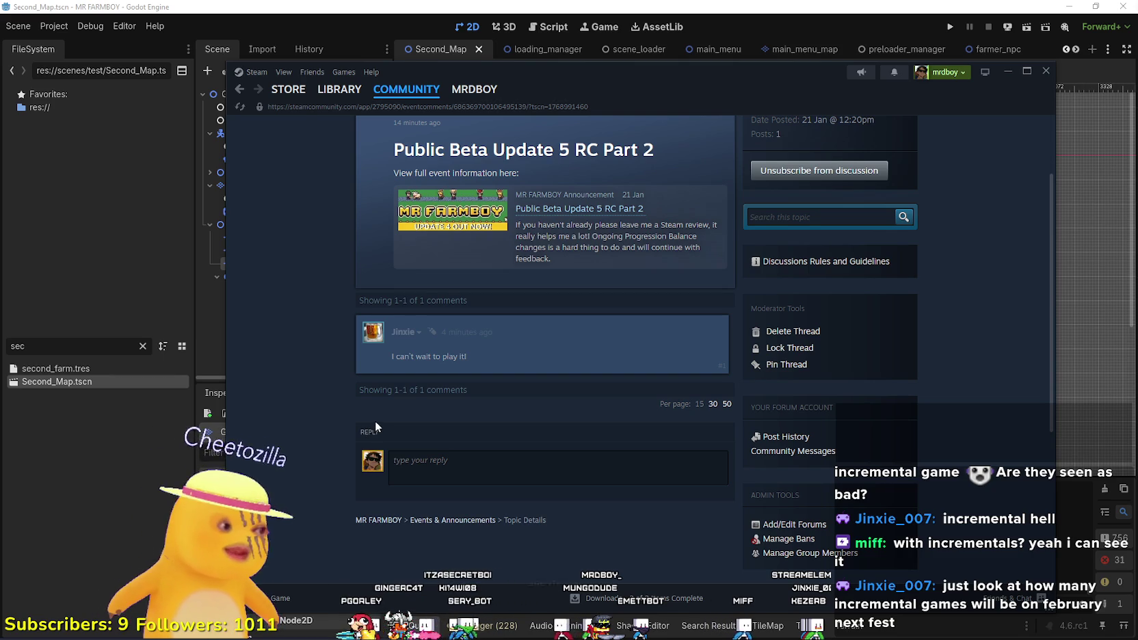
{"action": "left_click", "coordinate": [339, 91]}
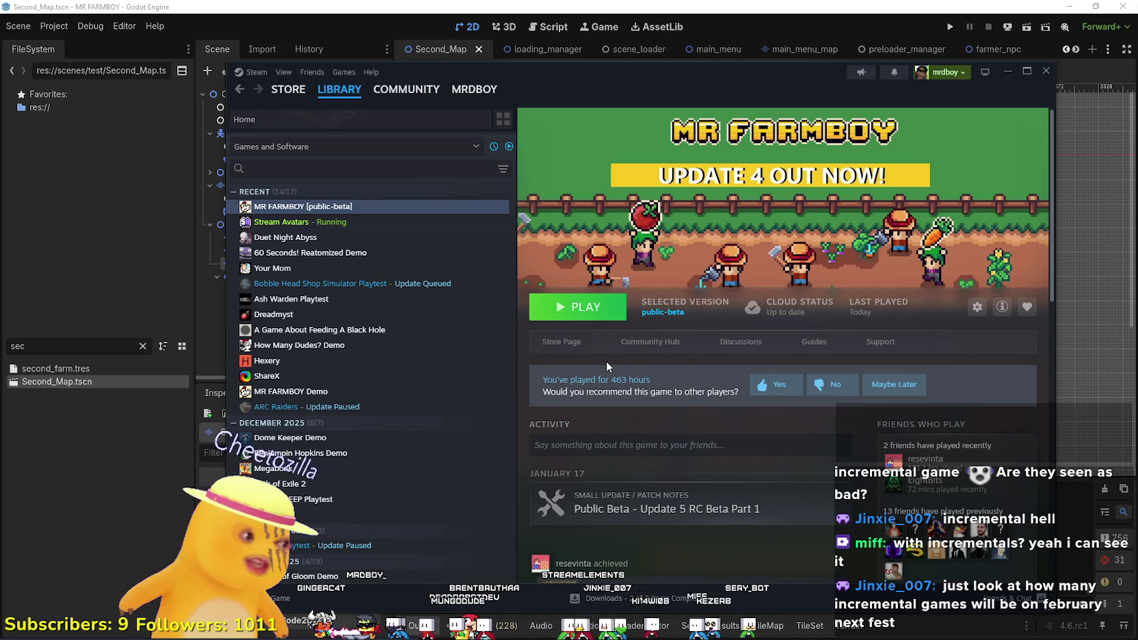
Open the MR FARMBOY store page and go to its Community Hub.
{"action": "left_click", "coordinate": [558, 342]}
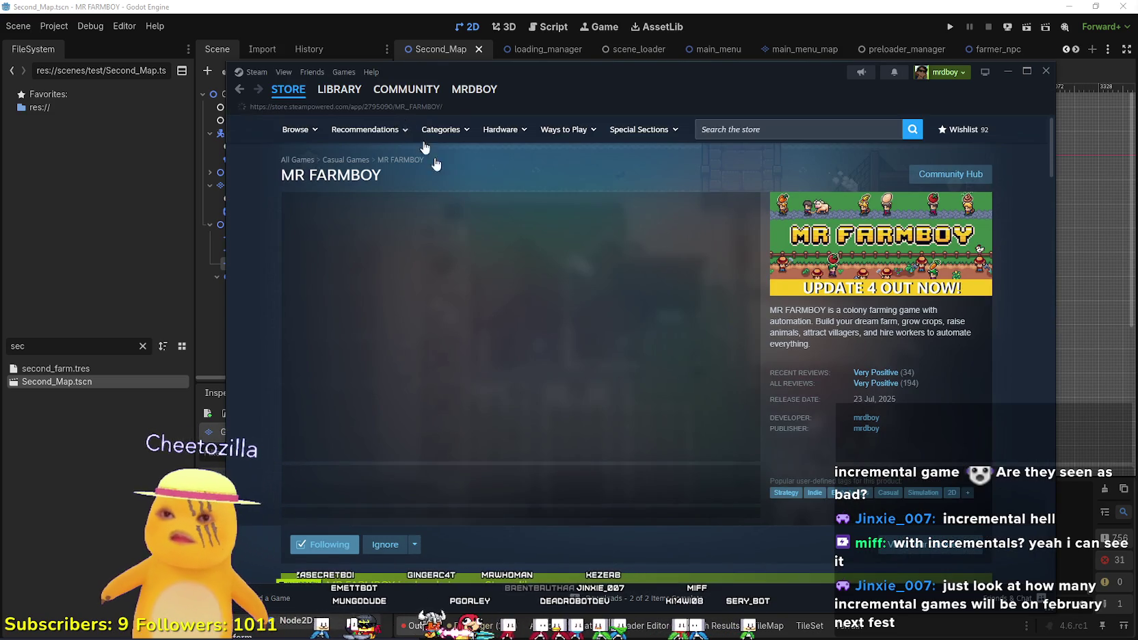
{"action": "scroll", "coordinate": [417, 342], "scroll_direction": "down", "scroll_amount": 5}
{"action": "scroll", "coordinate": [394, 388], "scroll_direction": "down", "scroll_amount": 8}
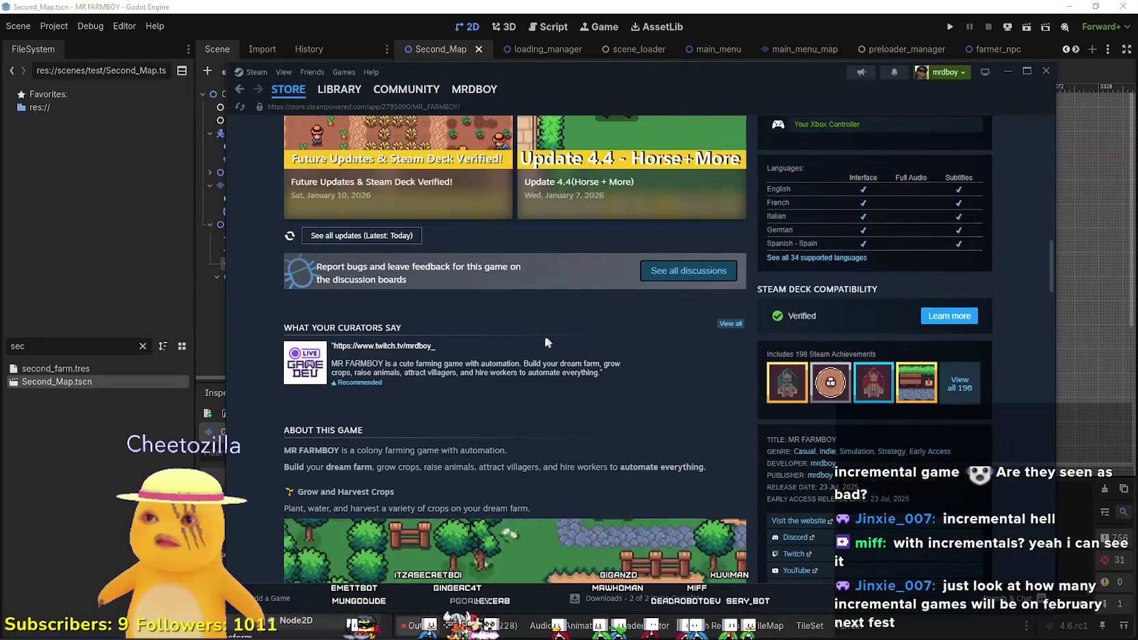
{"action": "scroll", "coordinate": [533, 335], "scroll_direction": "up", "scroll_amount": 13}
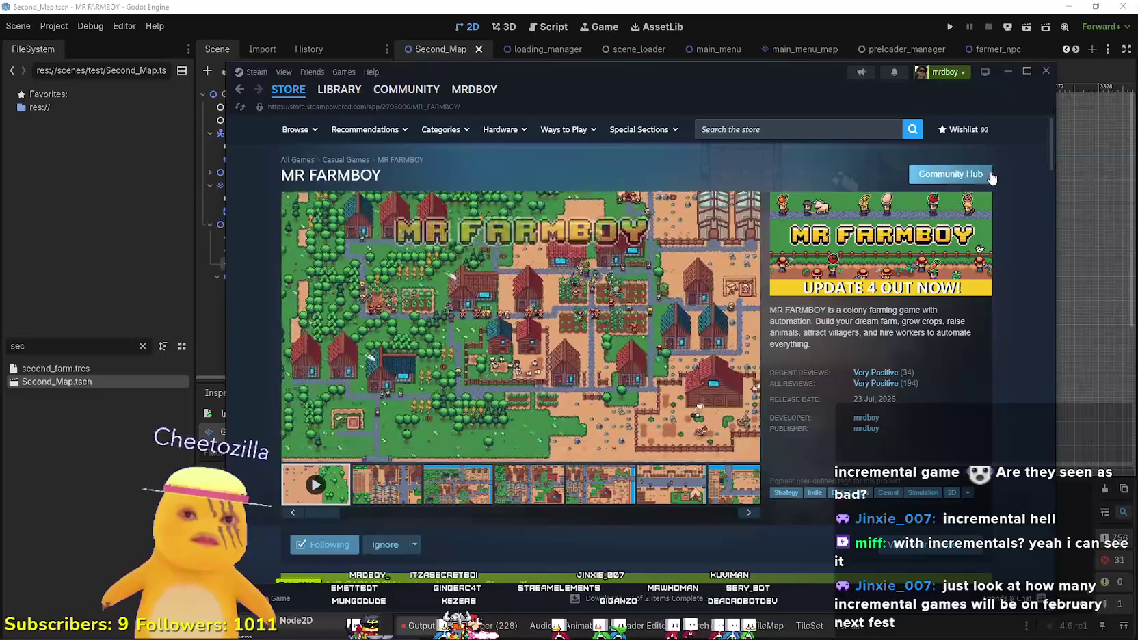
{"action": "left_click", "coordinate": [992, 177]}
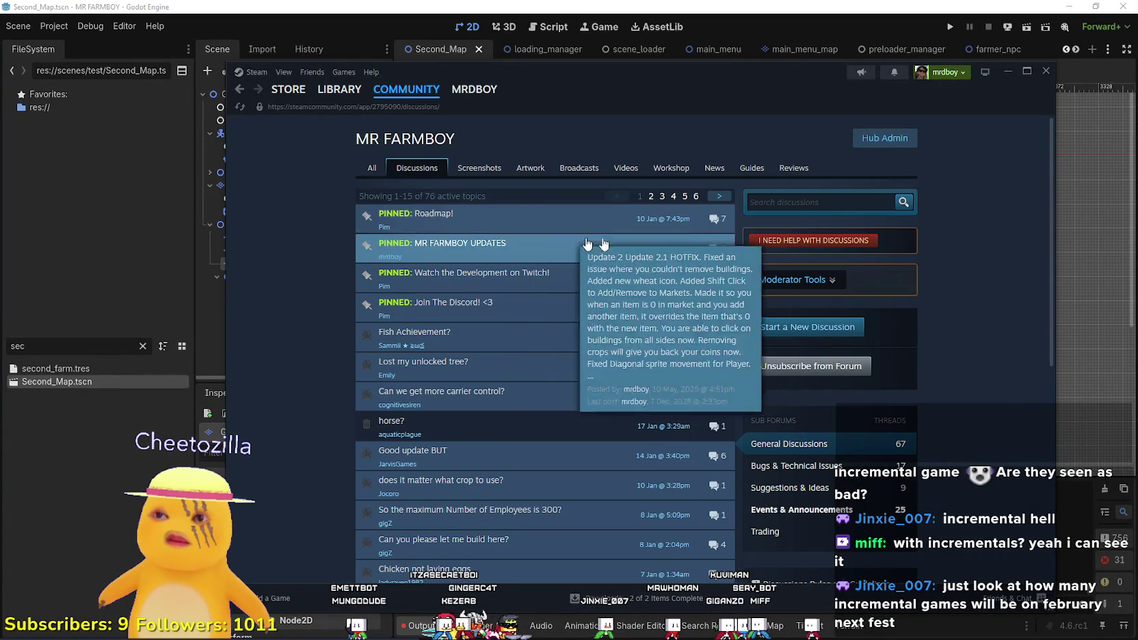
Open the Public Beta Update 5 RC Part 2 topic, skim its patch notes, and close the overlay.
{"action": "left_click", "coordinate": [519, 277]}
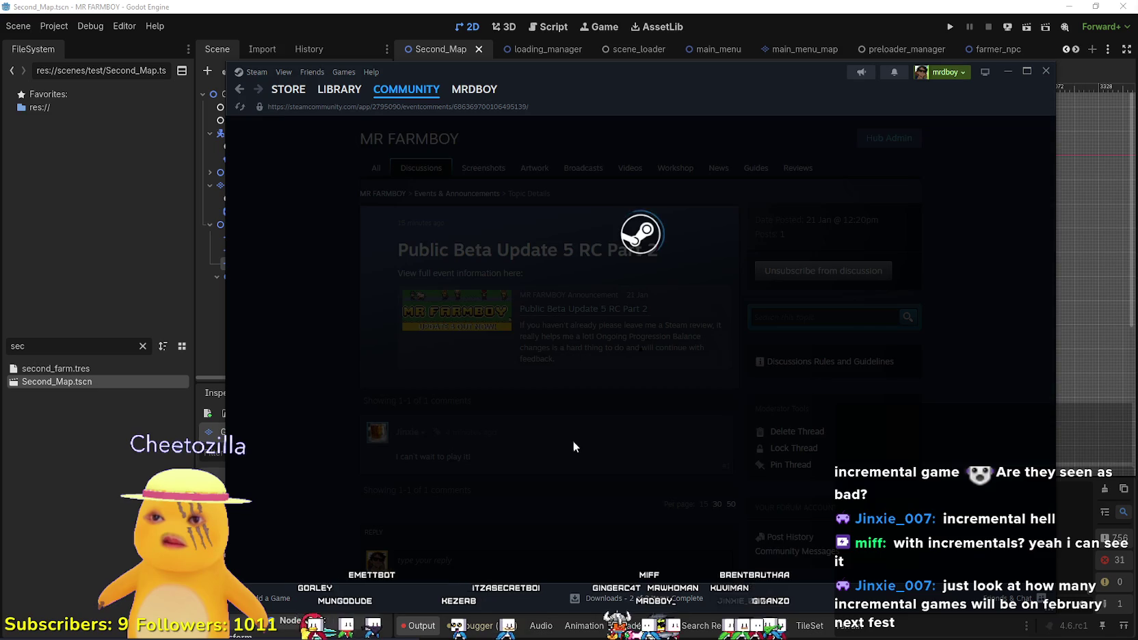
{"action": "scroll", "coordinate": [568, 427], "scroll_direction": "down", "scroll_amount": 5}
{"action": "scroll", "coordinate": [811, 420], "scroll_direction": "up", "scroll_amount": 5}
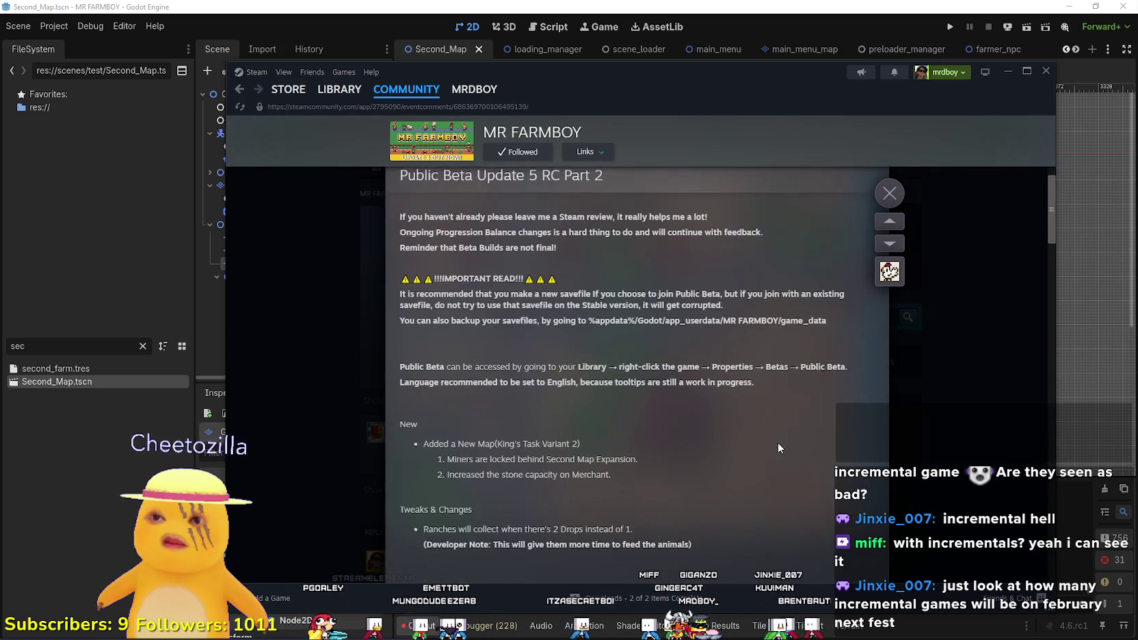
{"action": "left_click", "coordinate": [954, 445]}
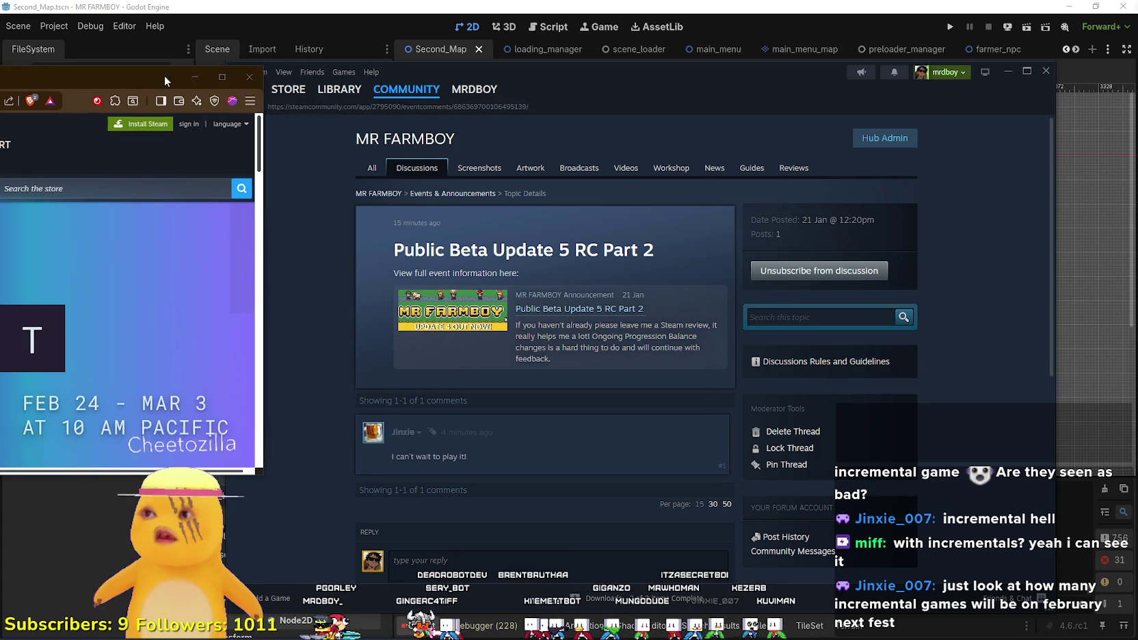
Maximize the Next Fest February 2025 browser window over Steam and scroll through its title list.
{"action": "left_click_drag", "start_coordinate": [173, 76], "coordinate": [945, 104]}
{"action": "left_click", "coordinate": [994, 104]}
{"action": "scroll", "coordinate": [597, 529], "scroll_direction": "down", "scroll_amount": 10}
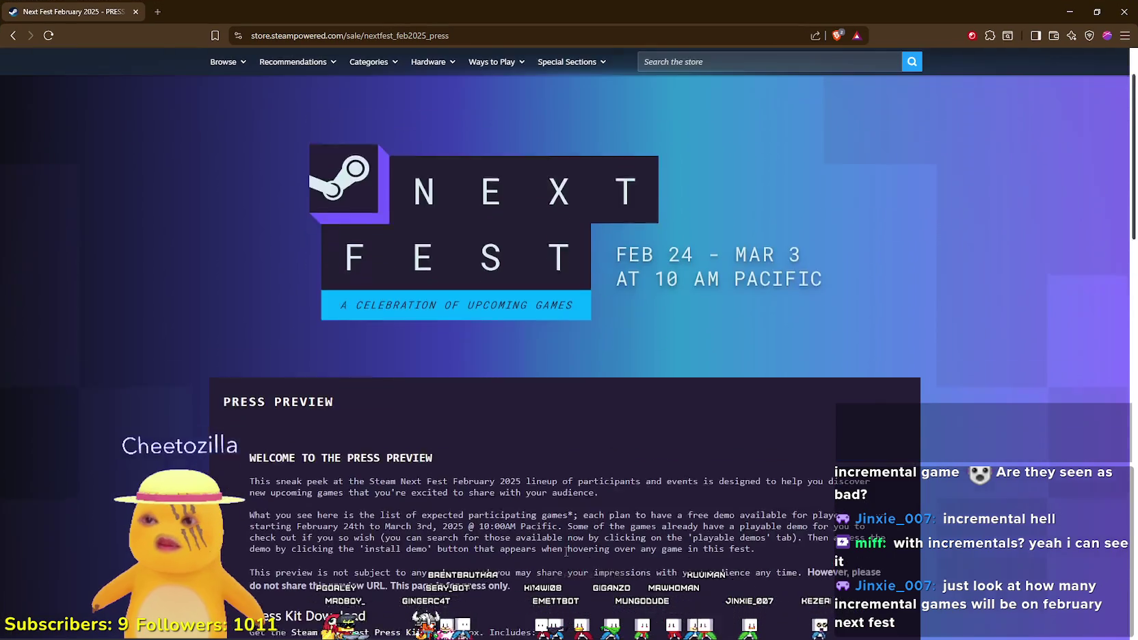
{"action": "scroll", "coordinate": [596, 530], "scroll_direction": "down", "scroll_amount": 10}
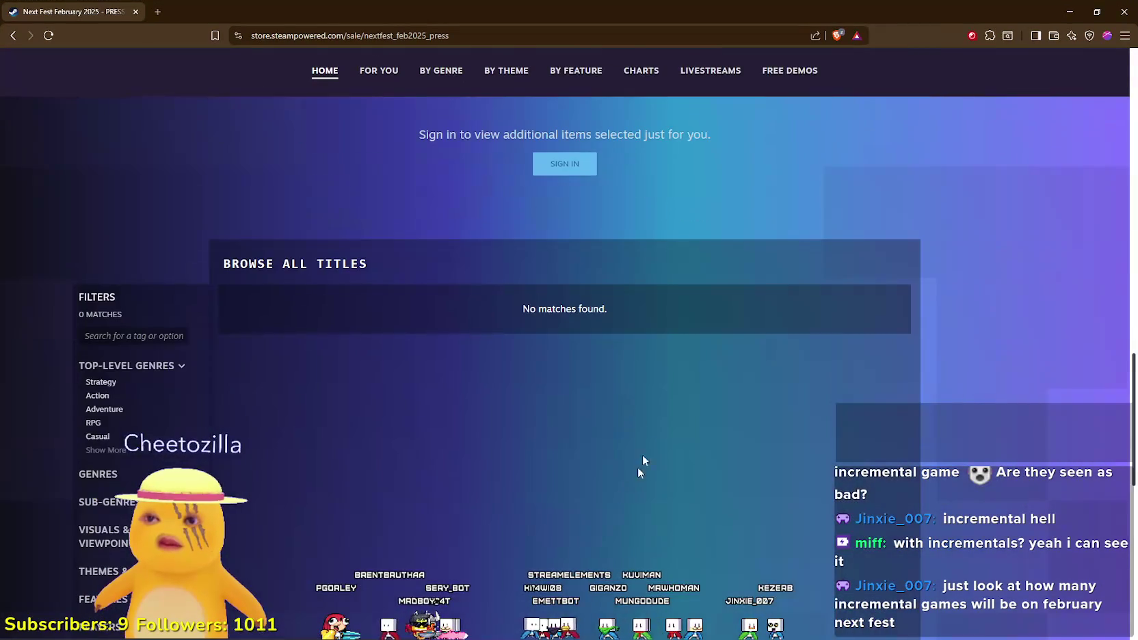
{"action": "scroll", "coordinate": [629, 408], "scroll_direction": "up", "scroll_amount": 10}
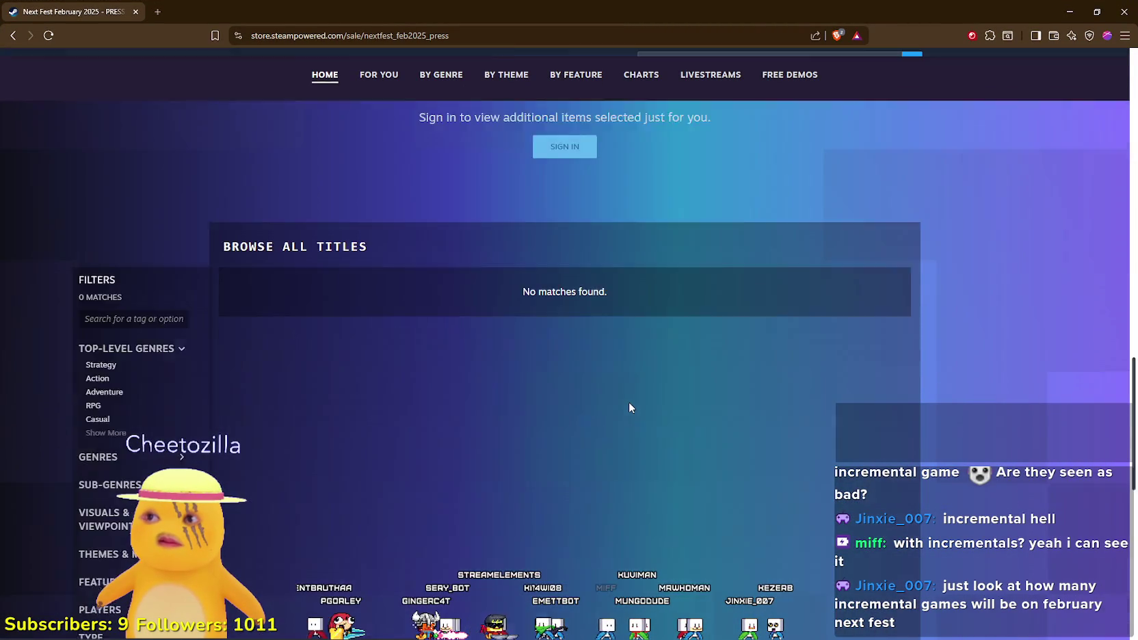
{"action": "scroll", "coordinate": [379, 242], "scroll_direction": "up", "scroll_amount": 1}
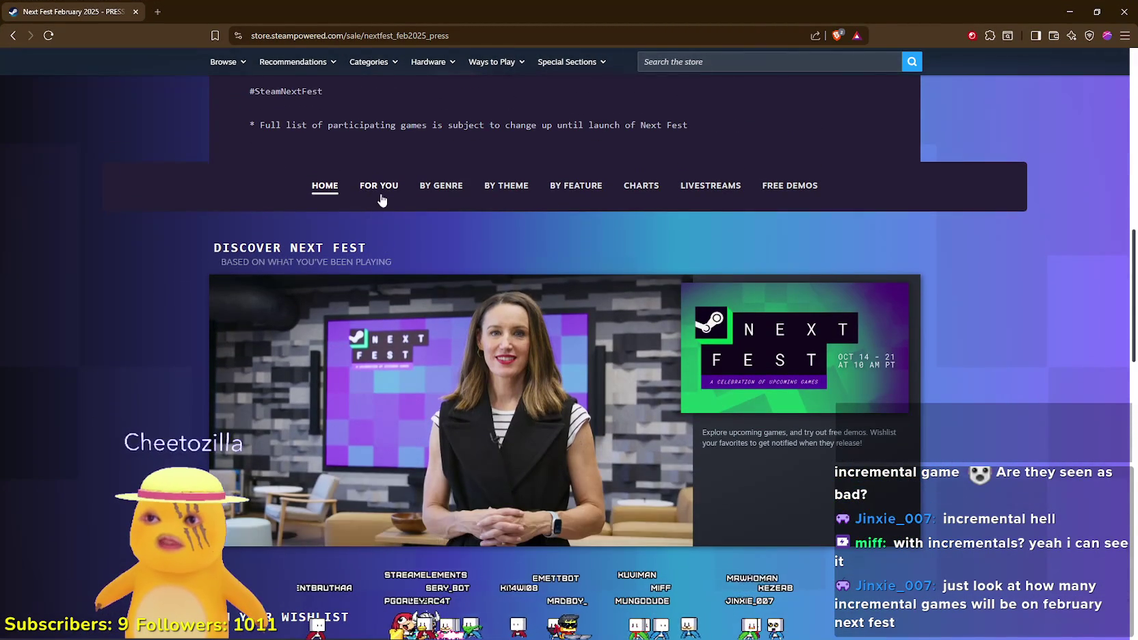
{"action": "scroll", "coordinate": [391, 463], "scroll_direction": "down", "scroll_amount": 10}
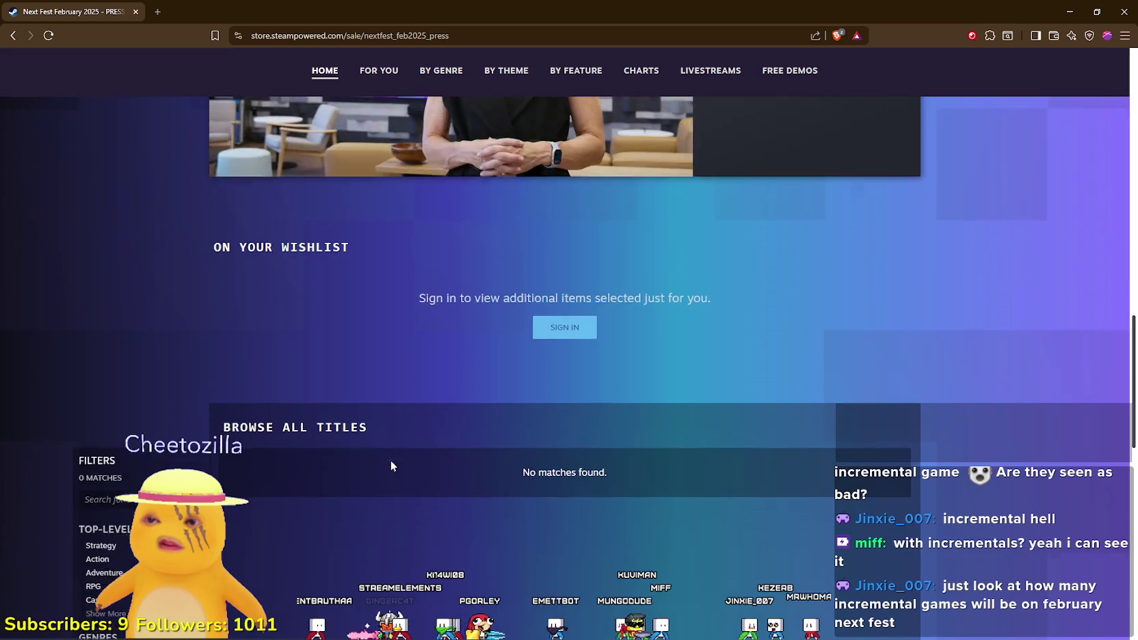
{"action": "scroll", "coordinate": [393, 452], "scroll_direction": "down", "scroll_amount": 8}
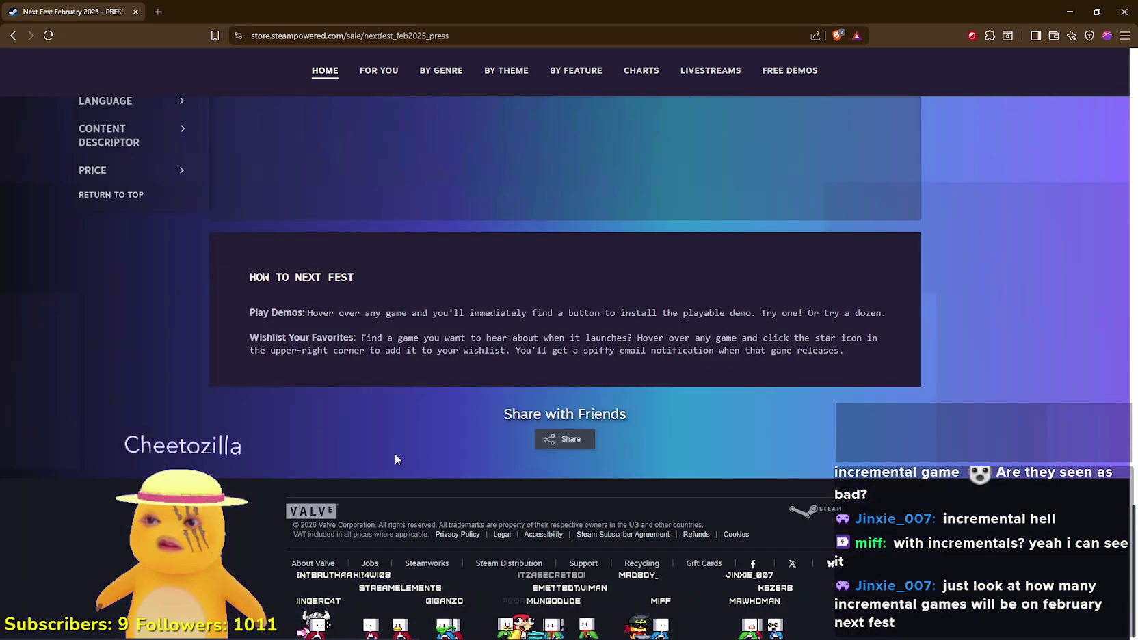
{"action": "scroll", "coordinate": [395, 454], "scroll_direction": "up", "scroll_amount": 6}
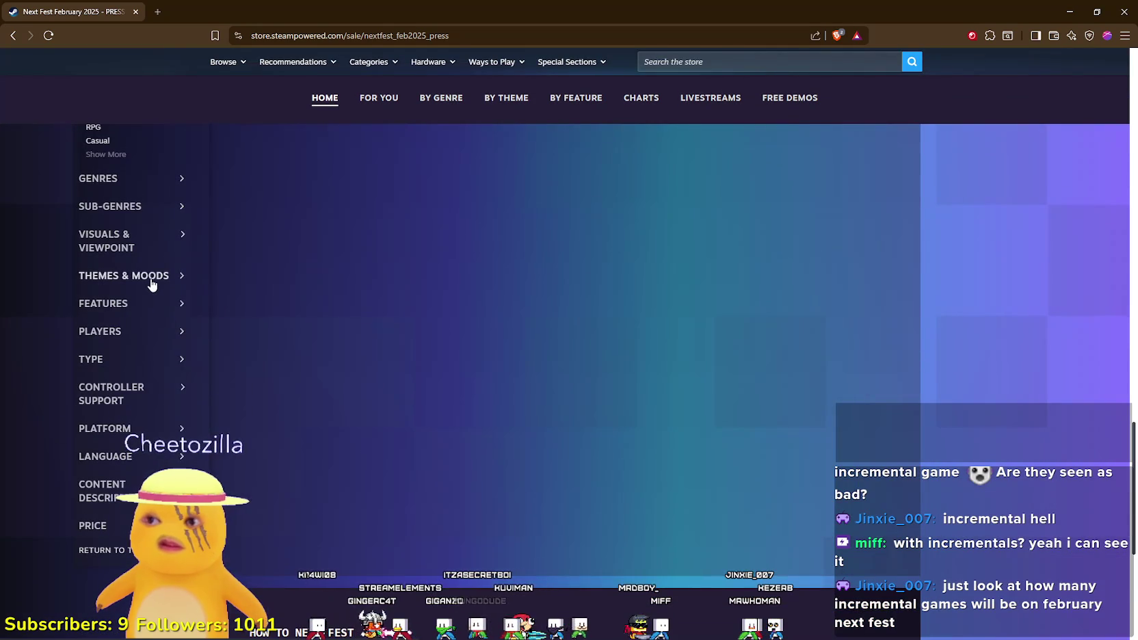
{"action": "scroll", "coordinate": [149, 290], "scroll_direction": "up", "scroll_amount": 7}
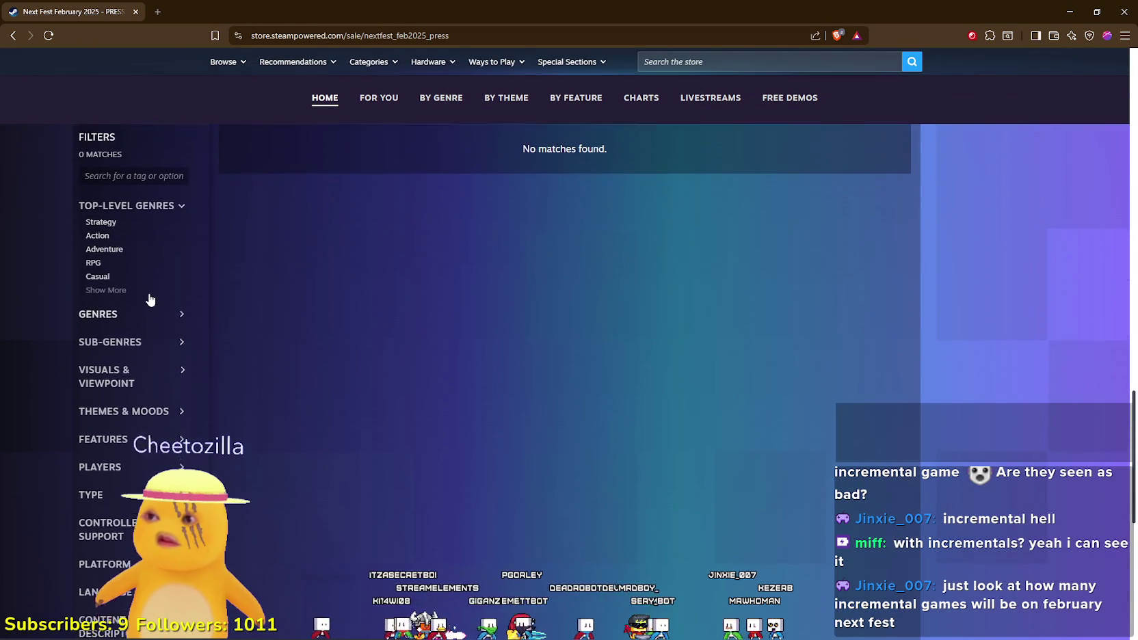
{"action": "scroll", "coordinate": [134, 390], "scroll_direction": "down", "scroll_amount": 3}
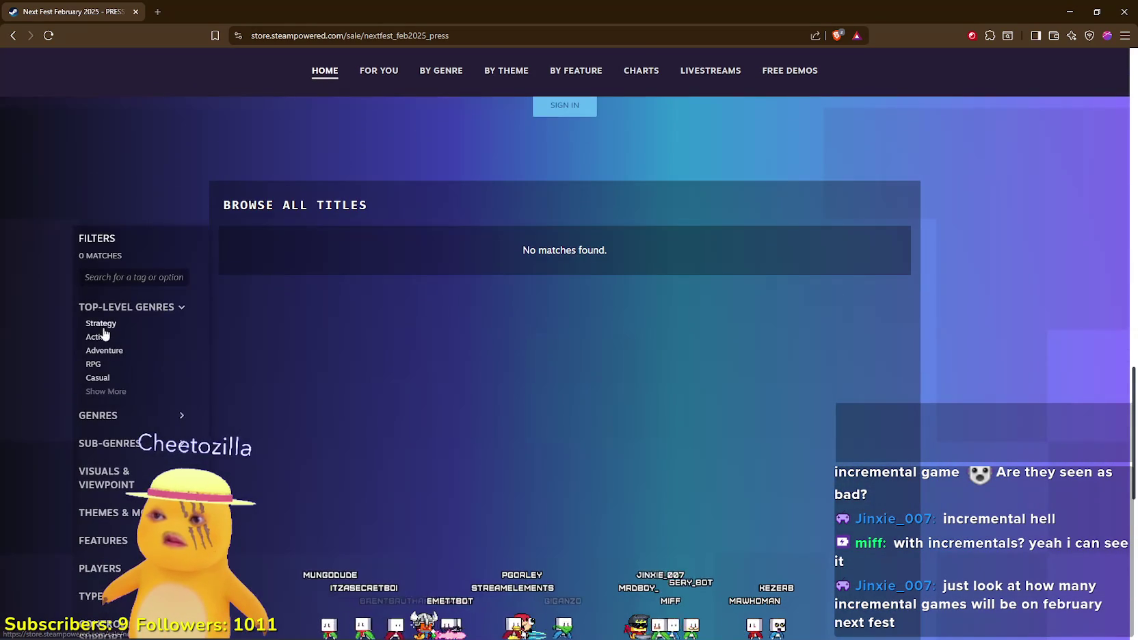
{"action": "scroll", "coordinate": [101, 380], "scroll_direction": "down", "scroll_amount": 3}
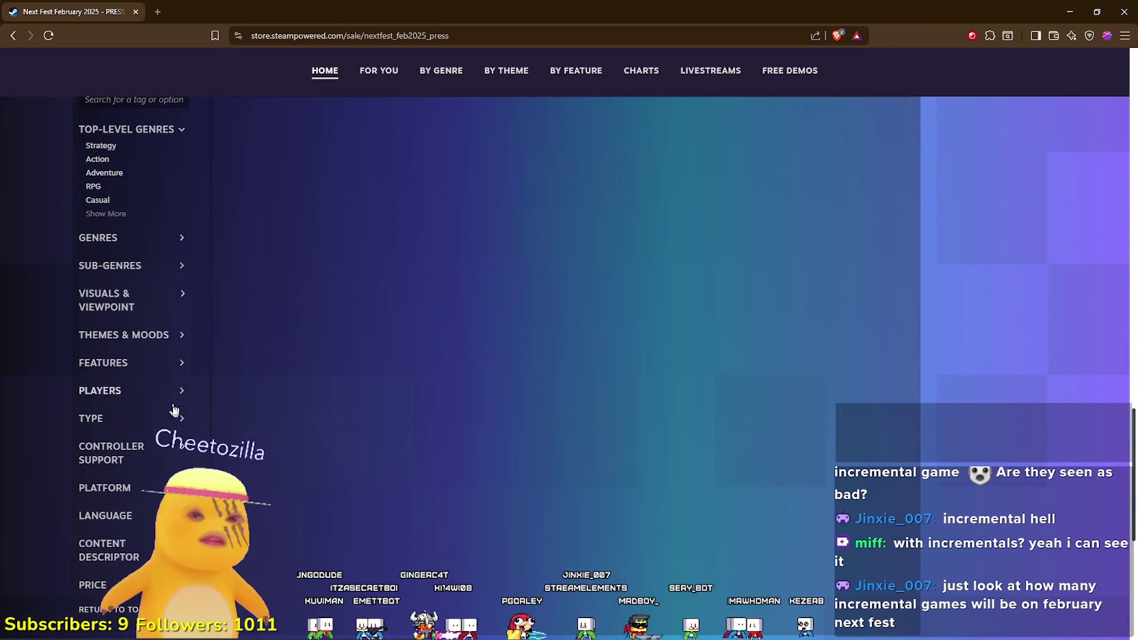
{"action": "scroll", "coordinate": [137, 308], "scroll_direction": "down", "scroll_amount": 2}
{"action": "scroll", "coordinate": [116, 262], "scroll_direction": "up", "scroll_amount": 4}
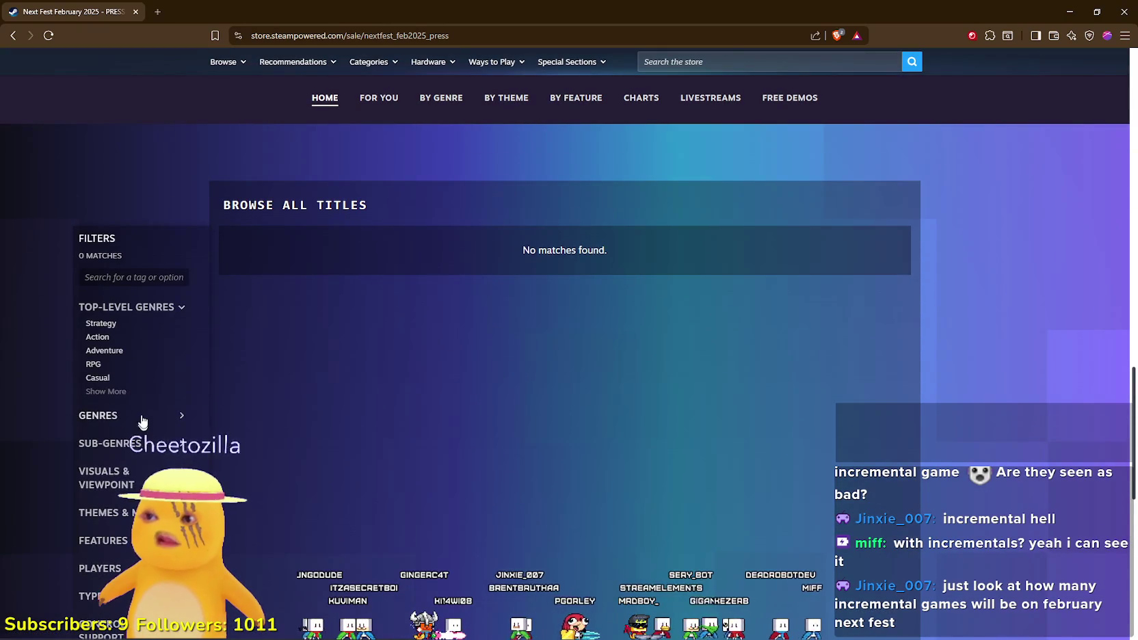
Expand the Genres filter to show all top-level genres, then close the Next Fest page.
{"action": "left_click", "coordinate": [144, 417]}
{"action": "left_click", "coordinate": [102, 391]}
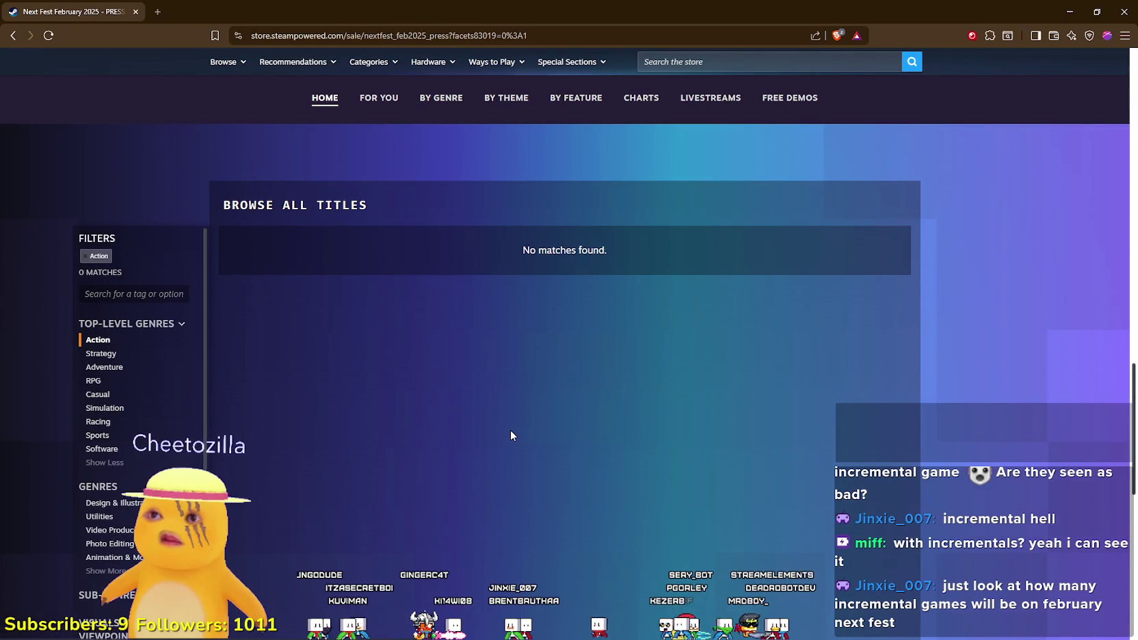
{"action": "scroll", "coordinate": [510, 430], "scroll_direction": "down", "scroll_amount": 6}
{"action": "scroll", "coordinate": [506, 429], "scroll_direction": "up", "scroll_amount": 10}
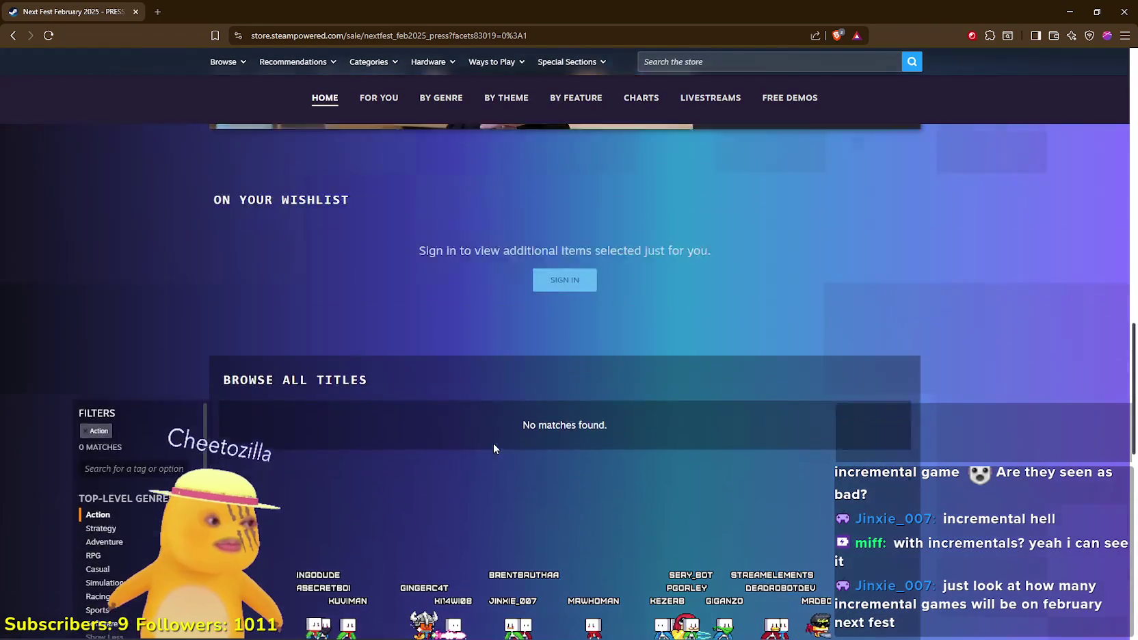
{"action": "scroll", "coordinate": [521, 472], "scroll_direction": "up", "scroll_amount": 3}
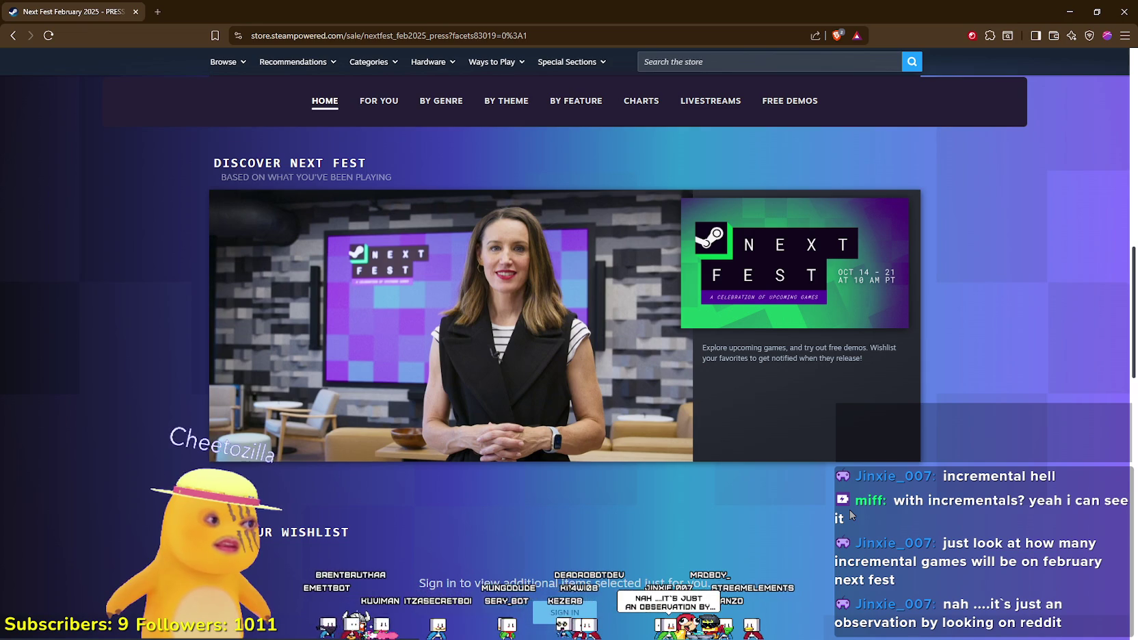
{"action": "scroll", "coordinate": [645, 457], "scroll_direction": "down", "scroll_amount": 8}
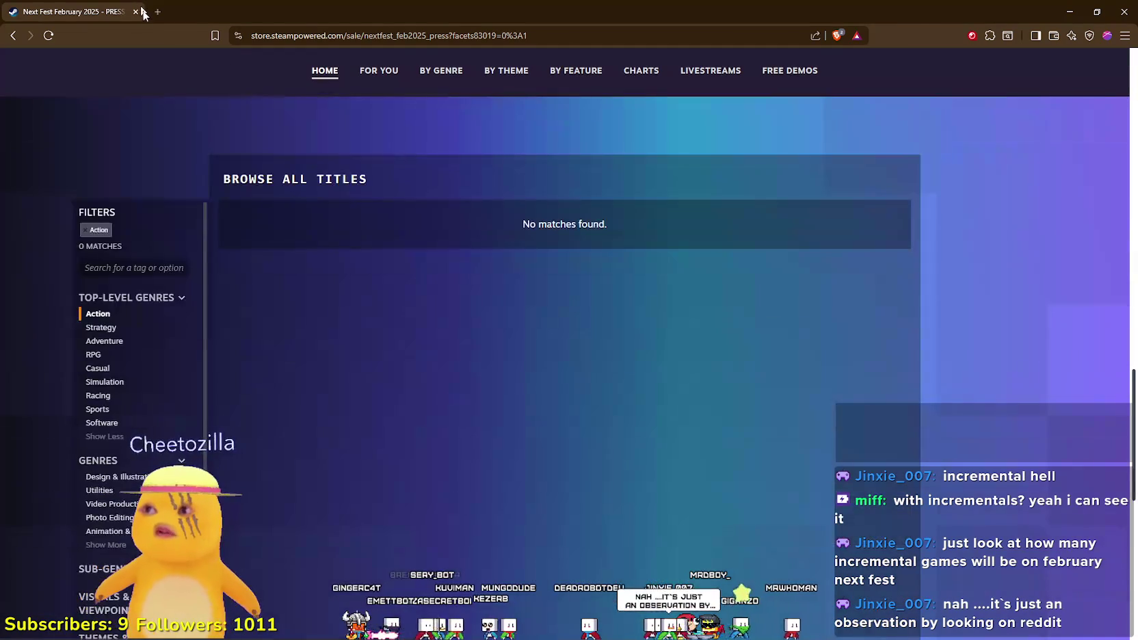
{"action": "left_click", "coordinate": [136, 11]}
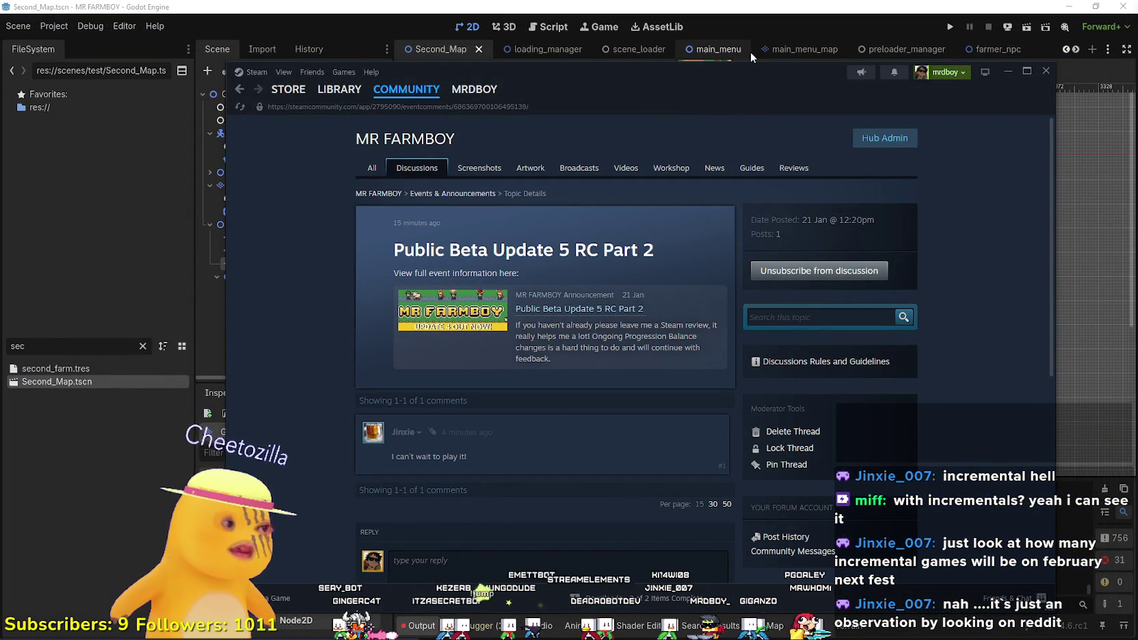
Bring the Godot editor forward and zoom the 2D viewport in on the Second_Map map.
{"action": "left_click", "coordinate": [723, 6]}
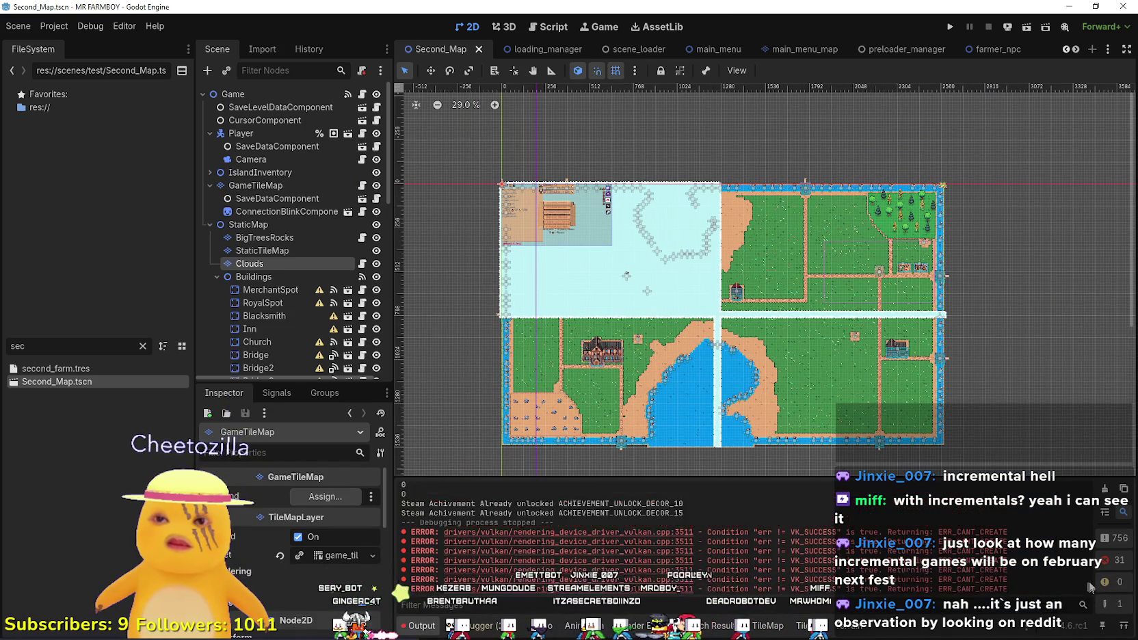
{"action": "scroll", "coordinate": [806, 335], "scroll_direction": "up", "scroll_amount": 3}
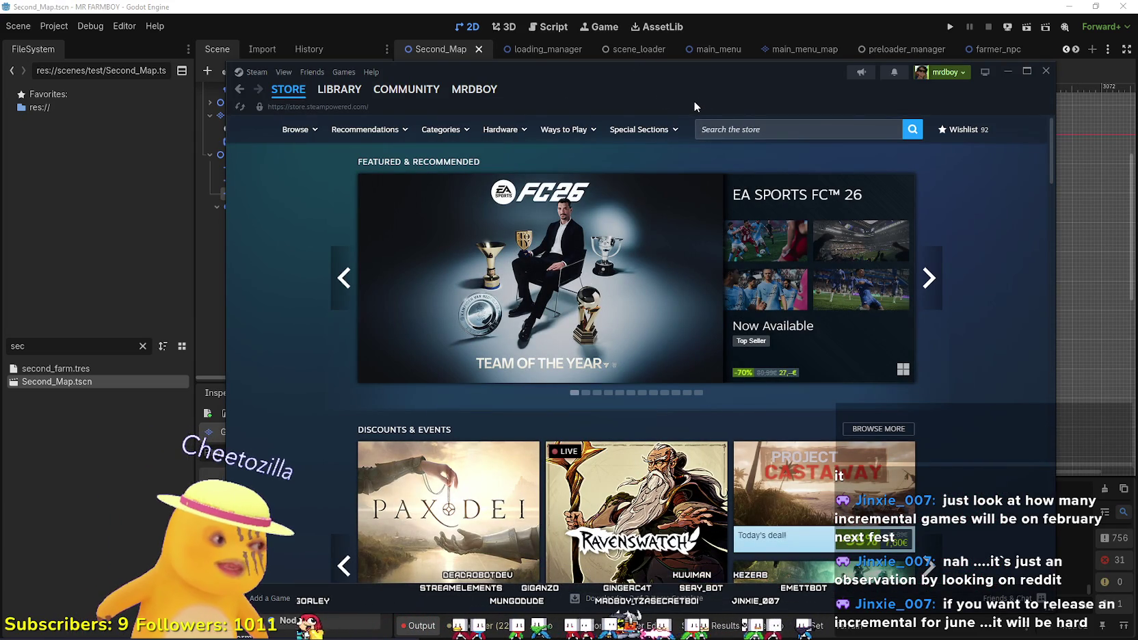
Search the store for 'Click and', open Click and Conquer, and enlarge its fifth screenshot.
{"action": "left_click", "coordinate": [854, 124]}
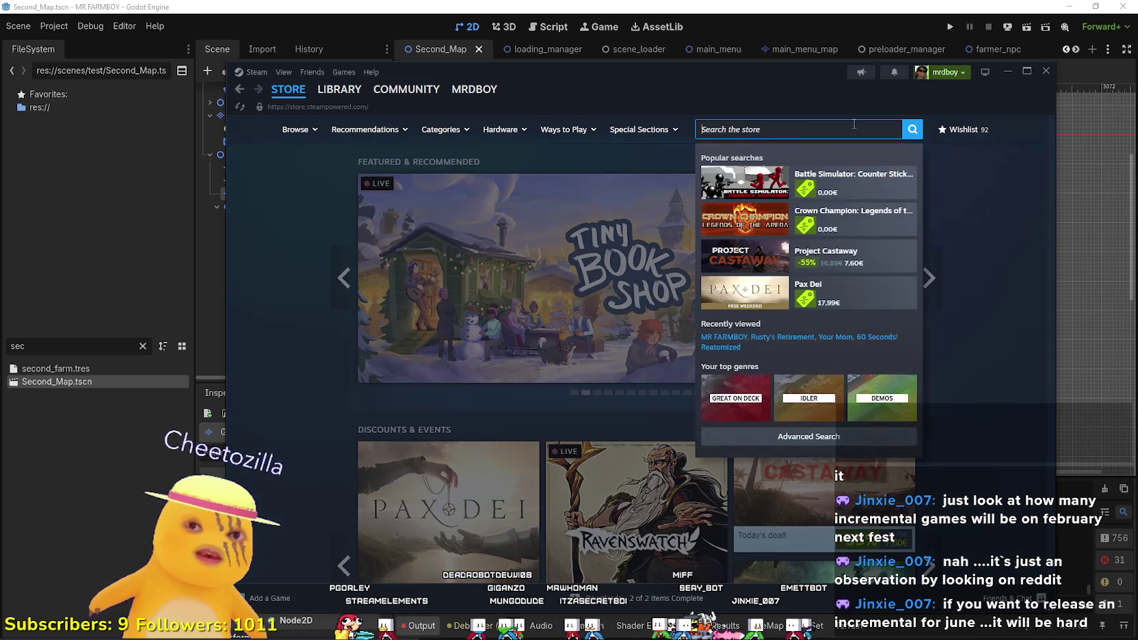
{"action": "type", "text": "Click"}
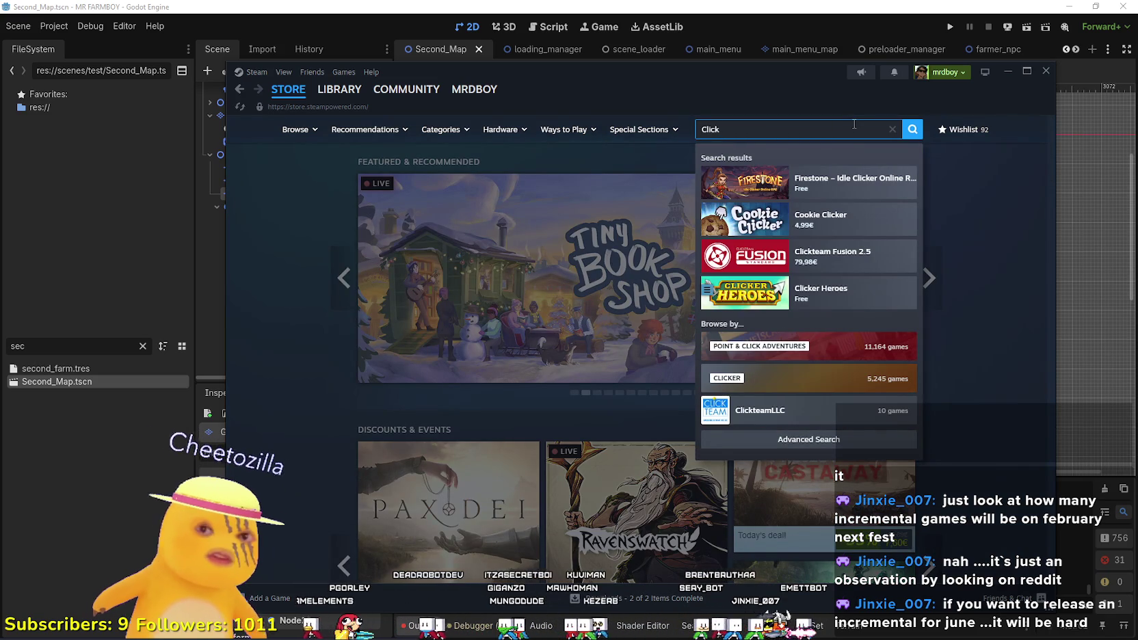
{"action": "type", "text": " and"}
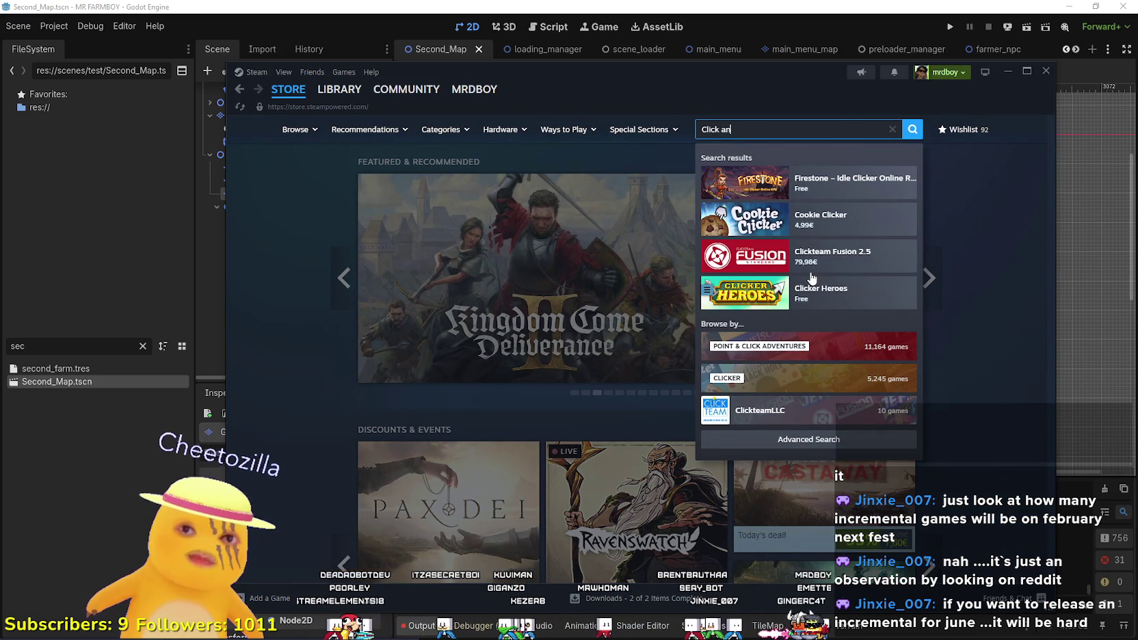
{"action": "left_click", "coordinate": [844, 189]}
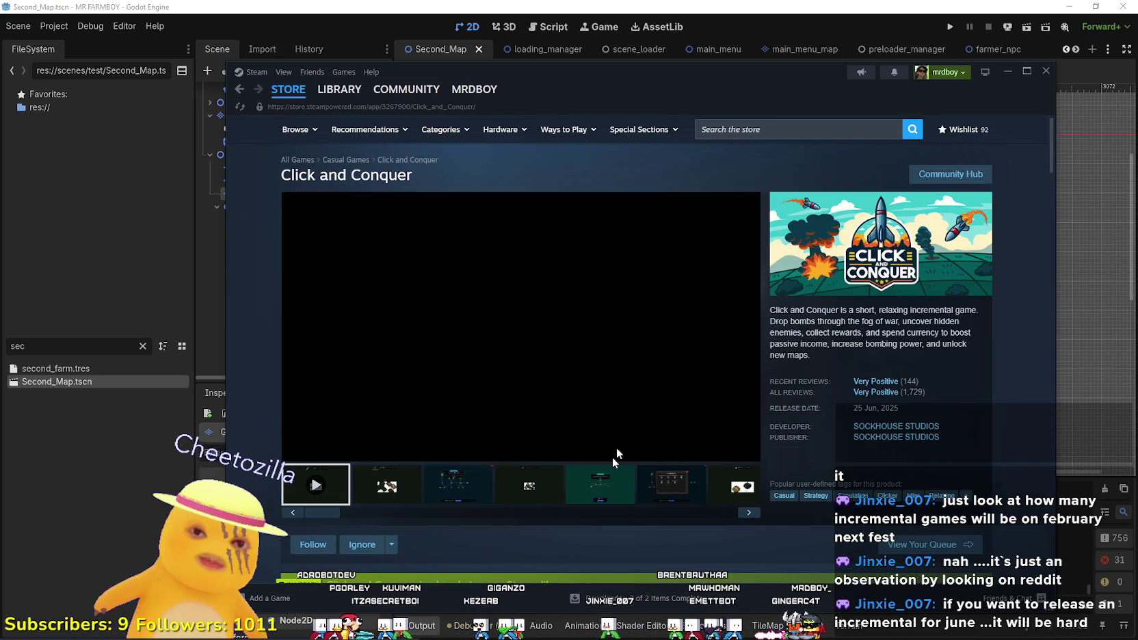
{"action": "left_click", "coordinate": [604, 484]}
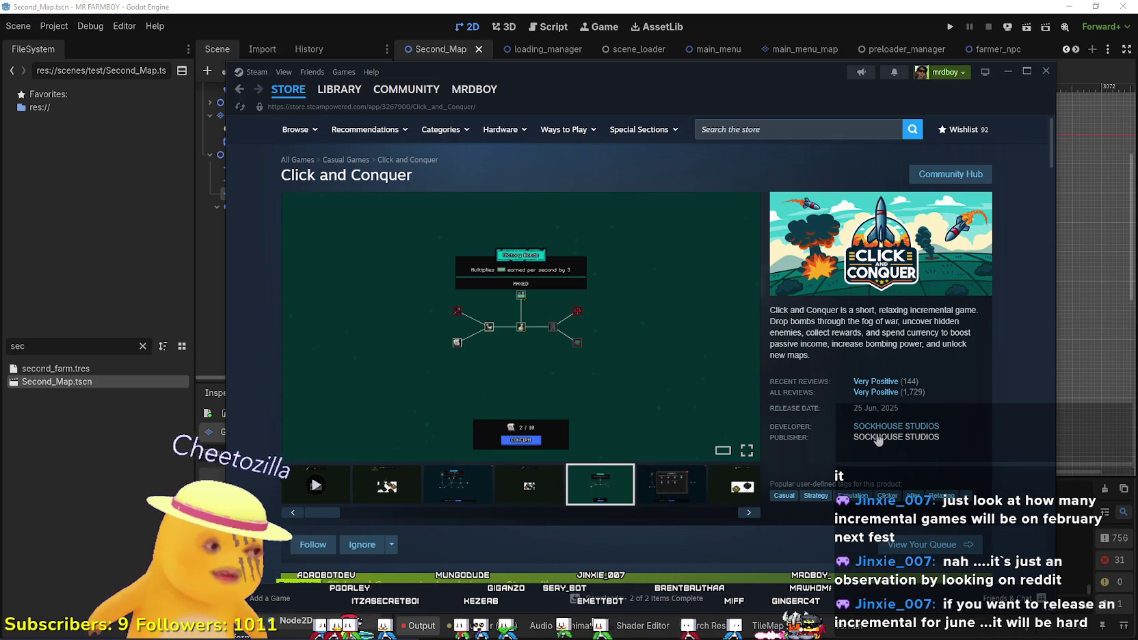
Scroll through the Click and Conquer page, then search the store for 'Black hol'.
{"action": "scroll", "coordinate": [879, 440], "scroll_direction": "down", "scroll_amount": 3}
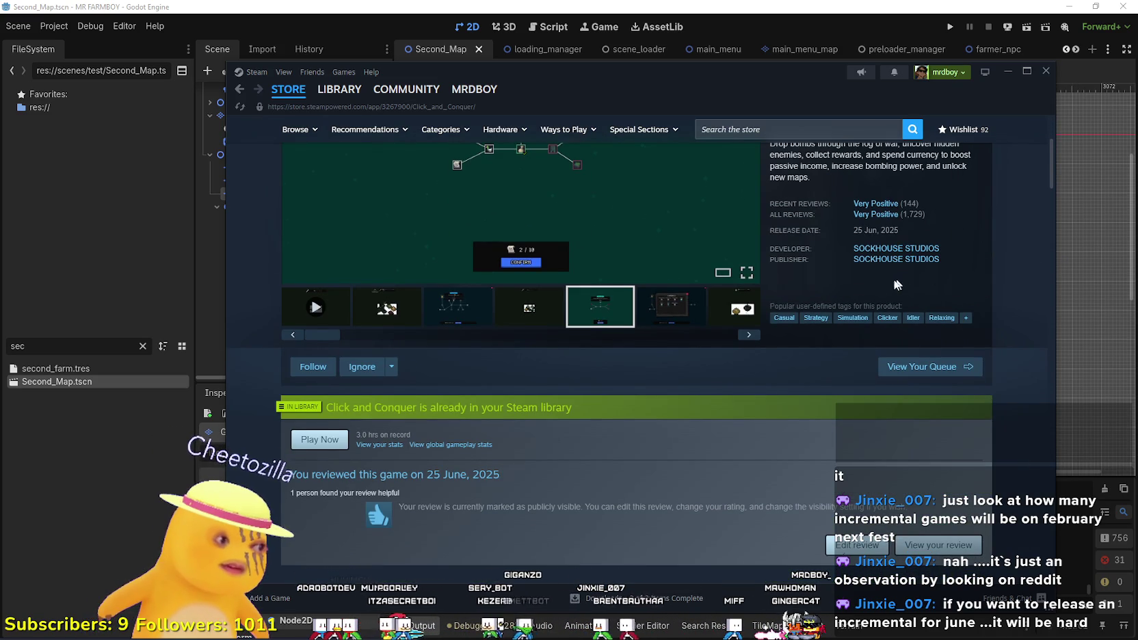
{"action": "scroll", "coordinate": [710, 484], "scroll_direction": "down", "scroll_amount": 2}
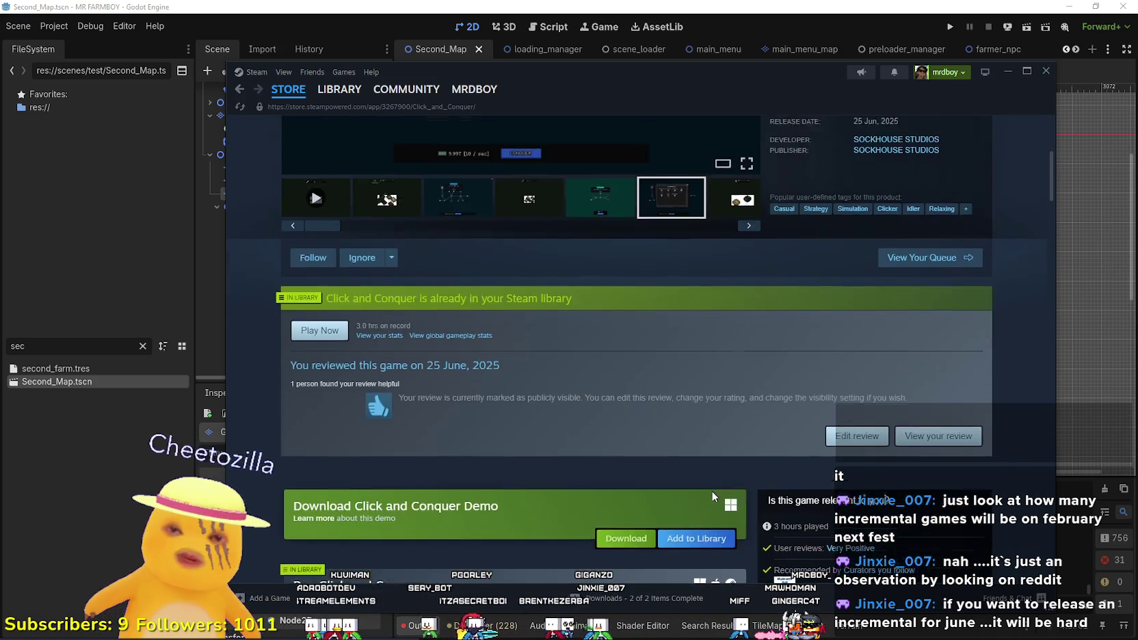
{"action": "scroll", "coordinate": [710, 490], "scroll_direction": "down", "scroll_amount": 3}
{"action": "scroll", "coordinate": [711, 491], "scroll_direction": "down", "scroll_amount": 3}
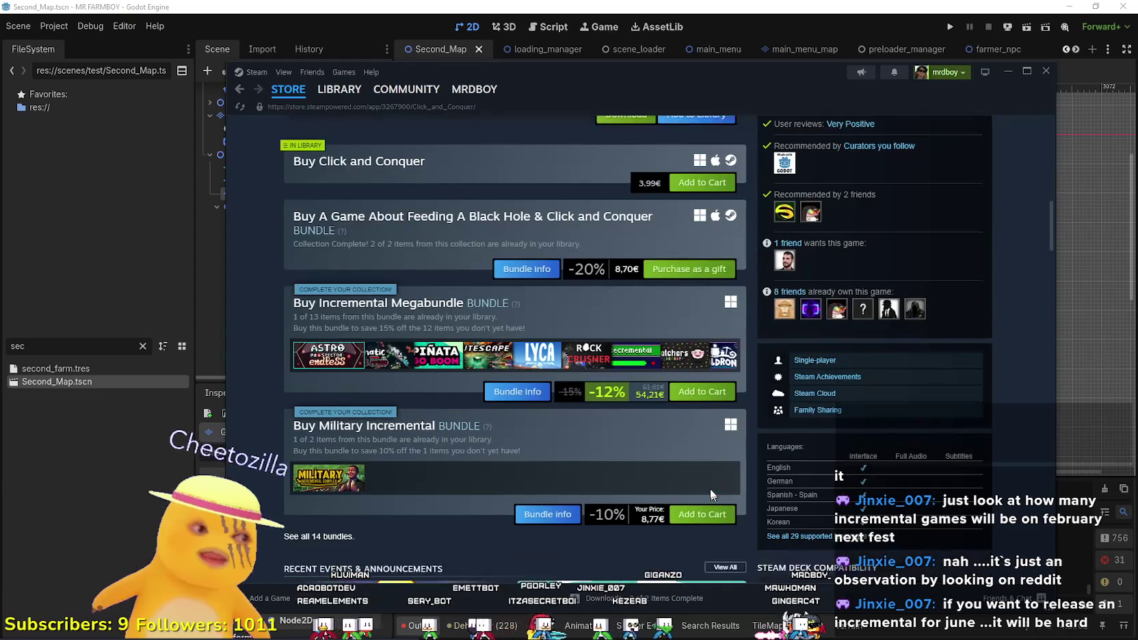
{"action": "scroll", "coordinate": [709, 478], "scroll_direction": "down", "scroll_amount": 2}
{"action": "scroll", "coordinate": [709, 479], "scroll_direction": "up", "scroll_amount": 6}
{"action": "scroll", "coordinate": [711, 483], "scroll_direction": "up", "scroll_amount": 5}
{"action": "left_click", "coordinate": [804, 129]}
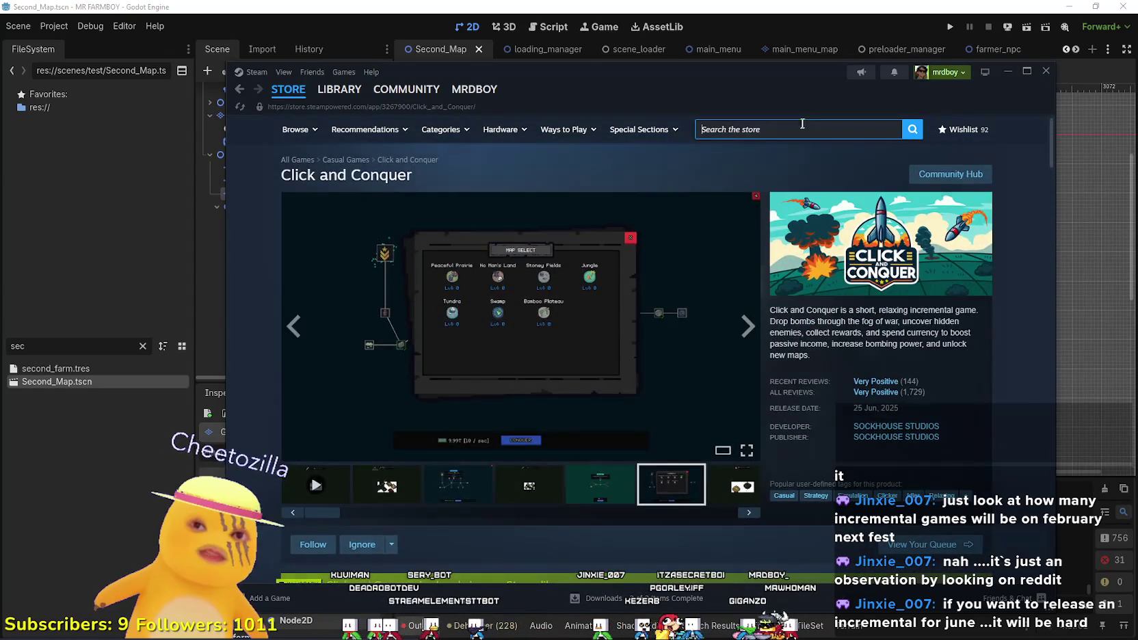
{"action": "type", "text": "Black hol"}
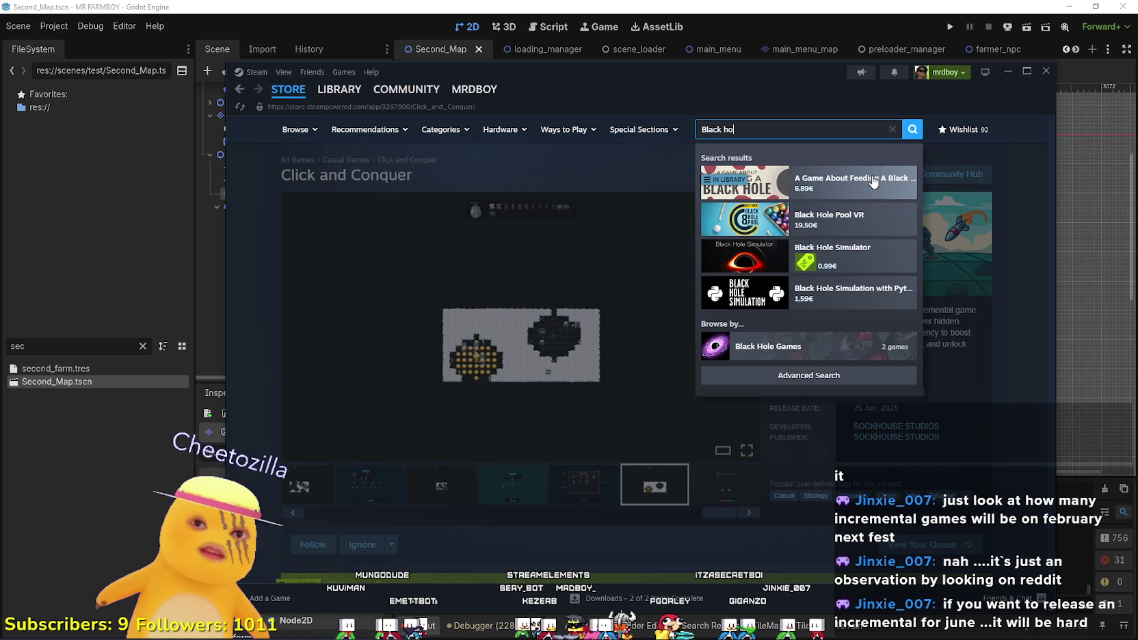
Open A Game About Feeding A Black Hole, scroll through its page, then return to Store home.
{"action": "left_click", "coordinate": [851, 182]}
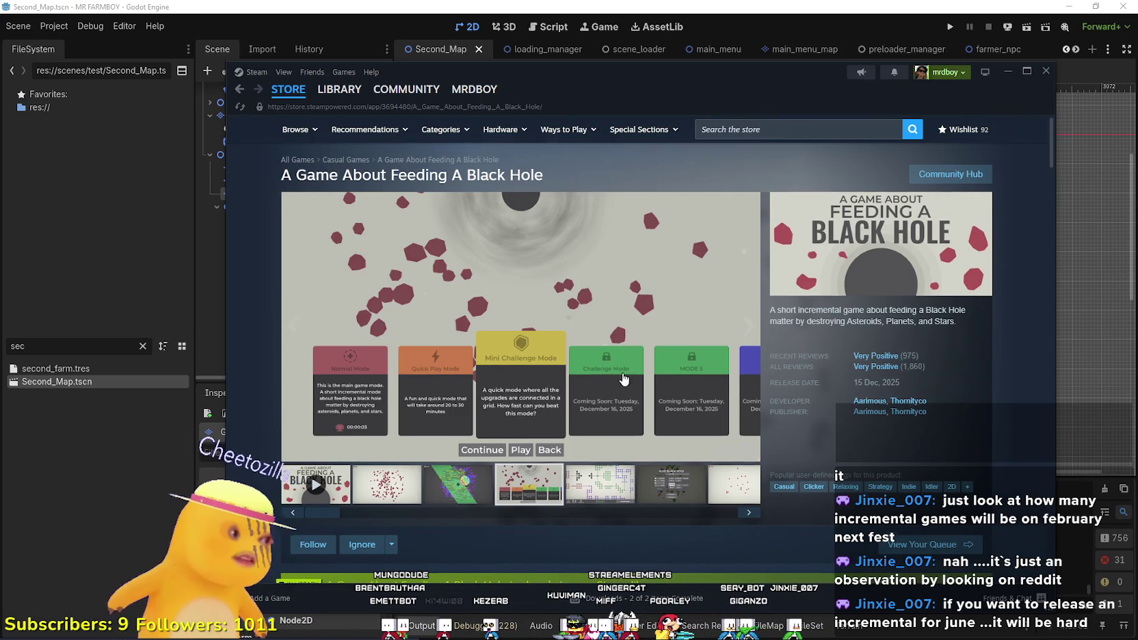
{"action": "scroll", "coordinate": [578, 346], "scroll_direction": "down", "scroll_amount": 2}
{"action": "scroll", "coordinate": [578, 345], "scroll_direction": "down", "scroll_amount": 10}
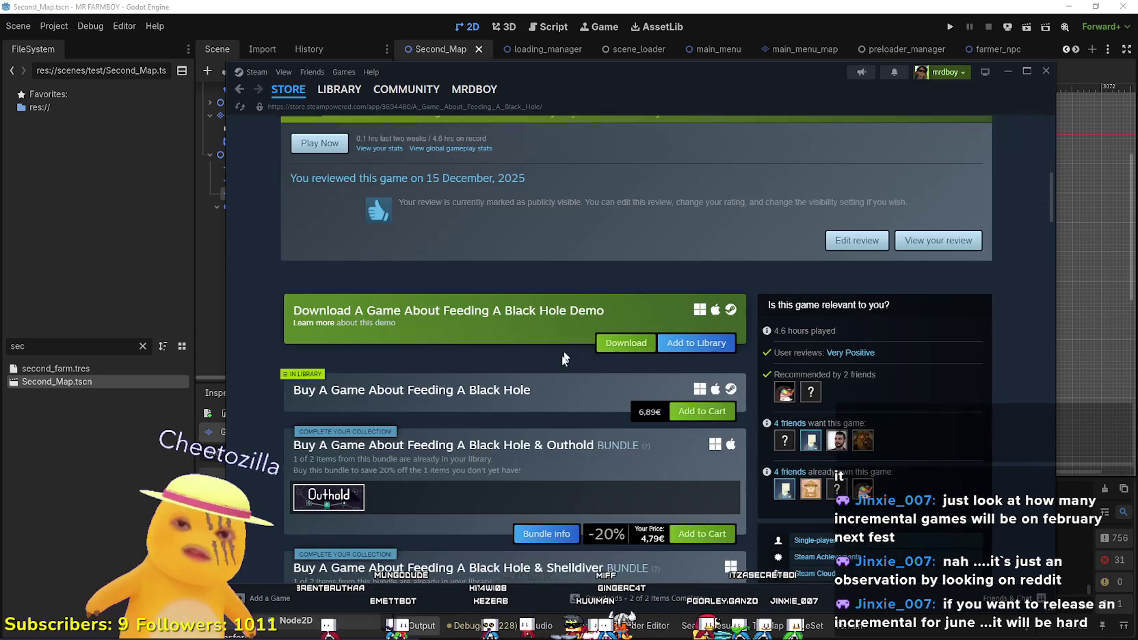
{"action": "scroll", "coordinate": [520, 396], "scroll_direction": "up", "scroll_amount": 10}
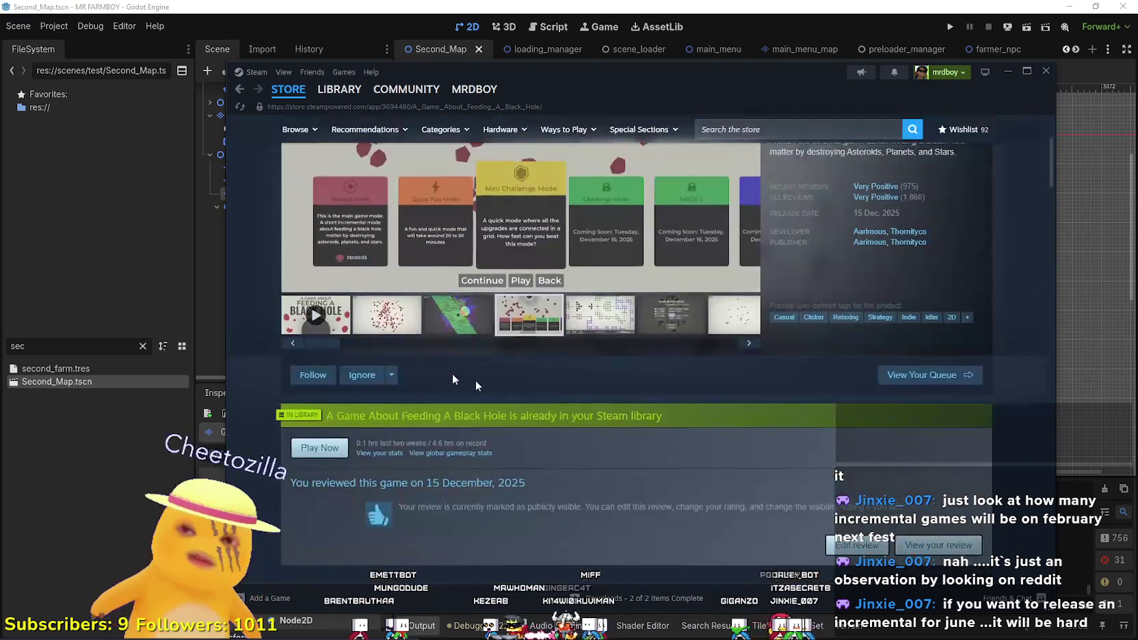
{"action": "scroll", "coordinate": [598, 505], "scroll_direction": "down", "scroll_amount": 8}
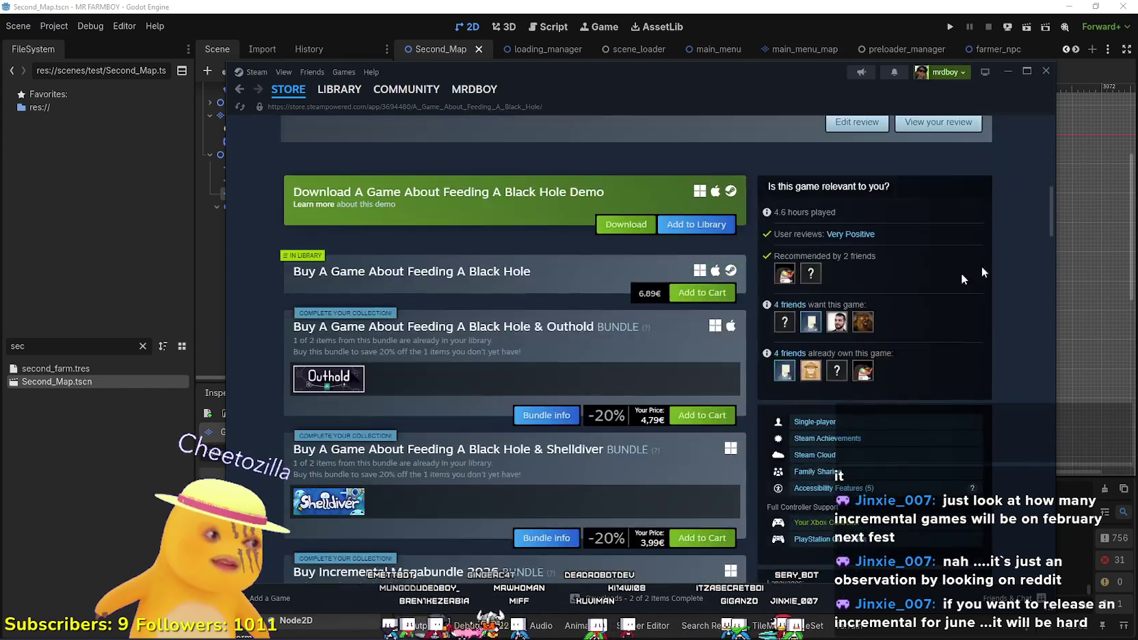
{"action": "scroll", "coordinate": [935, 257], "scroll_direction": "up", "scroll_amount": 8}
{"action": "scroll", "coordinate": [827, 368], "scroll_direction": "down", "scroll_amount": 10}
{"action": "scroll", "coordinate": [805, 407], "scroll_direction": "down", "scroll_amount": 4}
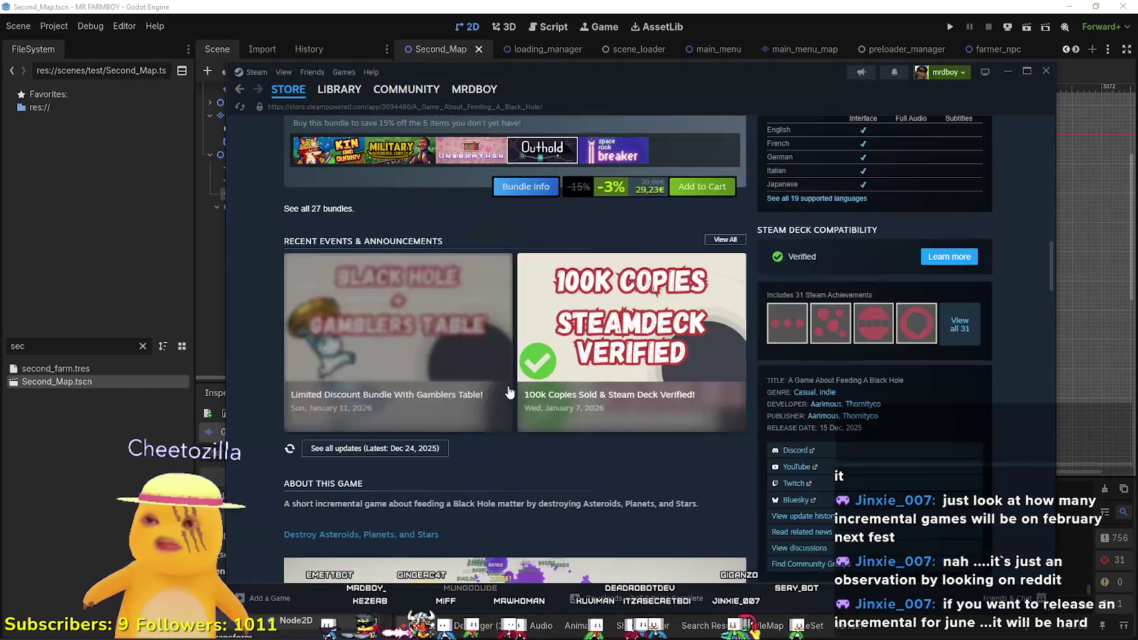
{"action": "left_click", "coordinate": [300, 107]}
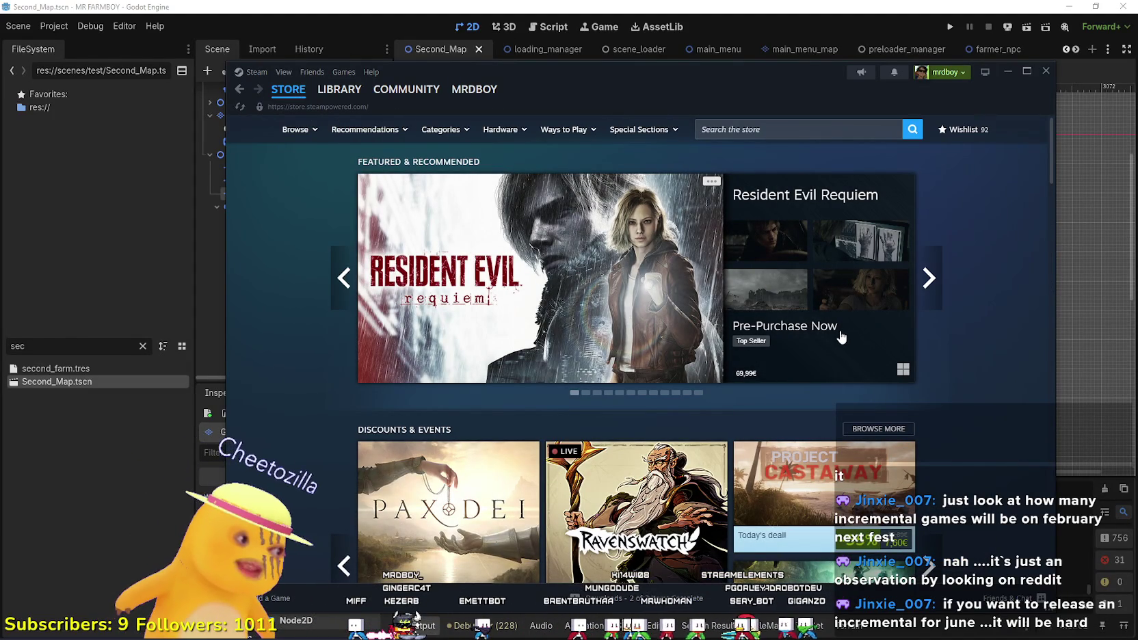
{"action": "mouse_move", "coordinate": [764, 297]}
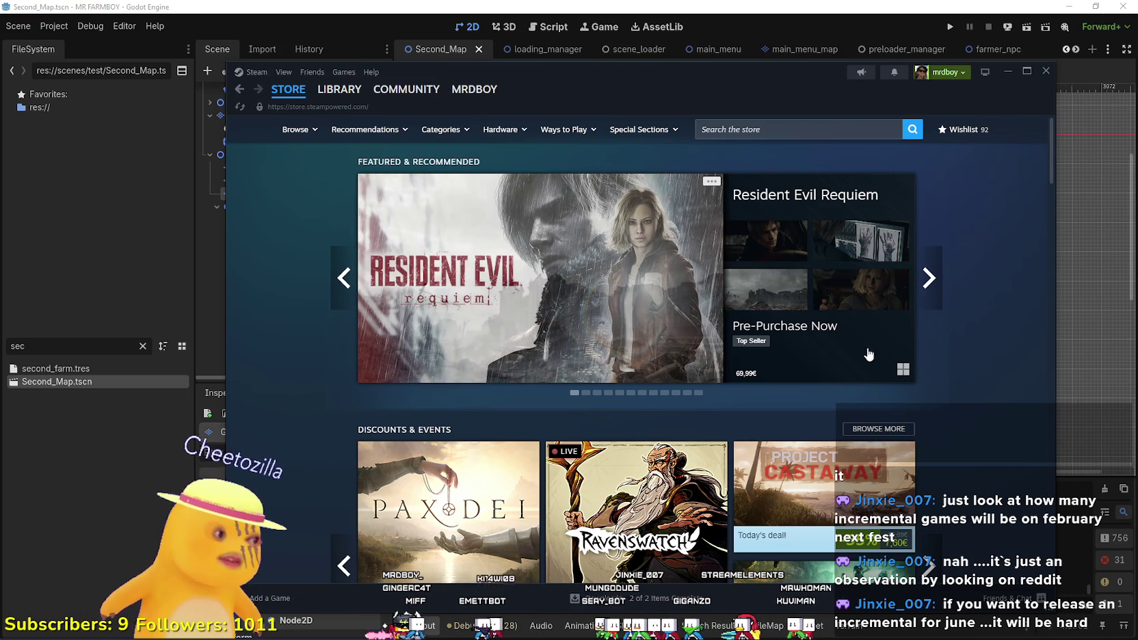
Search the store for 'ga' and scroll through the Gamblers Table store page.
{"action": "mouse_move", "coordinate": [850, 286]}
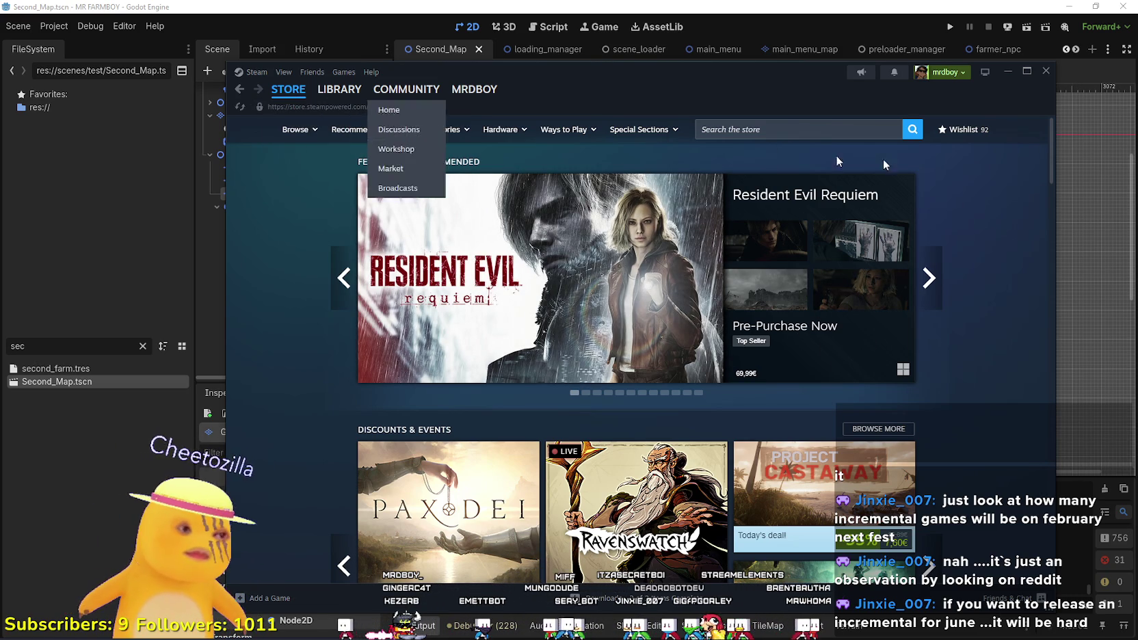
{"action": "left_click", "coordinate": [833, 123]}
{"action": "type", "text": "gamb"}
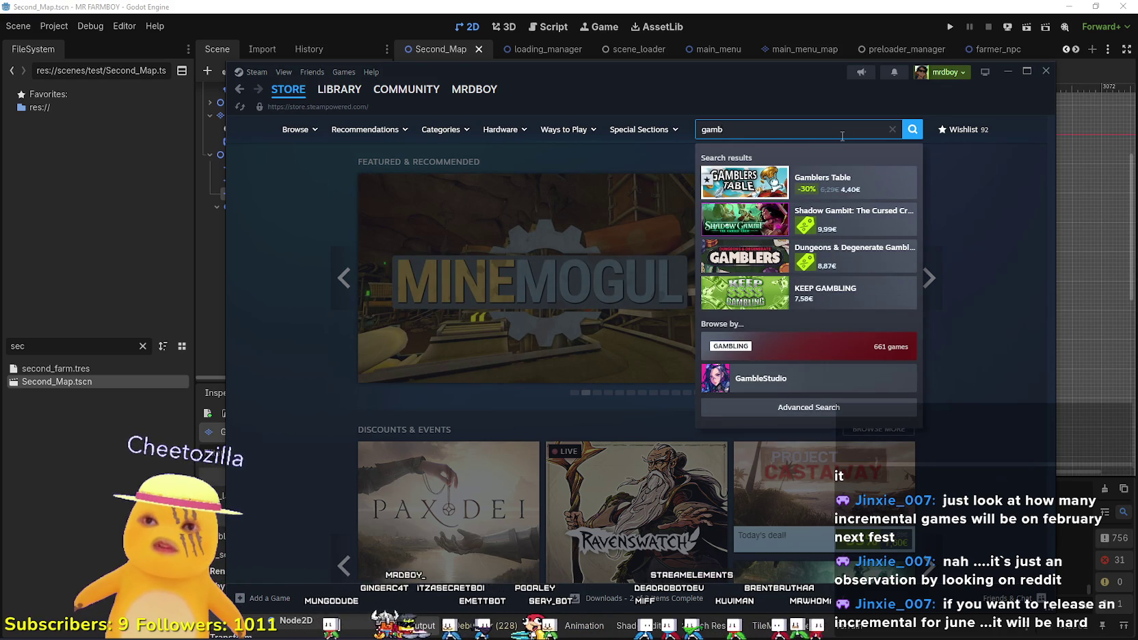
{"action": "left_click", "coordinate": [821, 182]}
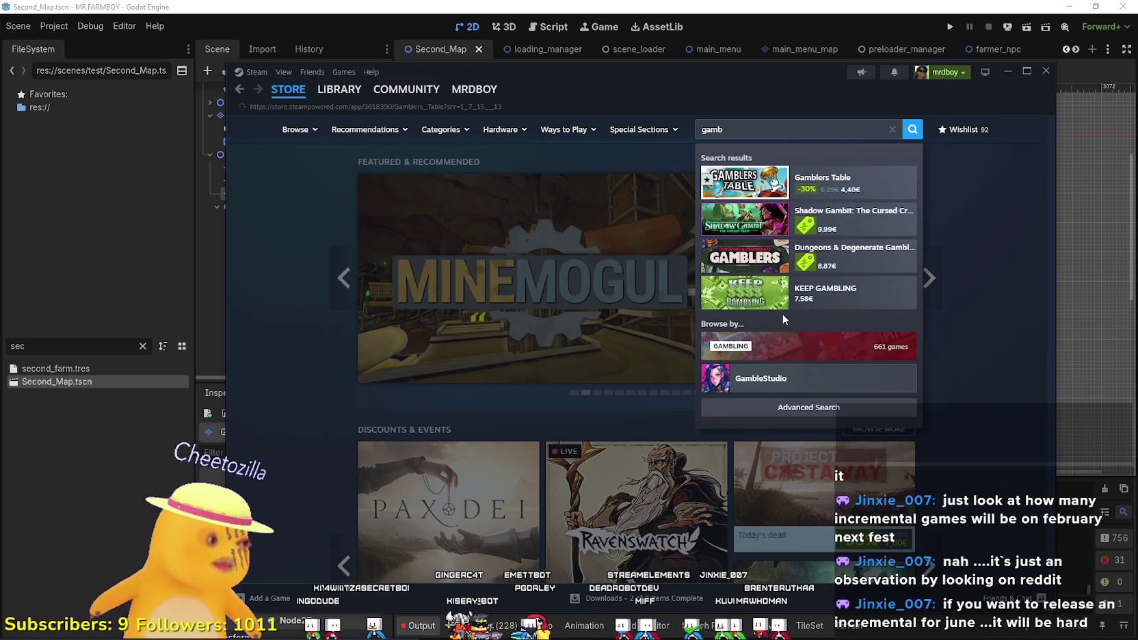
{"action": "scroll", "coordinate": [600, 522], "scroll_direction": "down", "scroll_amount": 3}
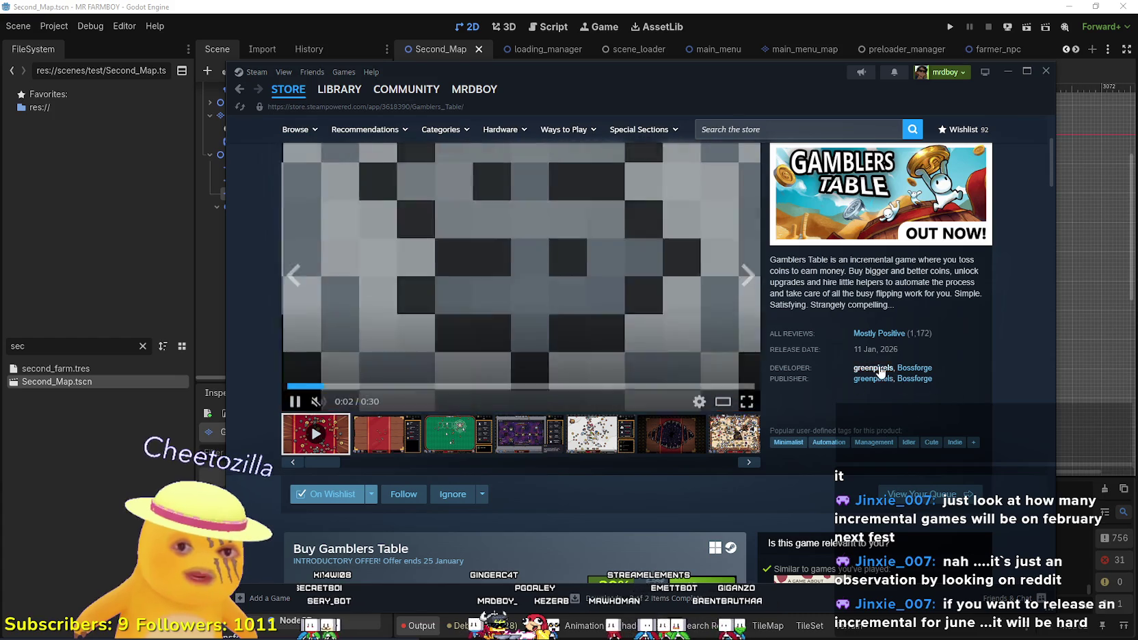
{"action": "scroll", "coordinate": [893, 350], "scroll_direction": "down", "scroll_amount": 2}
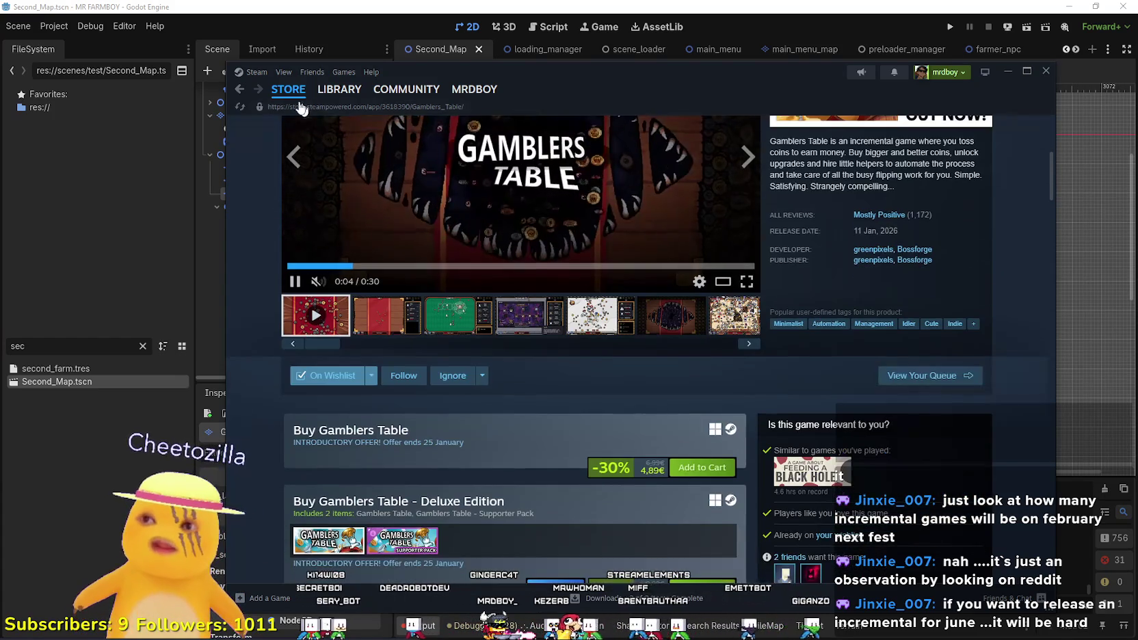
Return to the Steam store front, then minimize Steam so Godot shows again.
{"action": "left_click", "coordinate": [292, 93]}
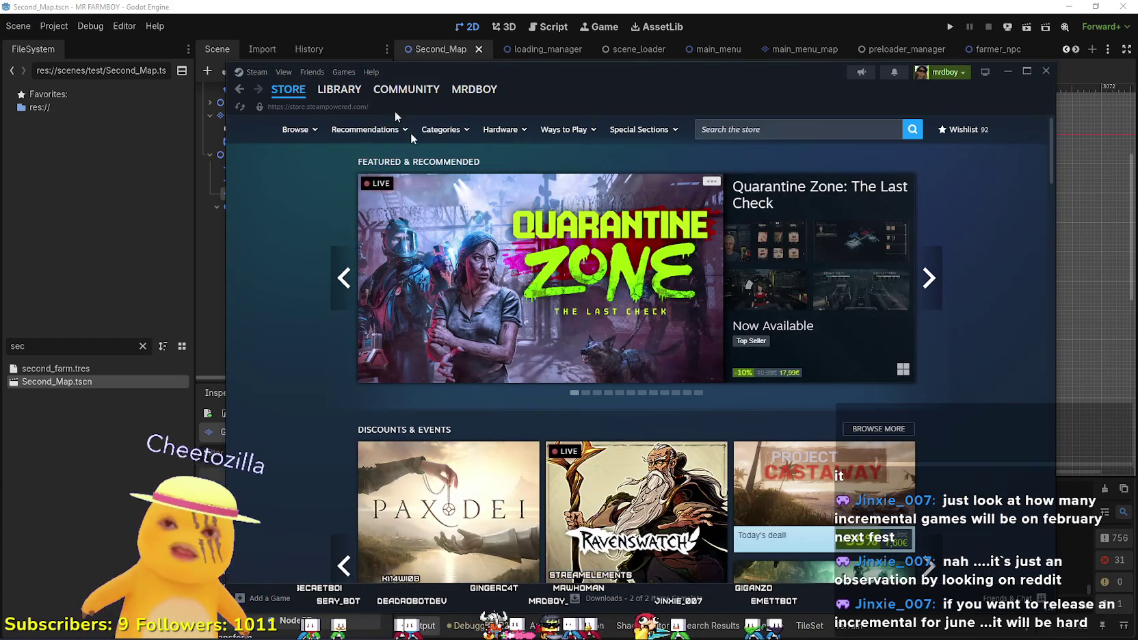
{"action": "mouse_move", "coordinate": [347, 104]}
{"action": "left_click", "coordinate": [1006, 71]}
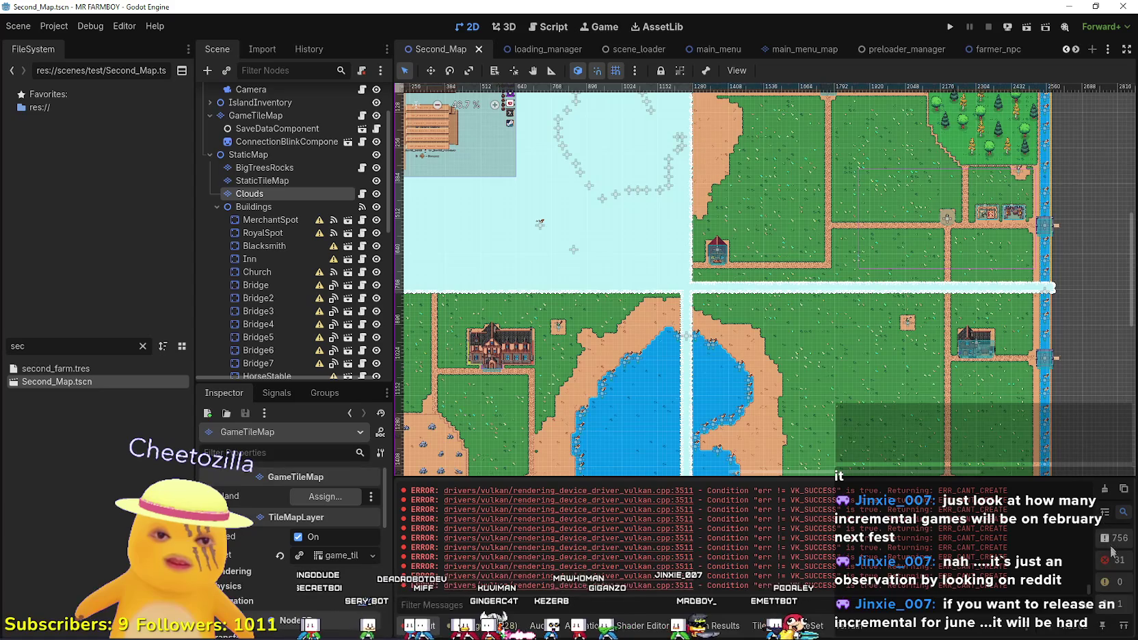
Empty the Output panel's error messages with the clear-log trash button.
{"action": "left_click", "coordinate": [1105, 489]}
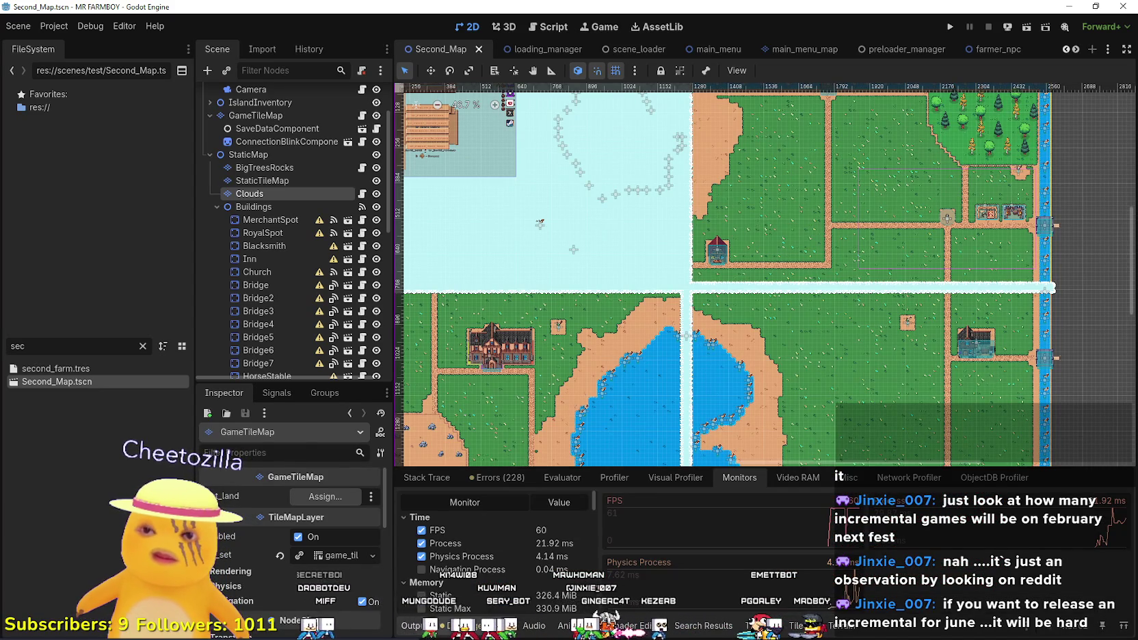
{"action": "scroll", "coordinate": [700, 296], "scroll_direction": "down", "scroll_amount": 2}
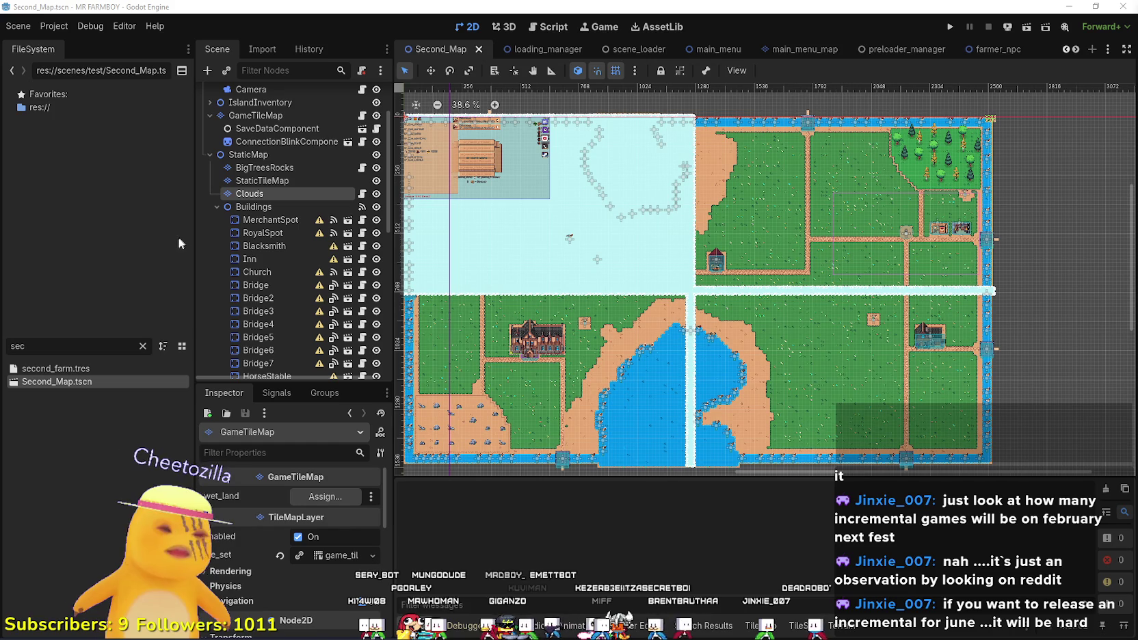
Drag the FileSystem dock splitter left to widen the Scene and Inspector docks, then save.
{"action": "left_click_drag", "start_coordinate": [194, 239], "coordinate": [151, 237]}
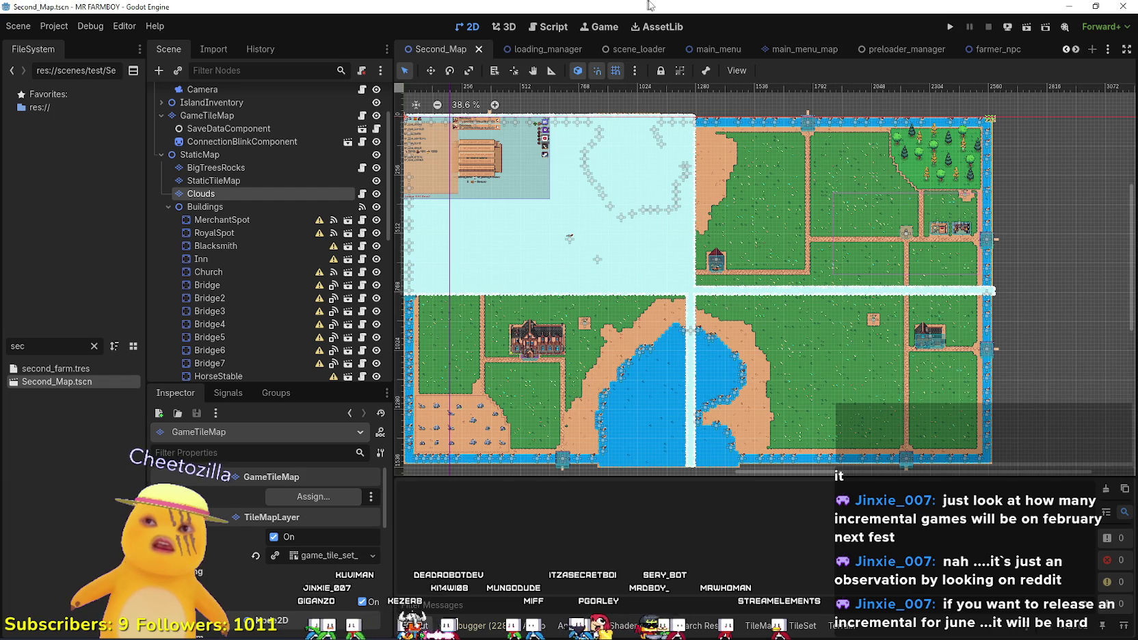
{"action": "key", "text": "ctrl+s"}
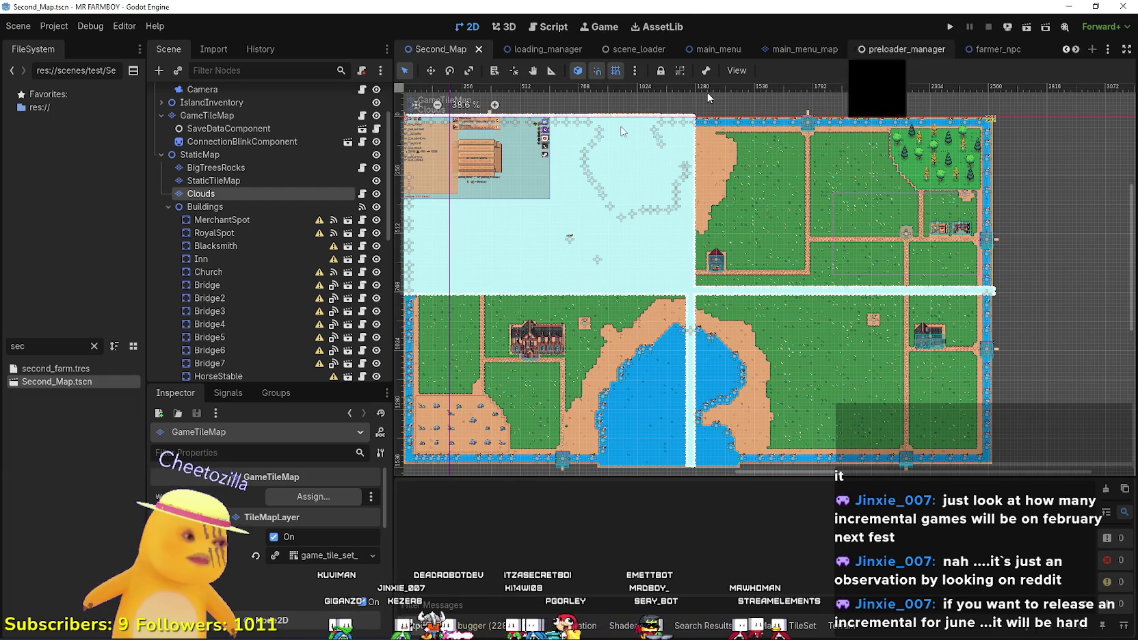
Clear the 'sec' filter so the FileSystem dock lists all project files.
{"action": "scroll", "coordinate": [806, 331], "scroll_direction": "down", "scroll_amount": 4}
{"action": "scroll", "coordinate": [805, 331], "scroll_direction": "up", "scroll_amount": 3}
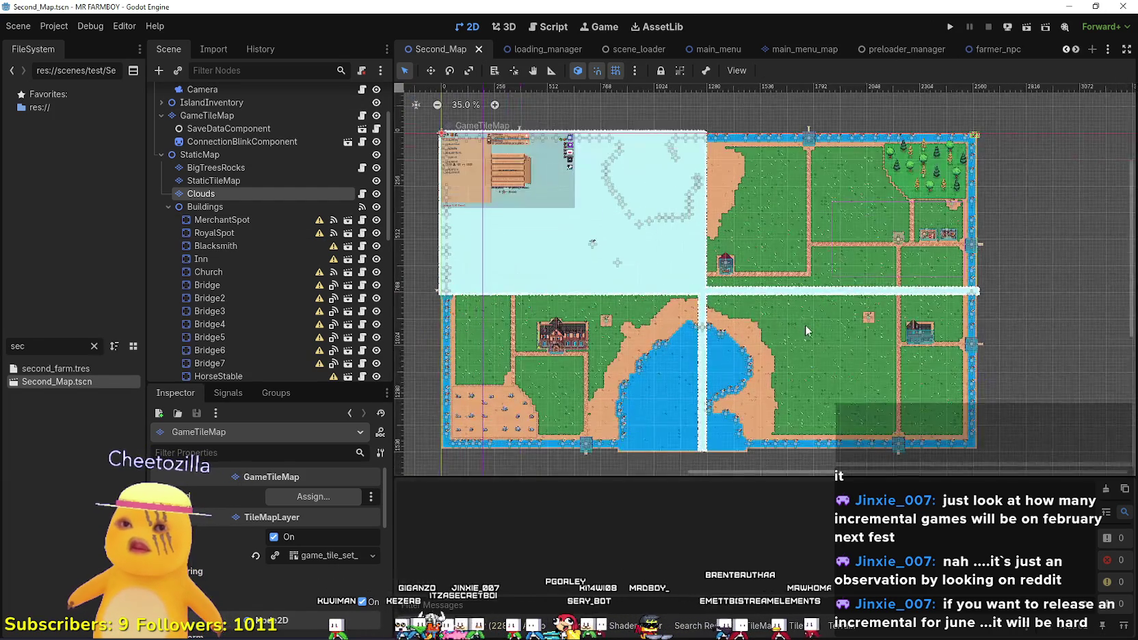
{"action": "scroll", "coordinate": [805, 332], "scroll_direction": "up", "scroll_amount": 1}
{"action": "scroll", "coordinate": [824, 305], "scroll_direction": "down", "scroll_amount": 3}
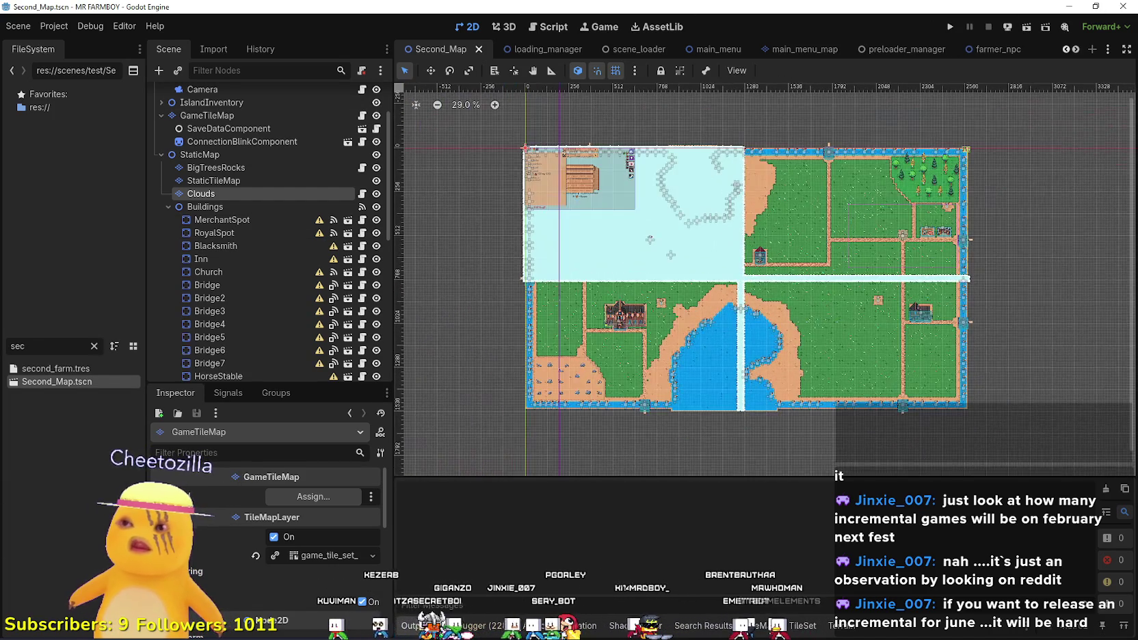
{"action": "left_click", "coordinate": [95, 348]}
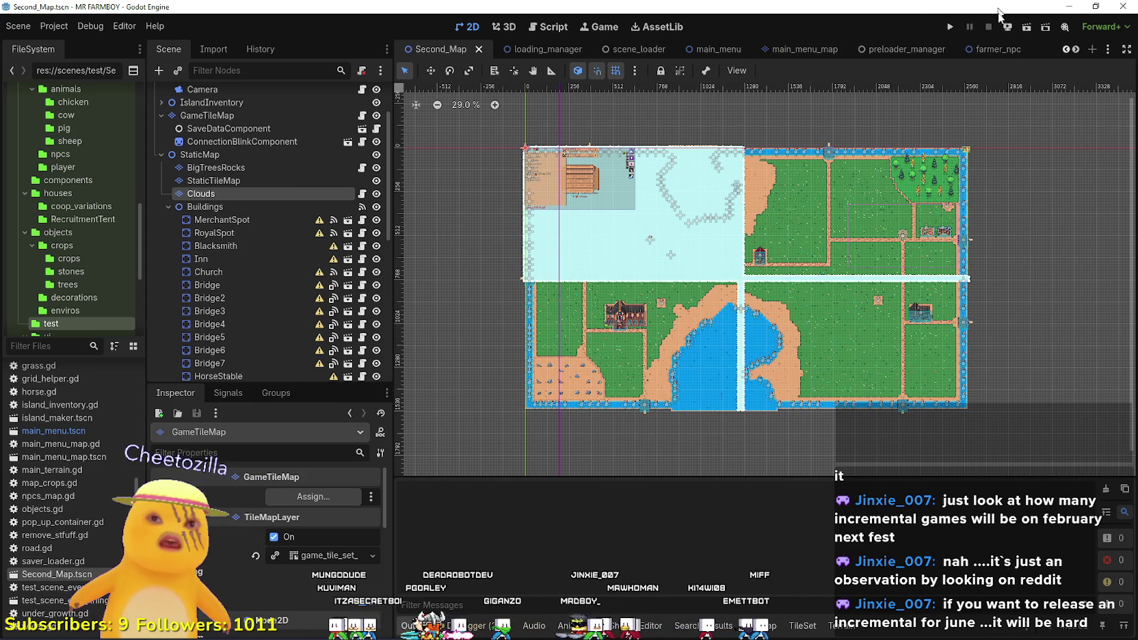
Scroll the scene tab bar right to reveal the remaining open scenes.
{"action": "left_click", "coordinate": [1077, 51]}
{"action": "left_click", "coordinate": [1077, 52]}
{"action": "left_click", "coordinate": [1077, 51]}
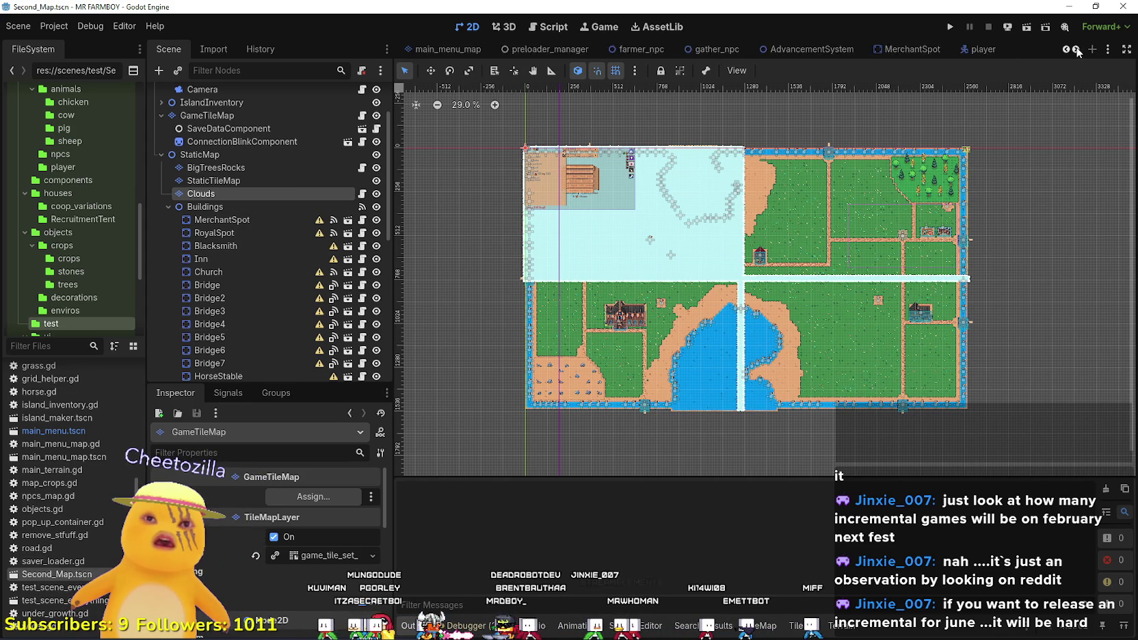
{"action": "left_click", "coordinate": [1076, 51]}
{"action": "left_click", "coordinate": [1077, 51]}
{"action": "left_click", "coordinate": [1077, 51]}
{"action": "left_click", "coordinate": [1077, 51]}
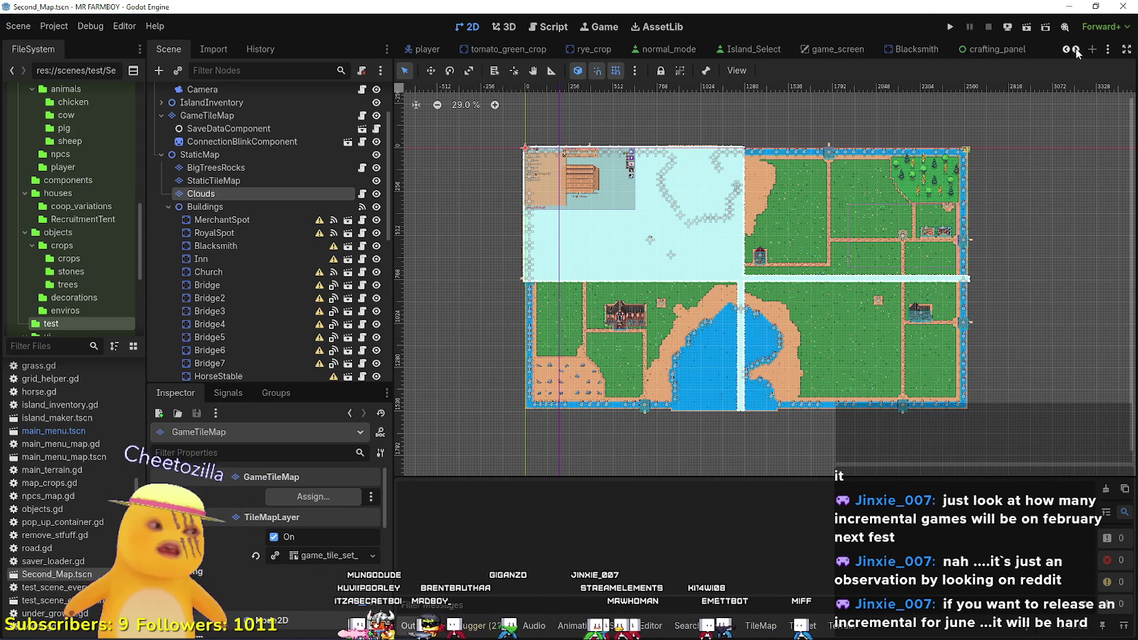
Duplicate Second_Map.tscn, renaming the copy to Third_Map.tscn.
{"action": "right_click", "coordinate": [55, 579]}
{"action": "scroll", "coordinate": [74, 316], "scroll_direction": "down", "scroll_amount": 1}
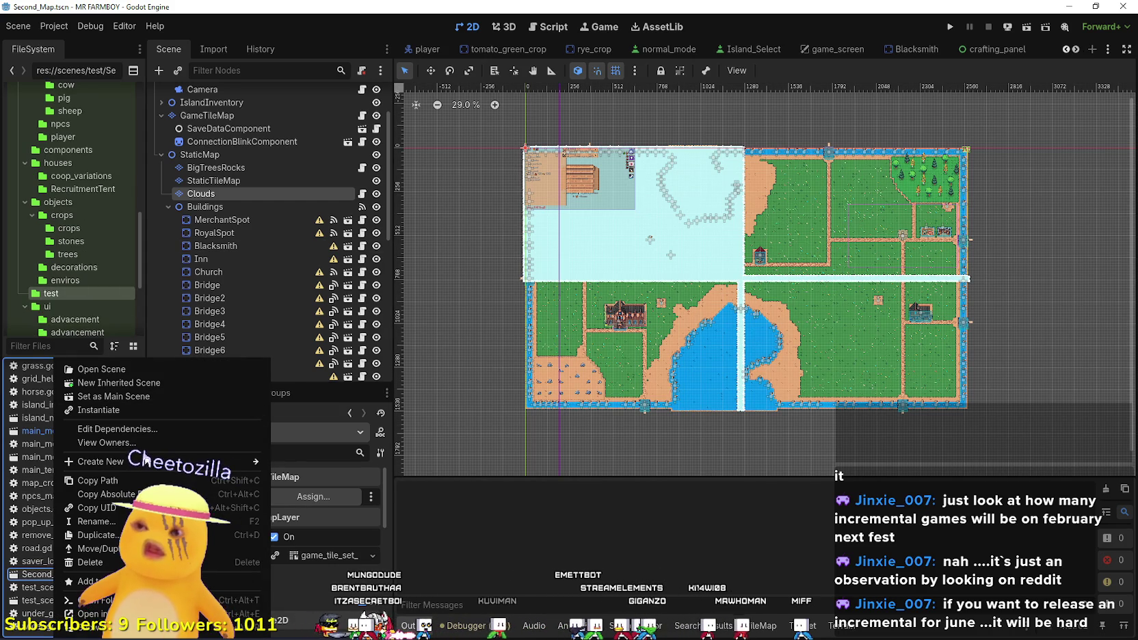
{"action": "left_click", "coordinate": [96, 535]}
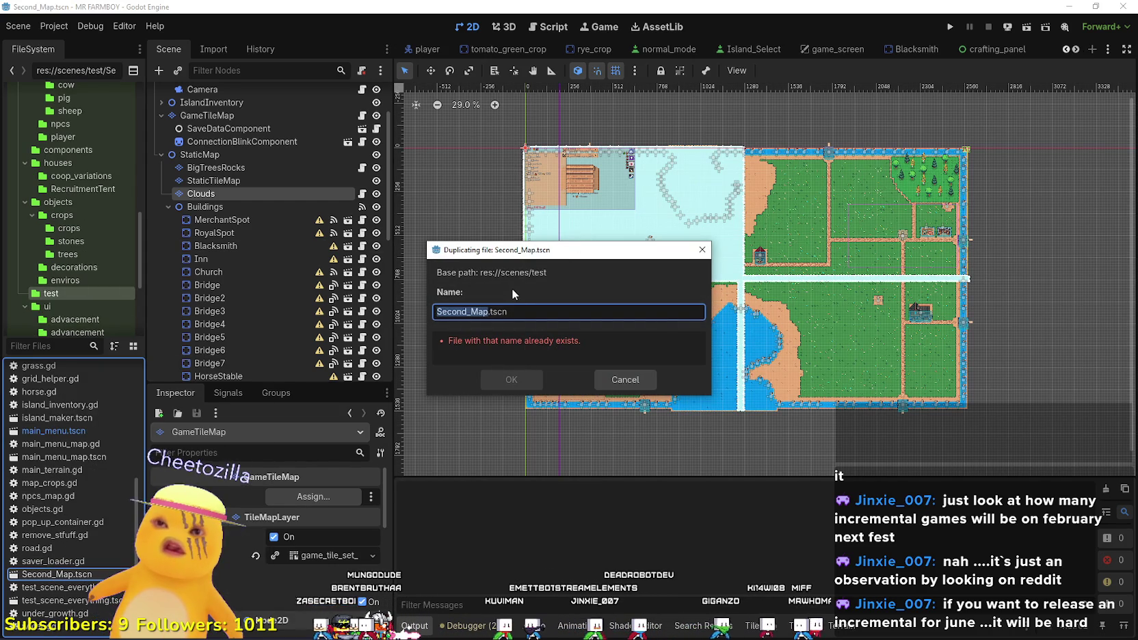
{"action": "key", "text": "Right"}
{"action": "key", "text": "shift+Left"}
{"action": "key", "text": "shift+Left"}
{"action": "key", "text": "shift+Left"}
{"action": "key", "text": "Home"}
{"action": "key", "text": "shift+Right"}
{"action": "key", "text": "shift+Right"}
{"action": "key", "text": "shift+Right"}
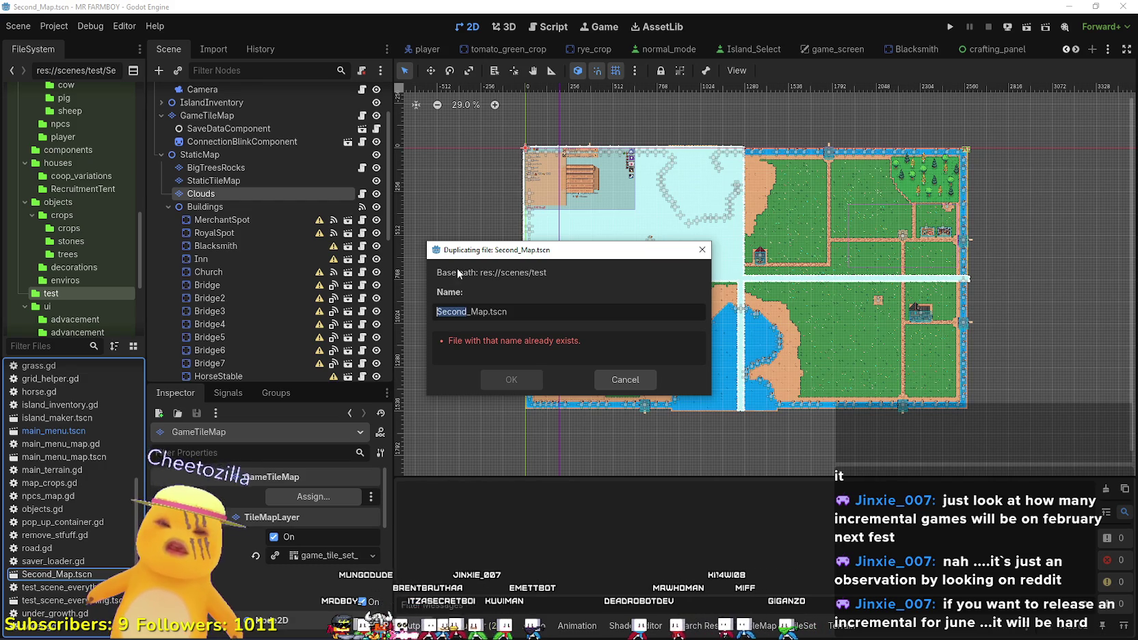
{"action": "type", "text": "Third"}
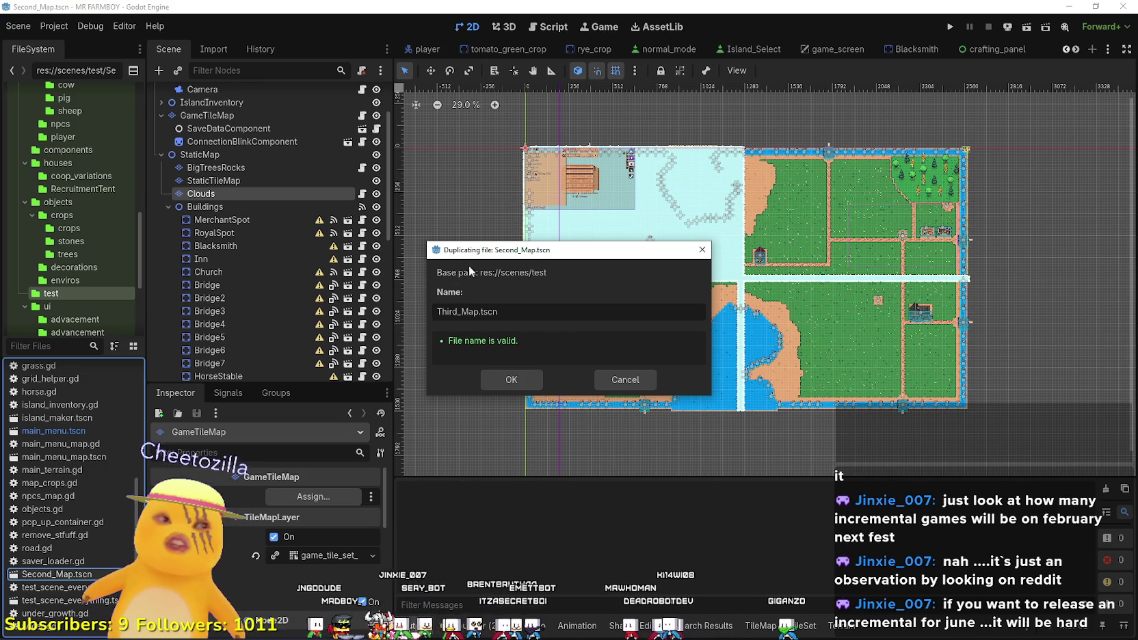
{"action": "left_click", "coordinate": [512, 383]}
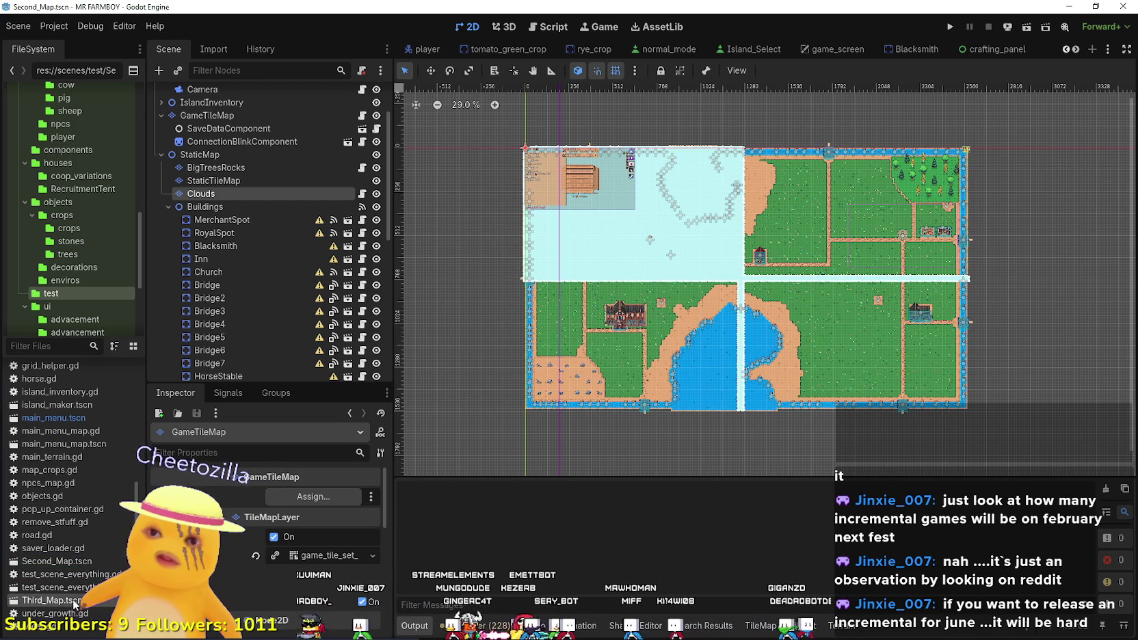
Open the new Third_Map scene to look it over, then reopen Second_Map.tscn.
{"action": "double_click", "coordinate": [74, 601]}
{"action": "scroll", "coordinate": [786, 225], "scroll_direction": "down", "scroll_amount": 4}
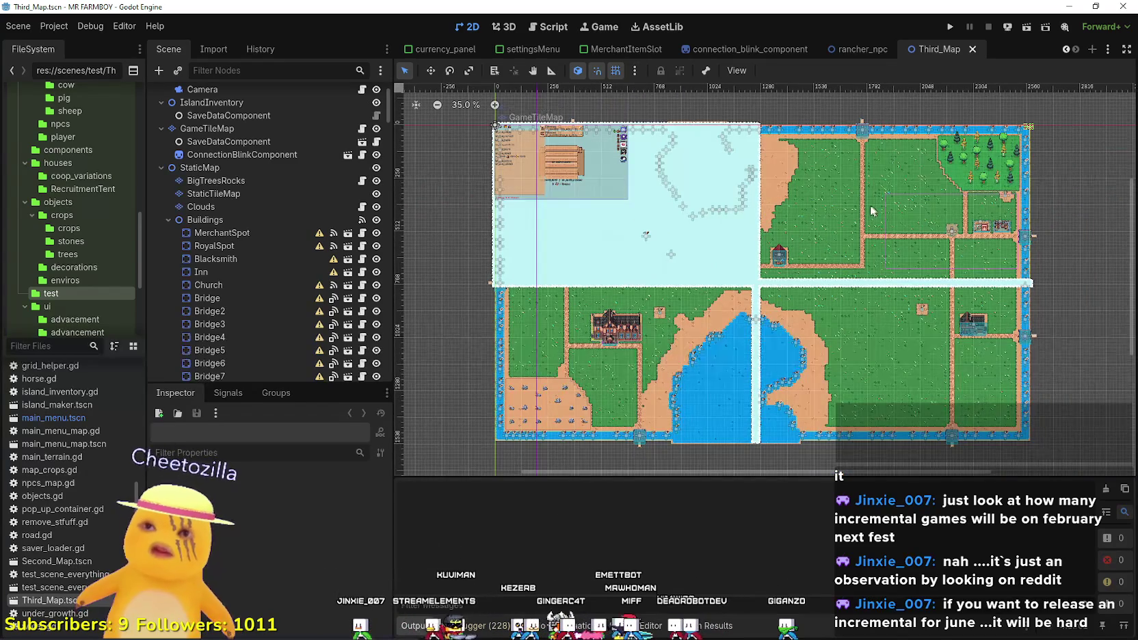
{"action": "scroll", "coordinate": [407, 171], "scroll_direction": "down", "scroll_amount": 4}
{"action": "scroll", "coordinate": [407, 171], "scroll_direction": "up", "scroll_amount": 5}
{"action": "scroll", "coordinate": [346, 144], "scroll_direction": "up", "scroll_amount": 2}
{"action": "scroll", "coordinate": [830, 253], "scroll_direction": "down", "scroll_amount": 4}
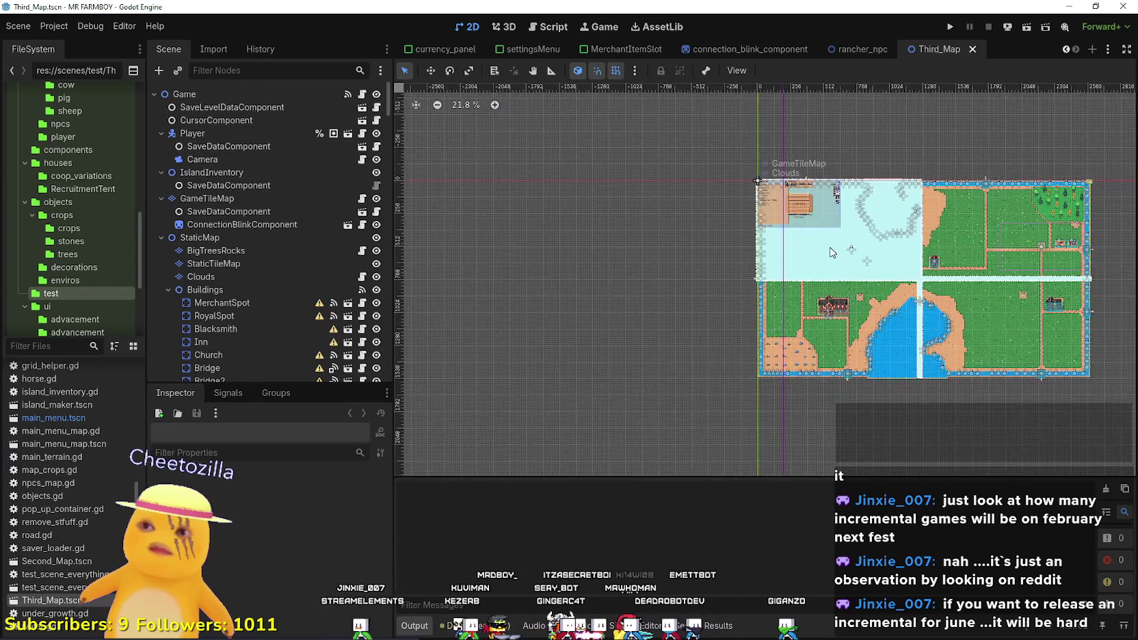
{"action": "scroll", "coordinate": [830, 252], "scroll_direction": "down", "scroll_amount": 6}
{"action": "scroll", "coordinate": [875, 226], "scroll_direction": "up", "scroll_amount": 4}
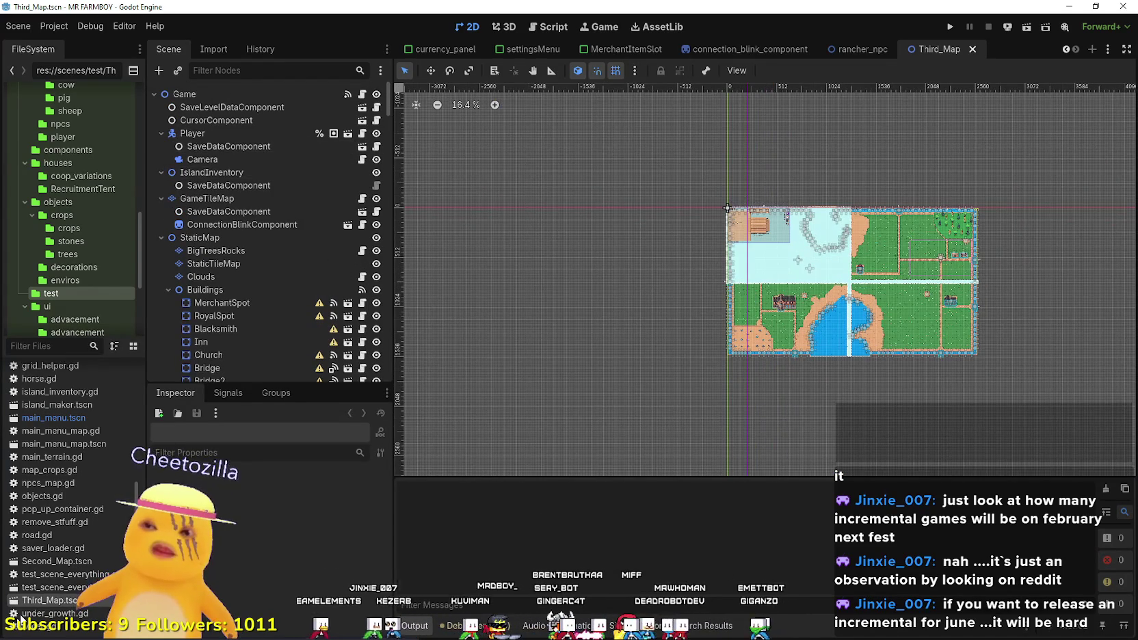
{"action": "left_click", "coordinate": [62, 562]}
{"action": "double_click", "coordinate": [60, 565]}
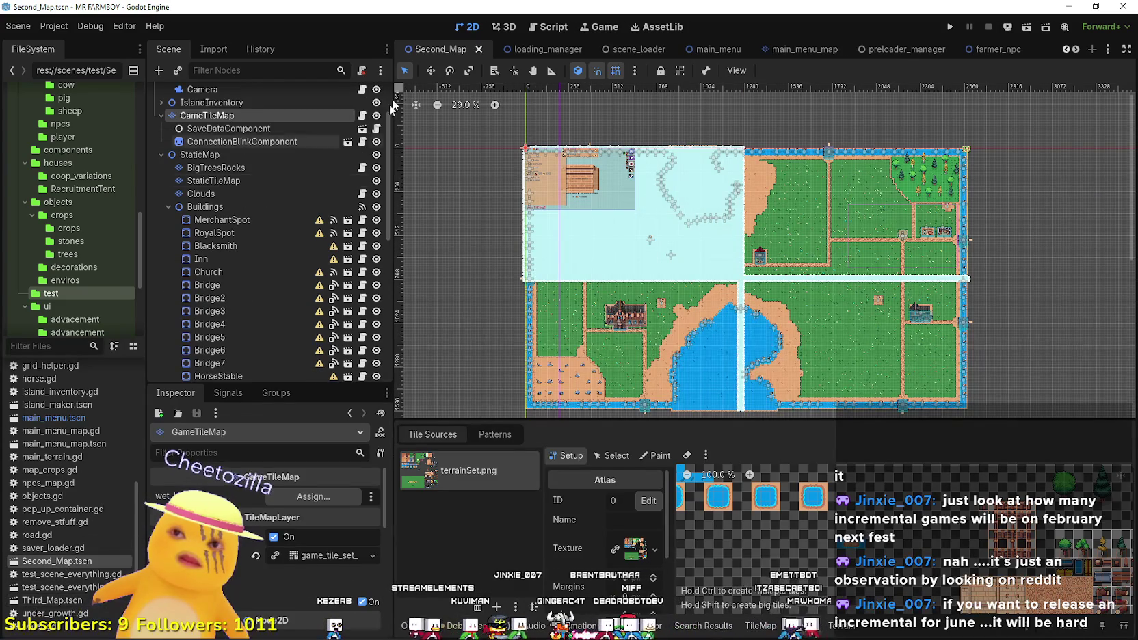
Switch to test_scene_everything, scroll to the chickenCoop tab, and choose Close All Tabs from its menu.
{"action": "left_click", "coordinate": [479, 52]}
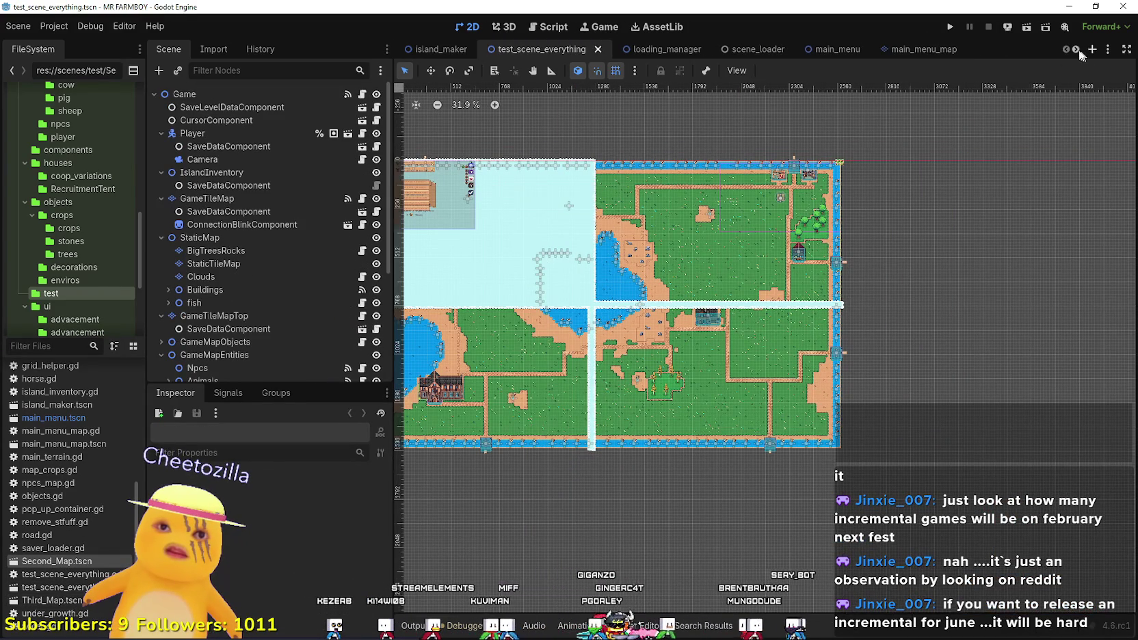
{"action": "left_click", "coordinate": [1075, 50]}
{"action": "left_click", "coordinate": [1075, 50]}
{"action": "left_click", "coordinate": [1075, 50]}
{"action": "left_click", "coordinate": [1075, 50]}
{"action": "left_click", "coordinate": [1075, 51]}
{"action": "left_click", "coordinate": [1075, 51]}
{"action": "left_click", "coordinate": [1075, 51]}
{"action": "left_click", "coordinate": [1075, 51]}
{"action": "left_click", "coordinate": [1075, 51]}
{"action": "left_click", "coordinate": [1075, 51]}
{"action": "left_click", "coordinate": [1077, 51]}
{"action": "left_click", "coordinate": [1075, 51]}
{"action": "left_click", "coordinate": [1076, 51]}
{"action": "left_click", "coordinate": [1076, 51]}
{"action": "left_click", "coordinate": [1076, 51]}
{"action": "left_click", "coordinate": [1075, 51]}
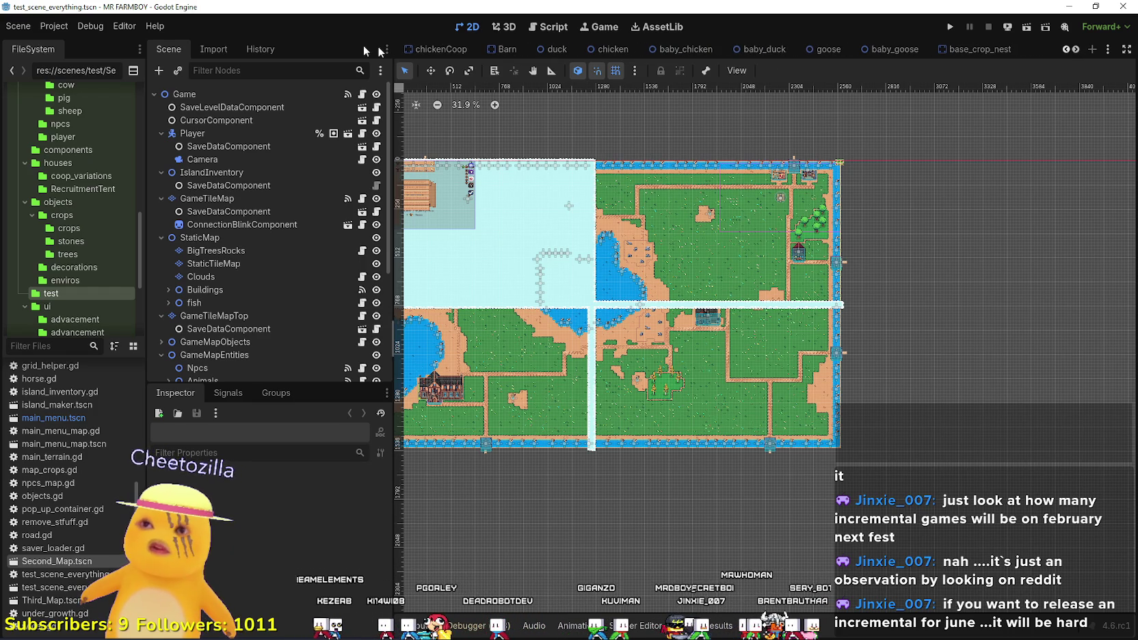
{"action": "right_click", "coordinate": [430, 49]}
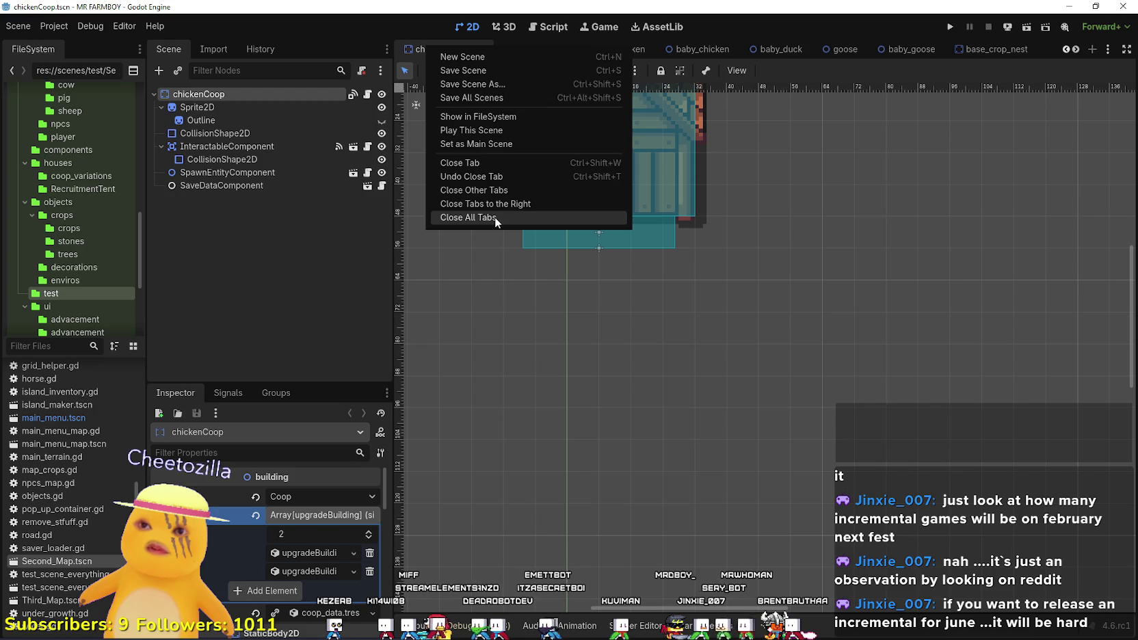
{"action": "left_click", "coordinate": [494, 217]}
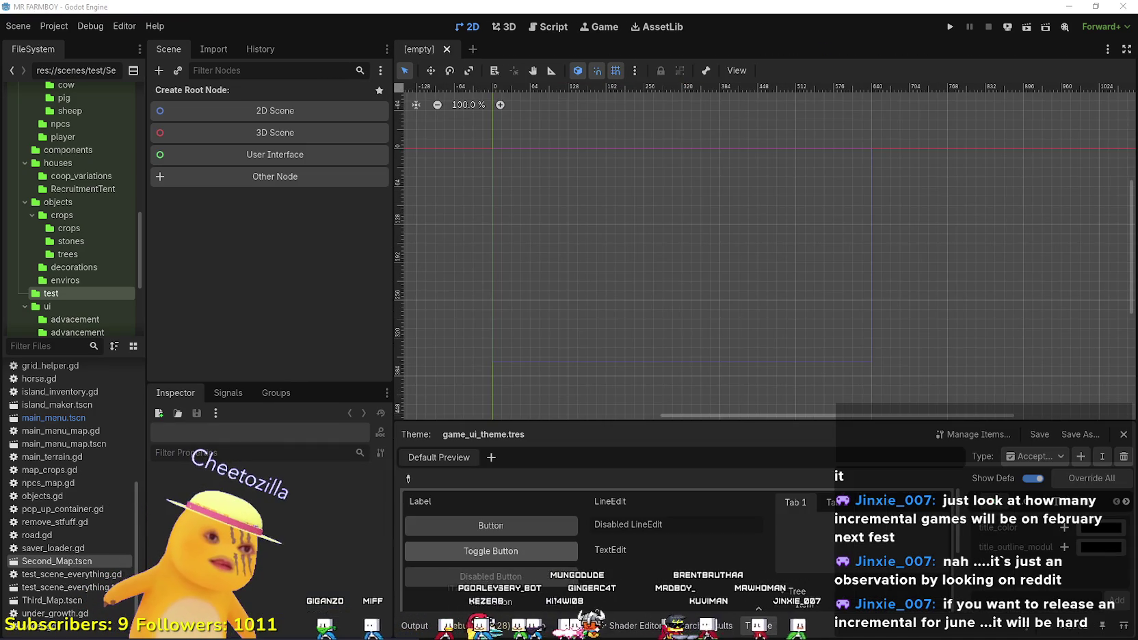
Bring up GitHub Desktop's changed-files list and enter the commit summary v5.RC-Beta4.
{"action": "key", "text": "alt+Tab"}
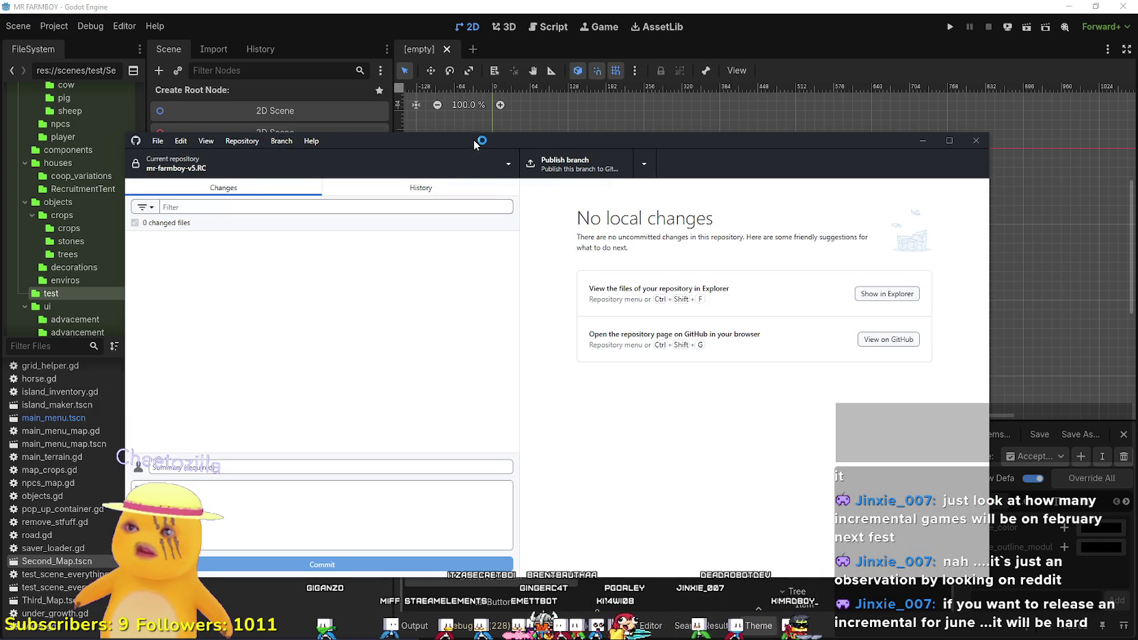
{"action": "left_click_drag", "start_coordinate": [474, 144], "coordinate": [504, 131]}
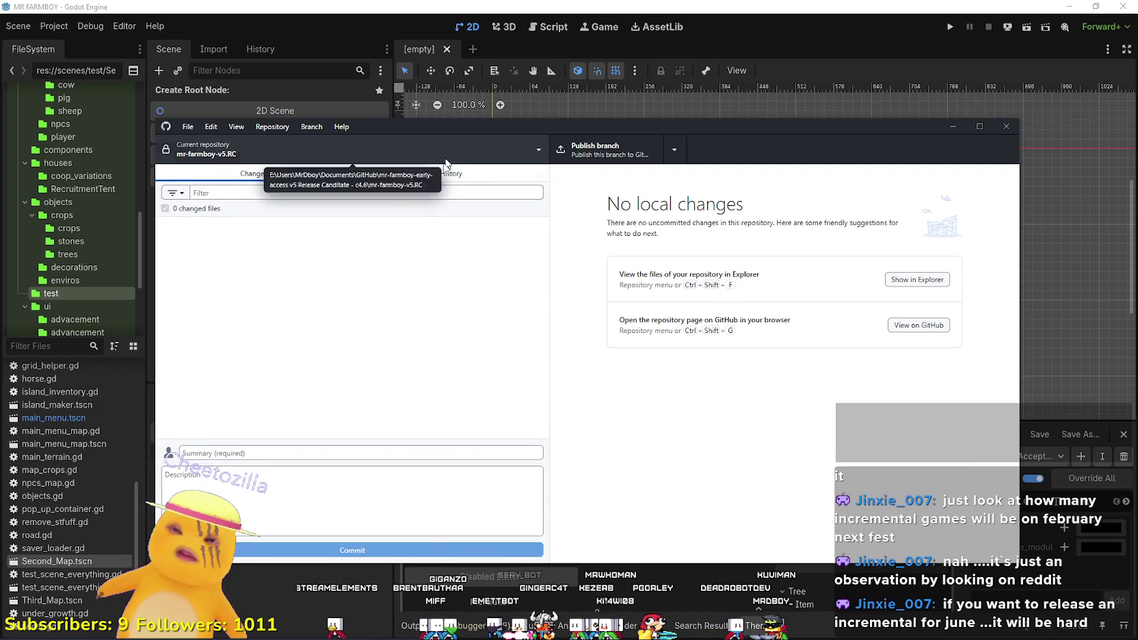
{"action": "left_click", "coordinate": [422, 175]}
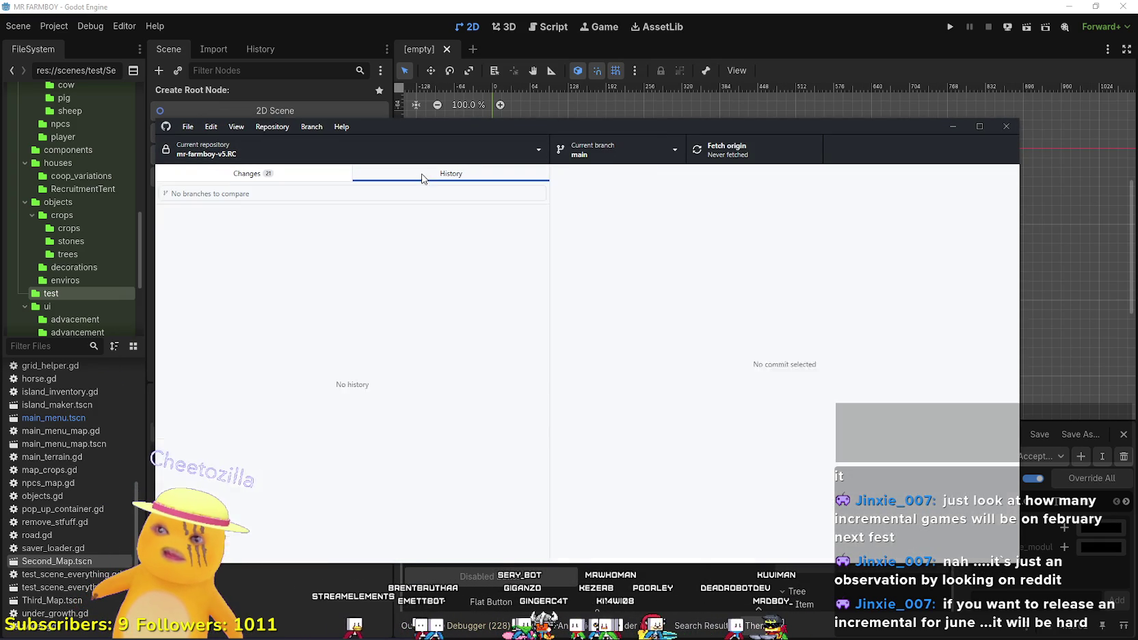
{"action": "left_click", "coordinate": [310, 172]}
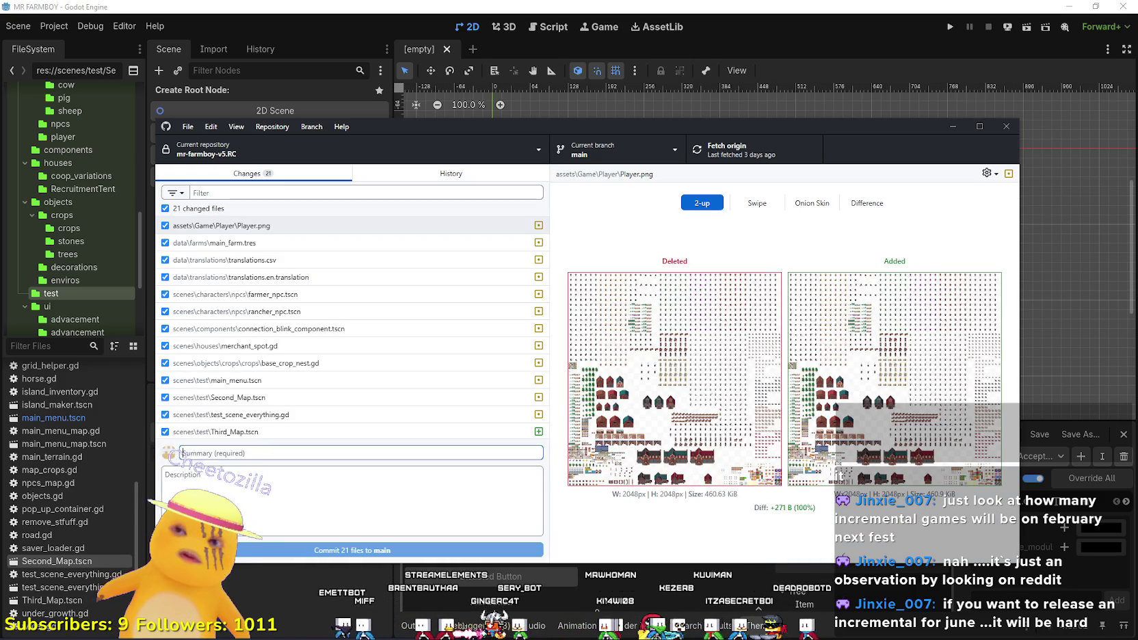
{"action": "type", "text": "v5.RC-Beta4"}
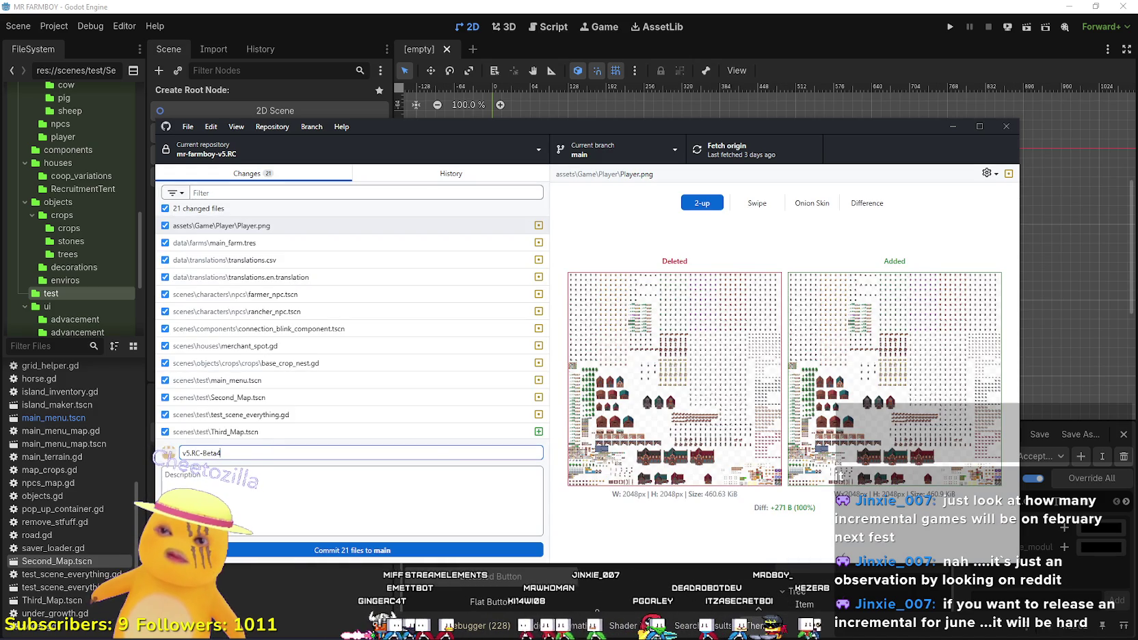
Commit the 21 changed files to main and push them to origin.
{"action": "left_click", "coordinate": [447, 174]}
{"action": "left_click", "coordinate": [247, 173]}
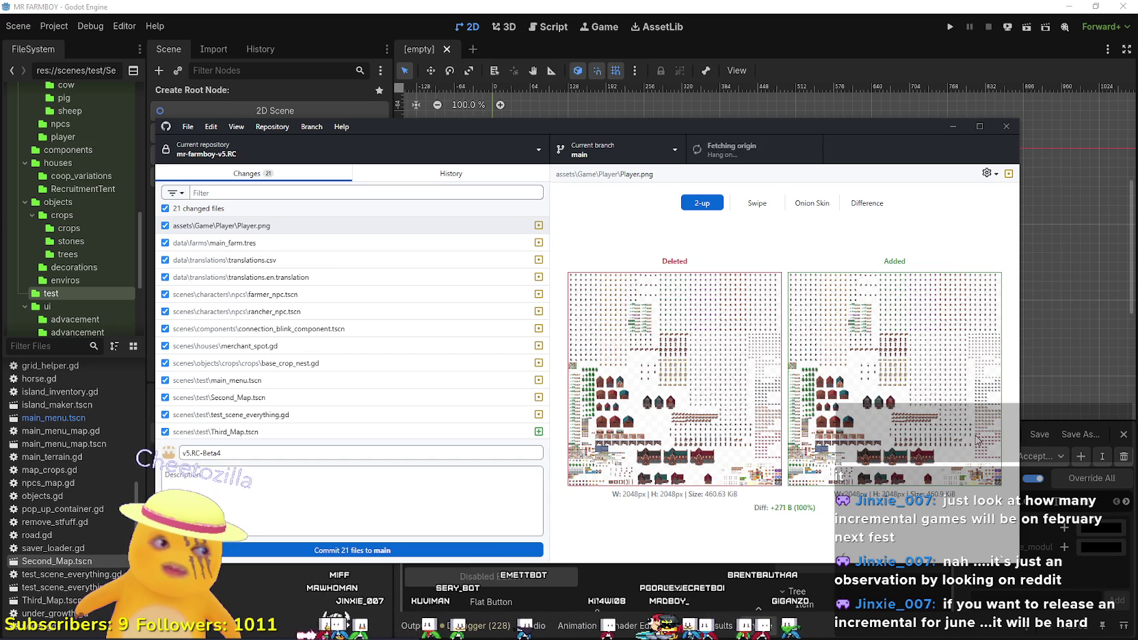
{"action": "left_click", "coordinate": [401, 177]}
{"action": "left_click", "coordinate": [245, 176]}
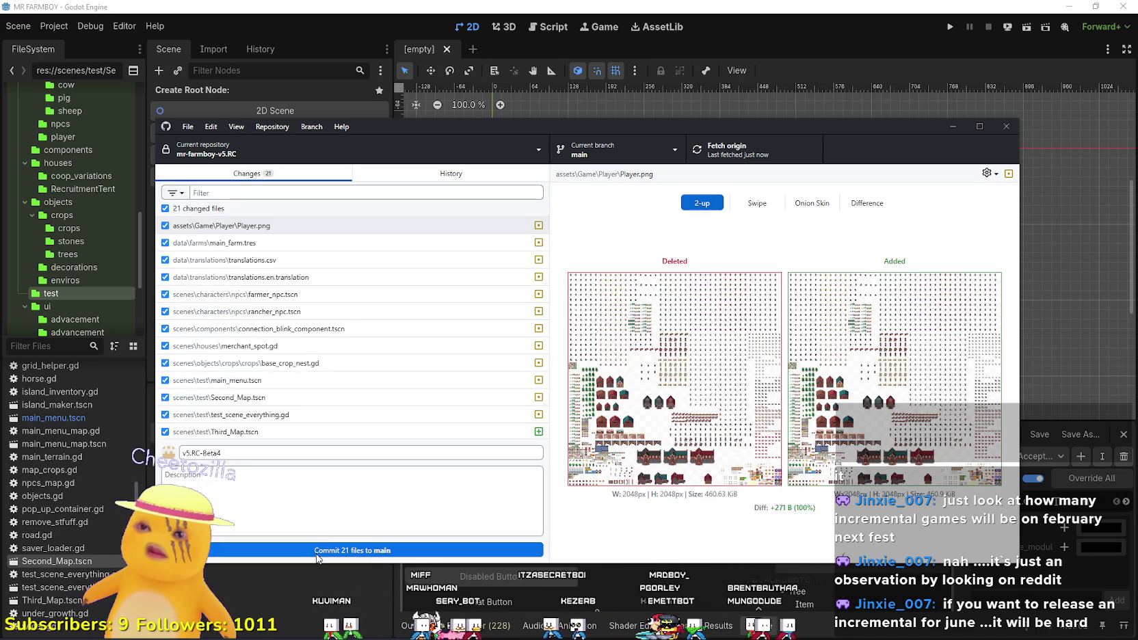
{"action": "left_click", "coordinate": [317, 551]}
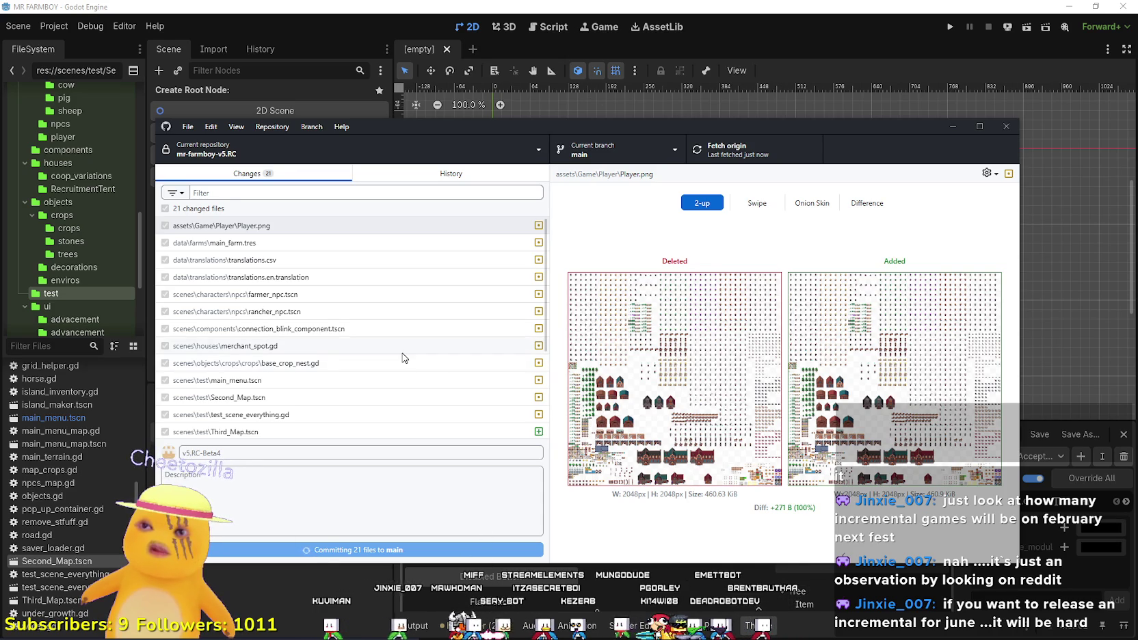
{"action": "left_click", "coordinate": [929, 287]}
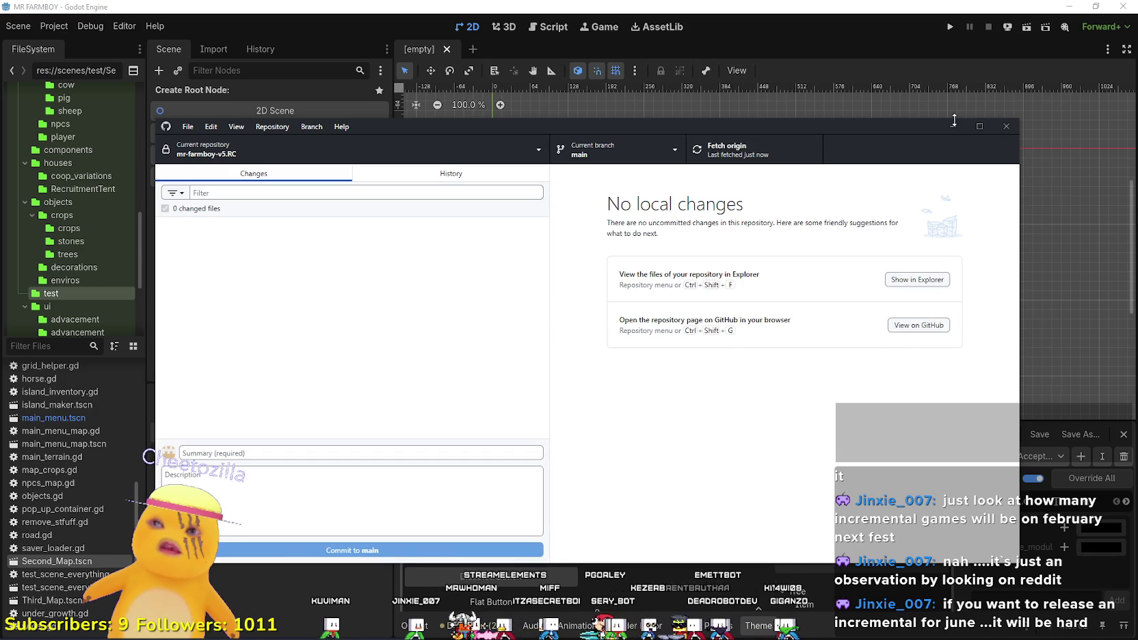
Check the History tab for the new v5.RC-Beta4 commit, then close GitHub Desktop.
{"action": "left_click", "coordinate": [447, 175]}
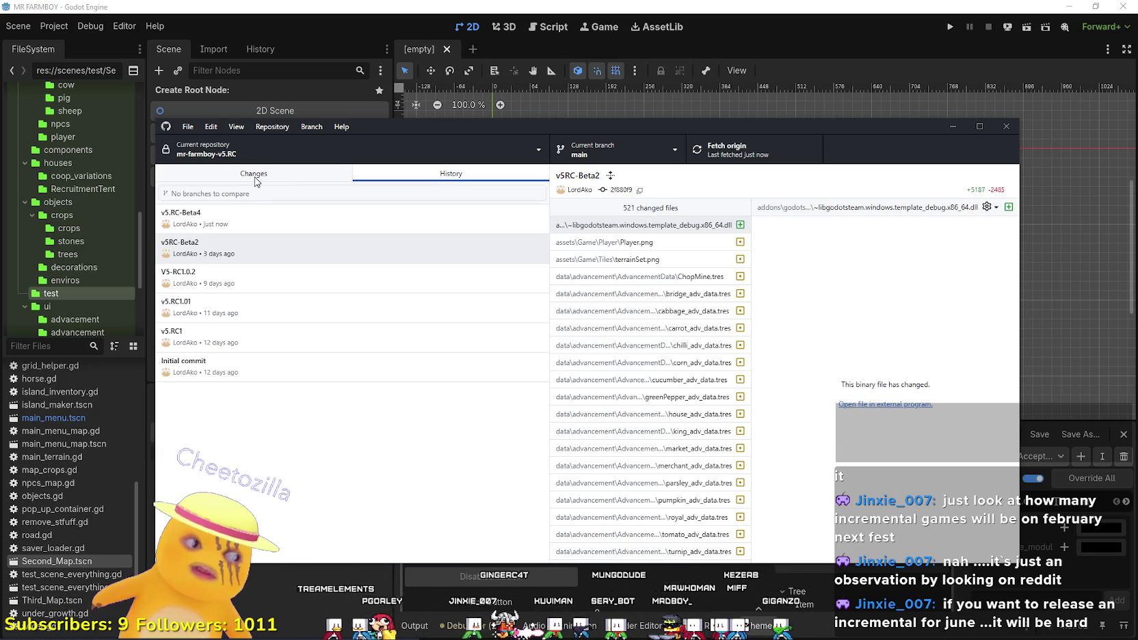
{"action": "left_click", "coordinate": [277, 171]}
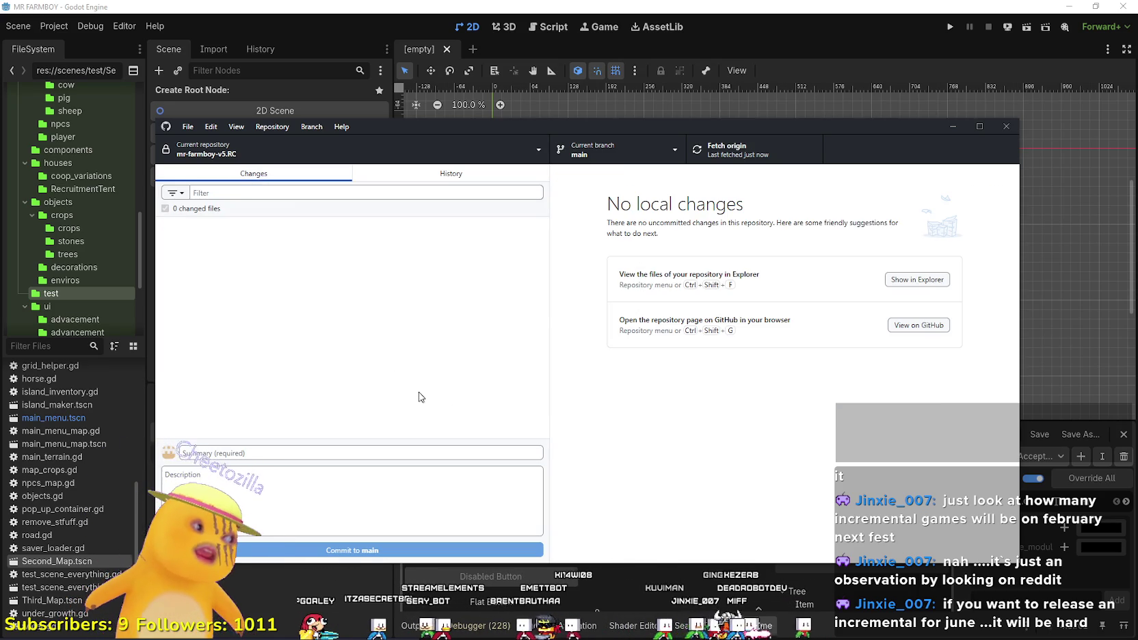
{"action": "left_click", "coordinate": [418, 174]}
{"action": "left_click", "coordinate": [333, 176]}
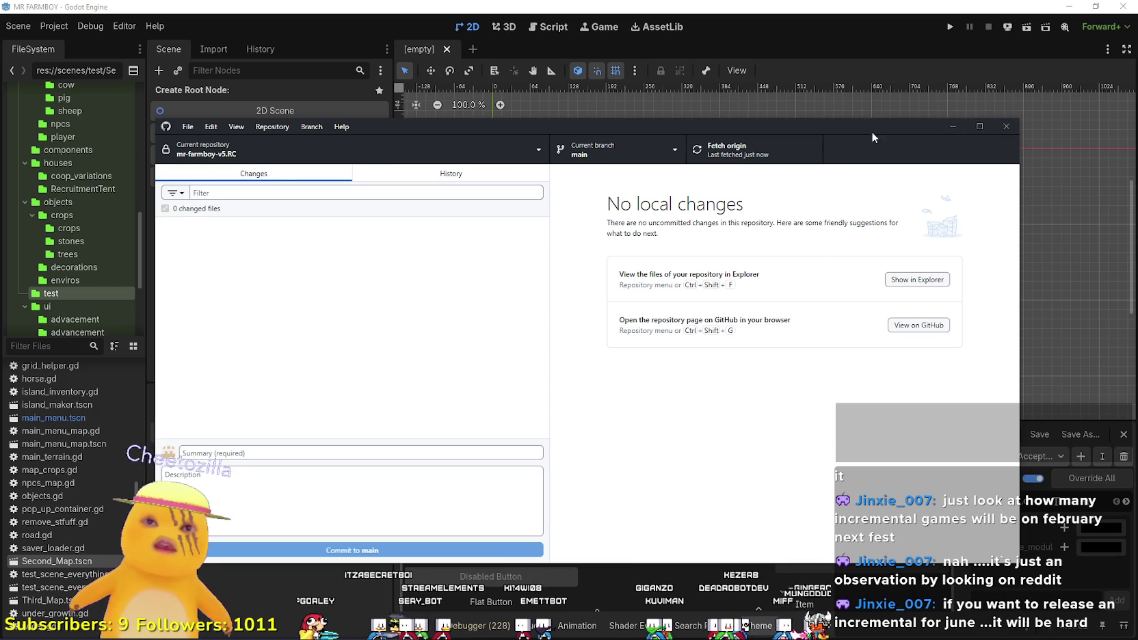
{"action": "left_click_drag", "start_coordinate": [872, 140], "coordinate": [952, 111]}
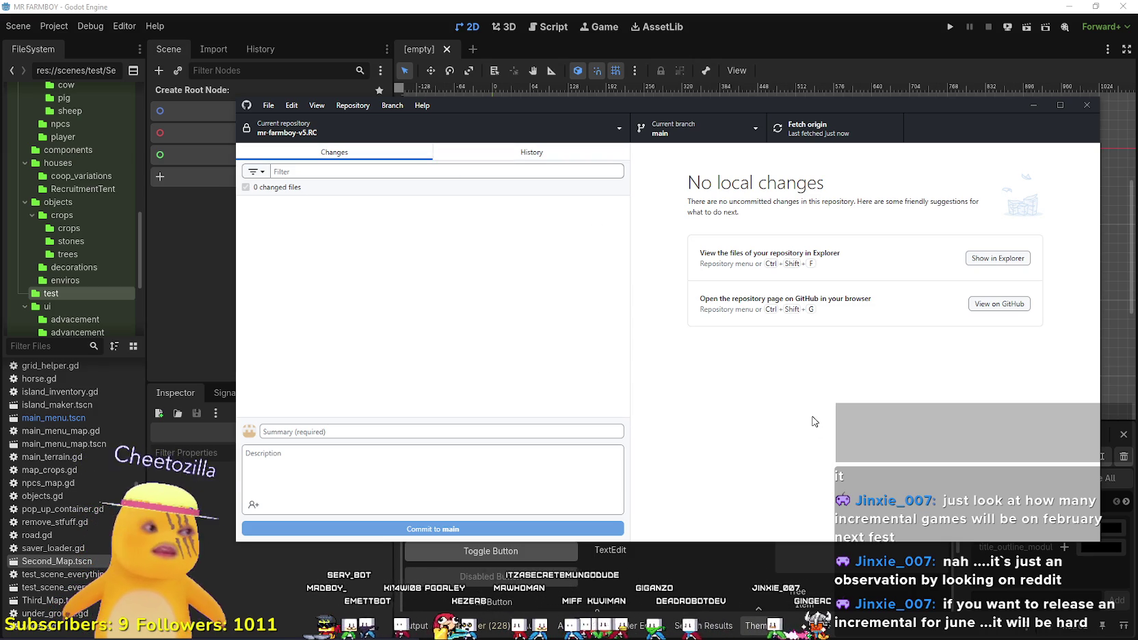
{"action": "left_click", "coordinate": [482, 153]}
{"action": "left_click", "coordinate": [378, 153]}
{"action": "left_click", "coordinate": [1087, 105]}
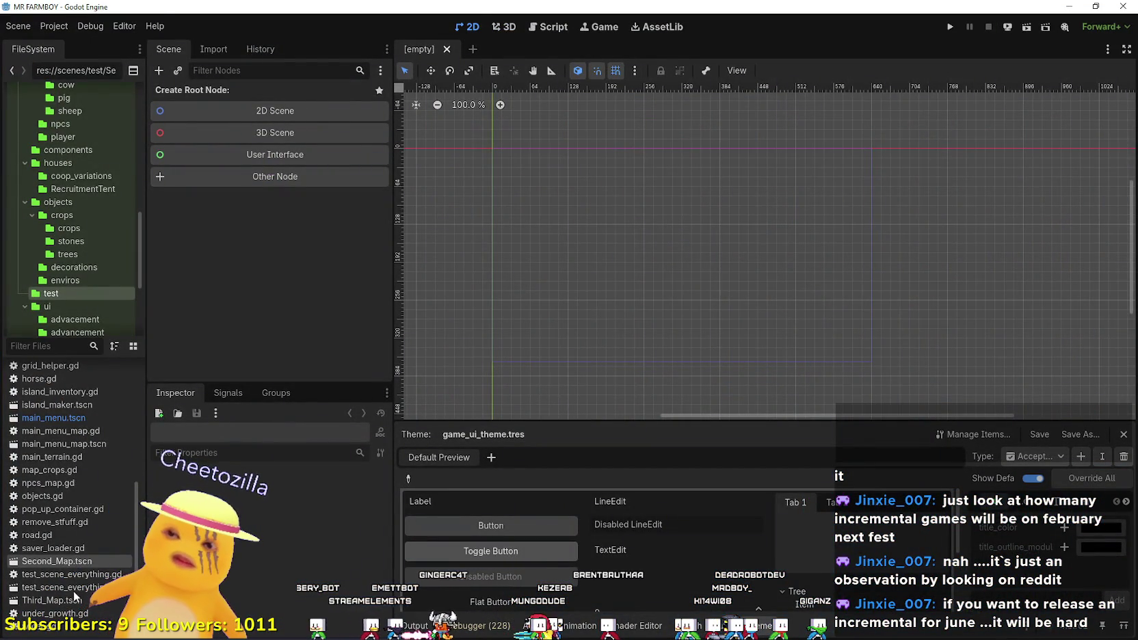
Toggle the Godot editor between maximized and restored, leaving it at windowed size.
{"action": "double_click", "coordinate": [515, 7]}
{"action": "left_click_drag", "start_coordinate": [102, 31], "coordinate": [175, 12]}
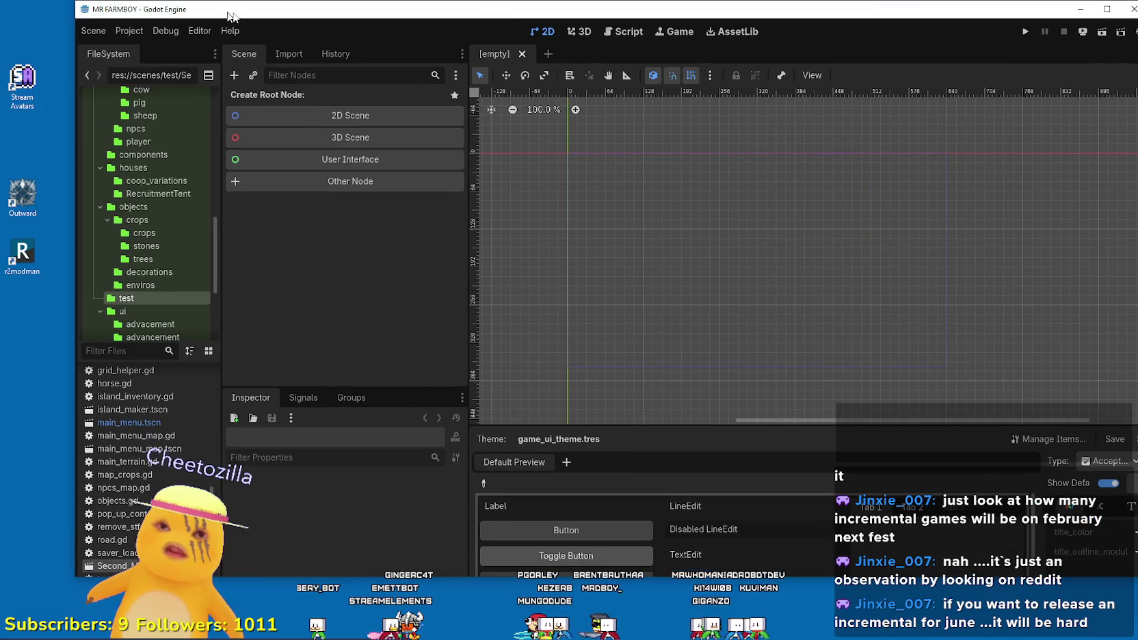
{"action": "left_click", "coordinate": [1107, 9]}
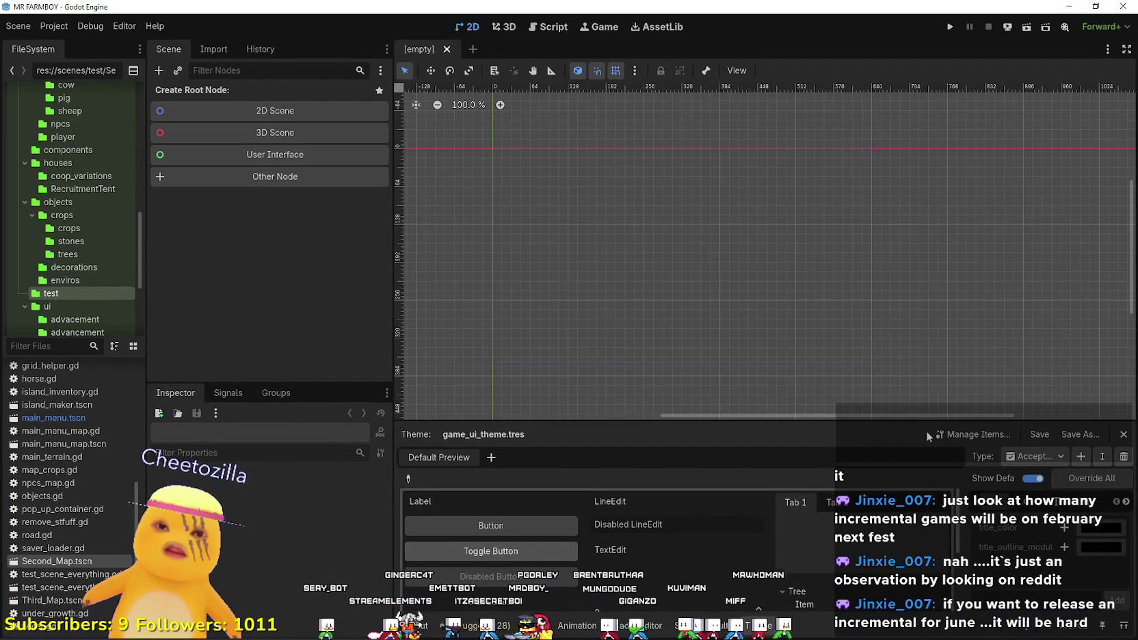
{"action": "double_click", "coordinate": [417, 11]}
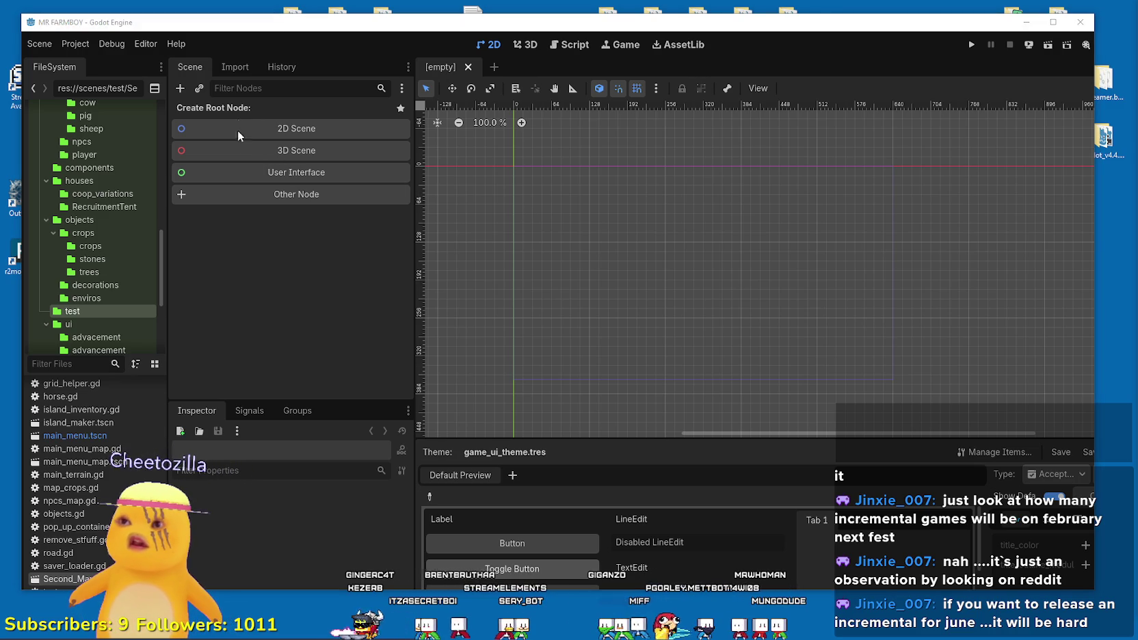
{"action": "left_click", "coordinate": [1053, 21]}
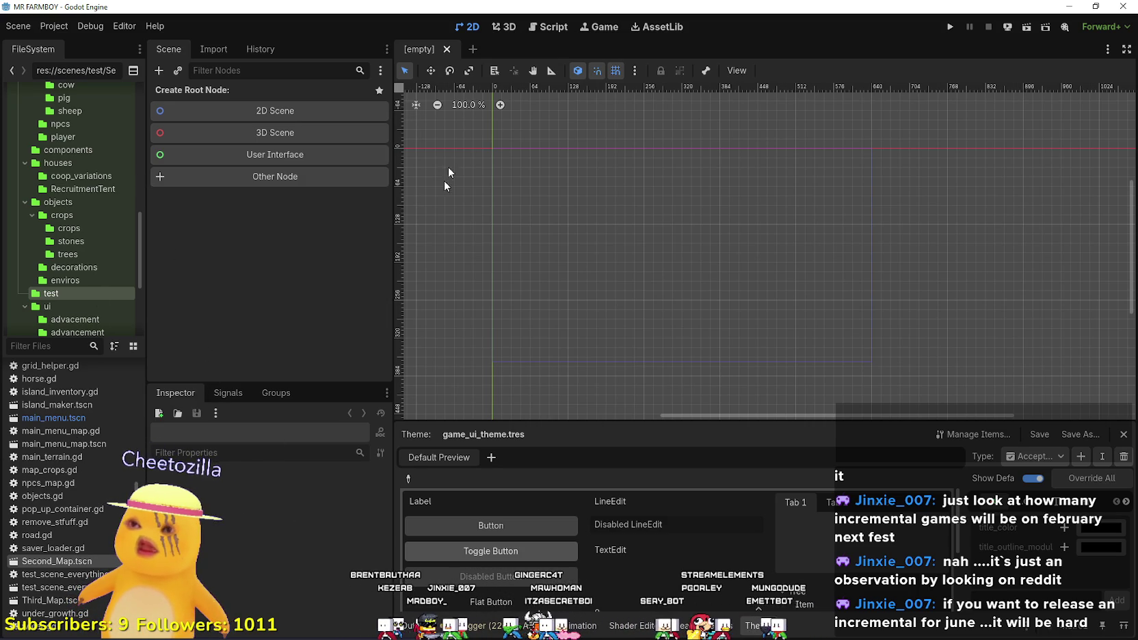
{"action": "key", "text": "super+Down"}
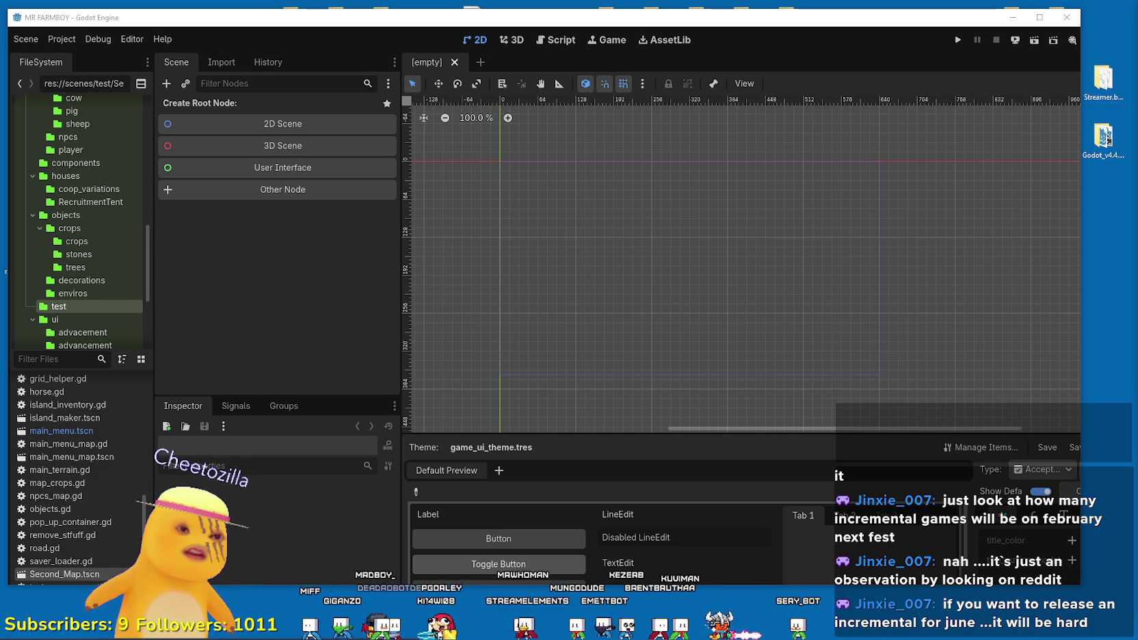
{"action": "key", "text": "alt+Tab"}
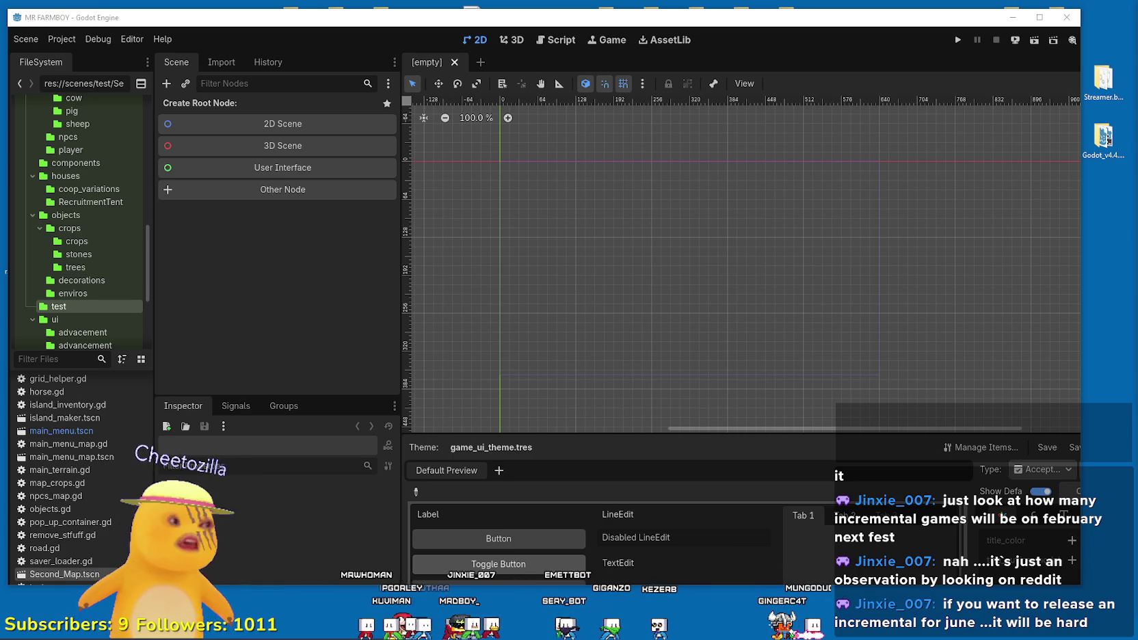
Resize the unresponsive Godot window narrower and wider, then close the frozen editor.
{"action": "mouse_move", "coordinate": [1082, 186]}
{"action": "left_mouse_down"}
{"action": "mouse_move", "coordinate": [1079, 218]}
{"action": "mouse_move", "coordinate": [756, 383]}
{"action": "mouse_move", "coordinate": [670, 506]}
{"action": "left_mouse_up"}
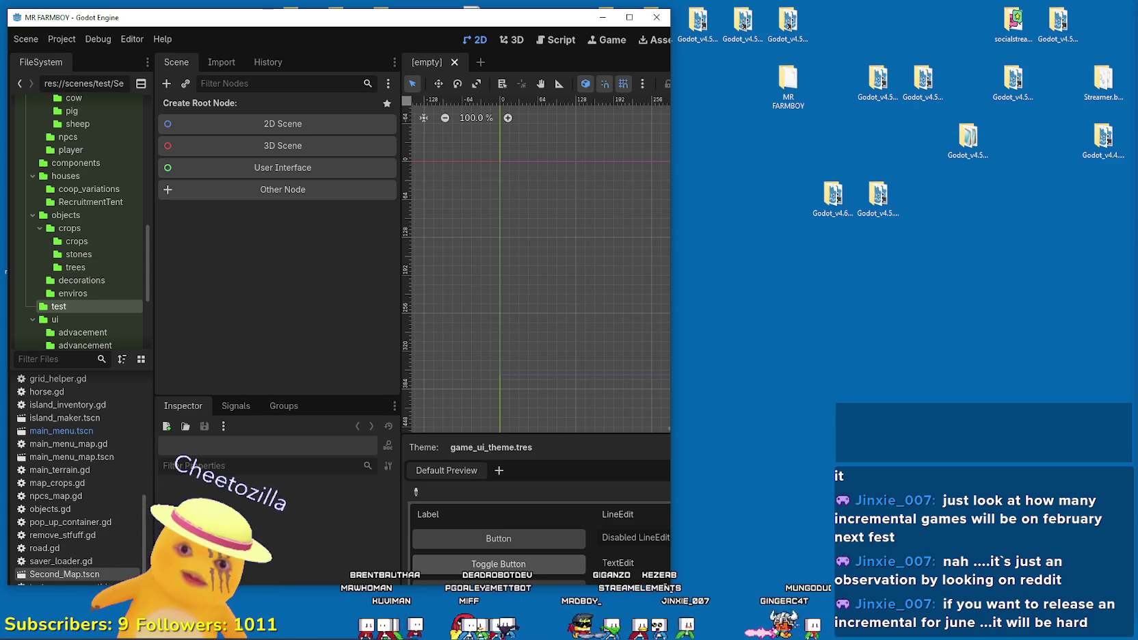
{"action": "left_click_drag", "start_coordinate": [670, 585], "coordinate": [1057, 636]}
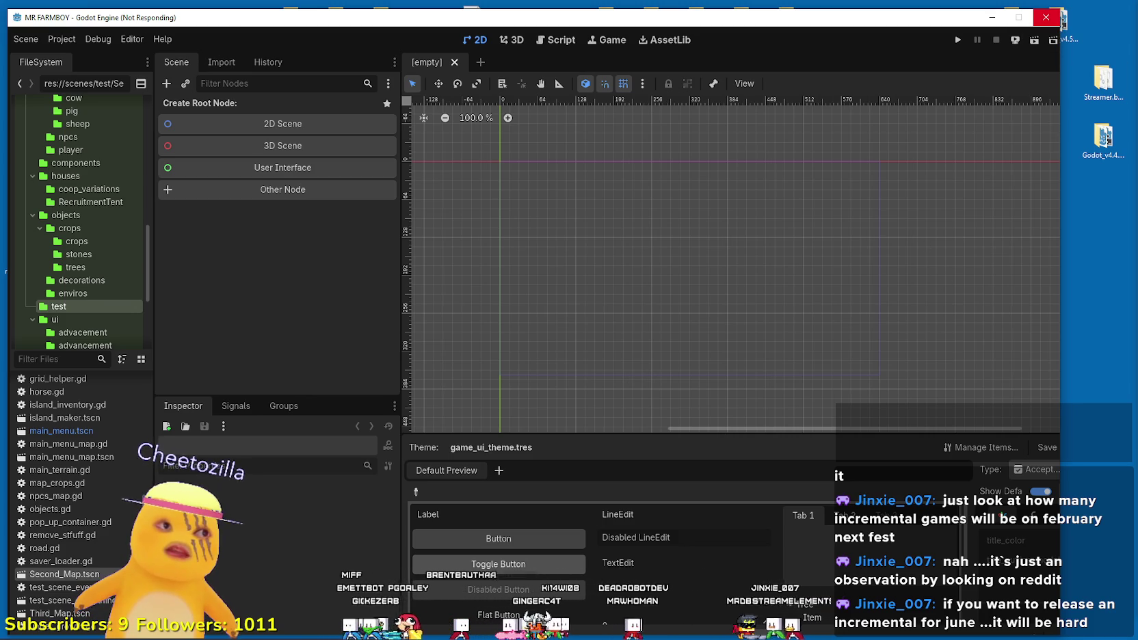
{"action": "left_click", "coordinate": [1059, 17]}
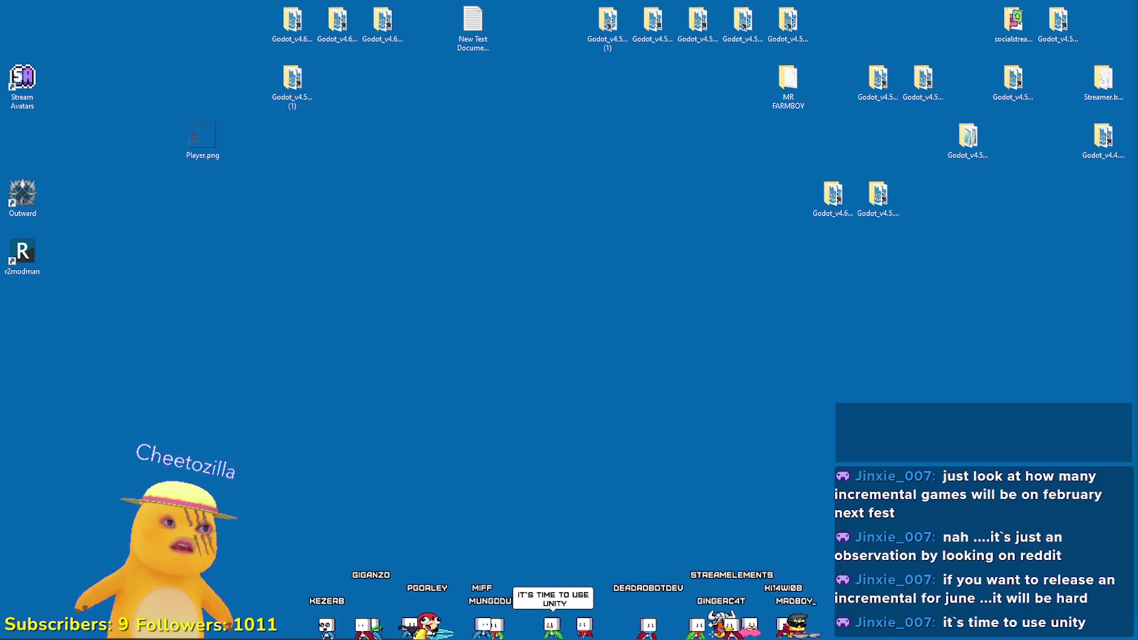
Save the Godot 4.6-rc2 Windows Standard zip (75.7 MB) to Downloads and show it.
{"action": "key", "text": "alt+Tab"}
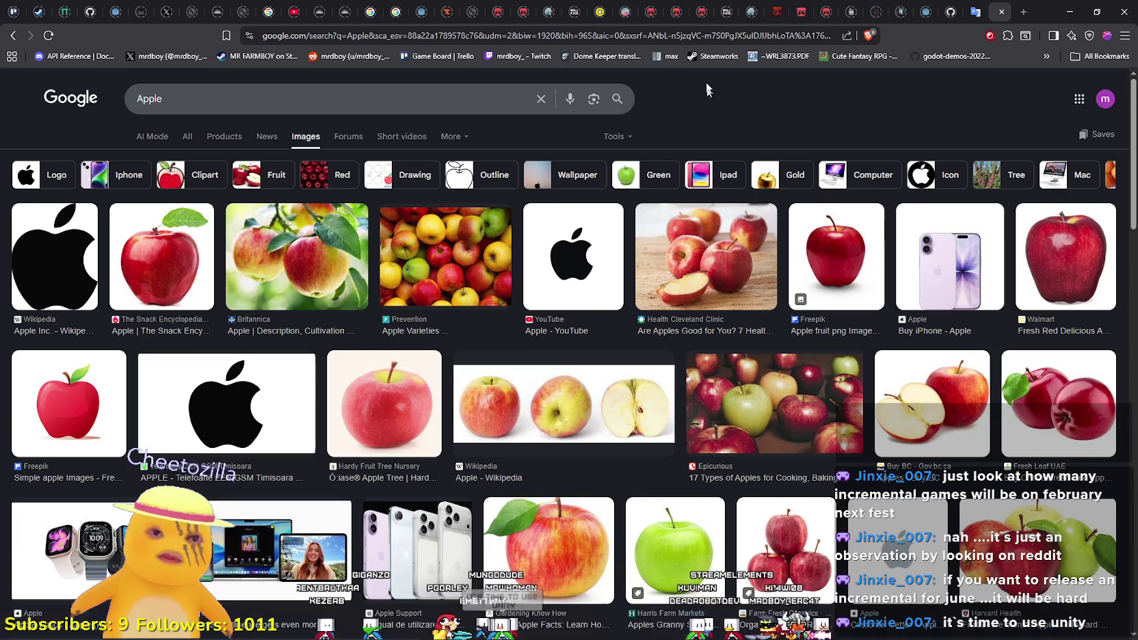
{"action": "left_click", "coordinate": [952, 8]}
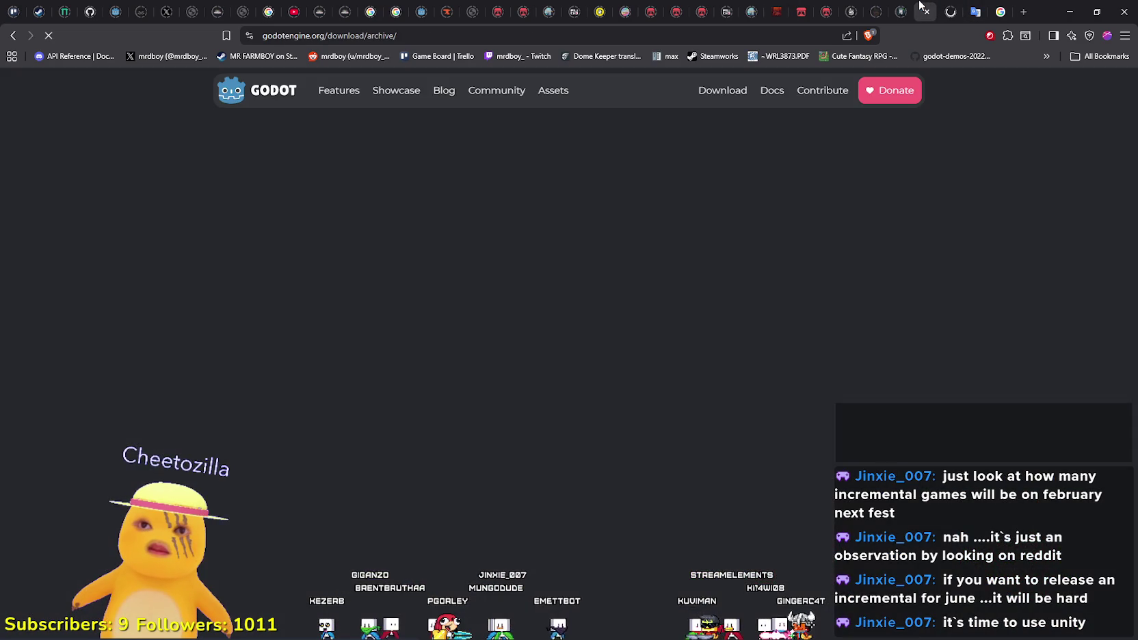
{"action": "left_click", "coordinate": [662, 327]}
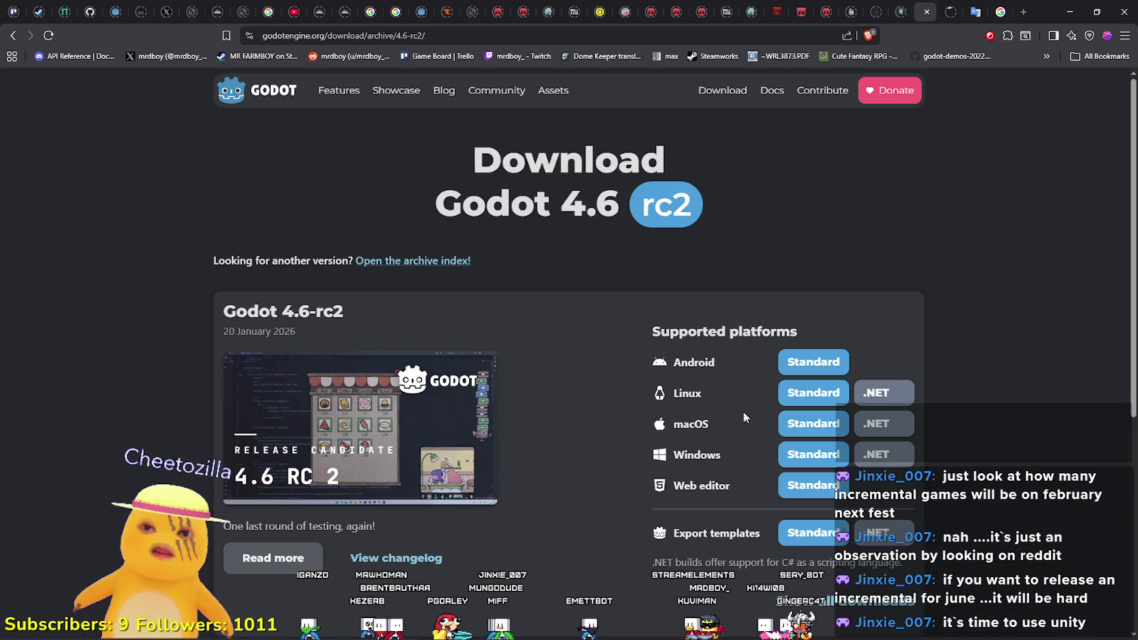
{"action": "left_click", "coordinate": [813, 454]}
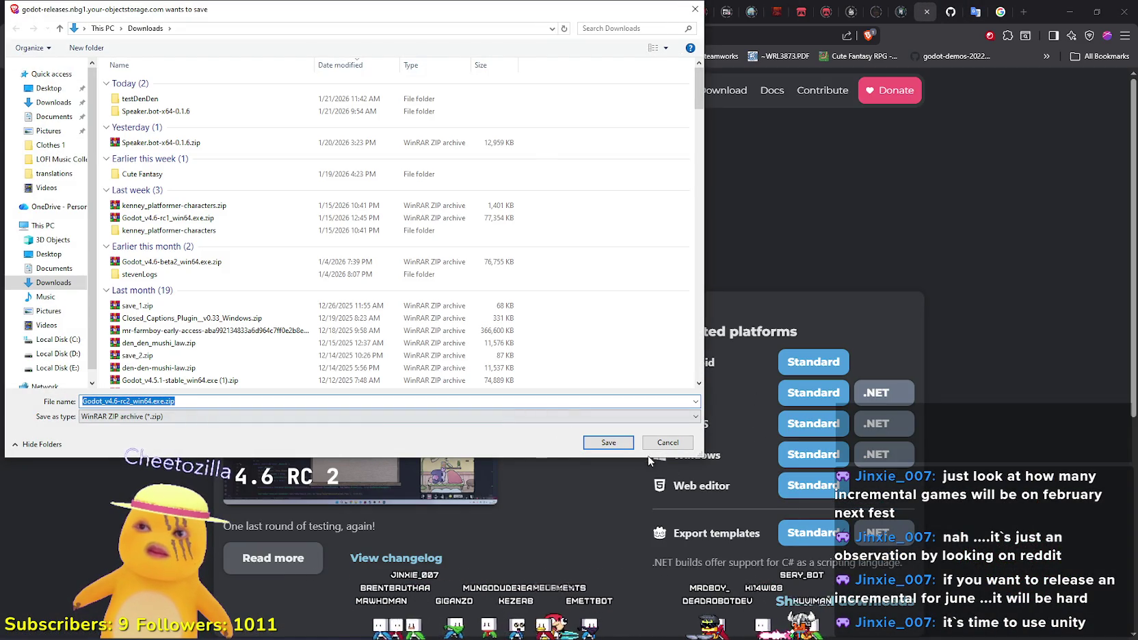
{"action": "left_click", "coordinate": [629, 445]}
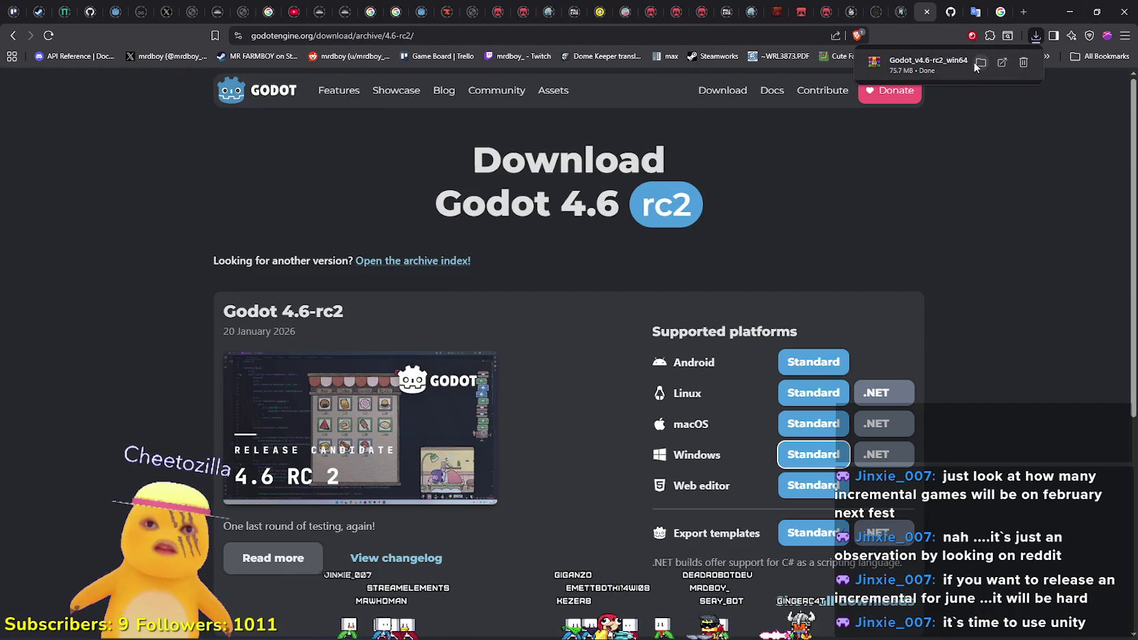
{"action": "left_click", "coordinate": [975, 62]}
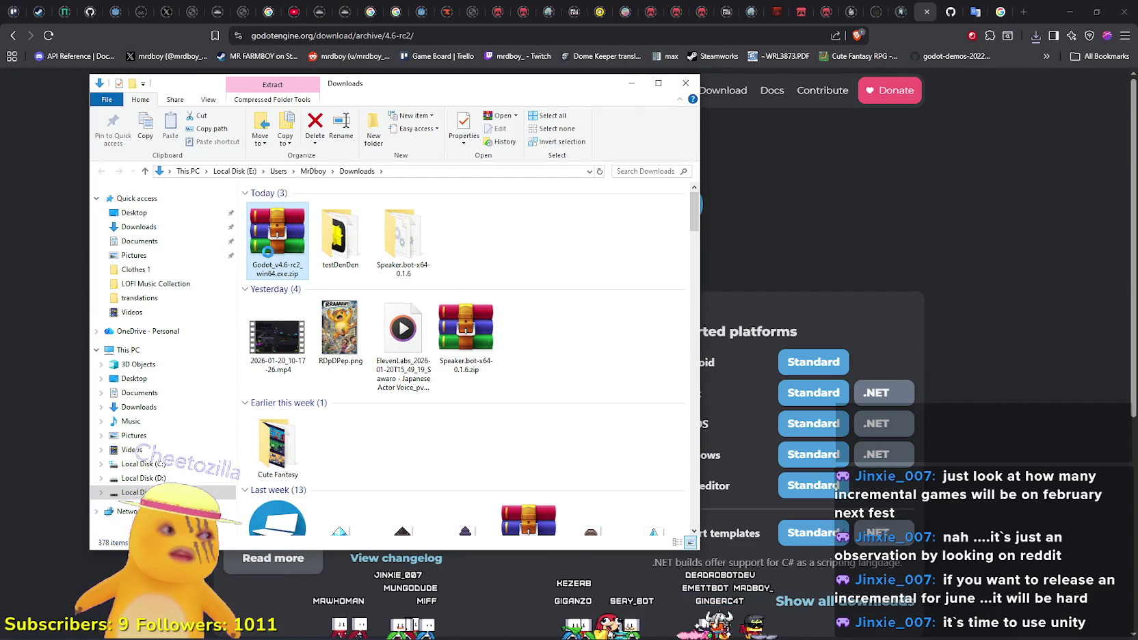
Extract the Godot 4.6-rc2 zip and move the extracted folder onto the desktop.
{"action": "right_click", "coordinate": [267, 249]}
{"action": "left_click", "coordinate": [314, 309]}
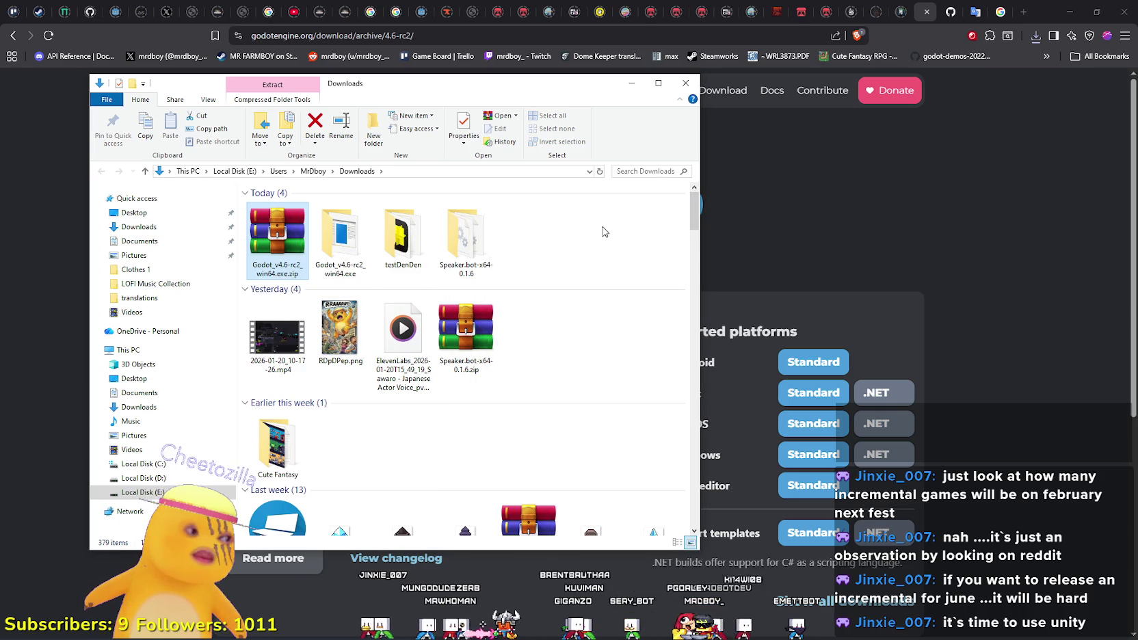
{"action": "double_click", "coordinate": [352, 229]}
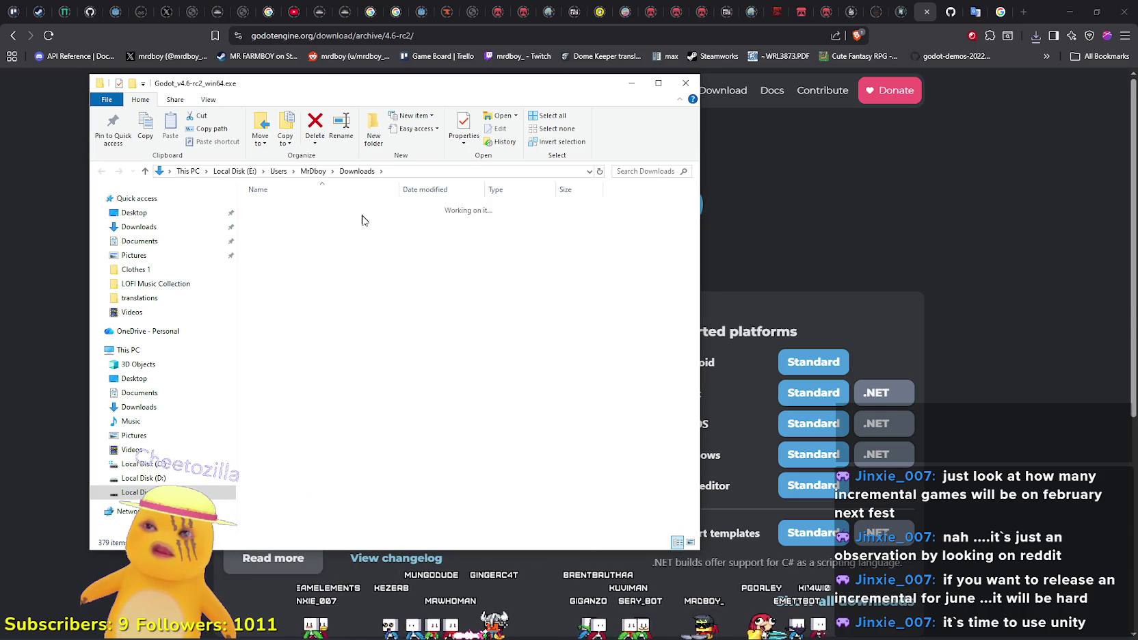
{"action": "left_click", "coordinate": [1069, 12]}
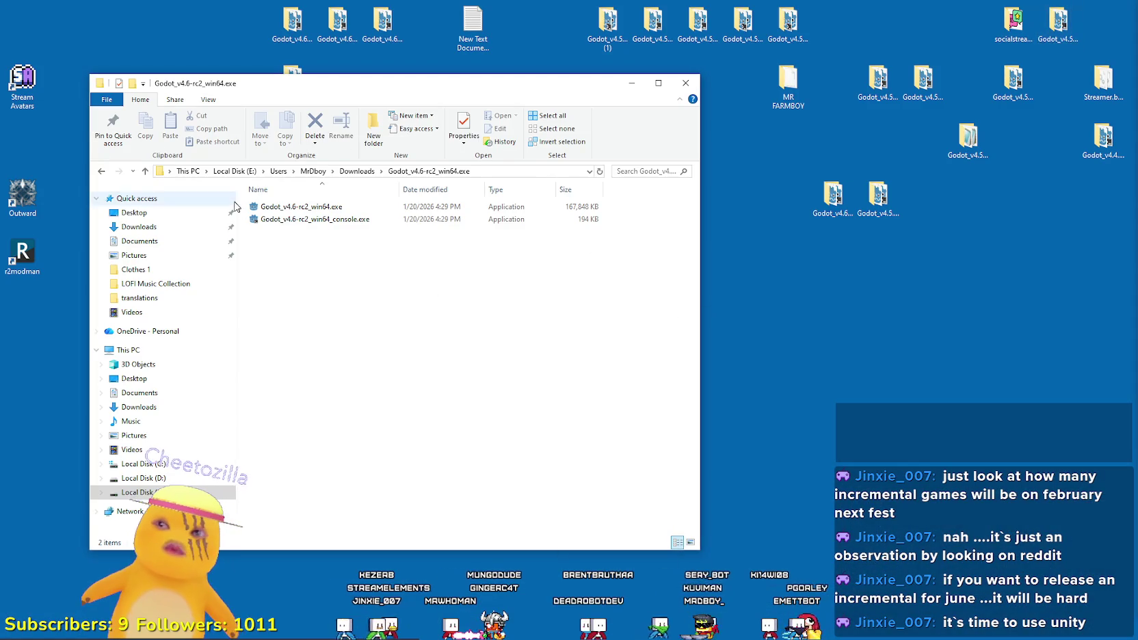
{"action": "left_click", "coordinate": [363, 173]}
{"action": "left_click_drag", "start_coordinate": [842, 337], "coordinate": [848, 342]}
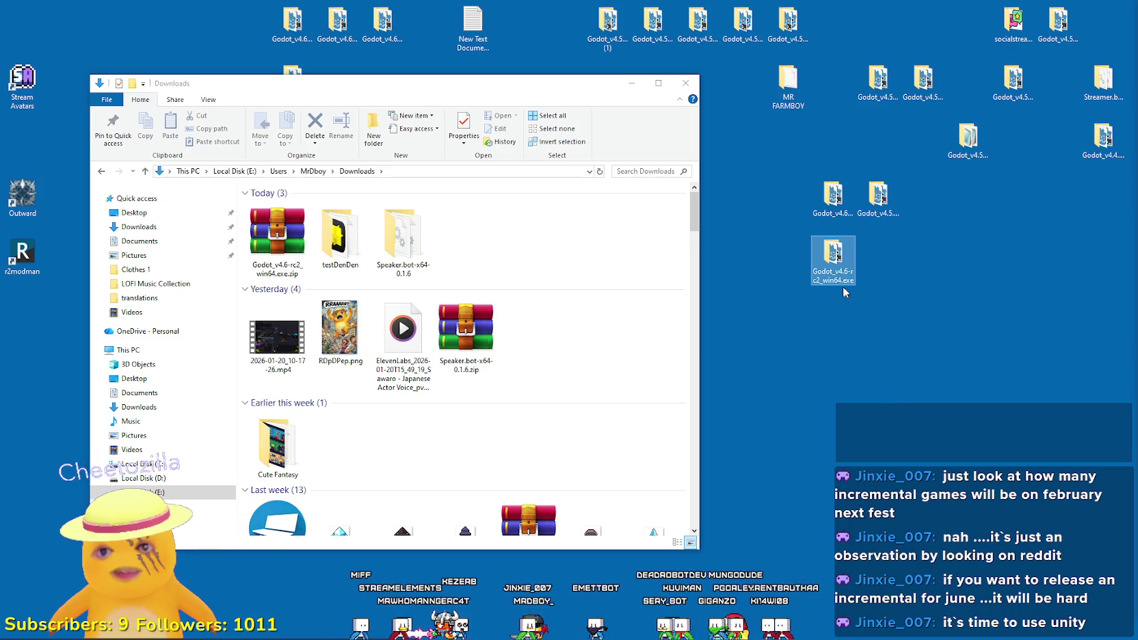
{"action": "double_click", "coordinate": [833, 254]}
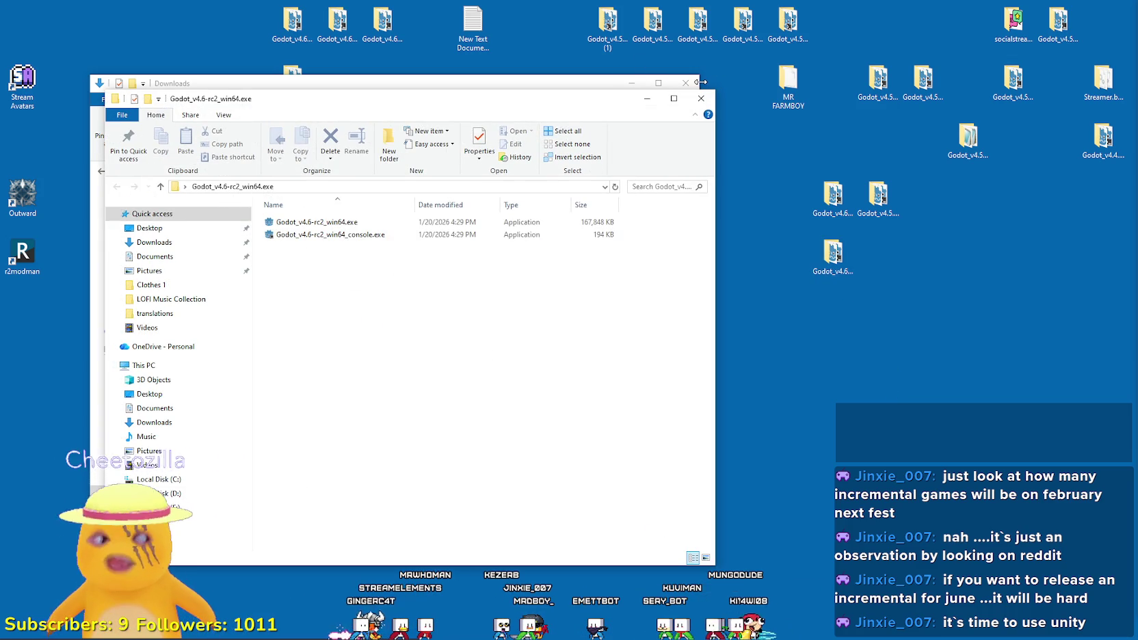
Launch Godot_v4.6-rc2_win64.exe past the SmartScreen warning with Run anyway, then close the folder.
{"action": "left_click", "coordinate": [688, 85]}
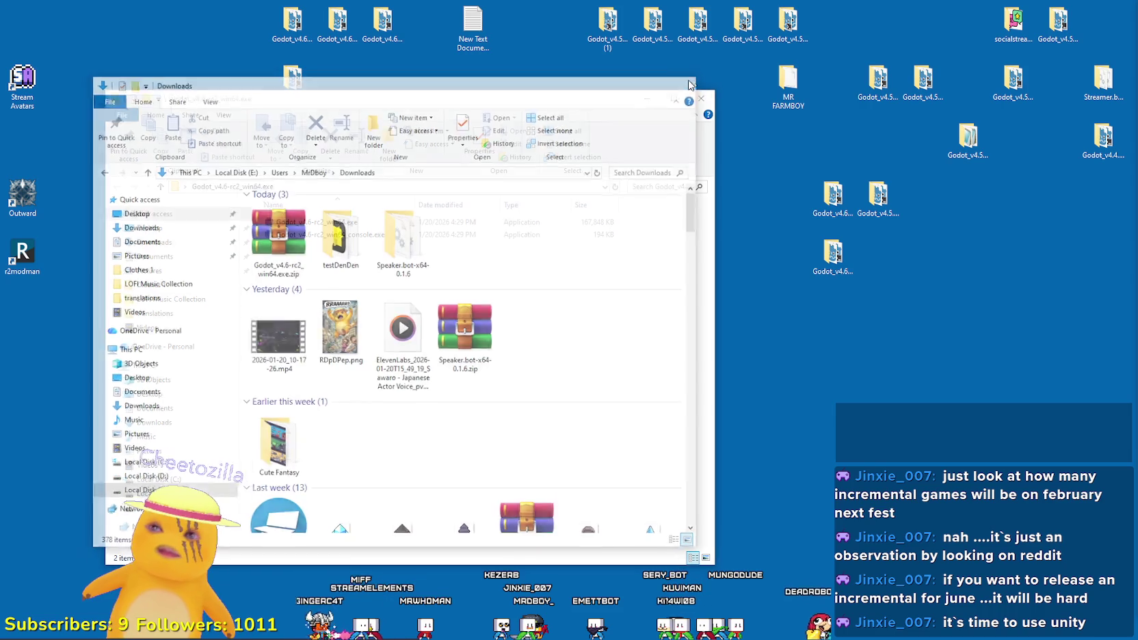
{"action": "double_click", "coordinate": [316, 223]}
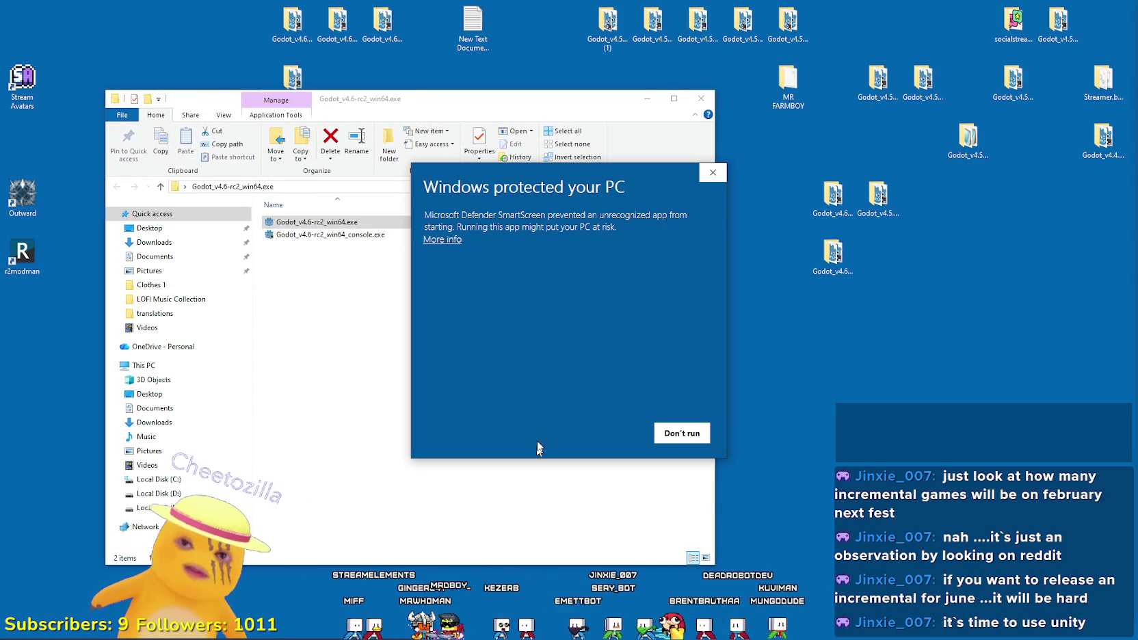
{"action": "left_click", "coordinate": [445, 239]}
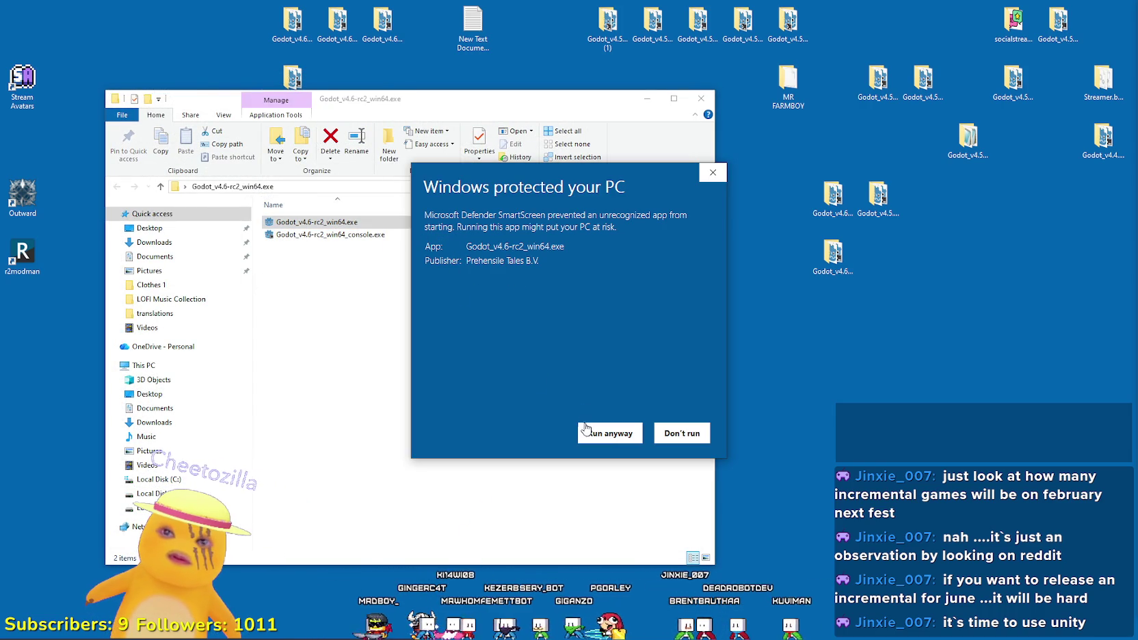
{"action": "left_click", "coordinate": [585, 428]}
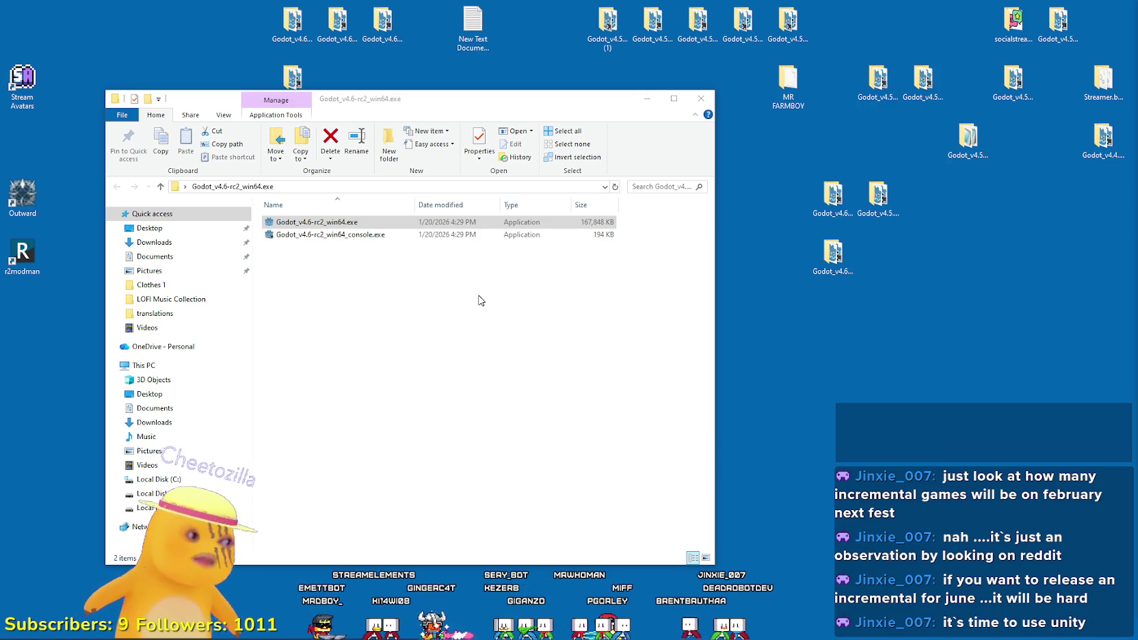
{"action": "left_click", "coordinate": [430, 234]}
{"action": "left_click", "coordinate": [552, 246]}
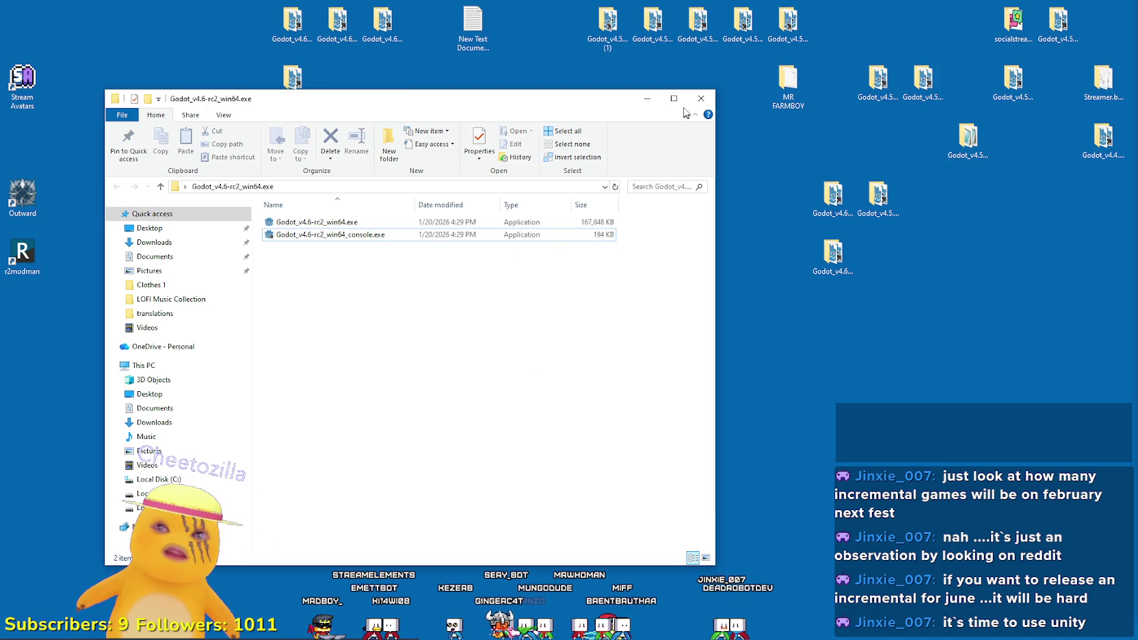
{"action": "left_click", "coordinate": [699, 98]}
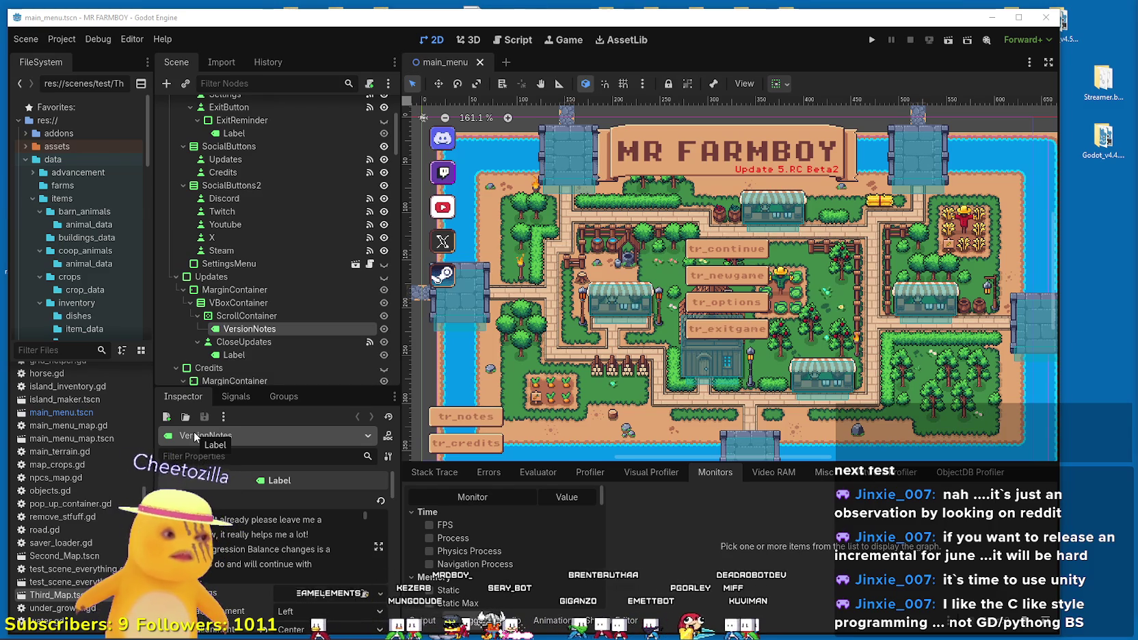
Maximize the Godot editor and open the Third_Map scene from the FileSystem dock.
{"action": "left_click", "coordinate": [1018, 17]}
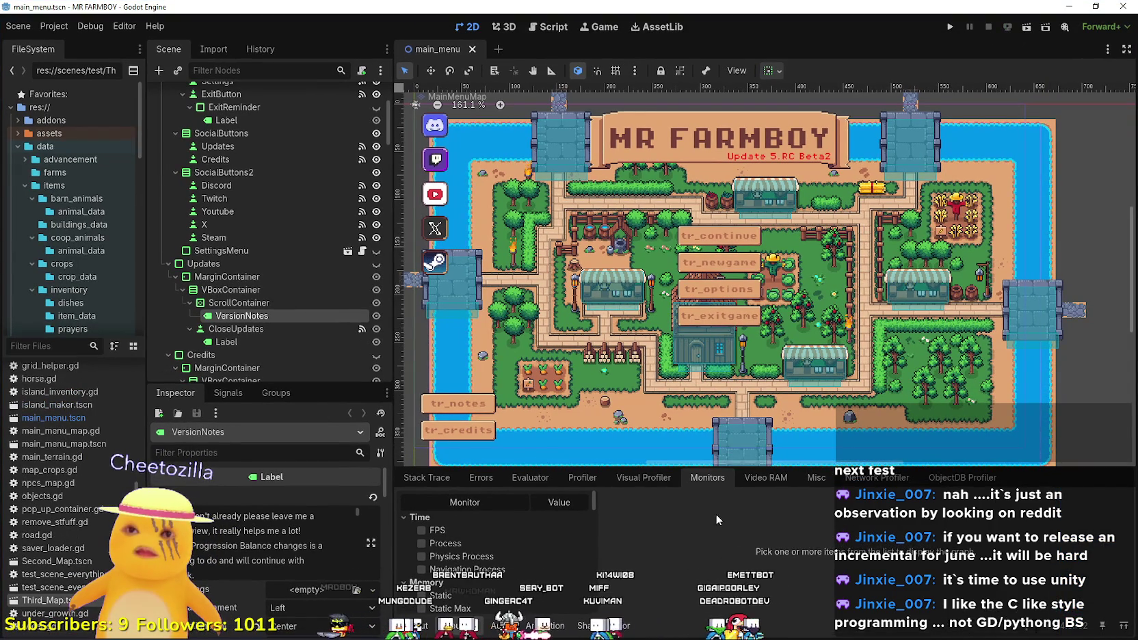
{"action": "left_click", "coordinate": [495, 49]}
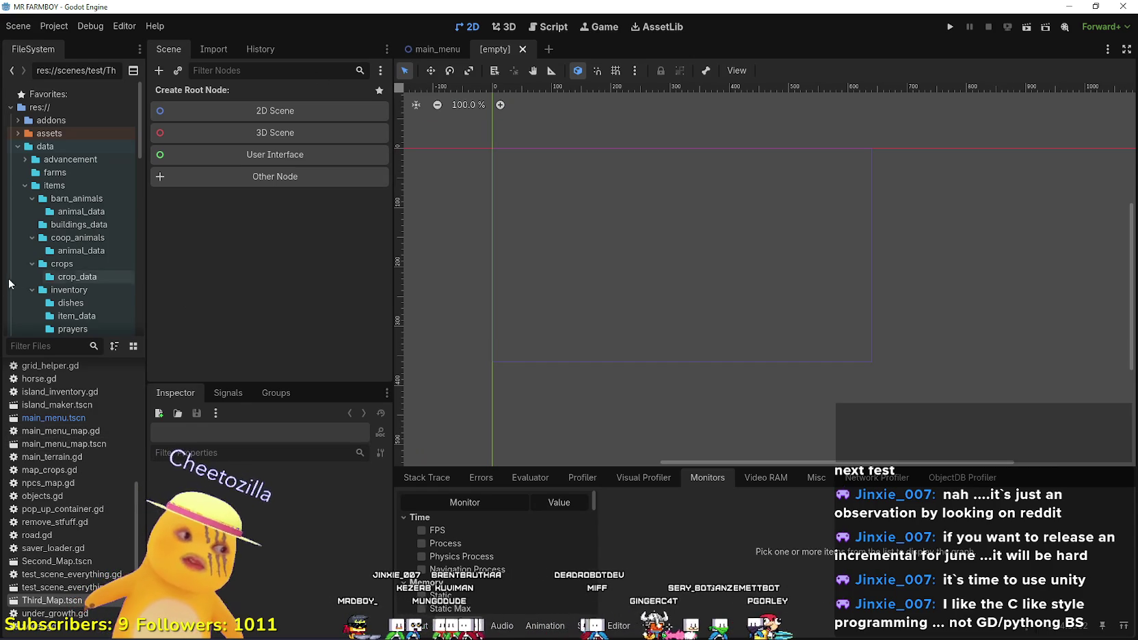
{"action": "scroll", "coordinate": [41, 299], "scroll_direction": "down", "scroll_amount": 5}
{"action": "scroll", "coordinate": [47, 301], "scroll_direction": "down", "scroll_amount": 3}
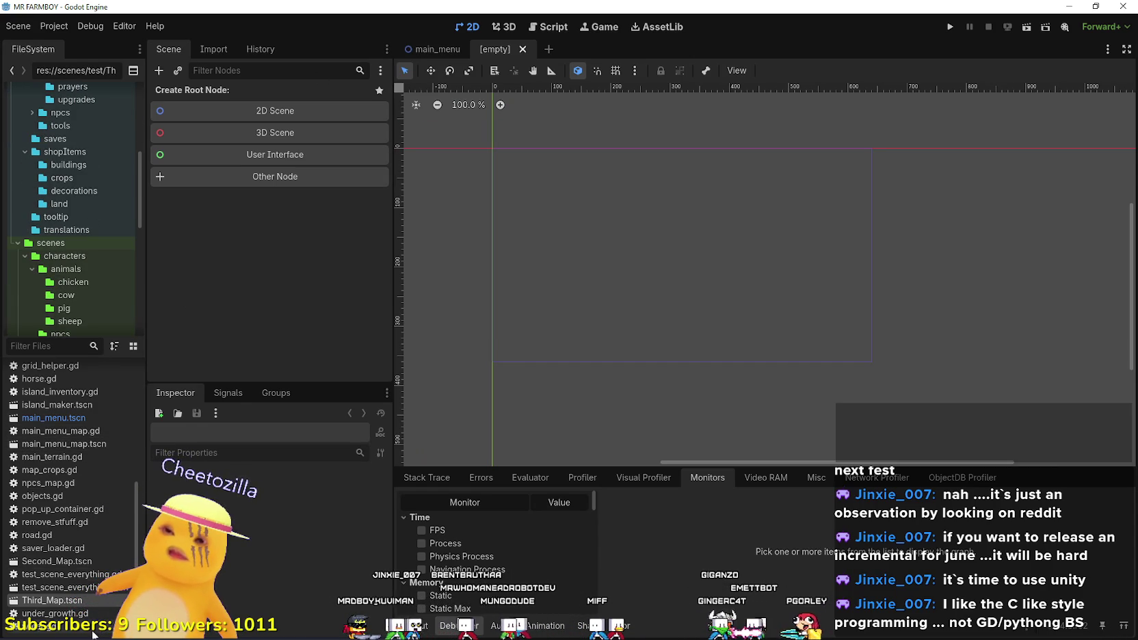
{"action": "double_click", "coordinate": [82, 601]}
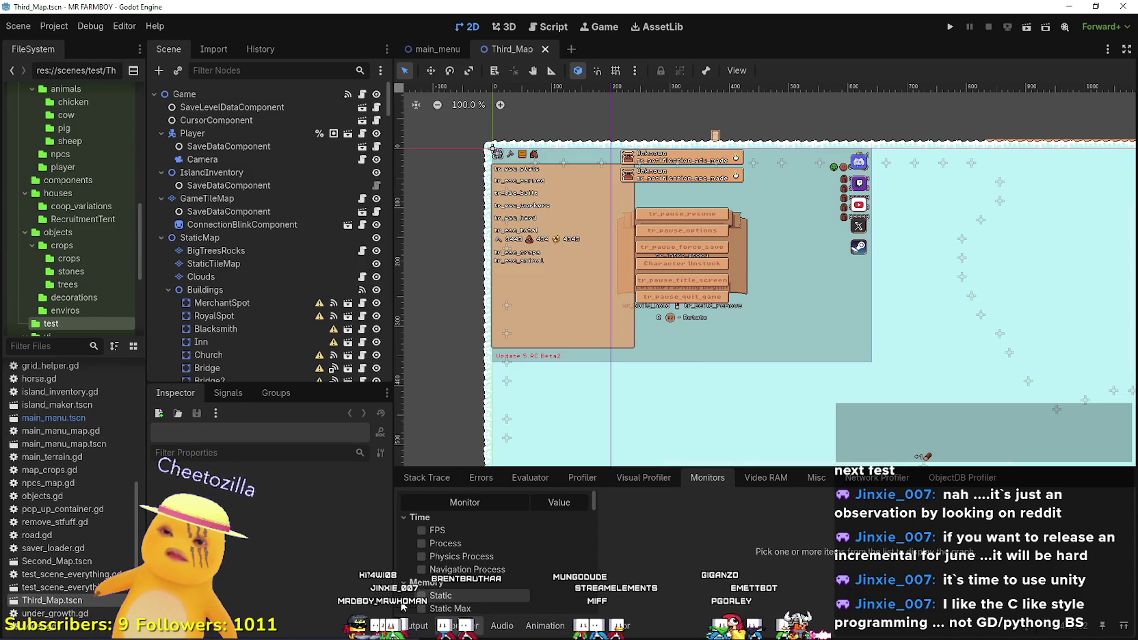
{"action": "left_click", "coordinate": [411, 626]}
{"action": "scroll", "coordinate": [770, 321], "scroll_direction": "down", "scroll_amount": 5}
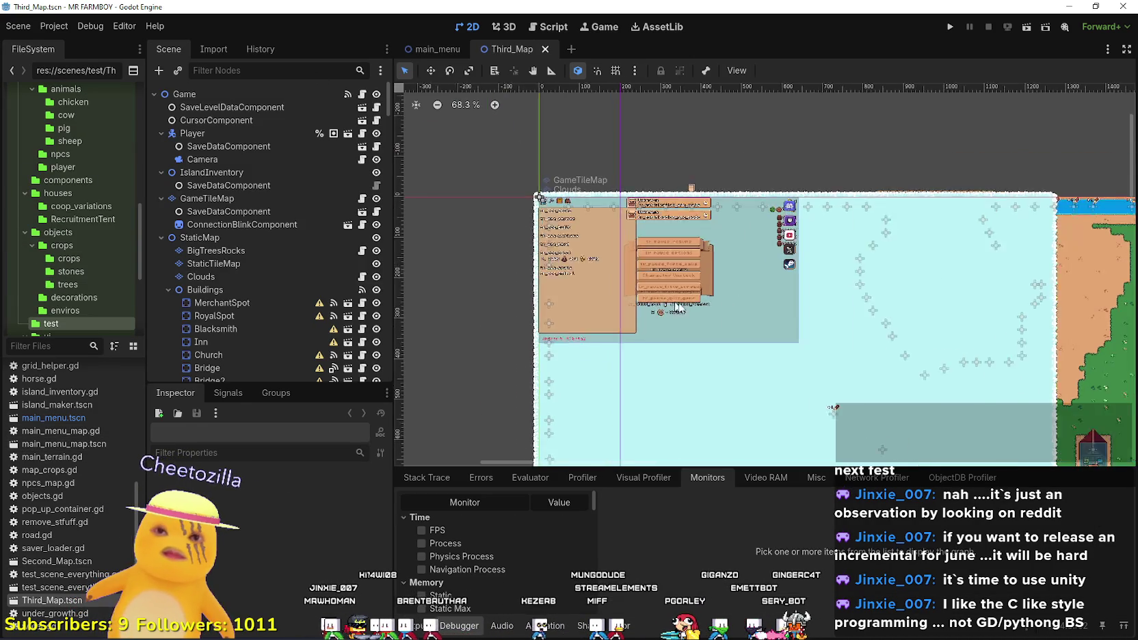
{"action": "scroll", "coordinate": [770, 321], "scroll_direction": "up", "scroll_amount": 1}
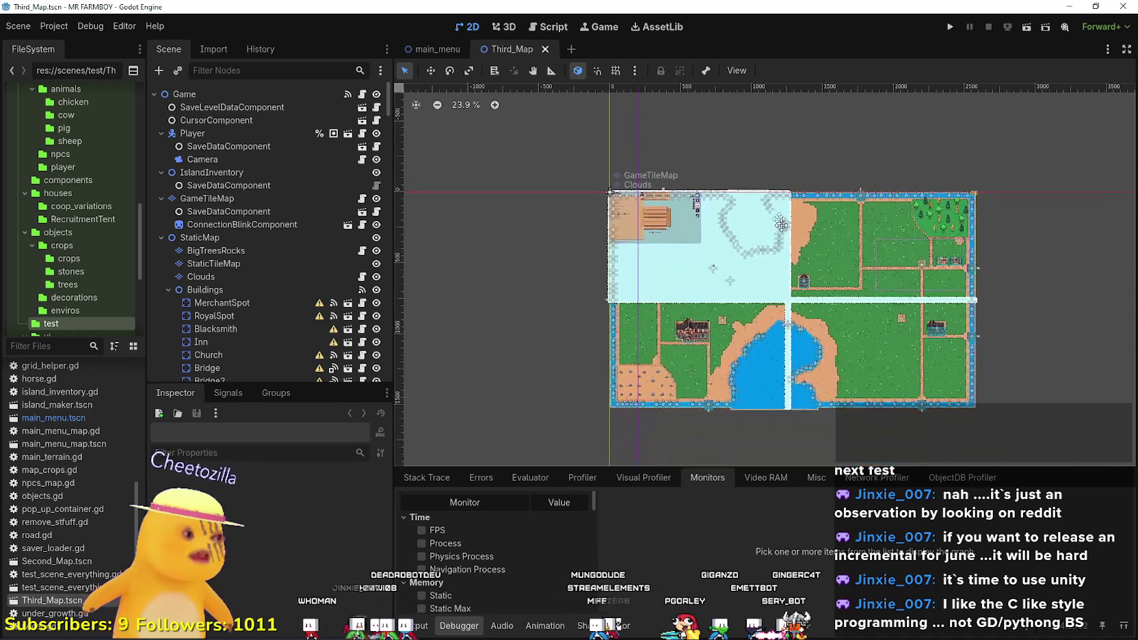
{"action": "scroll", "coordinate": [765, 253], "scroll_direction": "up", "scroll_amount": 1}
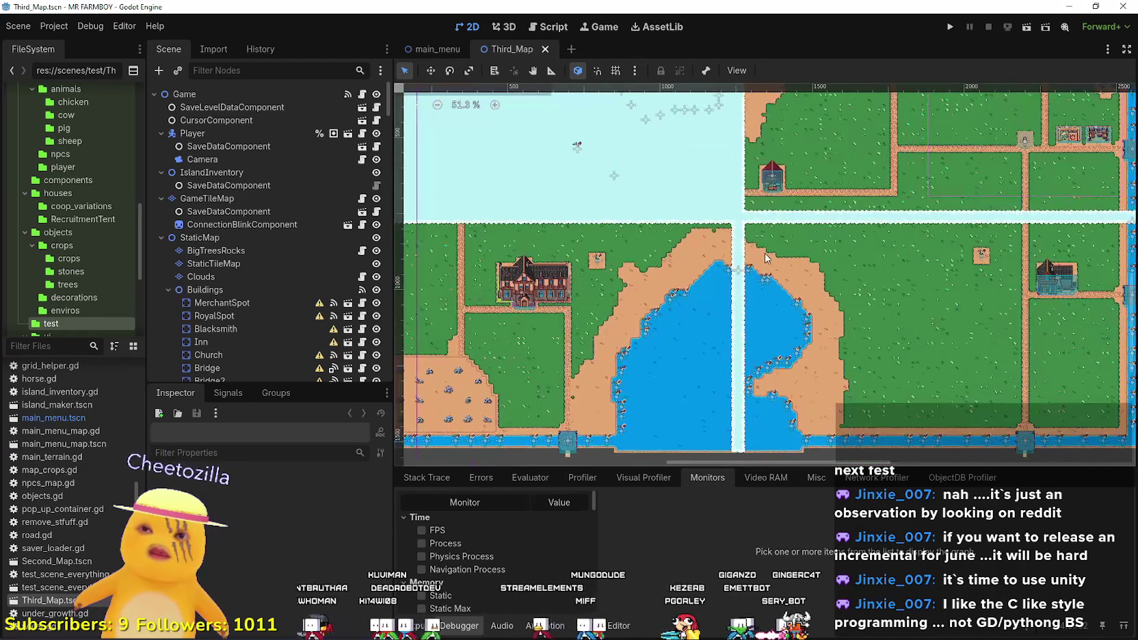
{"action": "scroll", "coordinate": [783, 291], "scroll_direction": "down", "scroll_amount": 2}
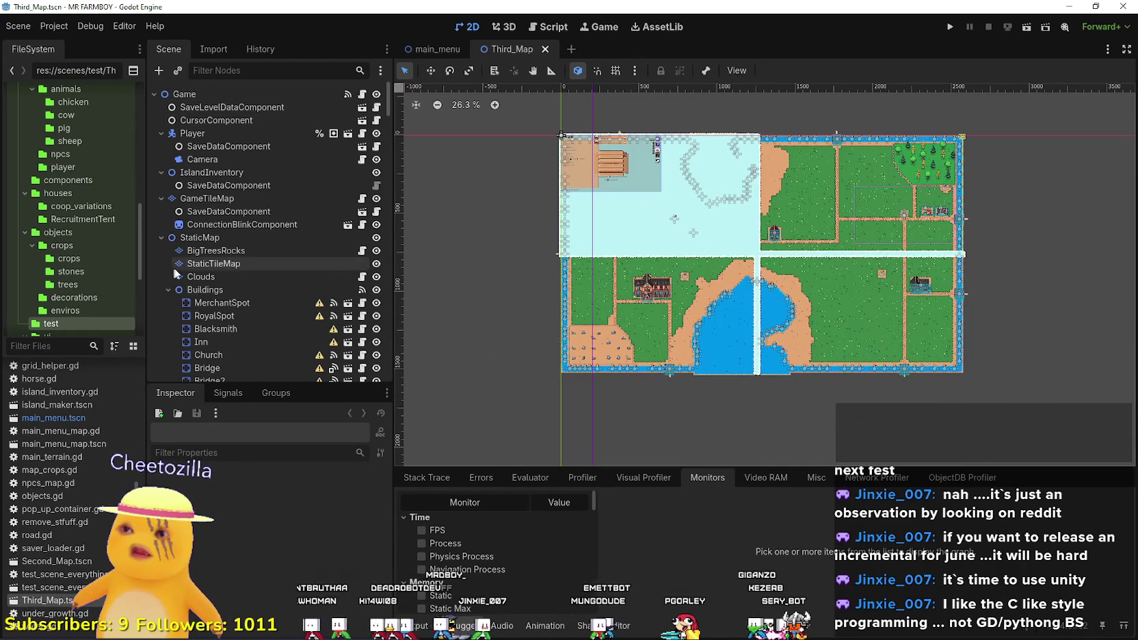
{"action": "scroll", "coordinate": [304, 311], "scroll_direction": "down", "scroll_amount": 5}
{"action": "scroll", "coordinate": [893, 305], "scroll_direction": "up", "scroll_amount": 3}
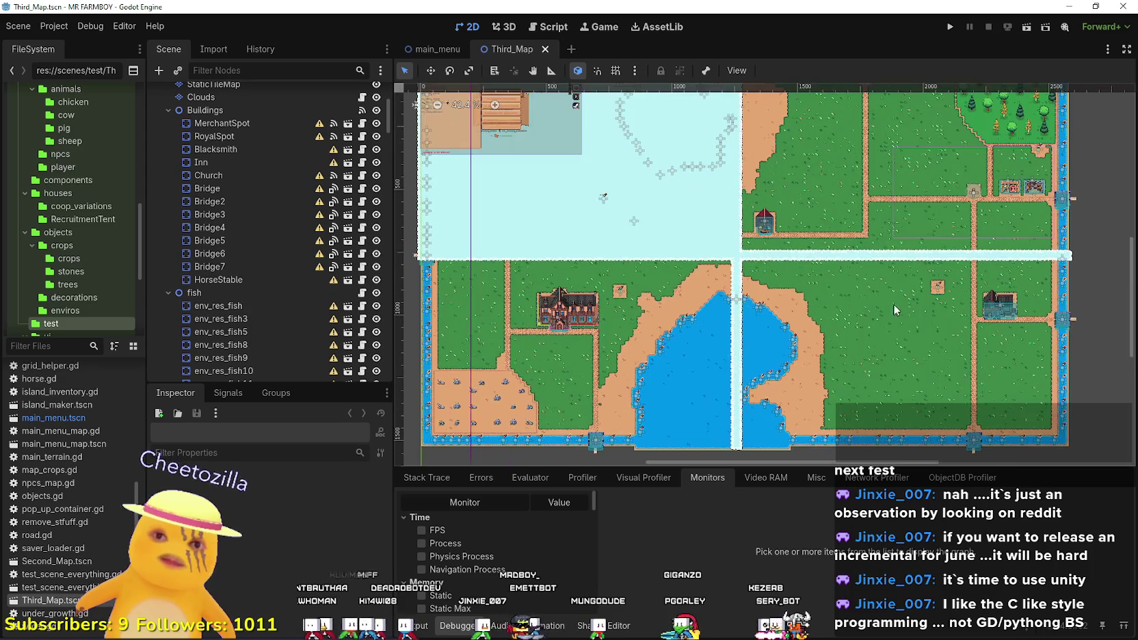
{"action": "scroll", "coordinate": [867, 297], "scroll_direction": "up", "scroll_amount": 3}
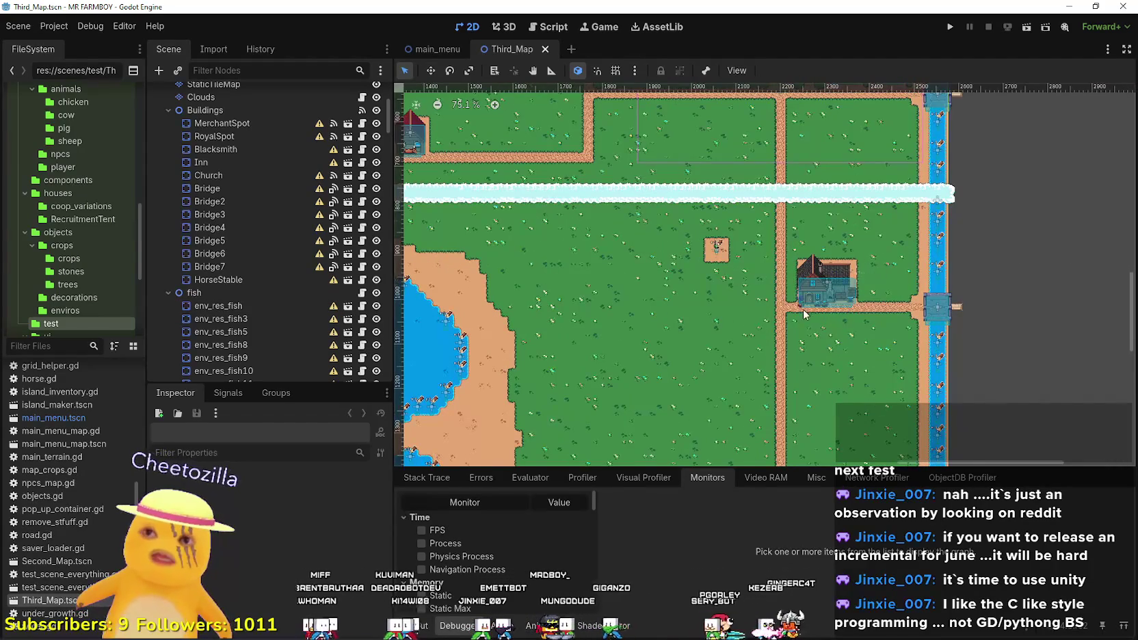
{"action": "scroll", "coordinate": [803, 308], "scroll_direction": "up", "scroll_amount": 2}
Delete the Blacksmith and RoyalSpot building nodes from the Scene tree.
{"action": "left_click", "coordinate": [824, 282]}
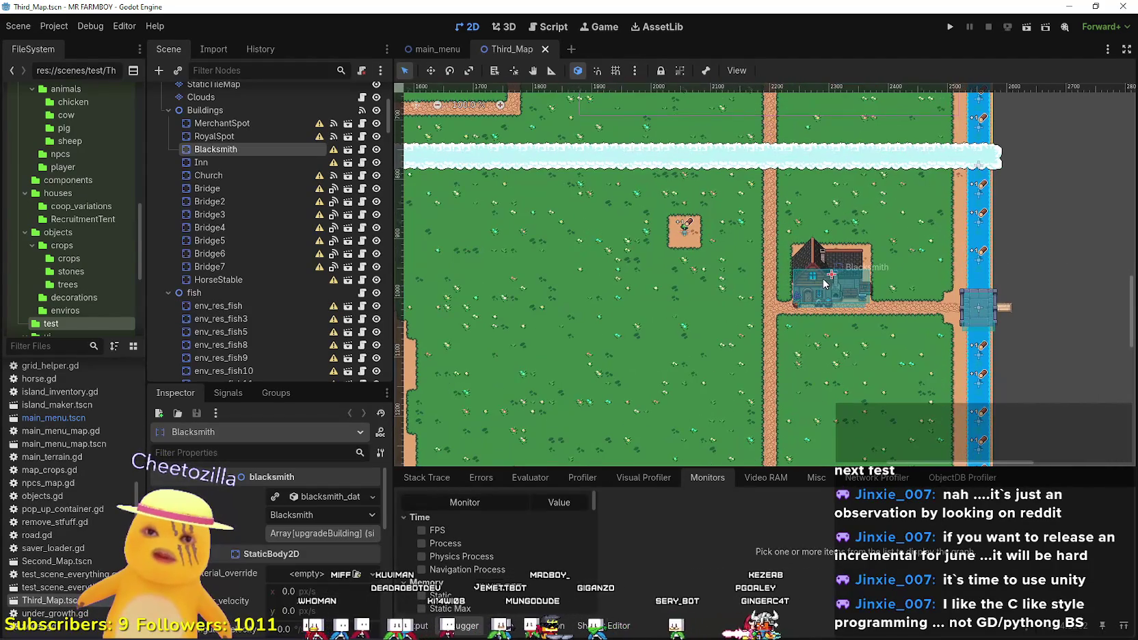
{"action": "right_click", "coordinate": [218, 154]}
{"action": "left_click", "coordinate": [297, 530]}
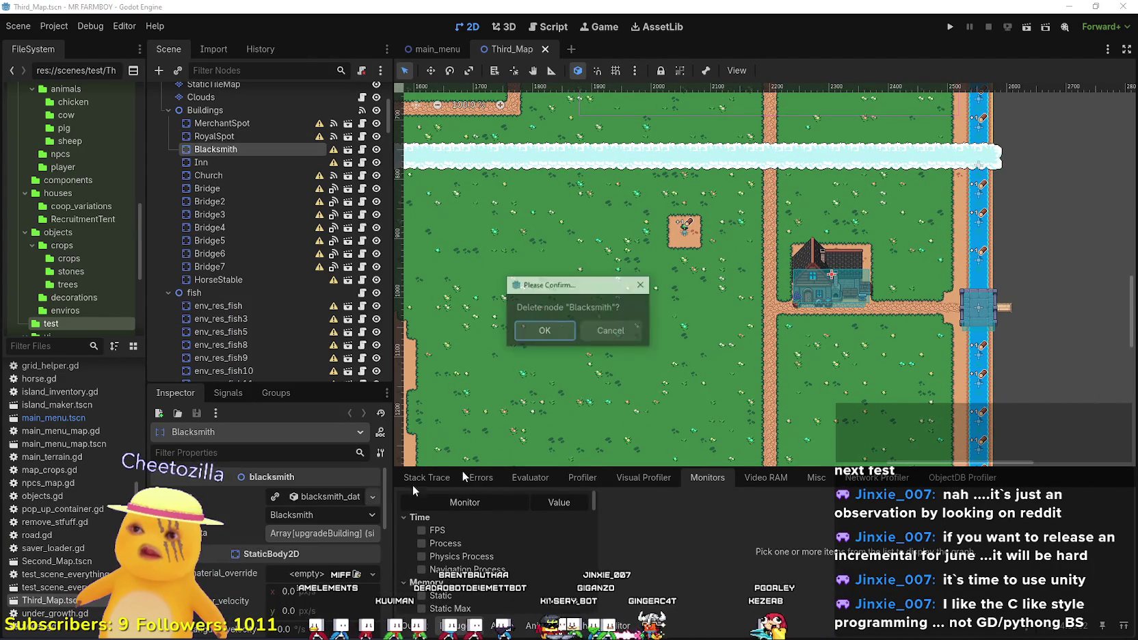
{"action": "left_click", "coordinate": [538, 331]}
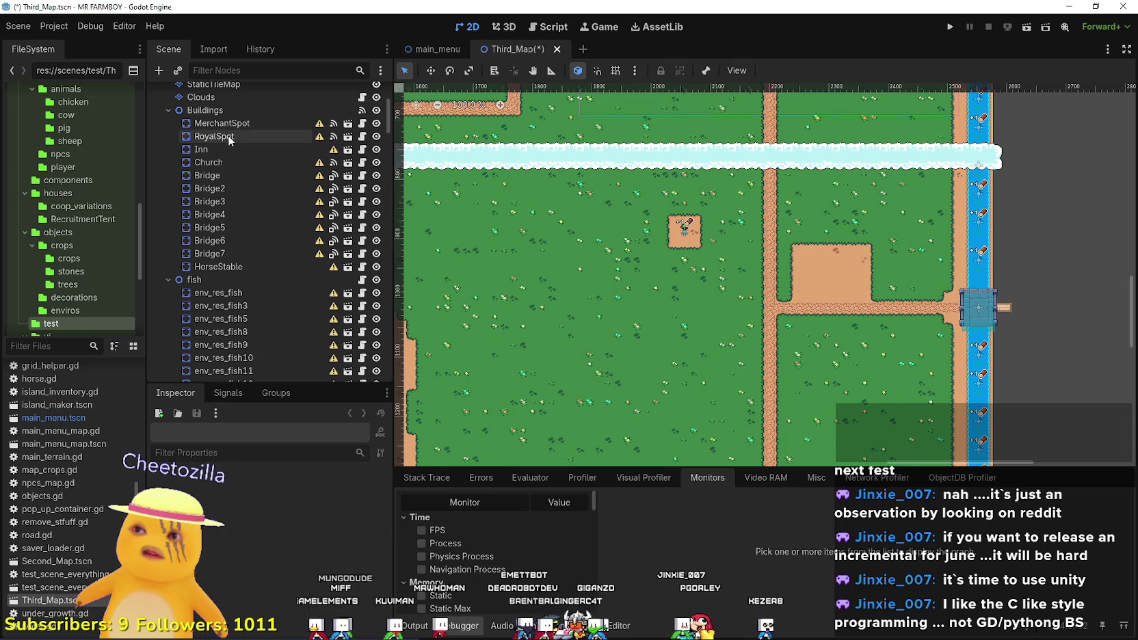
{"action": "key", "text": "Up"}
{"action": "scroll", "coordinate": [772, 253], "scroll_direction": "down", "scroll_amount": 1}
{"action": "scroll", "coordinate": [771, 253], "scroll_direction": "up", "scroll_amount": 4}
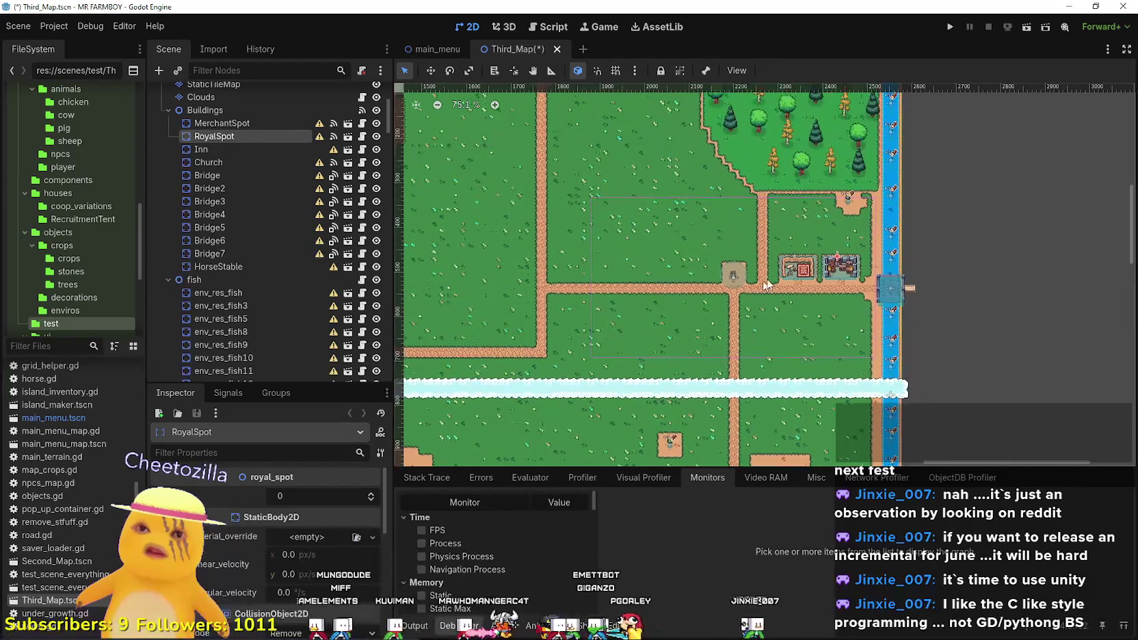
{"action": "right_click", "coordinate": [249, 137]}
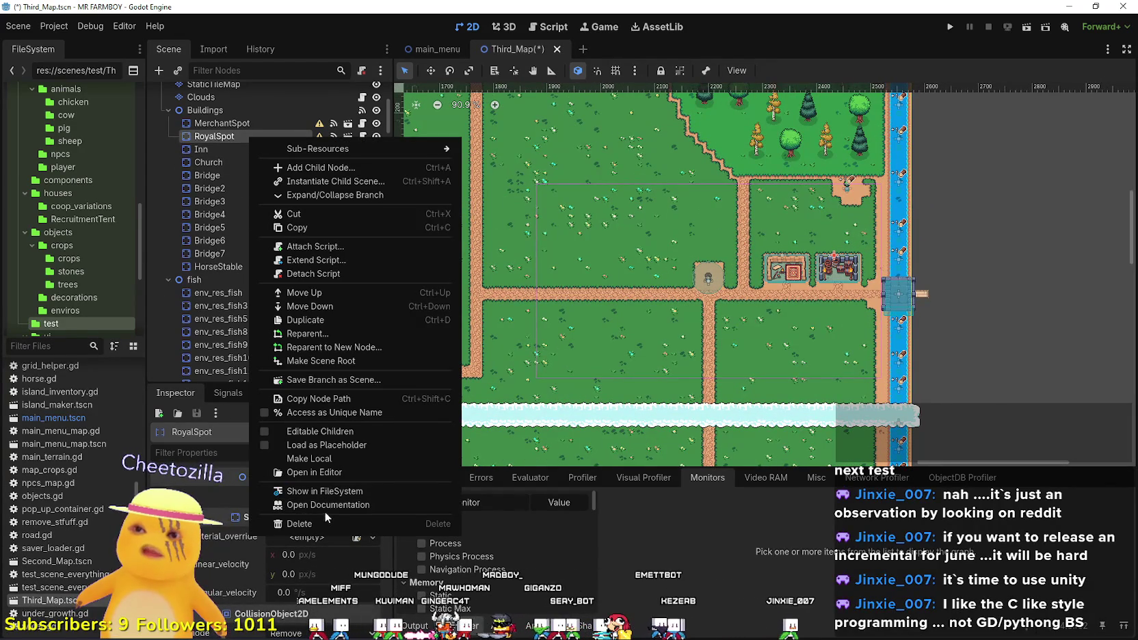
{"action": "left_click", "coordinate": [345, 524]}
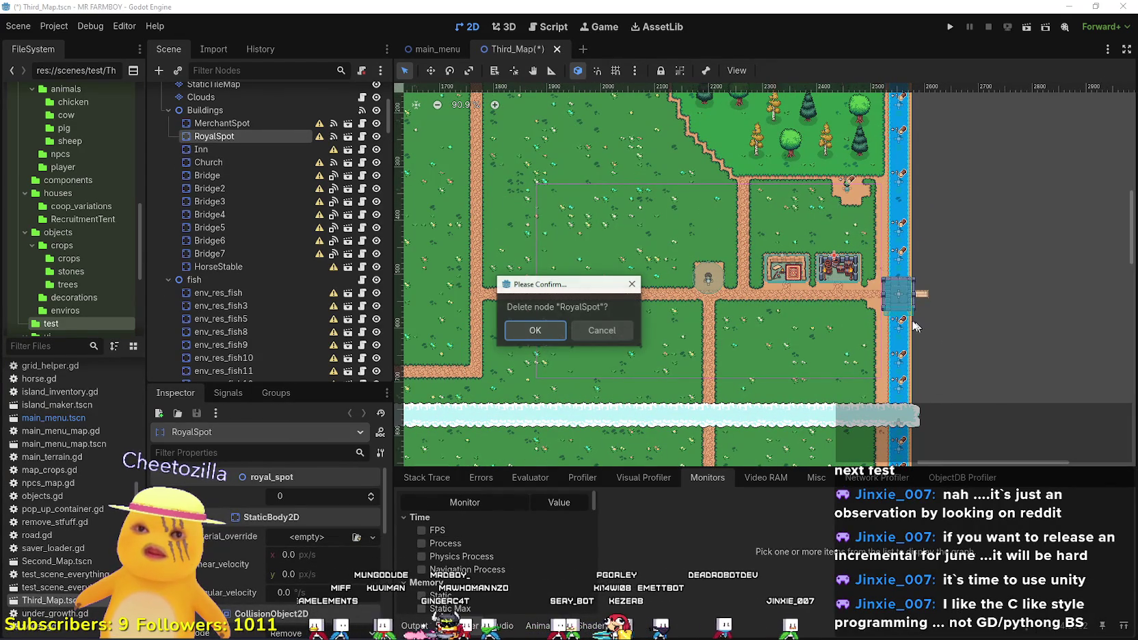
{"action": "left_click", "coordinate": [538, 331]}
Delete the MerchantSpot and Church building nodes.
{"action": "left_click", "coordinate": [236, 122]}
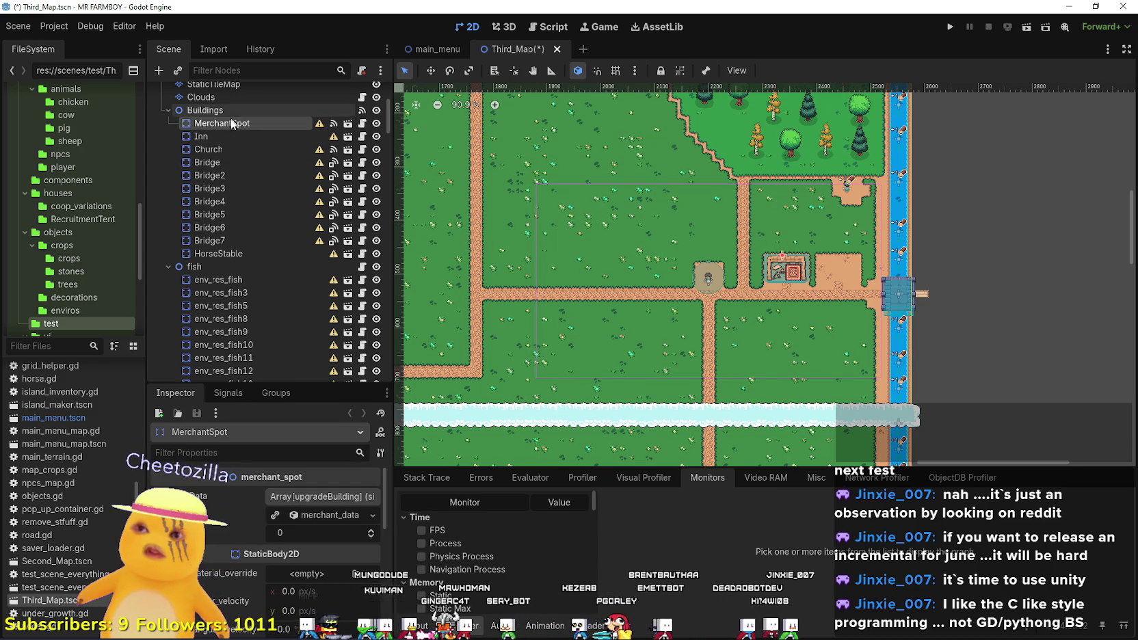
{"action": "right_click", "coordinate": [231, 126]}
{"action": "left_click", "coordinate": [309, 513]}
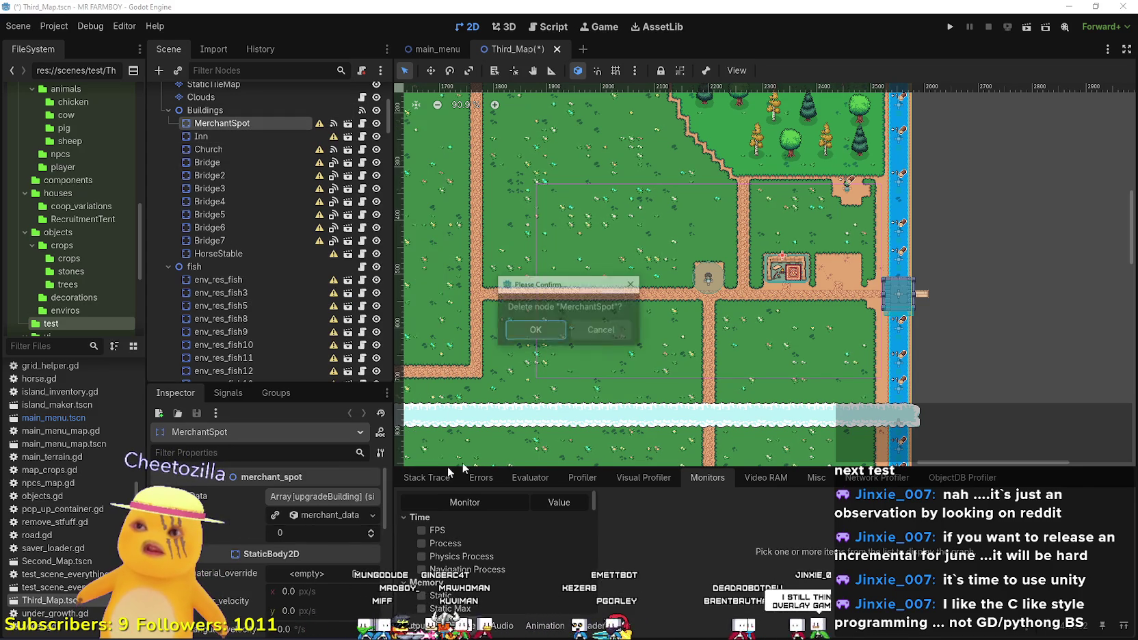
{"action": "left_click", "coordinate": [554, 325]}
{"action": "scroll", "coordinate": [554, 325], "scroll_direction": "down", "scroll_amount": 6}
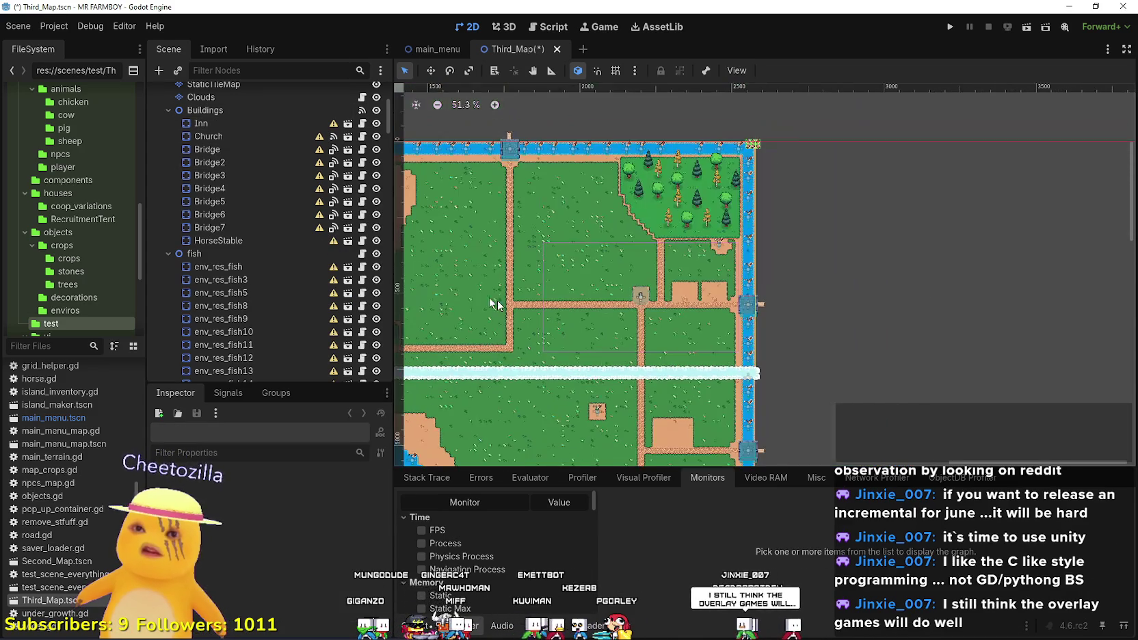
{"action": "right_click", "coordinate": [223, 139]}
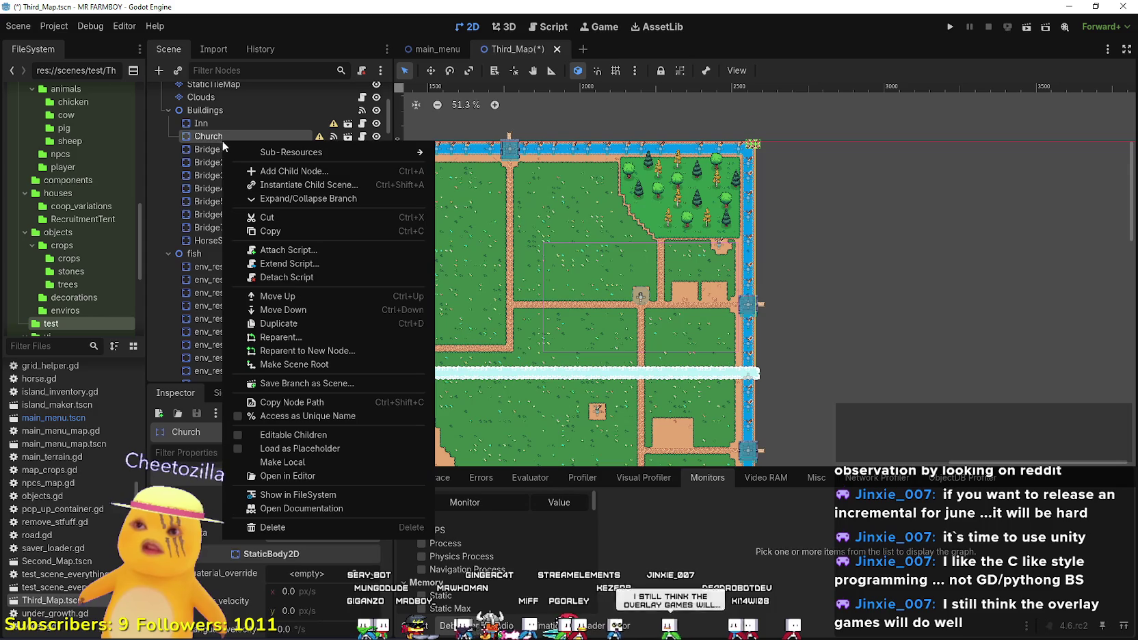
{"action": "left_click", "coordinate": [290, 527]}
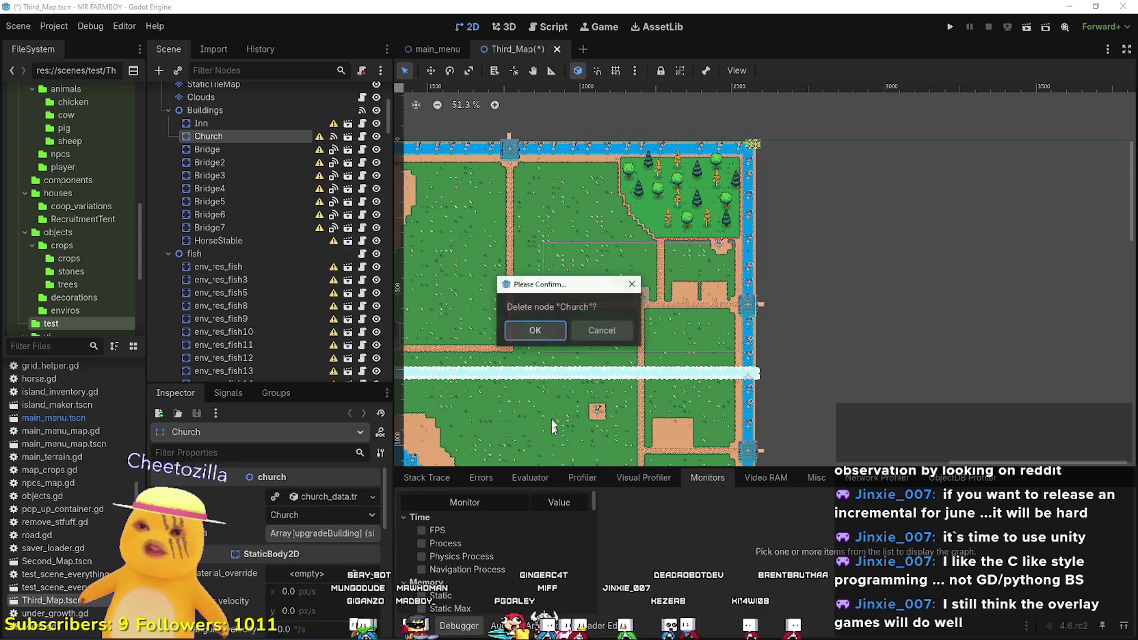
{"action": "left_click", "coordinate": [543, 327]}
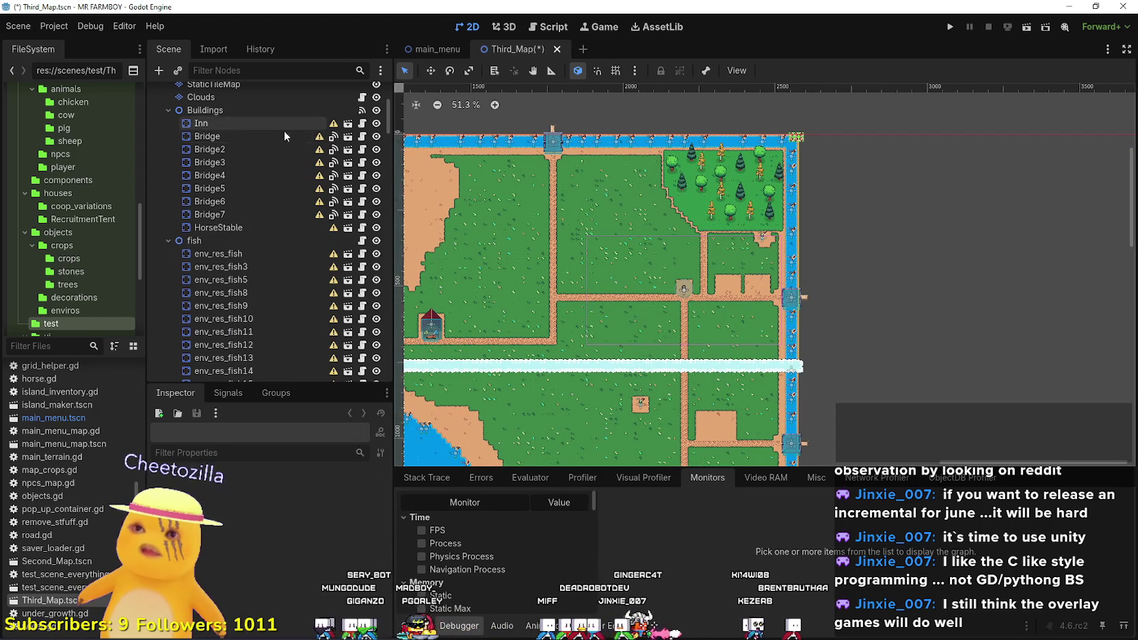
Delete the Inn and HorseStable building nodes.
{"action": "right_click", "coordinate": [225, 125]}
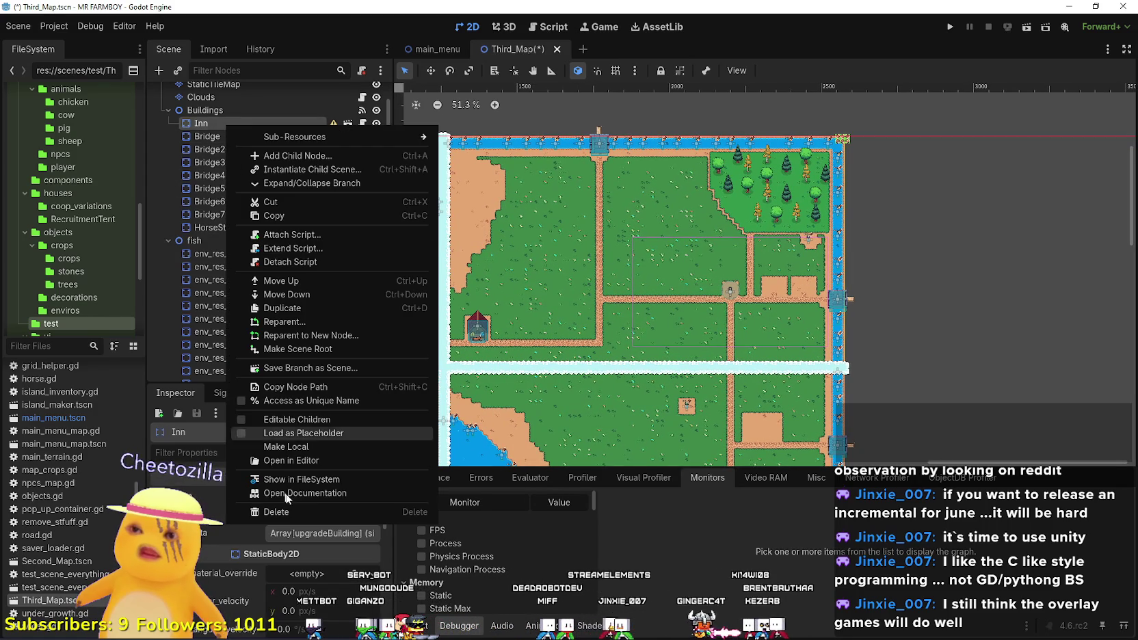
{"action": "left_click", "coordinate": [289, 512]}
{"action": "left_click", "coordinate": [535, 330]}
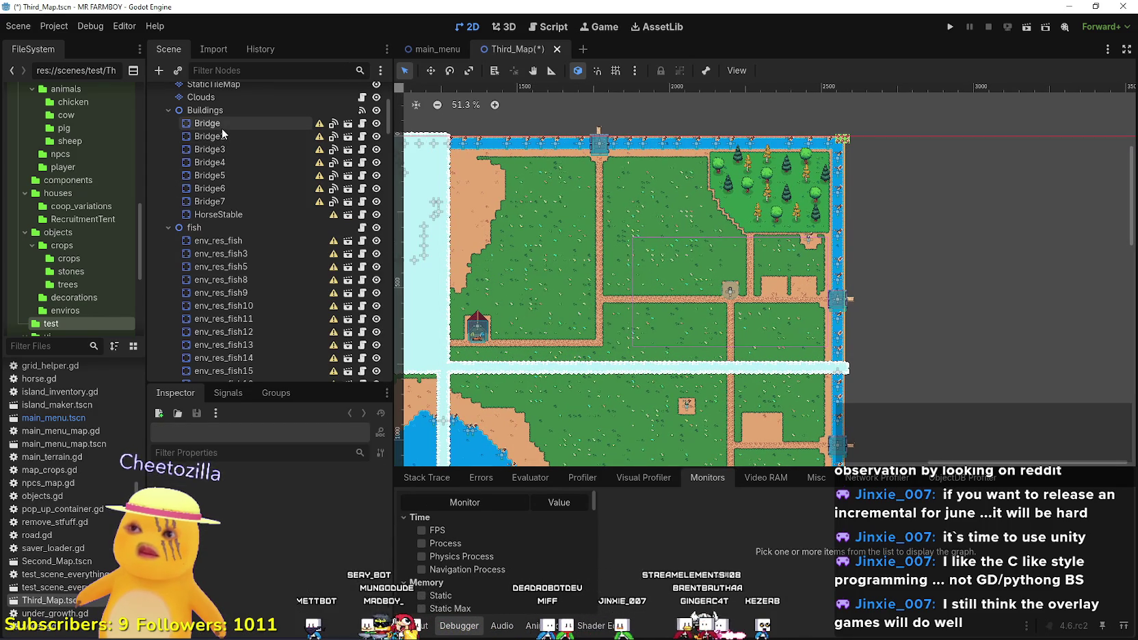
{"action": "right_click", "coordinate": [217, 216]}
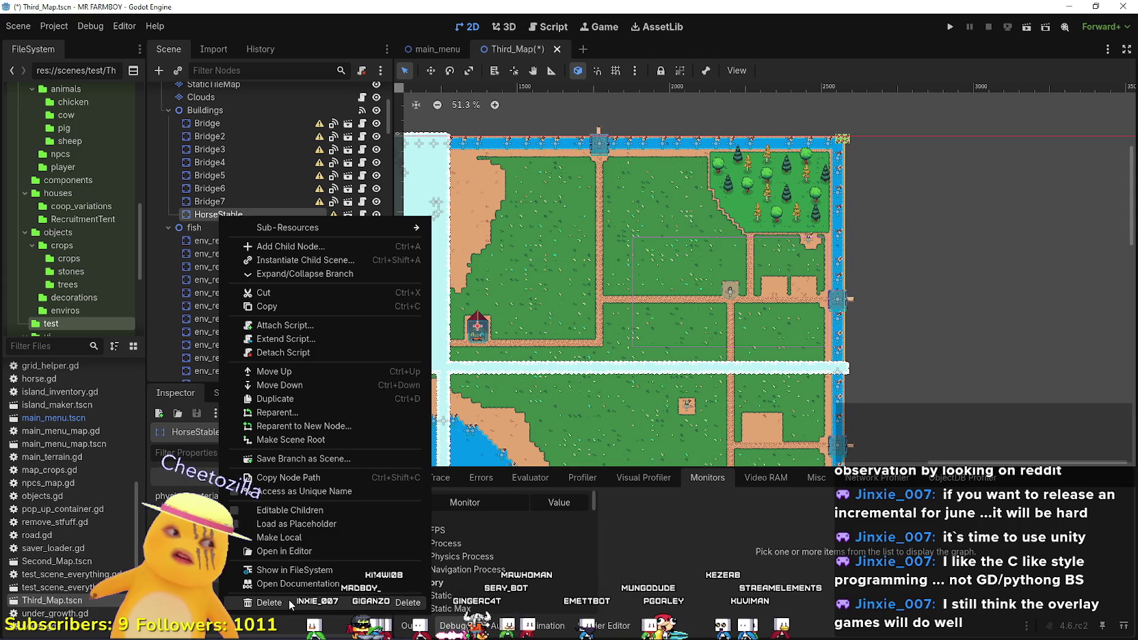
{"action": "left_click", "coordinate": [289, 601]}
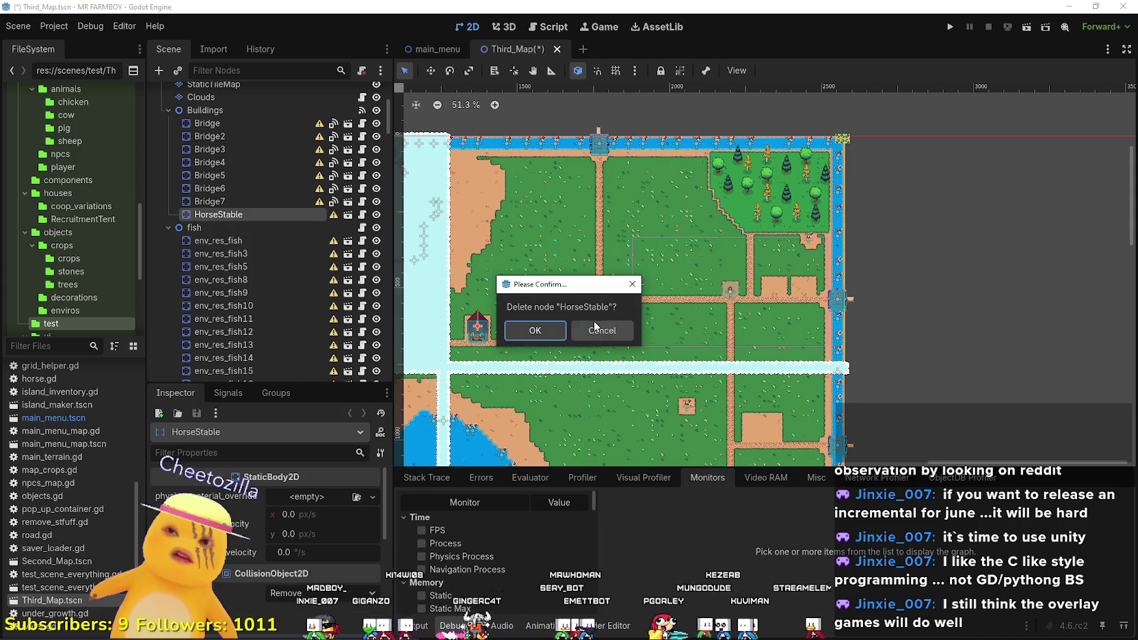
{"action": "left_click", "coordinate": [534, 332]}
{"action": "scroll", "coordinate": [520, 328], "scroll_direction": "up", "scroll_amount": 4}
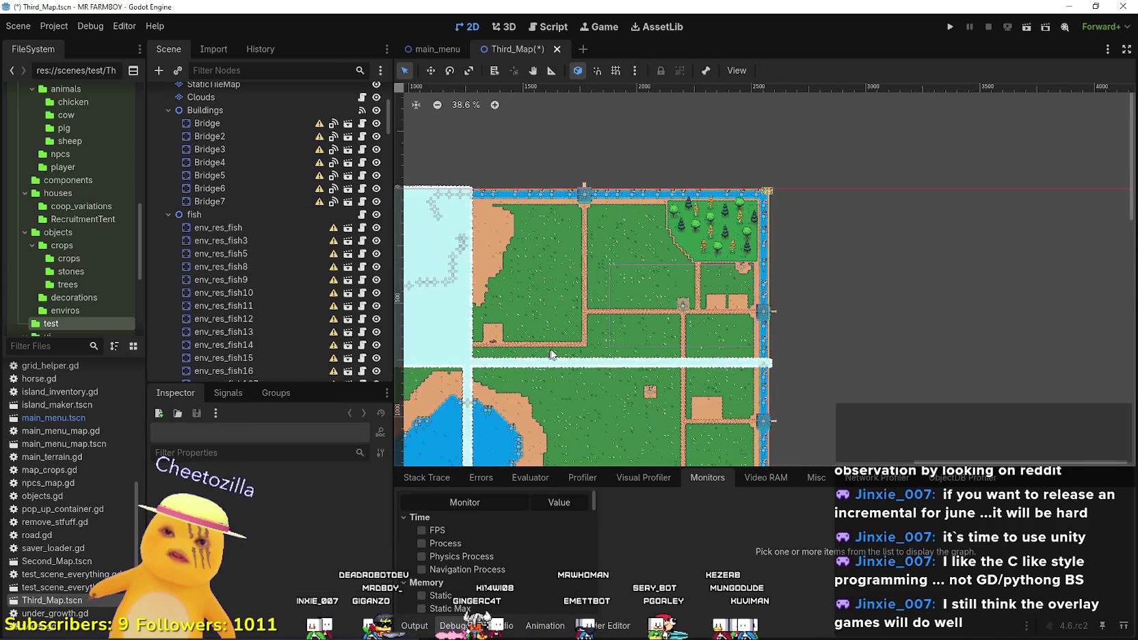
Inspect the Horse node under Animals, then save Third_Map.tscn with Ctrl+S.
{"action": "scroll", "coordinate": [233, 287], "scroll_direction": "down", "scroll_amount": 10}
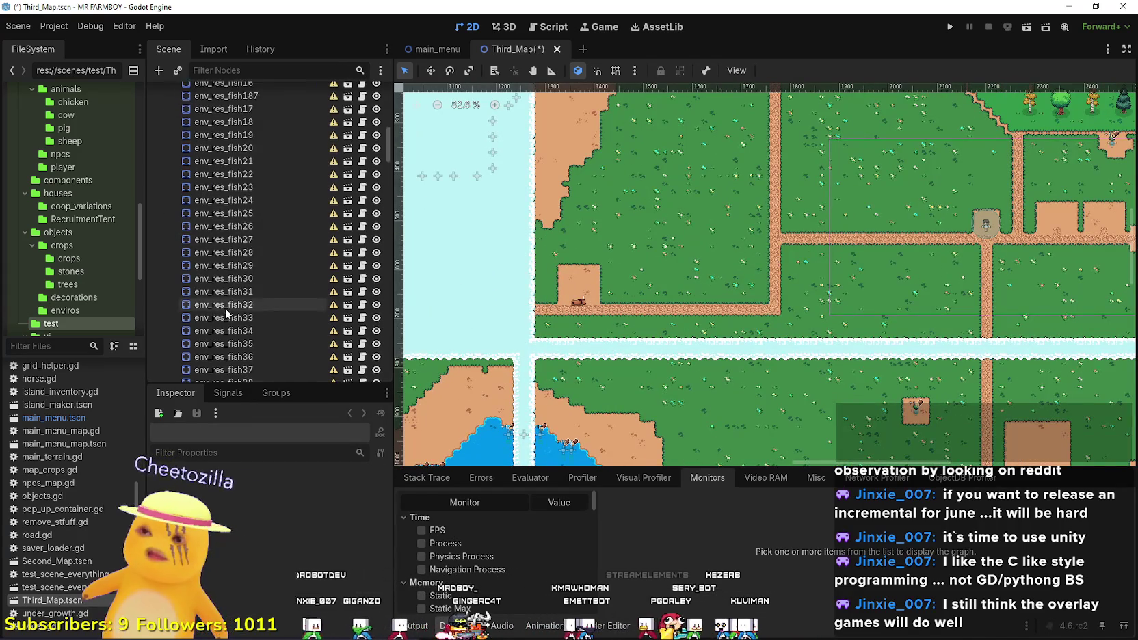
{"action": "left_click_drag", "start_coordinate": [387, 173], "coordinate": [387, 333]}
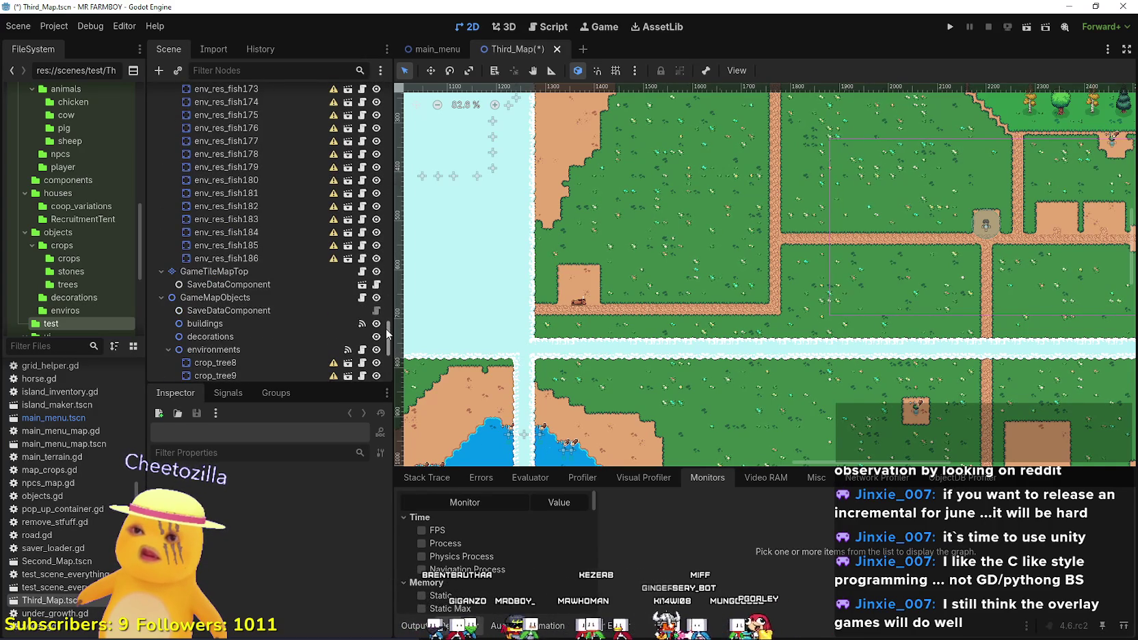
{"action": "scroll", "coordinate": [576, 305], "scroll_direction": "up", "scroll_amount": 5}
{"action": "left_click", "coordinate": [580, 302]}
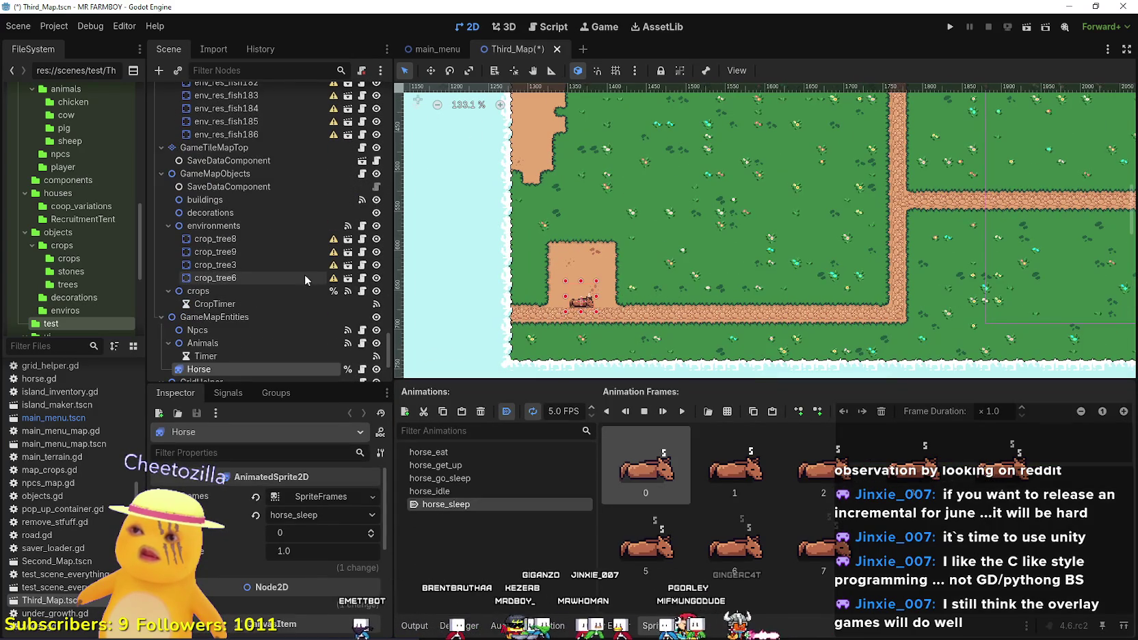
{"action": "scroll", "coordinate": [282, 311], "scroll_direction": "down", "scroll_amount": 3}
{"action": "scroll", "coordinate": [567, 309], "scroll_direction": "down", "scroll_amount": 1}
{"action": "scroll", "coordinate": [568, 309], "scroll_direction": "down", "scroll_amount": 15}
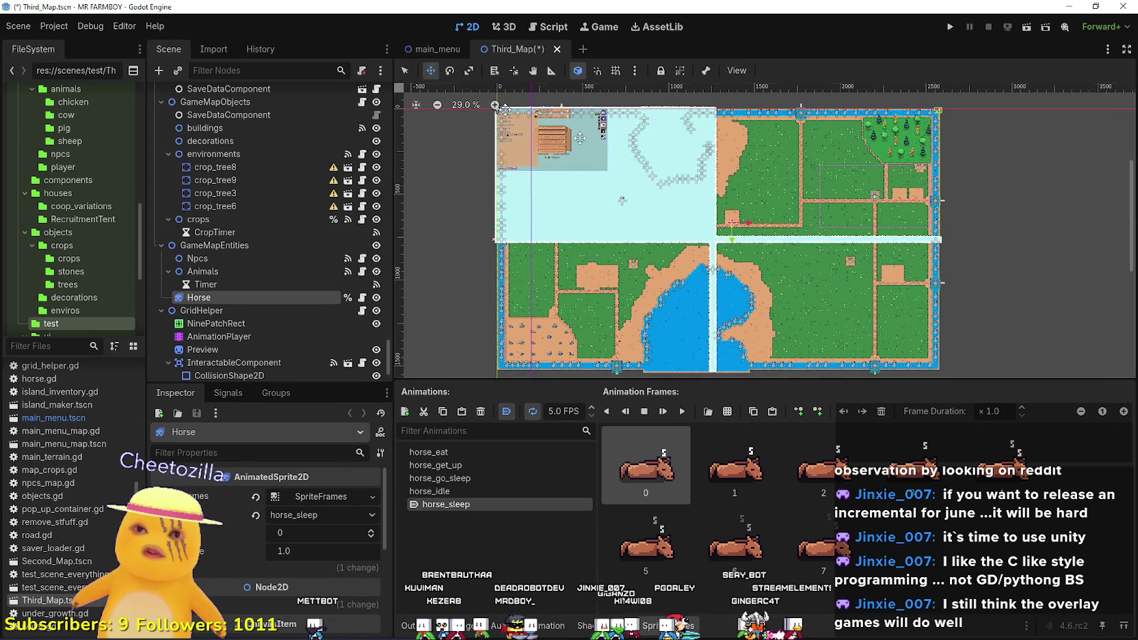
{"action": "scroll", "coordinate": [868, 253], "scroll_direction": "down", "scroll_amount": 2}
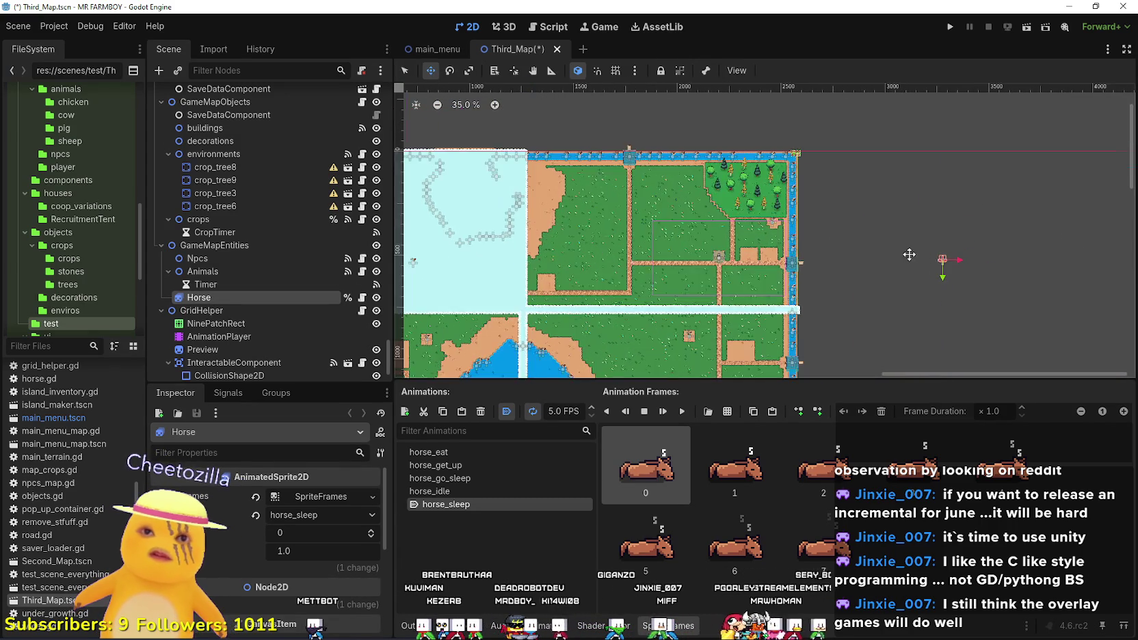
{"action": "left_click_drag", "start_coordinate": [816, 306], "coordinate": [881, 264]}
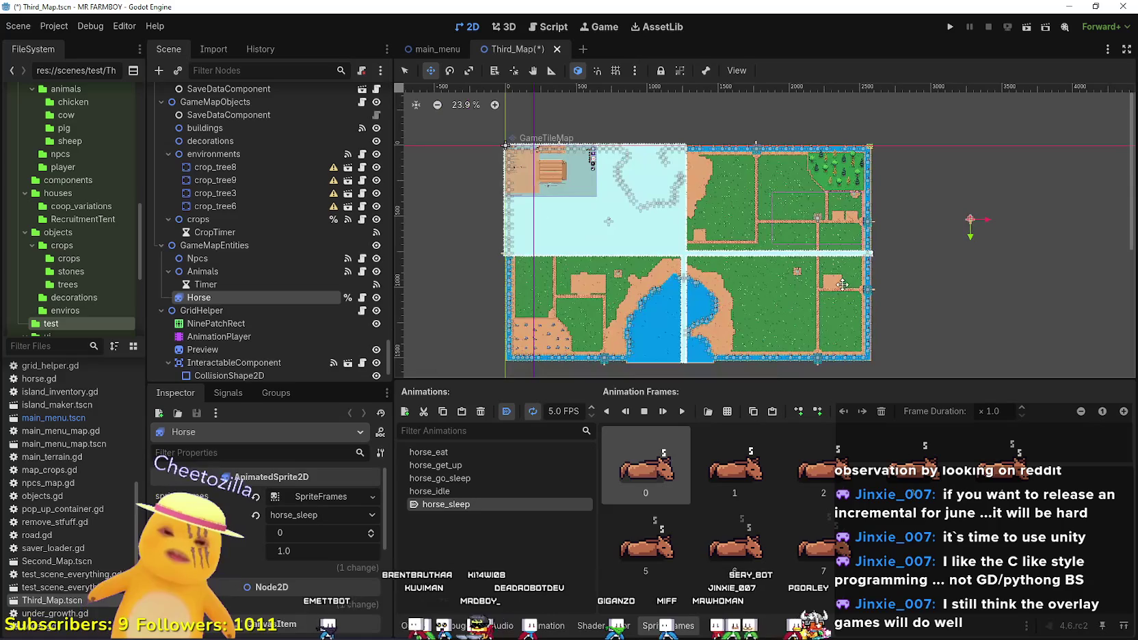
{"action": "key", "text": "ctrl+s"}
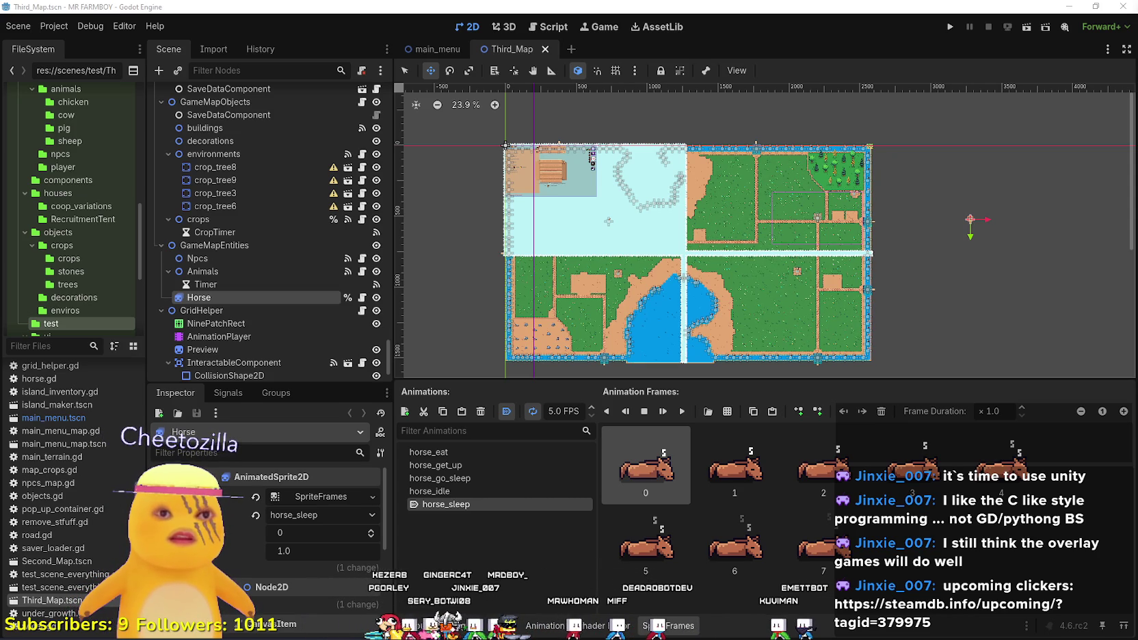
Switch to the browser showing SteamDB's upcoming Clicker releases for 21–27 Jan 2026.
{"action": "key", "text": "alt+Tab"}
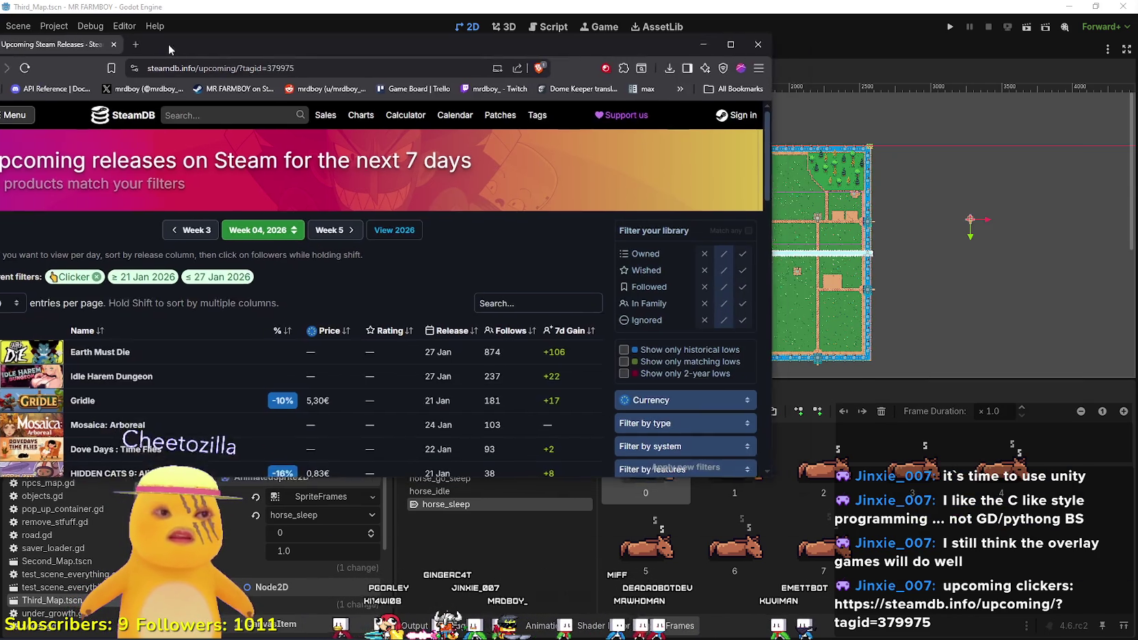
Scroll the SteamDB Clicker list and open the link context menu for Earth Must Die.
{"action": "left_click_drag", "start_coordinate": [387, 39], "coordinate": [585, 26]}
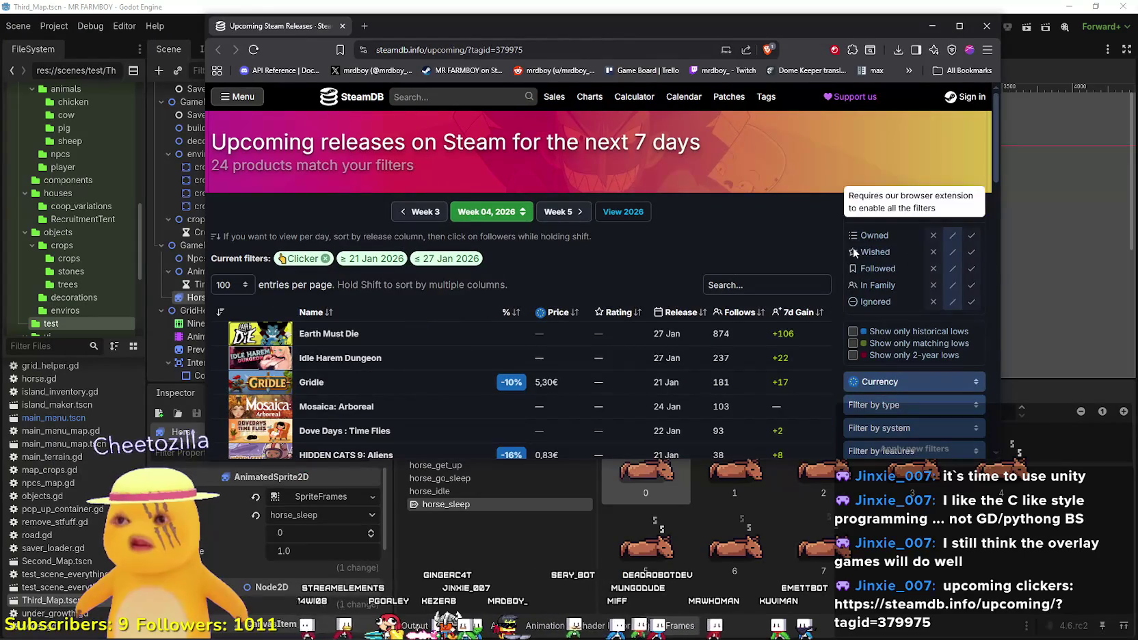
{"action": "scroll", "coordinate": [855, 249], "scroll_direction": "down", "scroll_amount": 2}
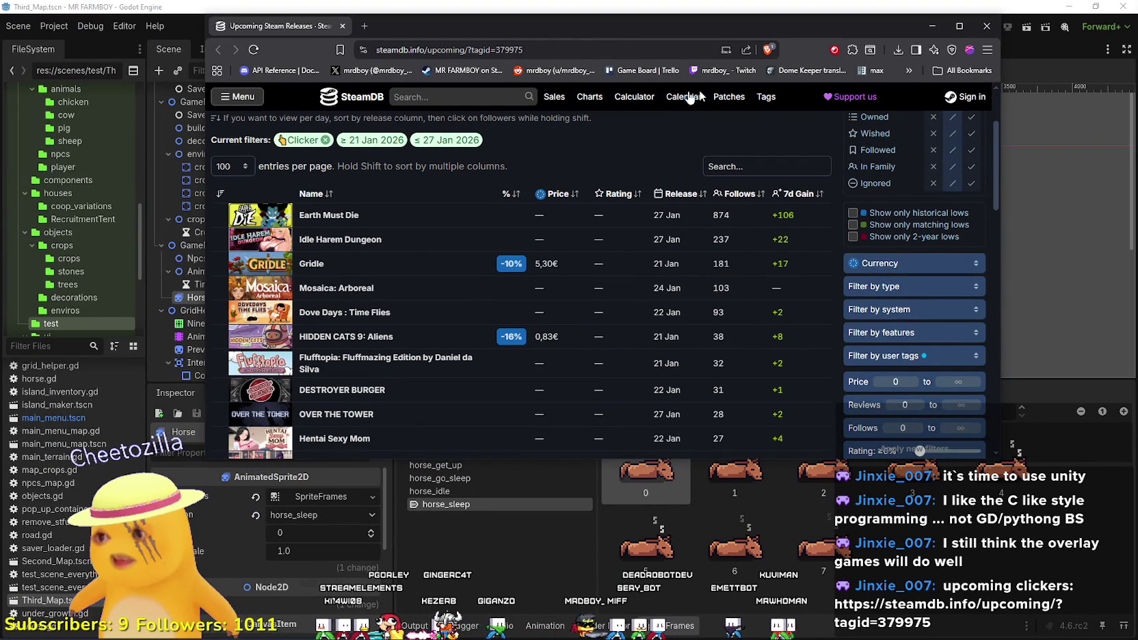
{"action": "mouse_move", "coordinate": [334, 220]}
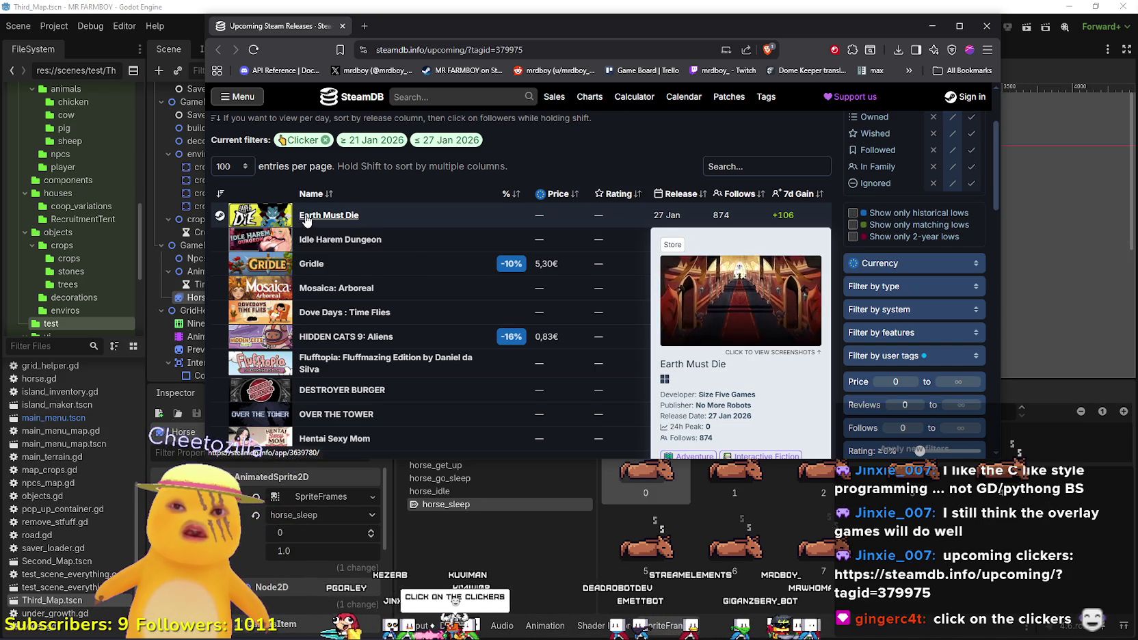
{"action": "right_click", "coordinate": [308, 218]}
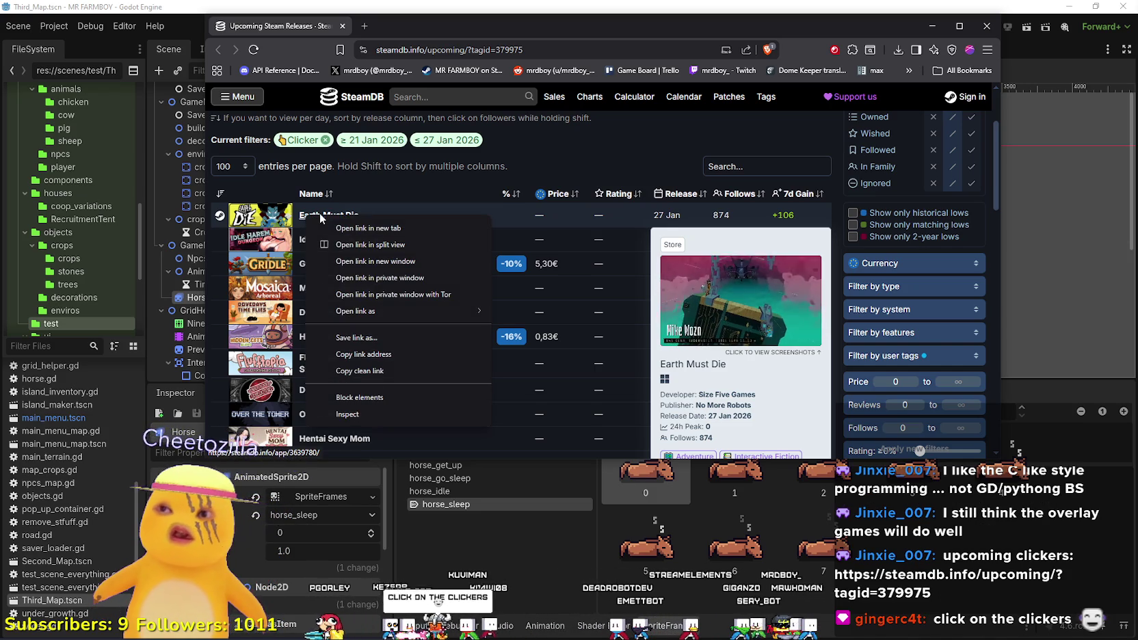
Open Earth Must Die's SteamDB page in a new tab and scroll through its details.
{"action": "left_click", "coordinate": [363, 228]}
{"action": "left_click", "coordinate": [433, 24]}
{"action": "scroll", "coordinate": [756, 289], "scroll_direction": "down", "scroll_amount": 6}
{"action": "scroll", "coordinate": [763, 289], "scroll_direction": "up", "scroll_amount": 3}
{"action": "scroll", "coordinate": [763, 290], "scroll_direction": "up", "scroll_amount": 3}
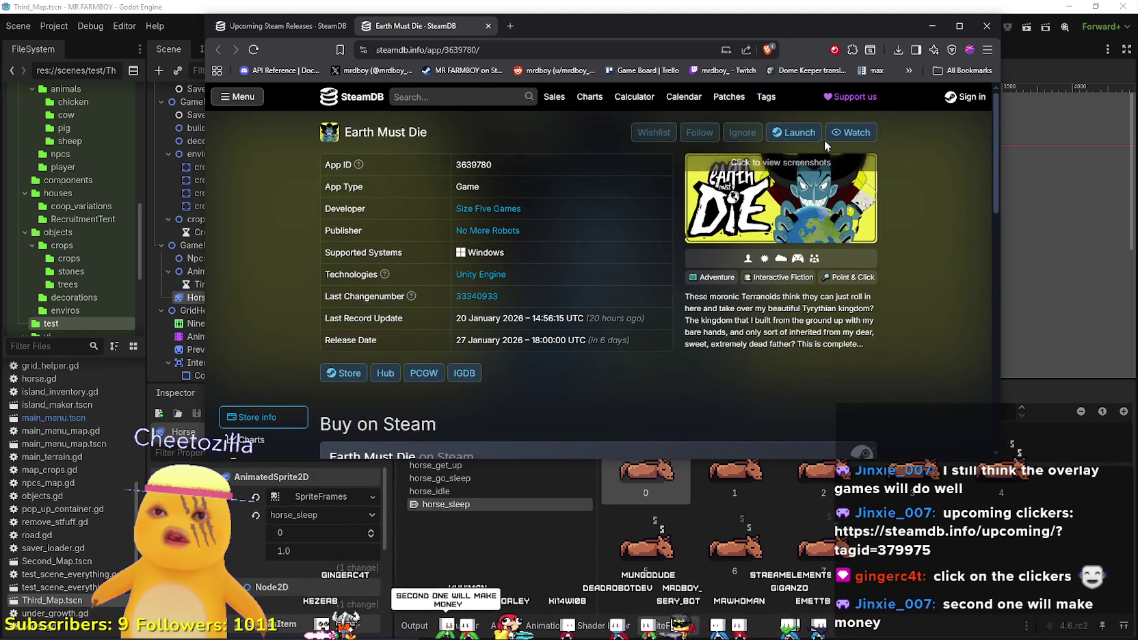
{"action": "scroll", "coordinate": [832, 263], "scroll_direction": "down", "scroll_amount": 3}
{"action": "scroll", "coordinate": [831, 259], "scroll_direction": "down", "scroll_amount": 5}
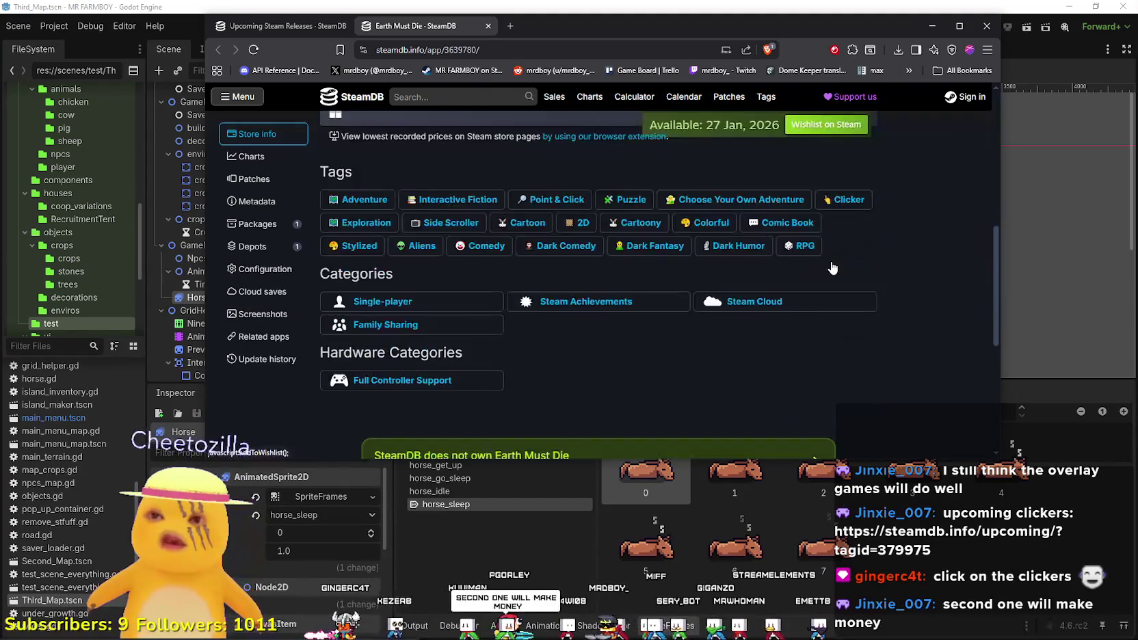
{"action": "scroll", "coordinate": [829, 263], "scroll_direction": "up", "scroll_amount": 7}
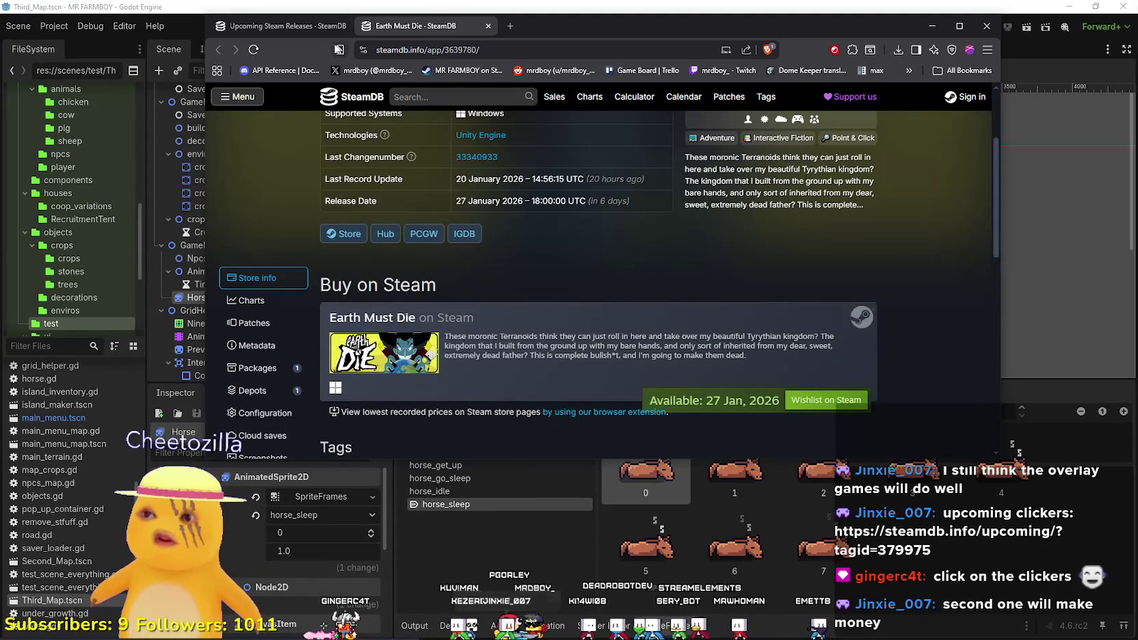
{"action": "scroll", "coordinate": [572, 234], "scroll_direction": "up", "scroll_amount": 2}
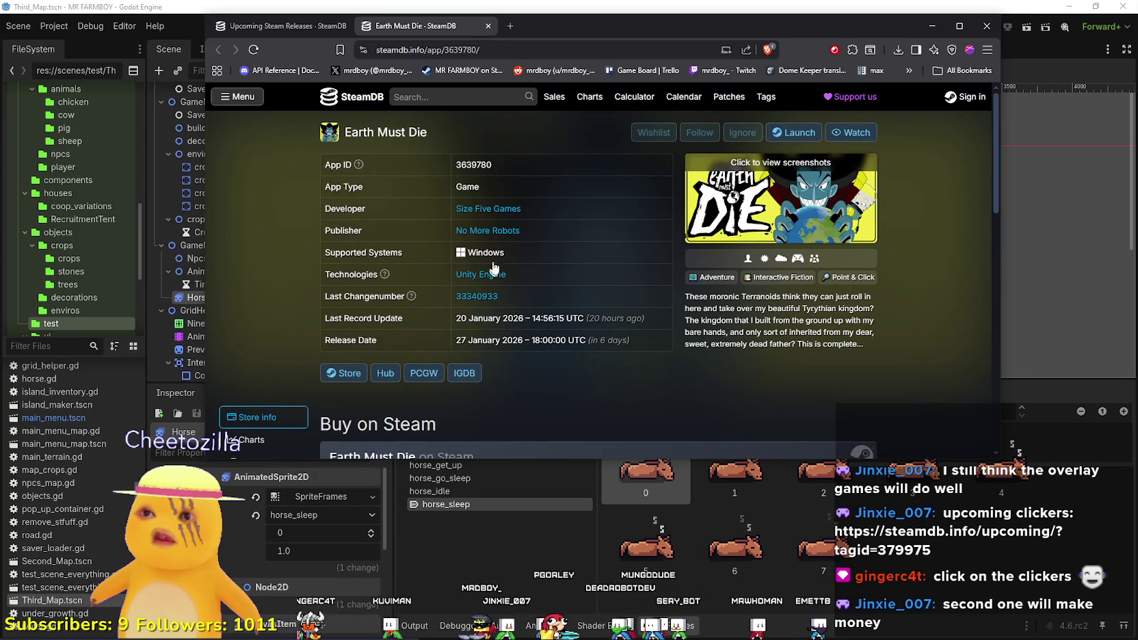
{"action": "scroll", "coordinate": [380, 127], "scroll_direction": "down", "scroll_amount": 5}
{"action": "scroll", "coordinate": [353, 248], "scroll_direction": "up", "scroll_amount": 4}
Open Earth Must Die's Steam store page and step through its screenshots to the last one.
{"action": "left_click", "coordinate": [342, 315]}
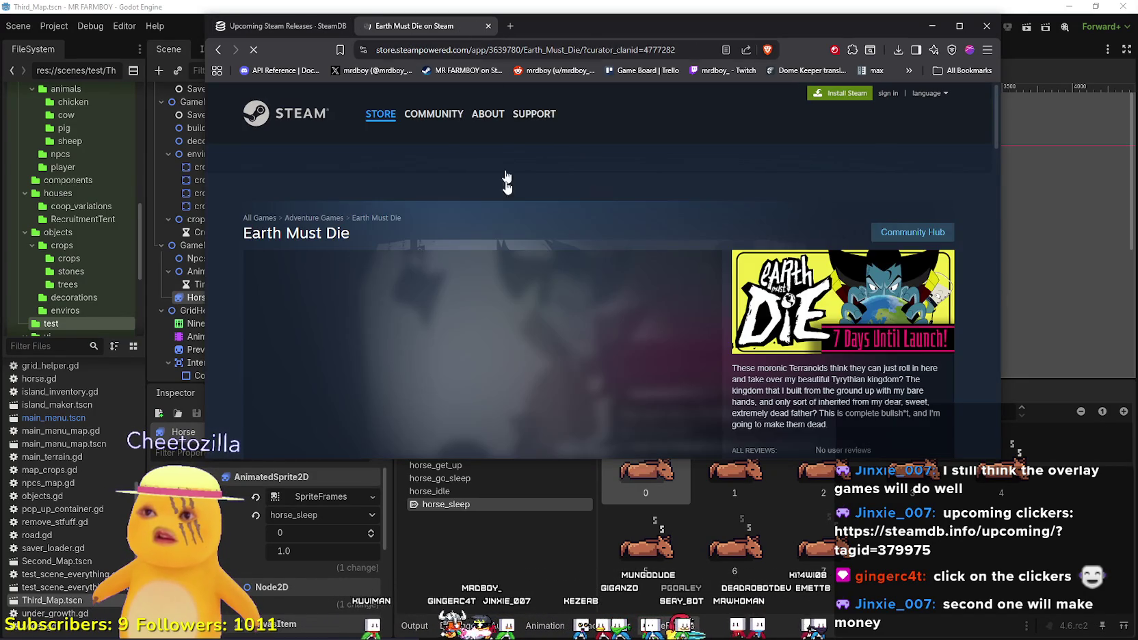
{"action": "left_click", "coordinate": [405, 368]}
{"action": "left_click", "coordinate": [478, 369]}
{"action": "left_click", "coordinate": [635, 378]}
{"action": "left_click", "coordinate": [674, 383]}
{"action": "left_click", "coordinate": [674, 379]}
{"action": "left_click", "coordinate": [674, 375]}
View the fourth screenshot, then close the store tab and move the browser aside to reveal Godot.
{"action": "scroll", "coordinate": [677, 374], "scroll_direction": "down", "scroll_amount": 3}
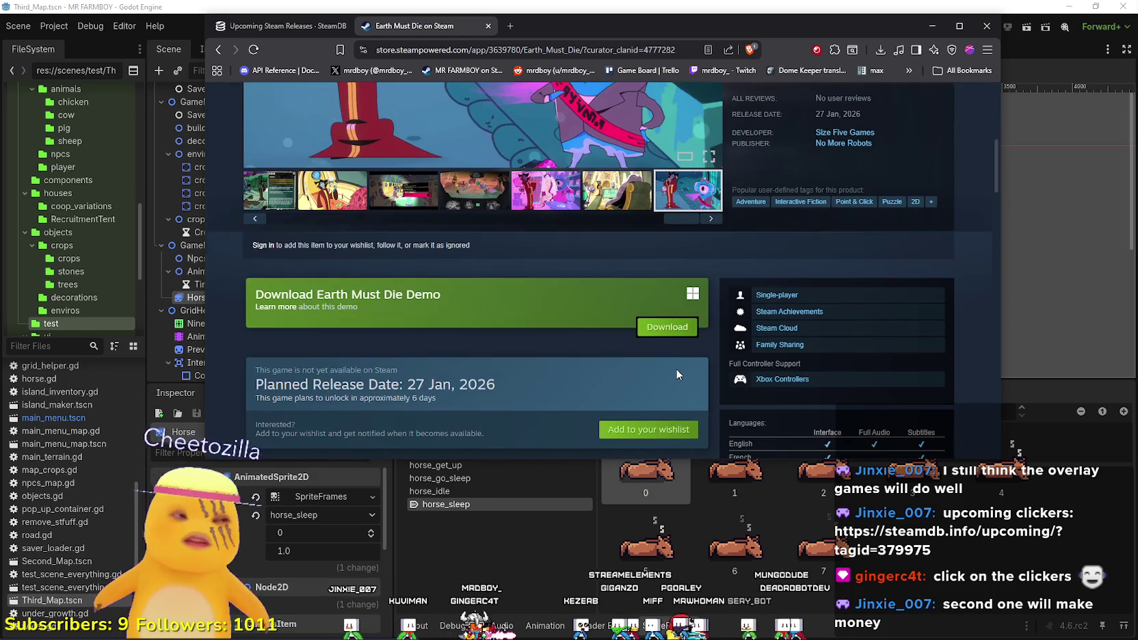
{"action": "scroll", "coordinate": [677, 375], "scroll_direction": "up", "scroll_amount": 4}
{"action": "scroll", "coordinate": [647, 348], "scroll_direction": "down", "scroll_amount": 3}
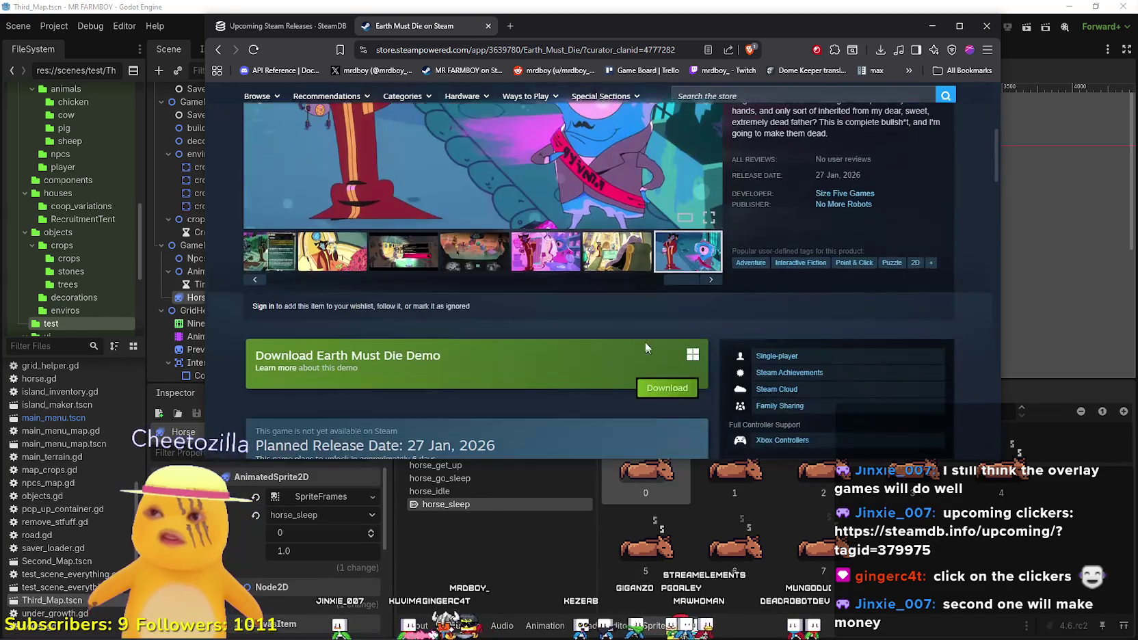
{"action": "left_click", "coordinate": [484, 265]}
{"action": "scroll", "coordinate": [484, 266], "scroll_direction": "up", "scroll_amount": 5}
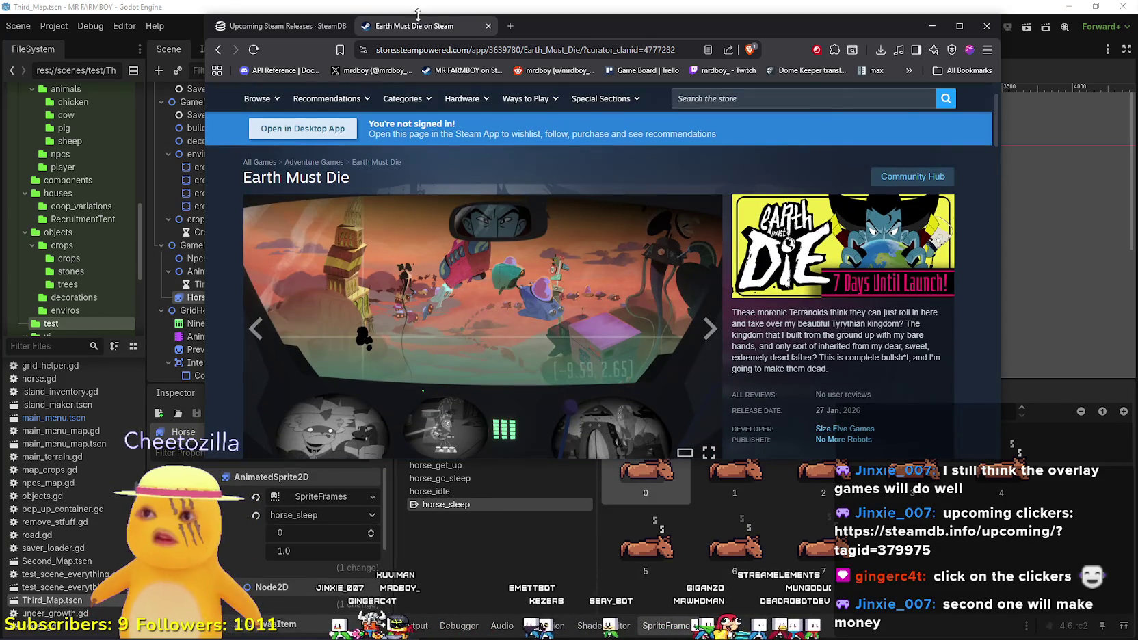
{"action": "left_click", "coordinate": [488, 25]}
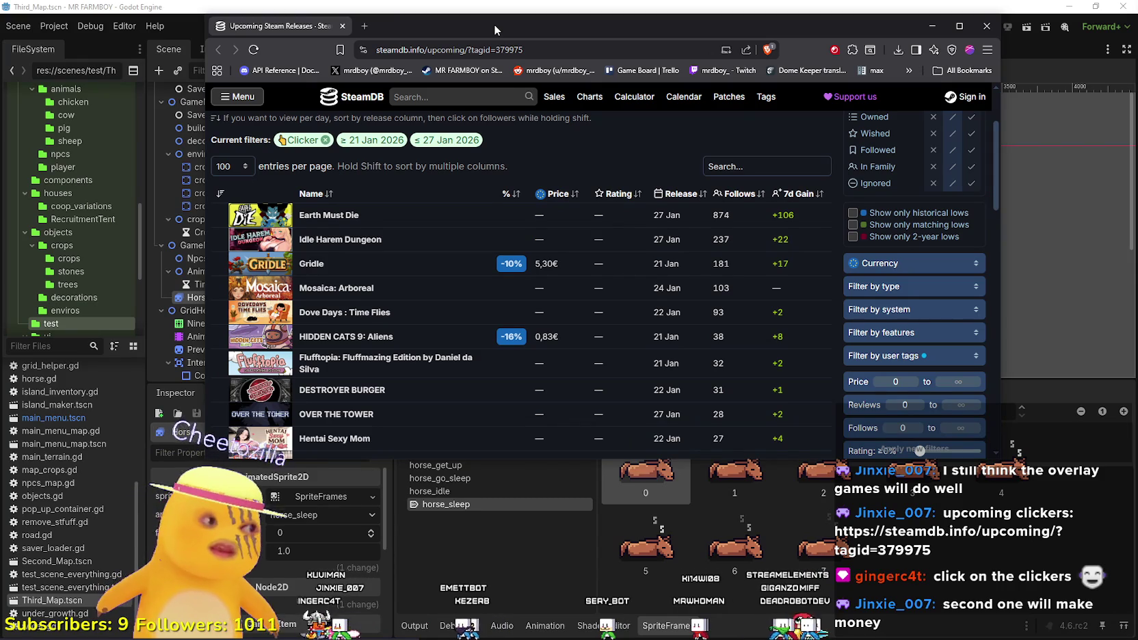
{"action": "left_click_drag", "start_coordinate": [491, 22], "coordinate": [1137, 82]}
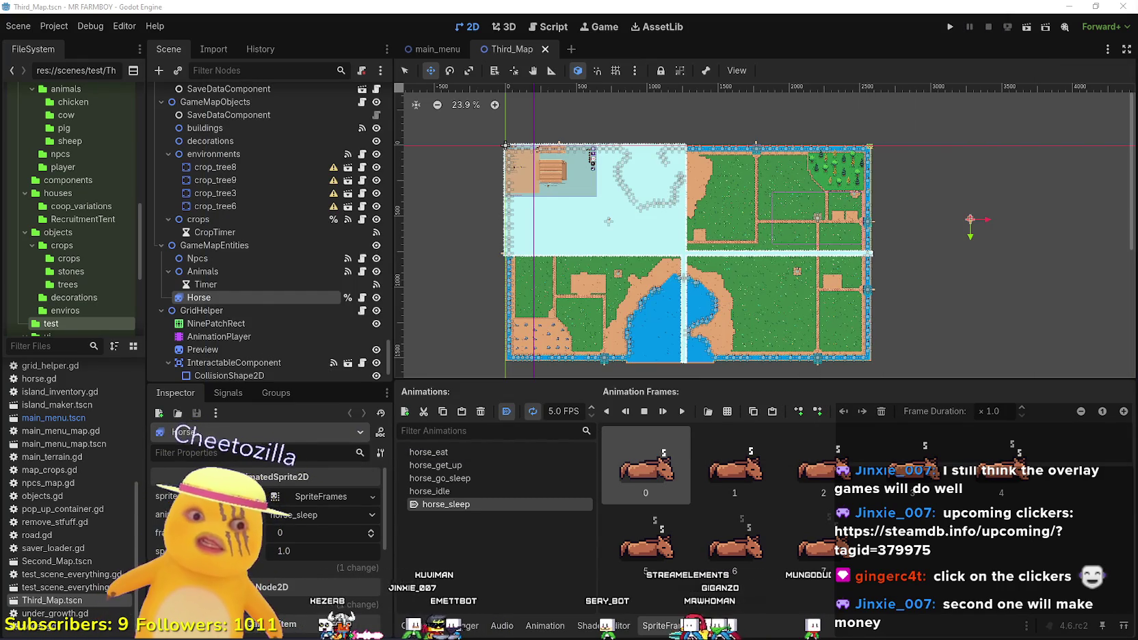
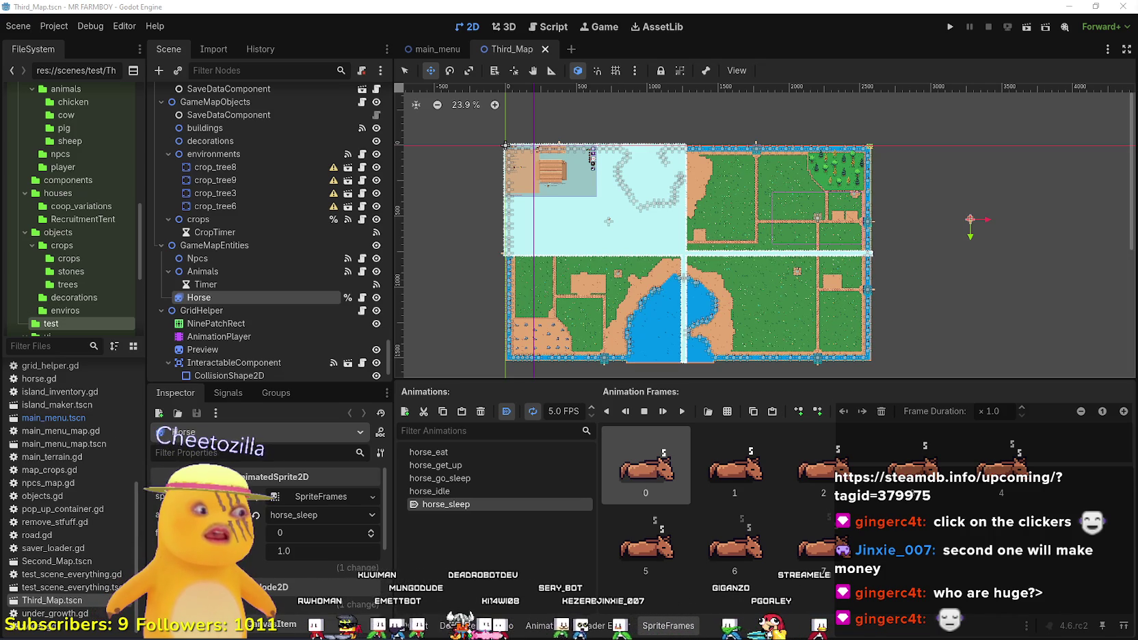
Open Gridle from the upcoming Clicker list in a new tab and go to its Steam store page.
{"action": "key", "text": "alt+Tab"}
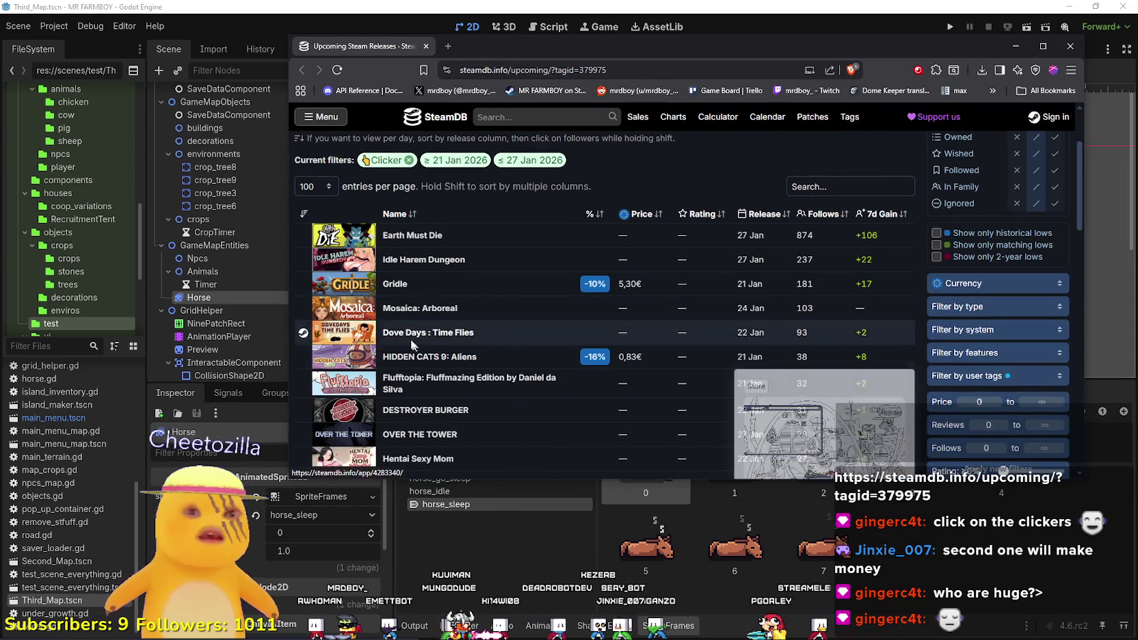
{"action": "mouse_move", "coordinate": [400, 289]}
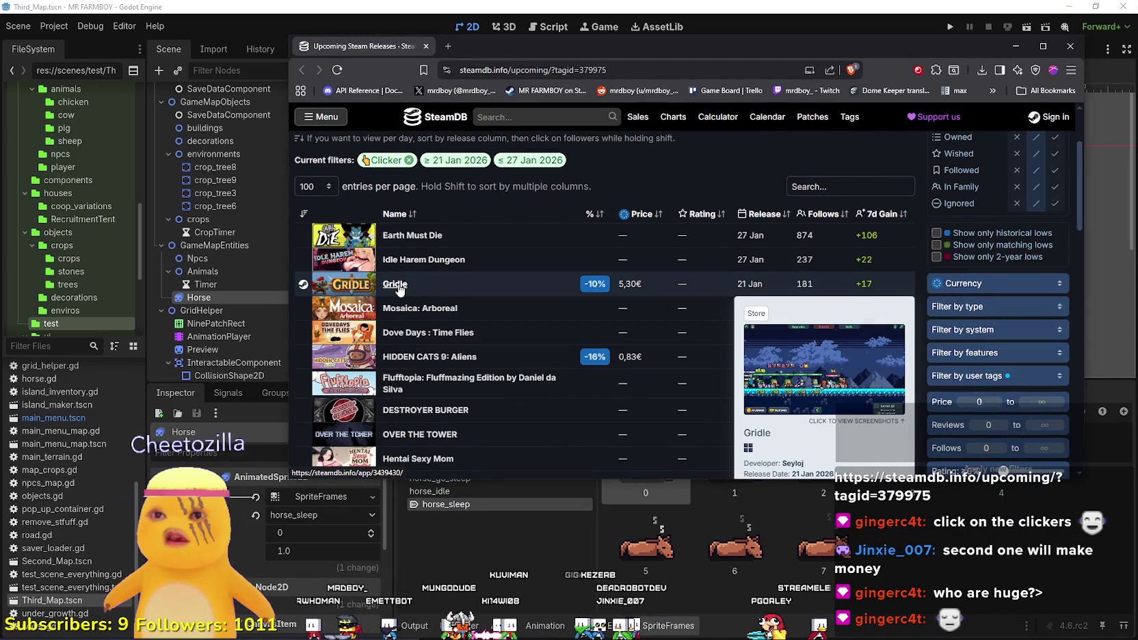
{"action": "right_click", "coordinate": [400, 287]}
{"action": "left_click", "coordinate": [422, 295]}
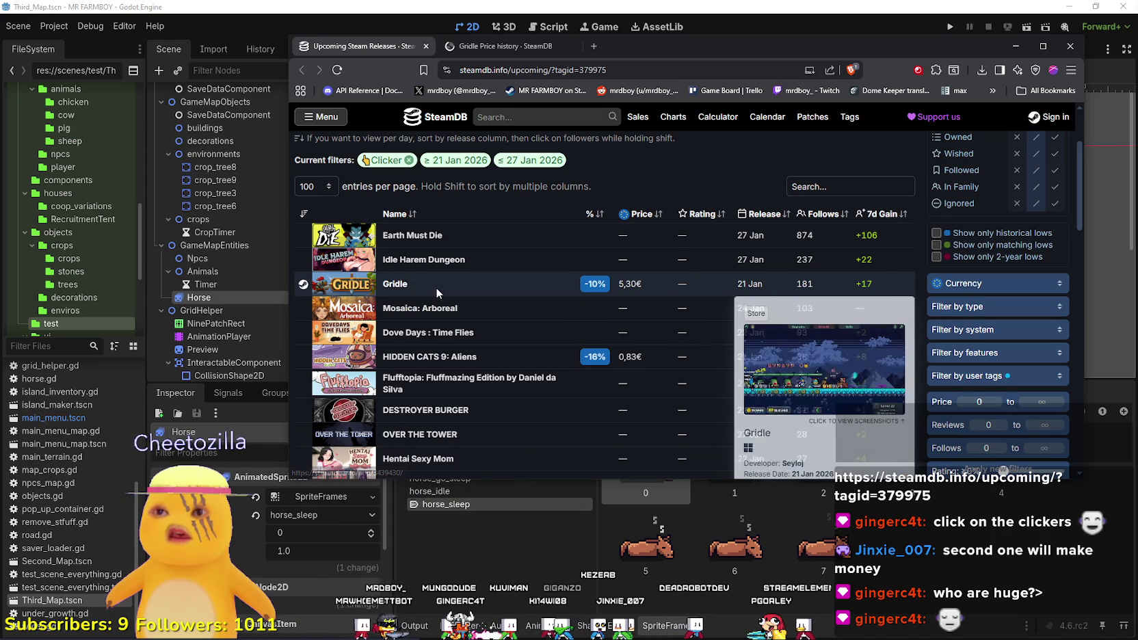
{"action": "left_click", "coordinate": [523, 48]}
{"action": "left_click", "coordinate": [428, 396]}
Browse Gridle's screenshots in the enlarged viewer up to the battle screenshot.
{"action": "scroll", "coordinate": [655, 294], "scroll_direction": "down", "scroll_amount": 3}
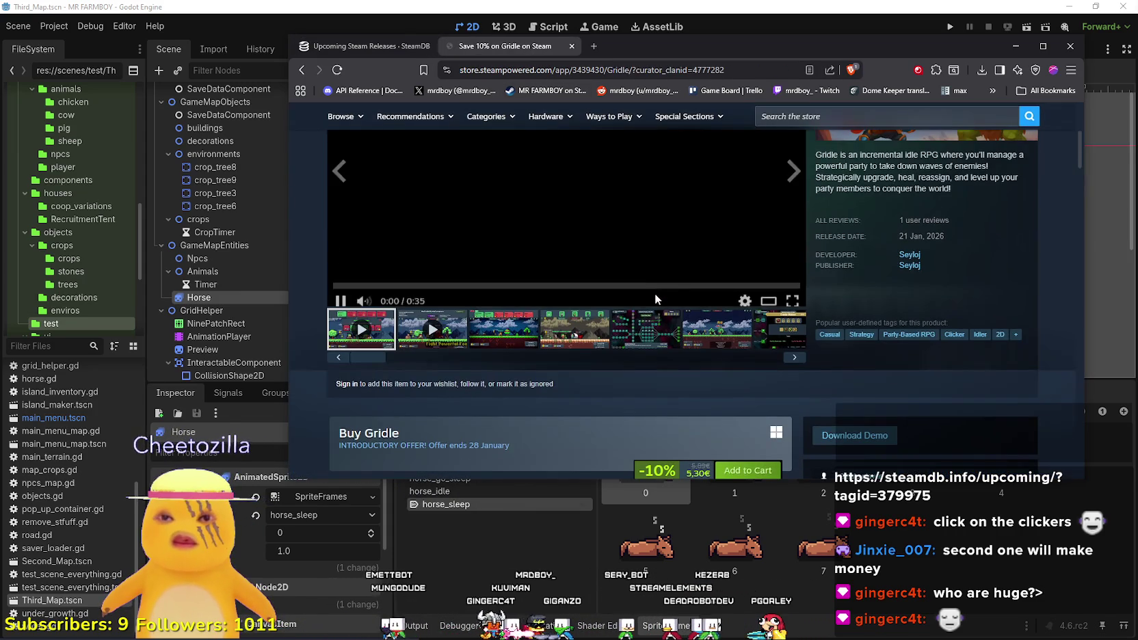
{"action": "scroll", "coordinate": [522, 322], "scroll_direction": "up", "scroll_amount": 3}
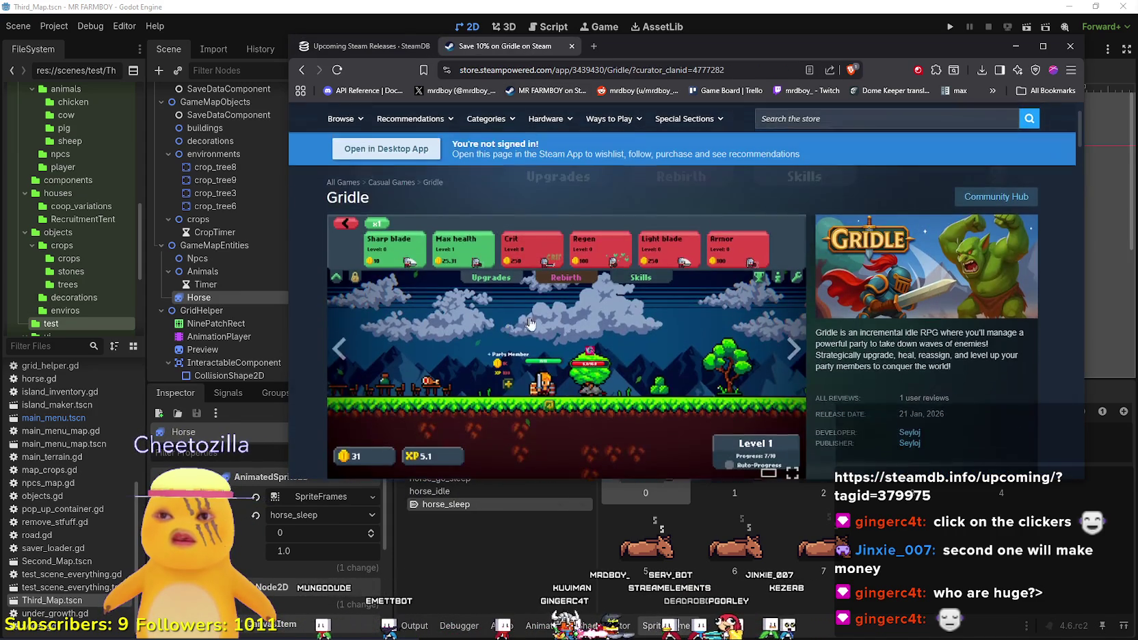
{"action": "scroll", "coordinate": [540, 316], "scroll_direction": "down", "scroll_amount": 2}
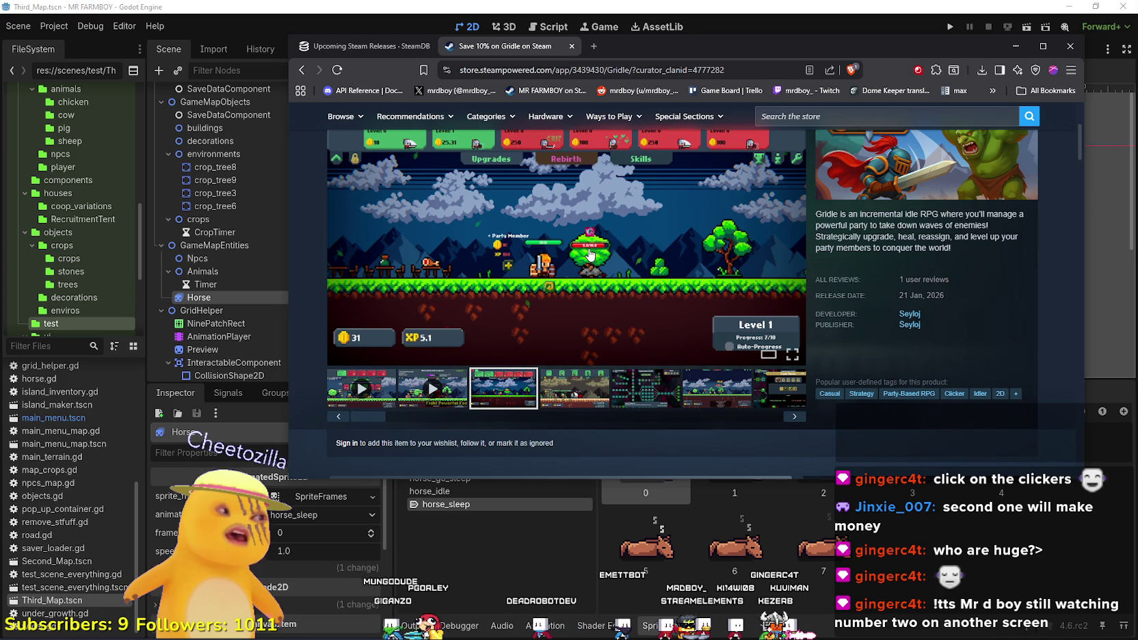
{"action": "mouse_move", "coordinate": [591, 248]}
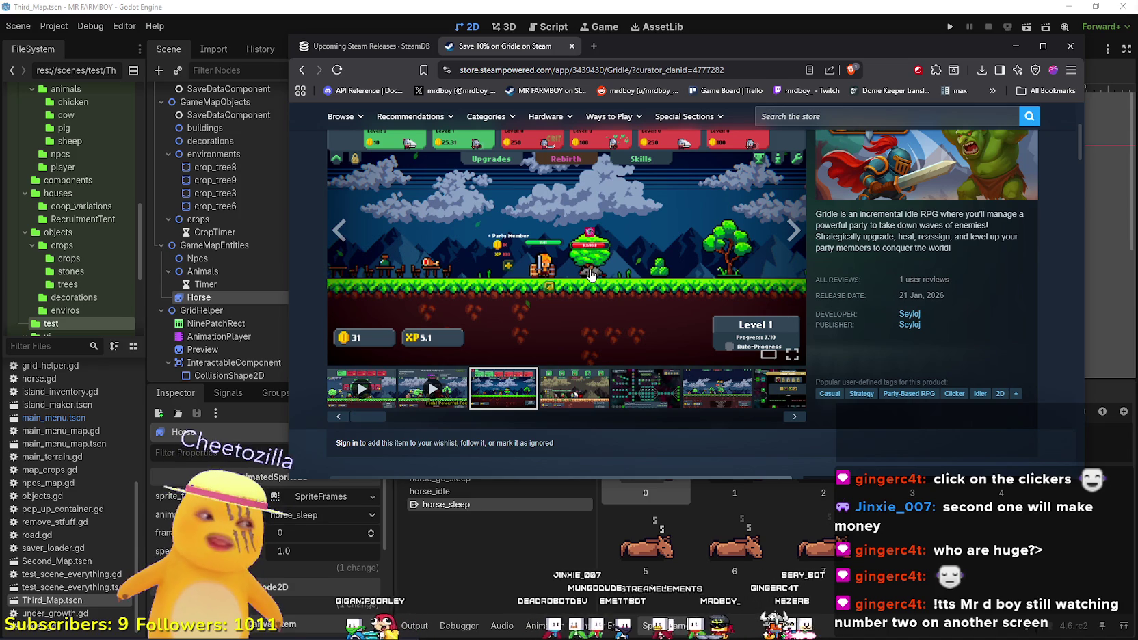
{"action": "left_click", "coordinate": [573, 247]}
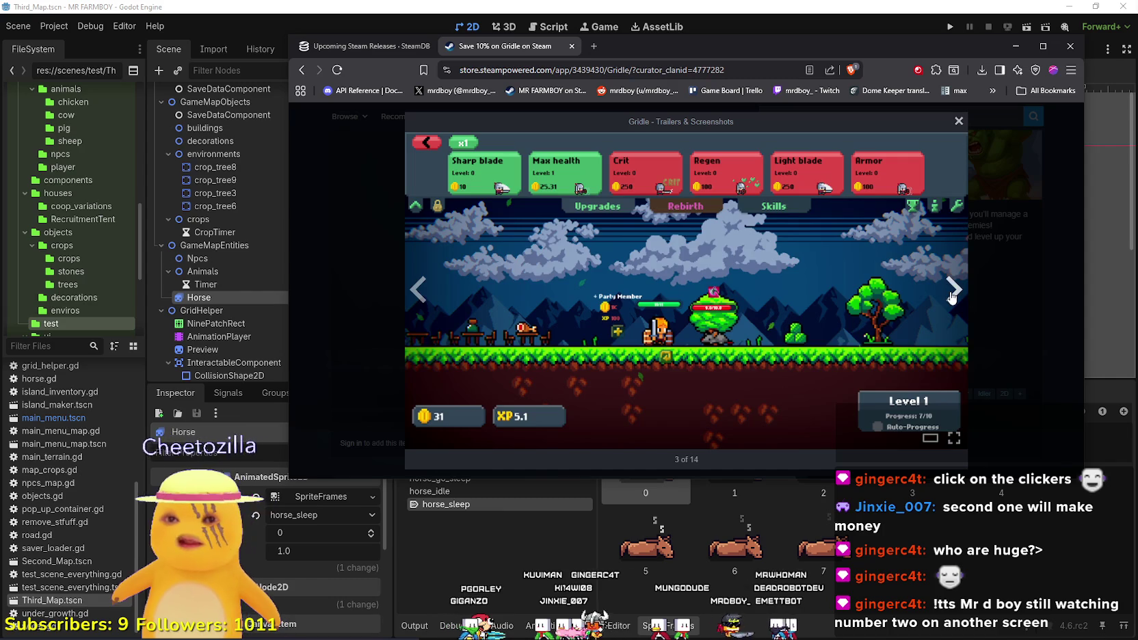
{"action": "left_click", "coordinate": [956, 303]}
{"action": "left_click", "coordinate": [952, 299]}
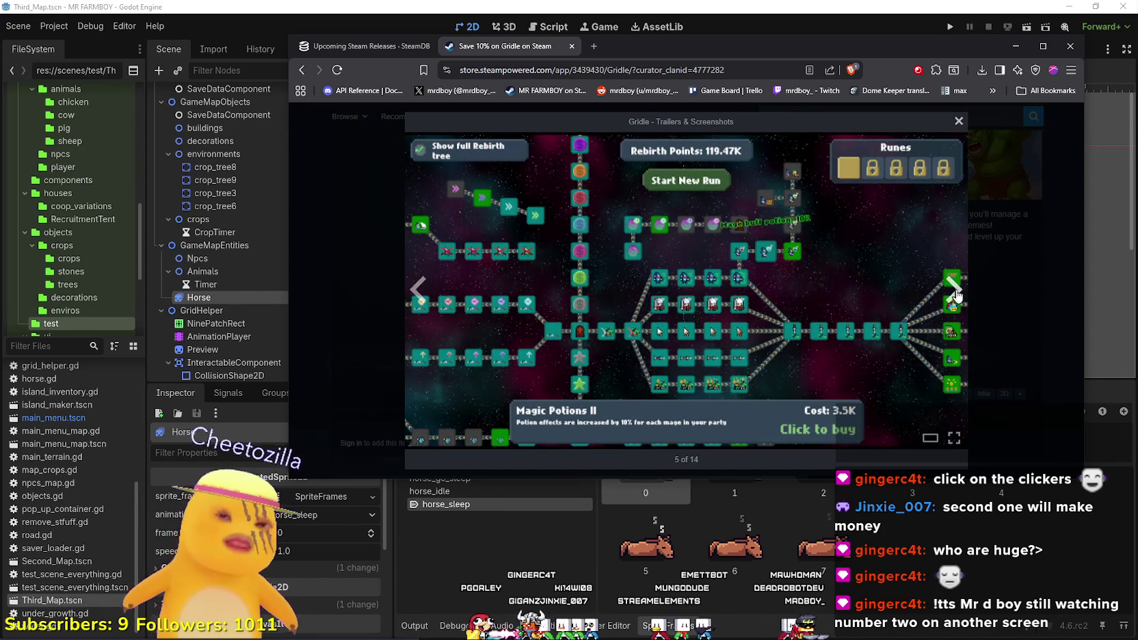
{"action": "left_click", "coordinate": [953, 299]}
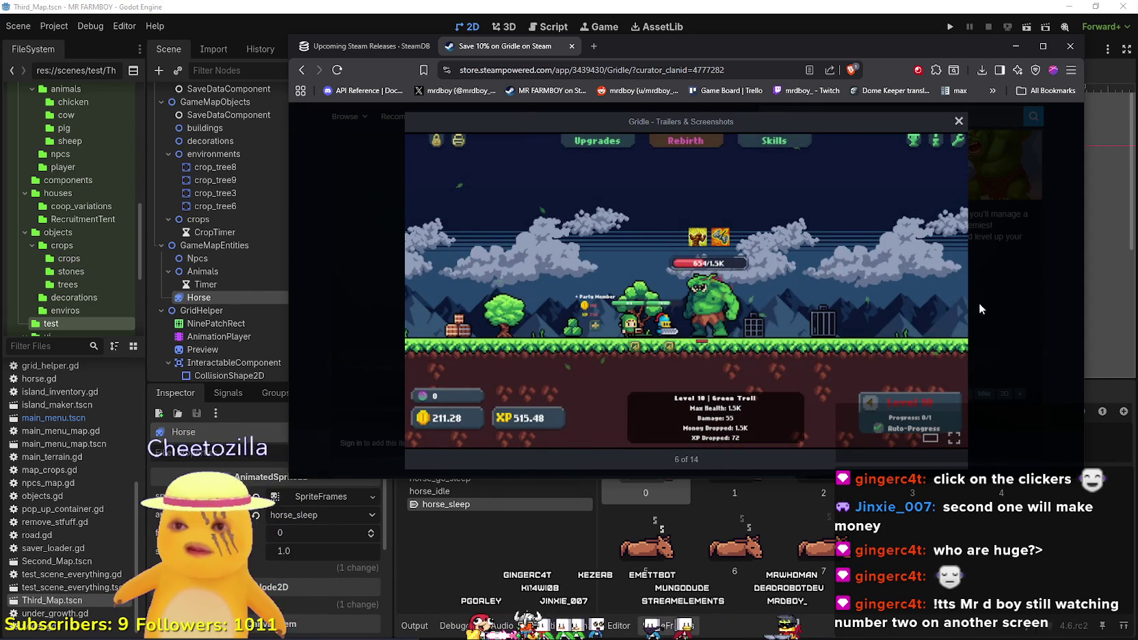
{"action": "left_click", "coordinate": [979, 302]}
Expand Gridle's full game description with READ MORE and read through it.
{"action": "scroll", "coordinate": [680, 296], "scroll_direction": "down", "scroll_amount": 4}
{"action": "scroll", "coordinate": [676, 299], "scroll_direction": "down", "scroll_amount": 6}
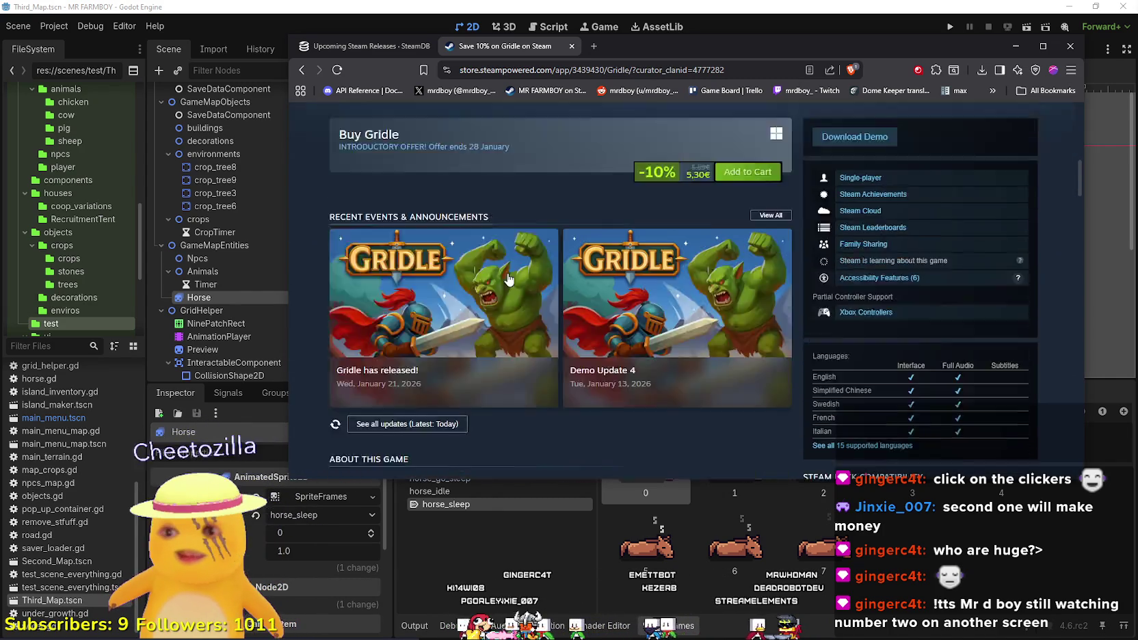
{"action": "scroll", "coordinate": [591, 386], "scroll_direction": "down", "scroll_amount": 5}
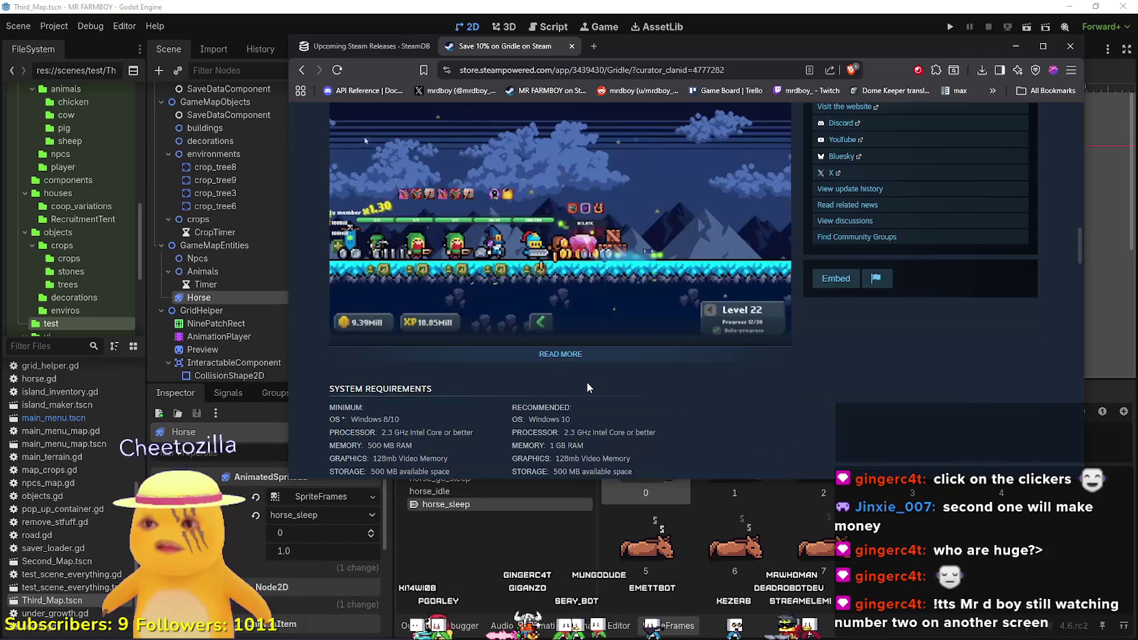
{"action": "left_click", "coordinate": [558, 355]}
{"action": "scroll", "coordinate": [569, 359], "scroll_direction": "down", "scroll_amount": 3}
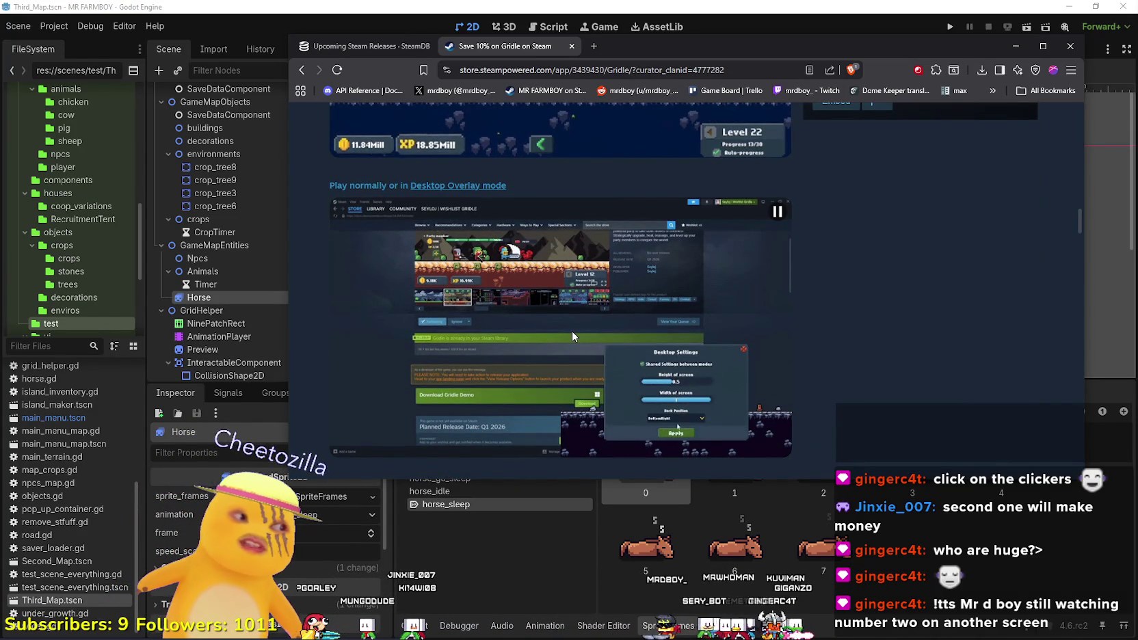
{"action": "scroll", "coordinate": [569, 336], "scroll_direction": "down", "scroll_amount": 15}
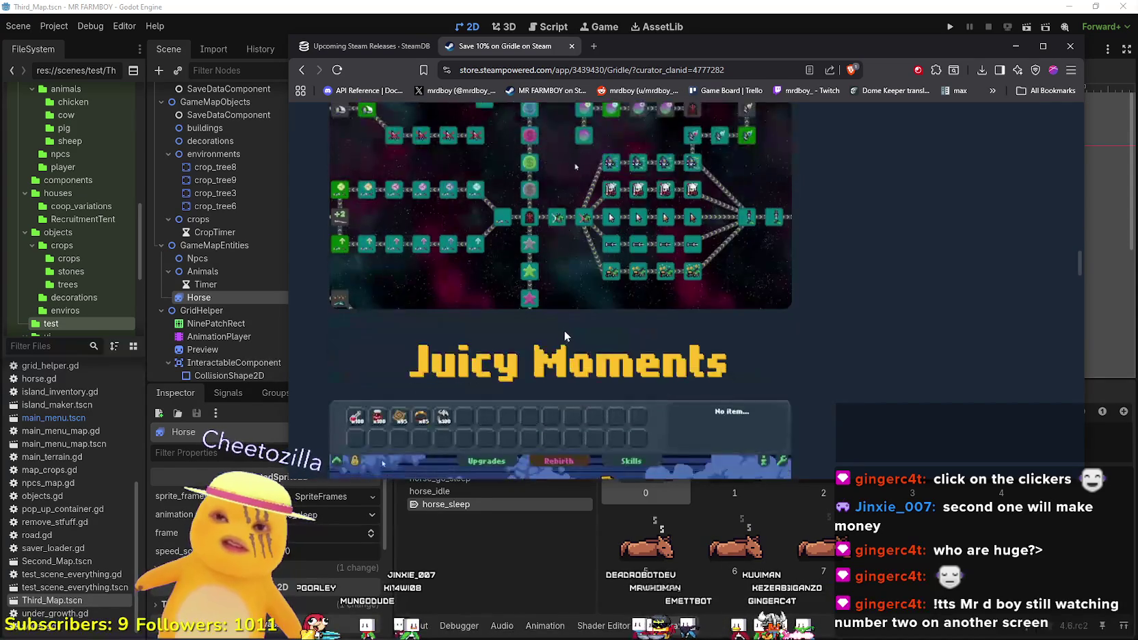
{"action": "scroll", "coordinate": [569, 322], "scroll_direction": "up", "scroll_amount": 10}
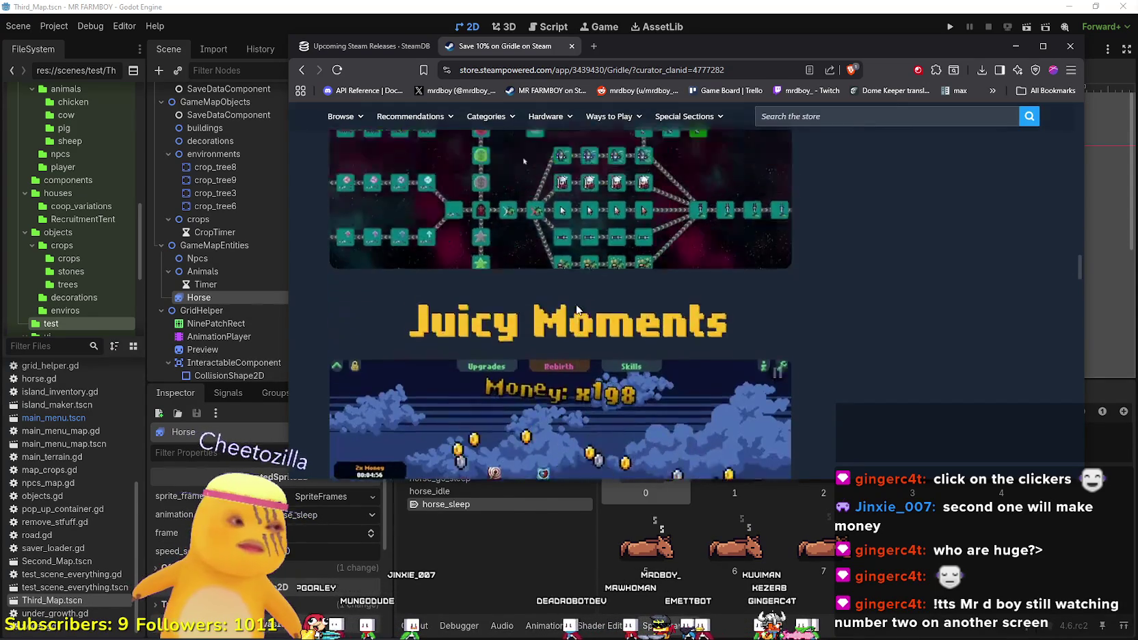
{"action": "scroll", "coordinate": [568, 307], "scroll_direction": "up", "scroll_amount": 15}
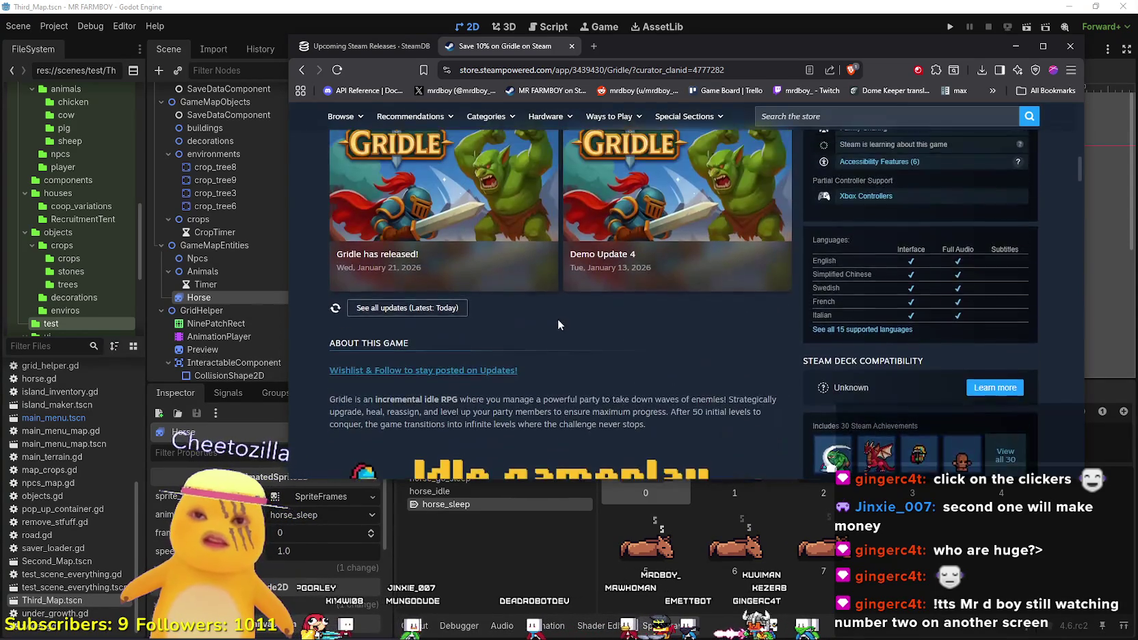
{"action": "scroll", "coordinate": [581, 307], "scroll_direction": "up", "scroll_amount": 5}
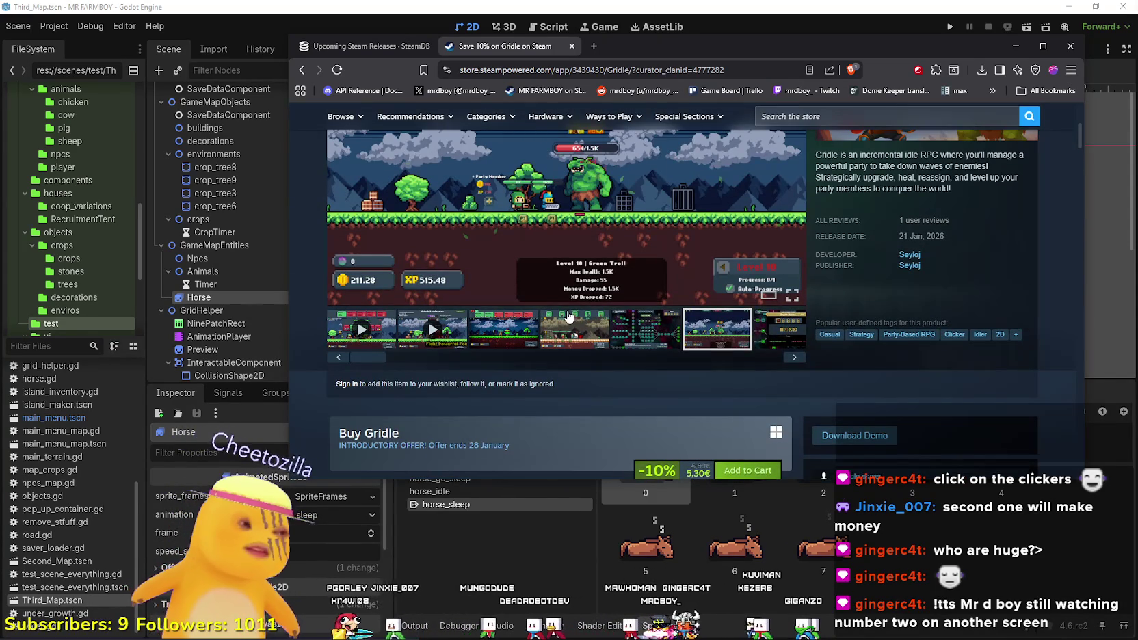
{"action": "scroll", "coordinate": [565, 314], "scroll_direction": "up", "scroll_amount": 2}
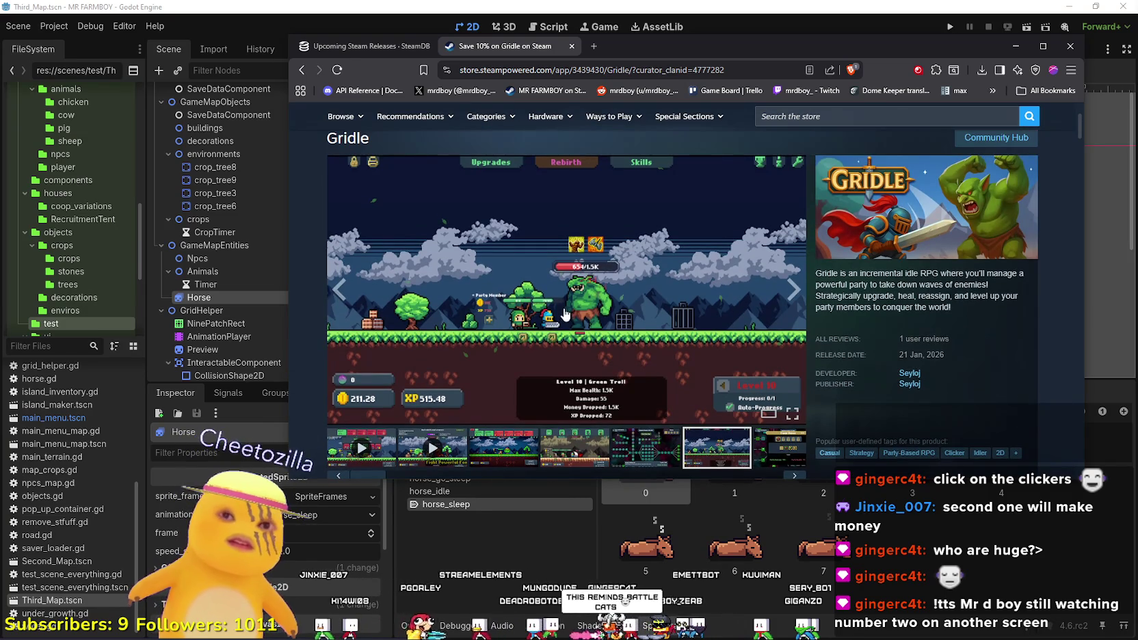
{"action": "left_click", "coordinate": [969, 139]}
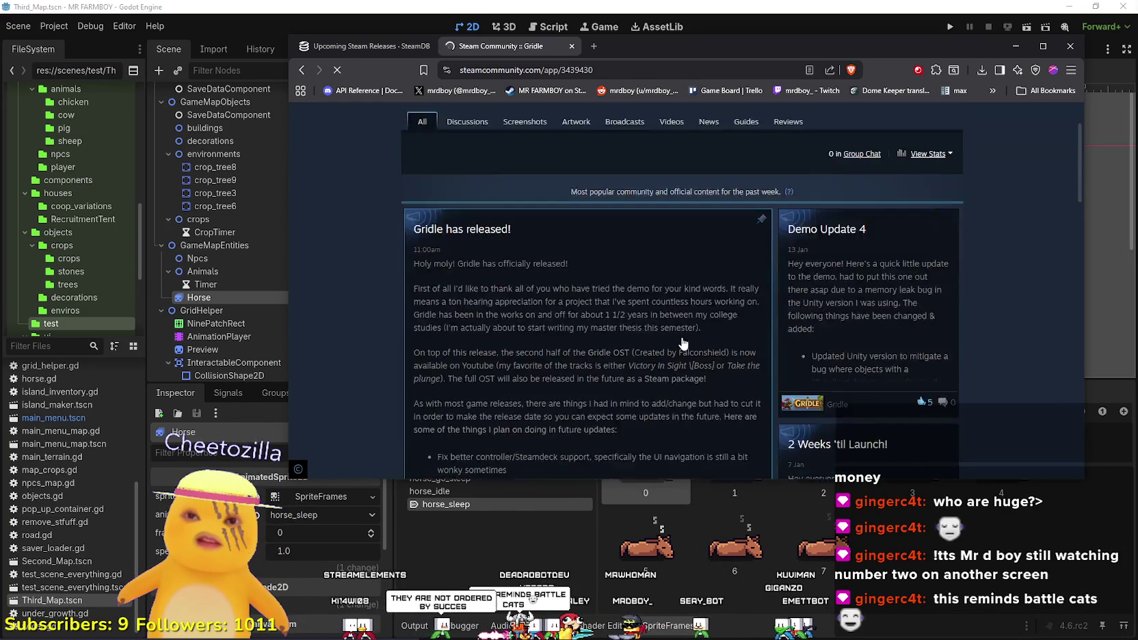
Scroll through Gridle's community hub posts.
{"action": "scroll", "coordinate": [681, 344], "scroll_direction": "down", "scroll_amount": 5}
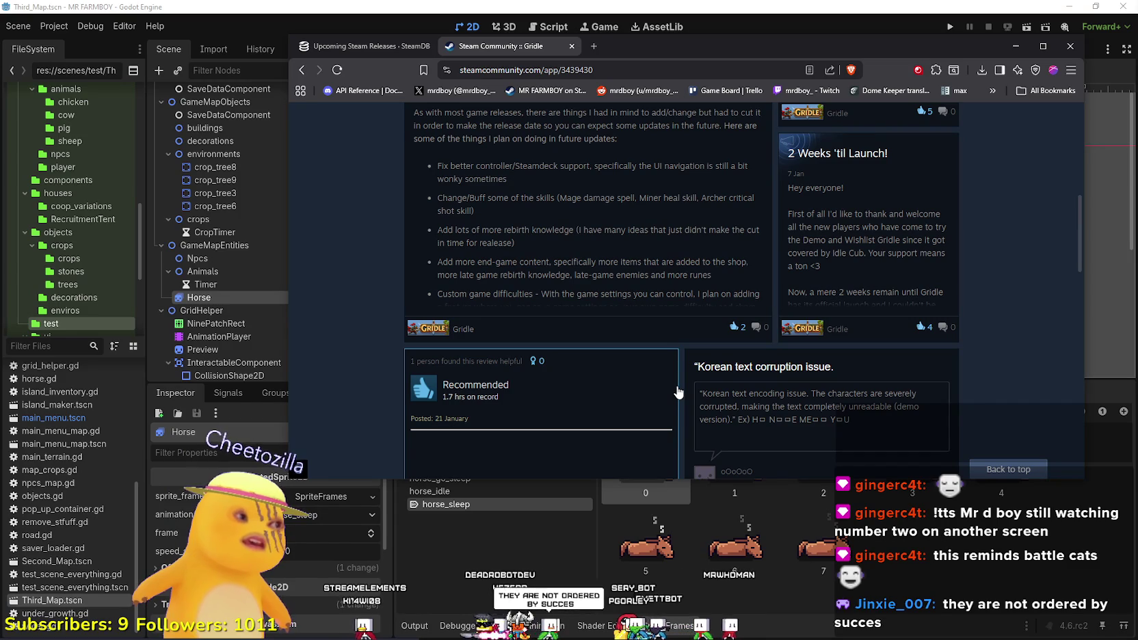
{"action": "scroll", "coordinate": [677, 391], "scroll_direction": "down", "scroll_amount": 10}
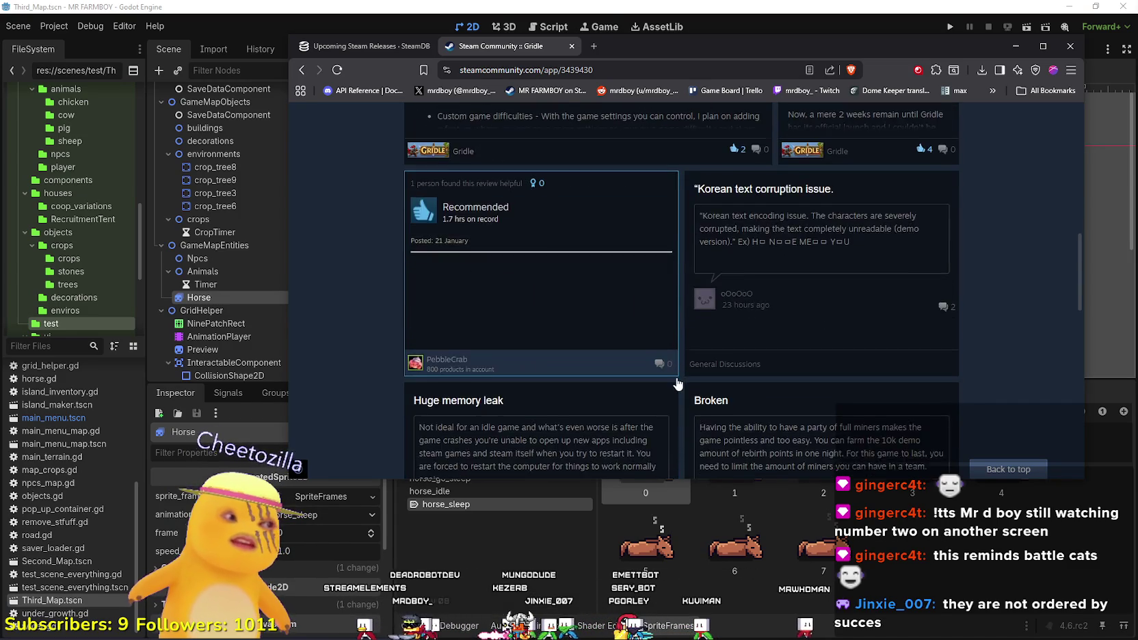
{"action": "scroll", "coordinate": [676, 372], "scroll_direction": "down", "scroll_amount": 10}
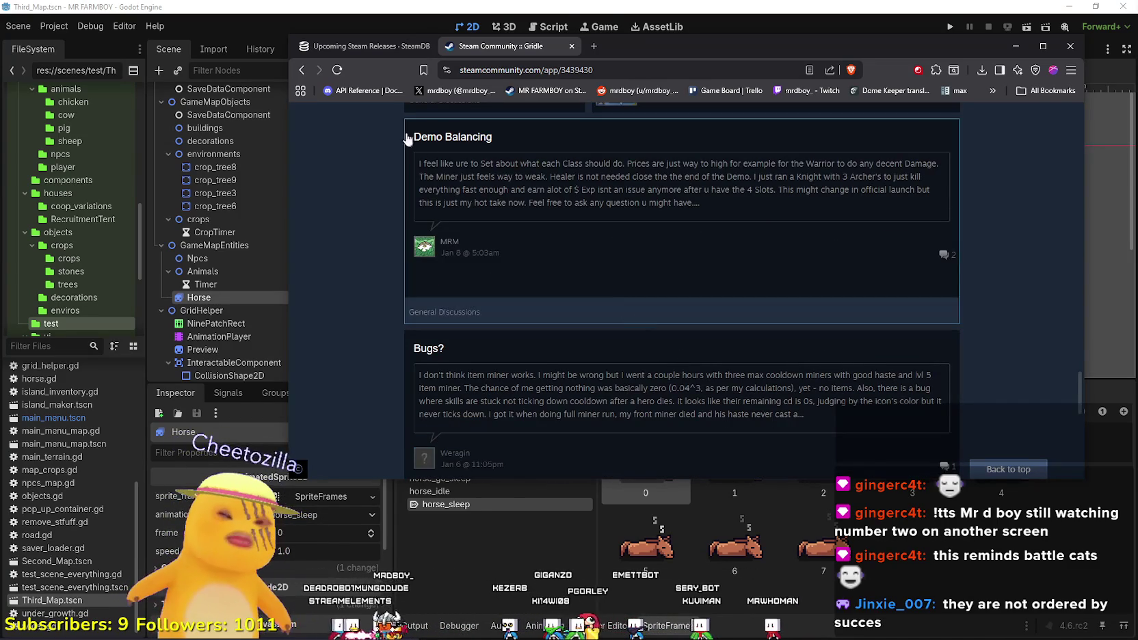
Return to Gridle's store page, play its trailer, then close the Gridle tab.
{"action": "left_click", "coordinate": [304, 73]}
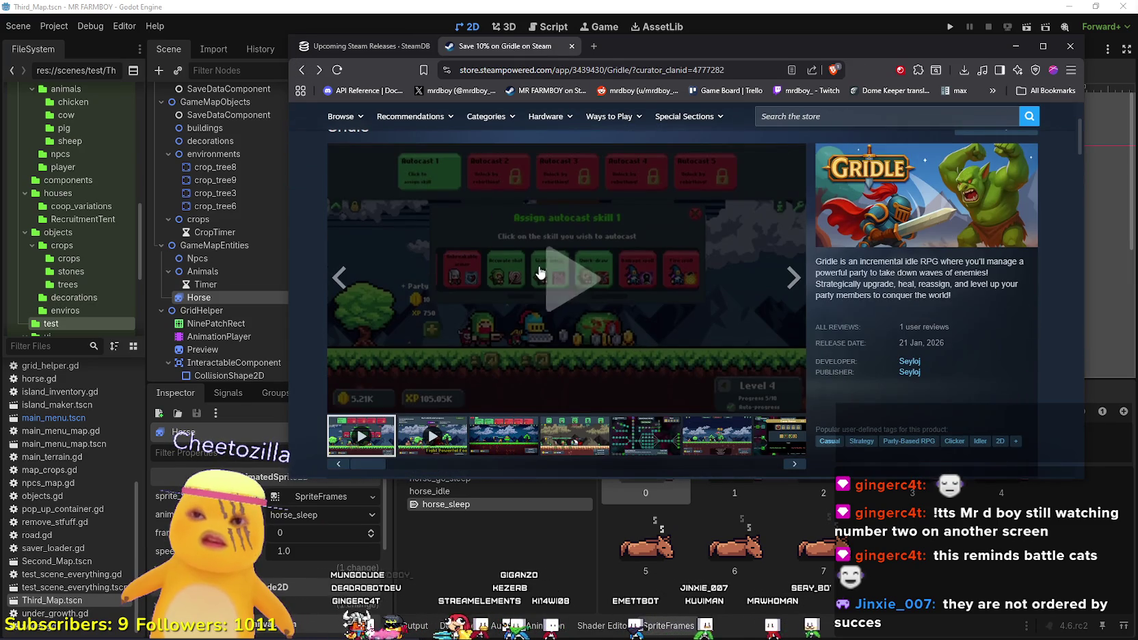
{"action": "left_click", "coordinate": [569, 281]}
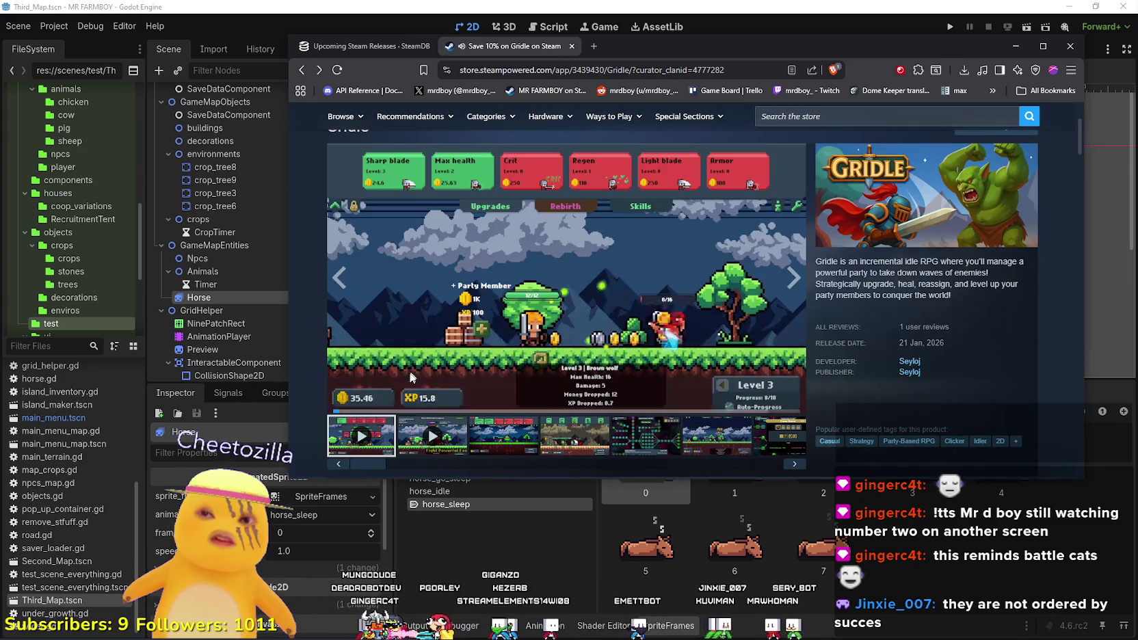
{"action": "scroll", "coordinate": [591, 305], "scroll_direction": "up", "scroll_amount": 2}
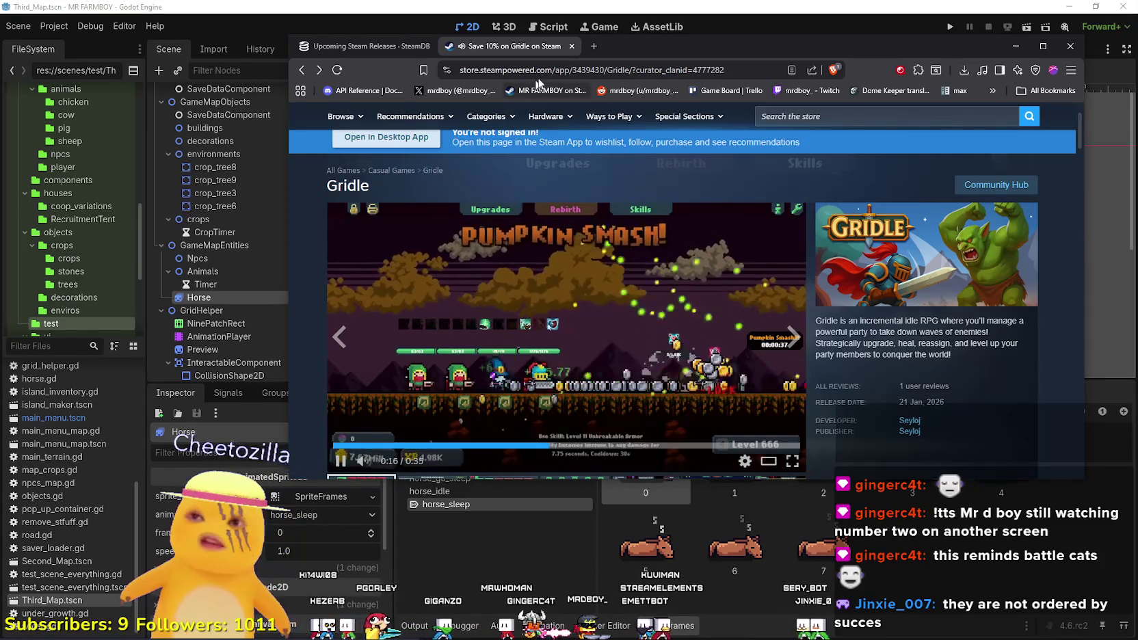
{"action": "left_click", "coordinate": [571, 46]}
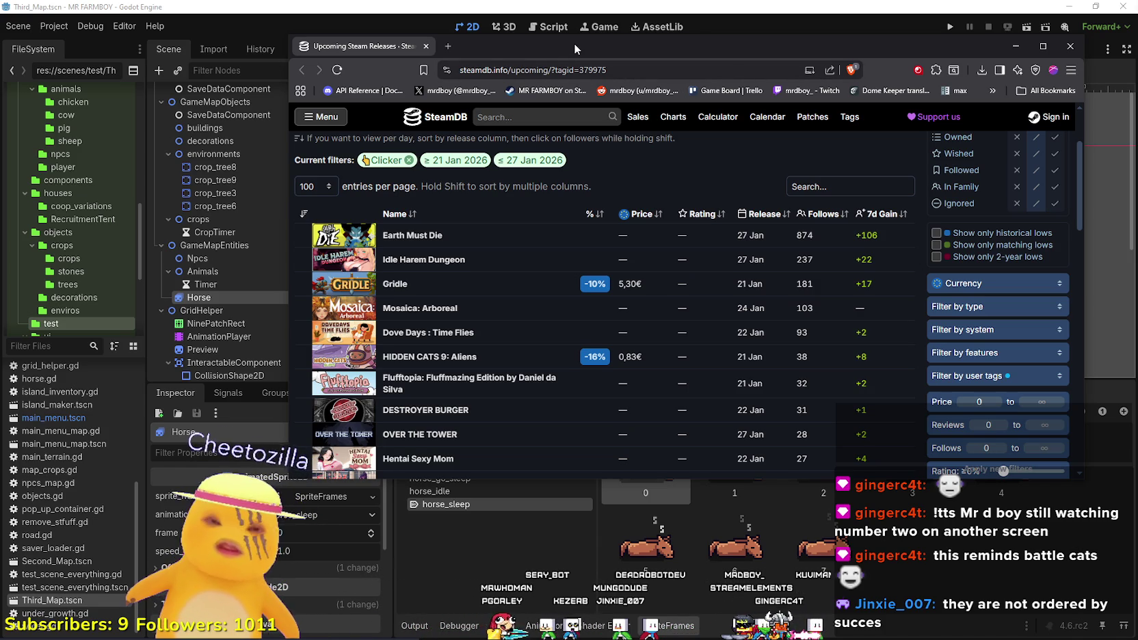
Open Incremental Cats from the upcoming releases list in a new background tab.
{"action": "mouse_move", "coordinate": [449, 308]}
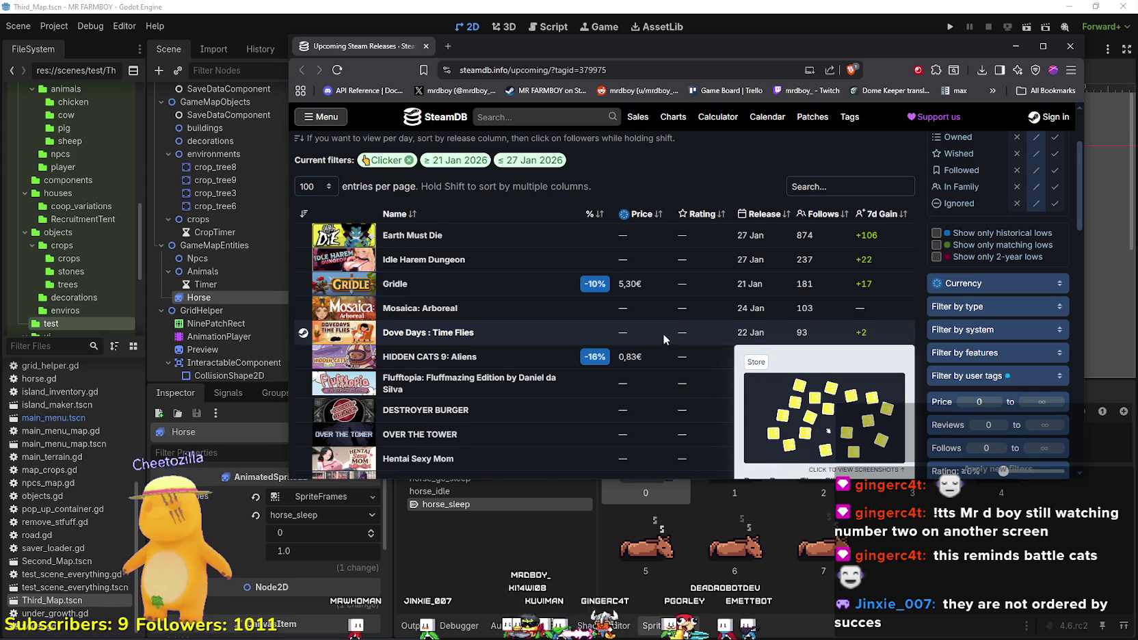
{"action": "scroll", "coordinate": [664, 336], "scroll_direction": "down", "scroll_amount": 1}
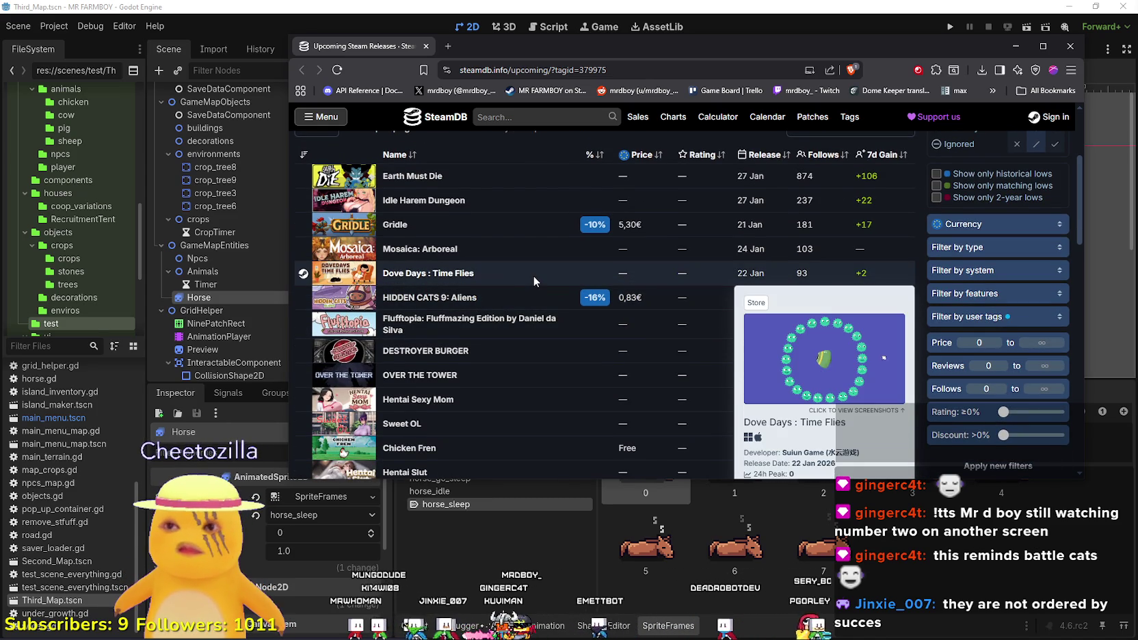
{"action": "scroll", "coordinate": [560, 329], "scroll_direction": "down", "scroll_amount": 2}
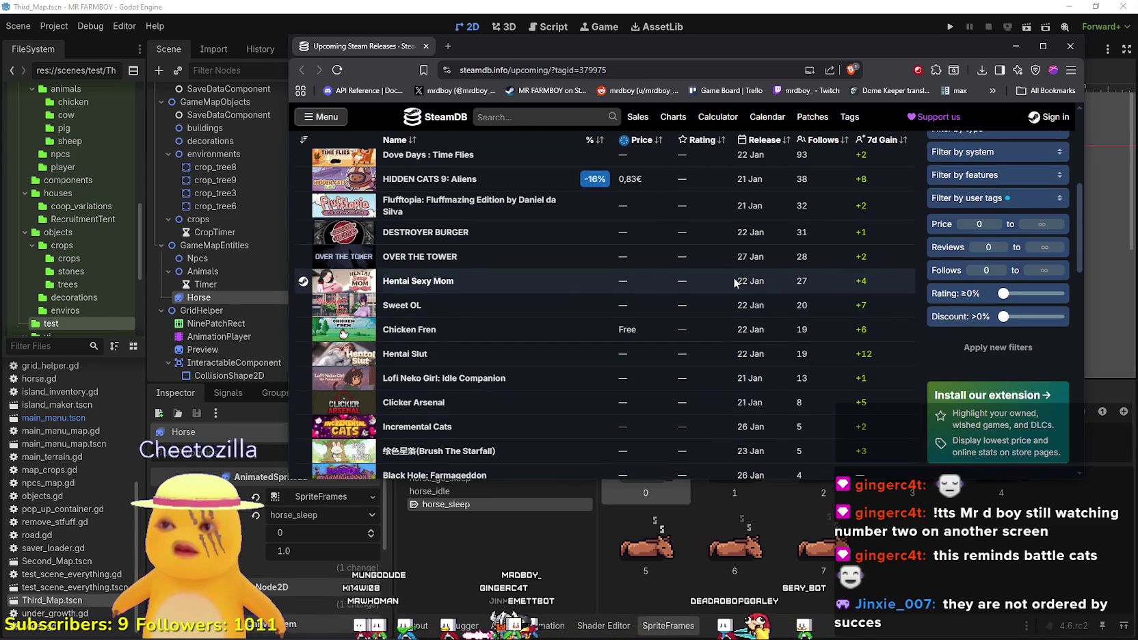
{"action": "scroll", "coordinate": [721, 278], "scroll_direction": "down", "scroll_amount": 1}
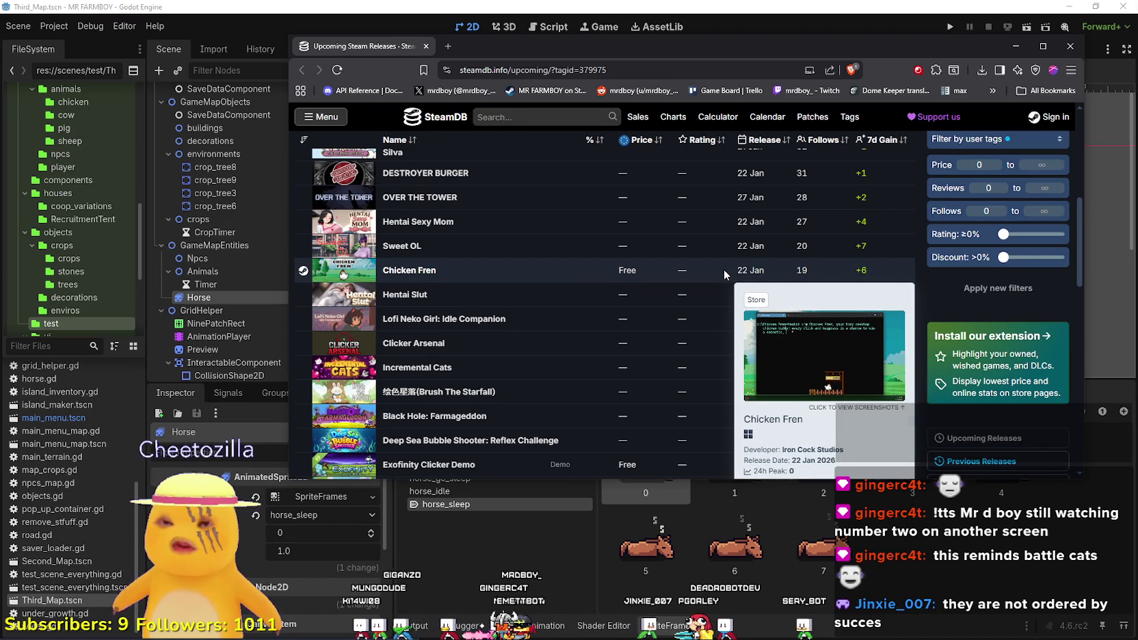
{"action": "scroll", "coordinate": [923, 265], "scroll_direction": "down", "scroll_amount": 2}
{"action": "scroll", "coordinate": [921, 266], "scroll_direction": "up", "scroll_amount": 1}
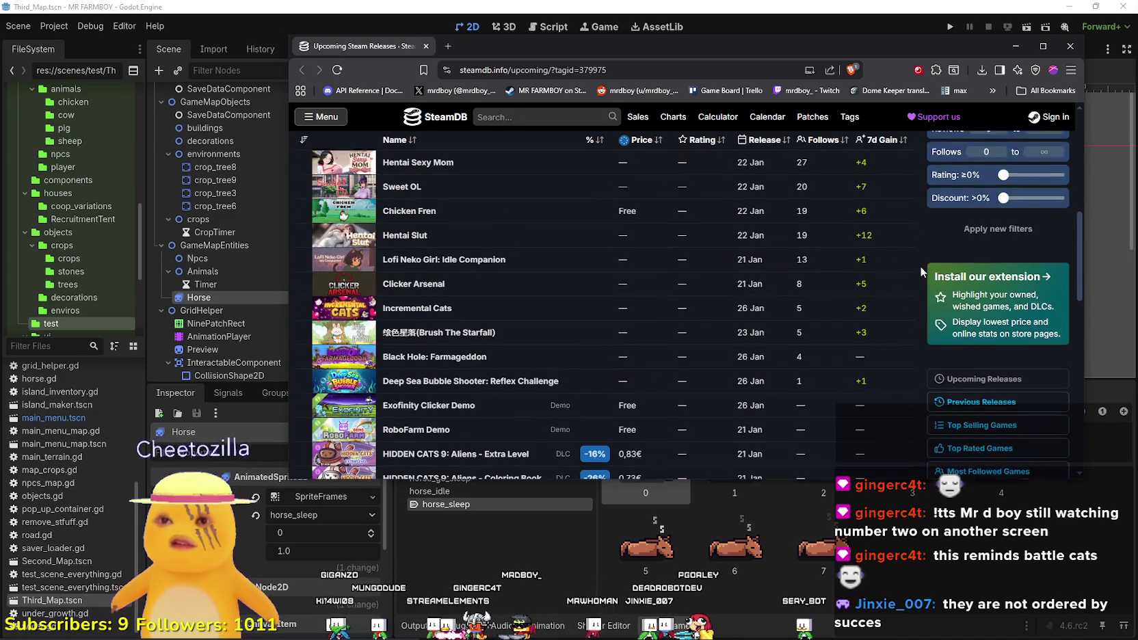
{"action": "scroll", "coordinate": [913, 260], "scroll_direction": "down", "scroll_amount": 2}
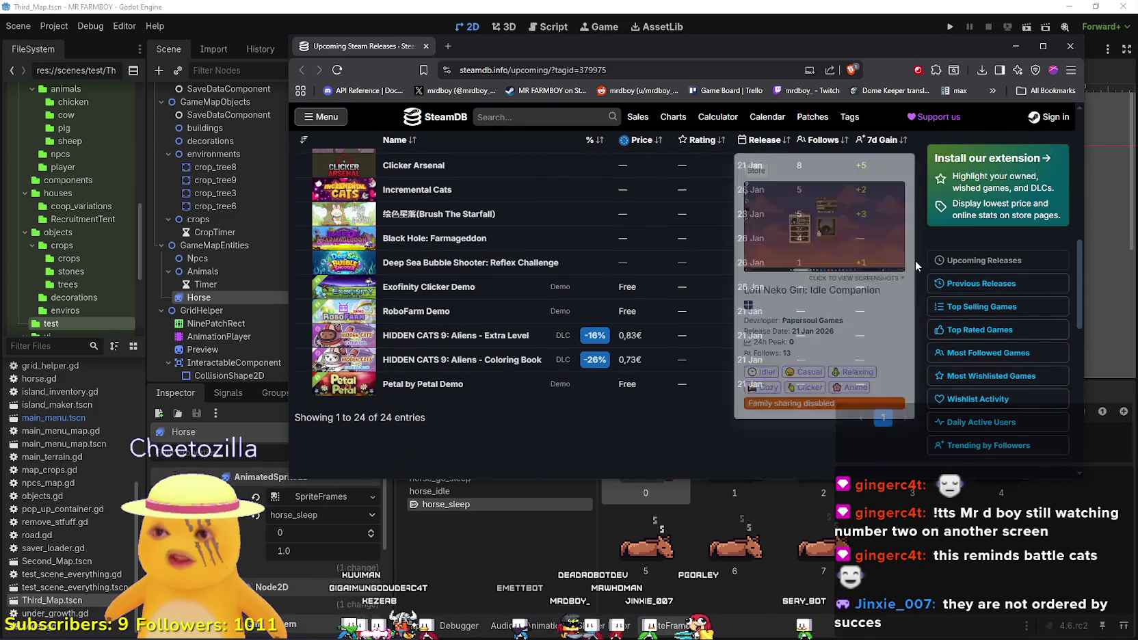
{"action": "mouse_move", "coordinate": [498, 195]}
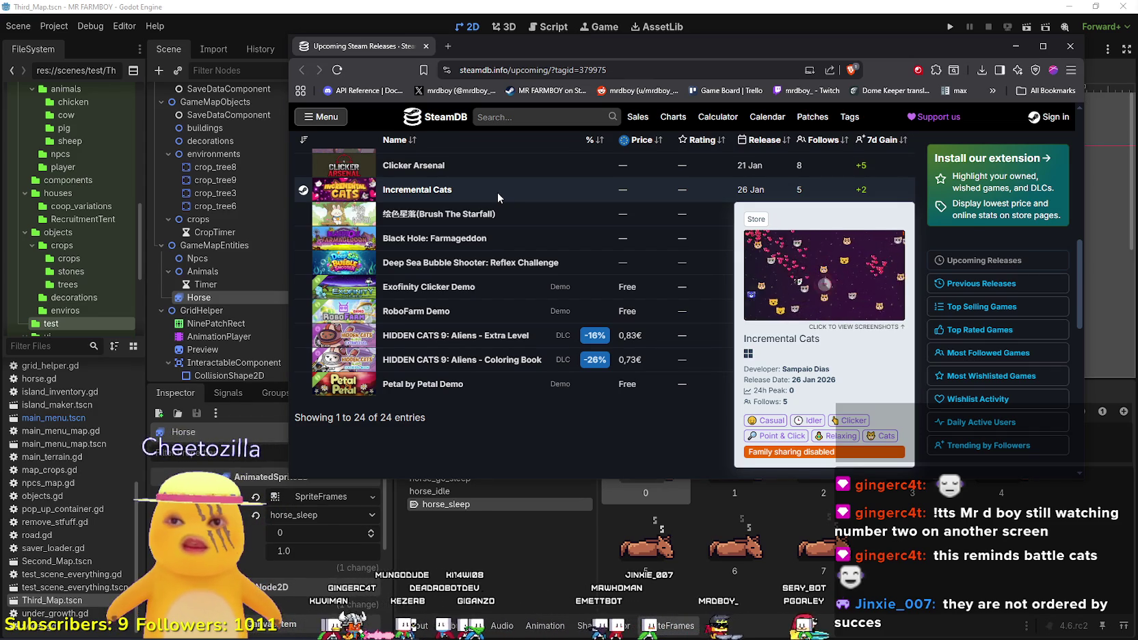
{"action": "right_click", "coordinate": [438, 195]}
{"action": "left_click", "coordinate": [443, 205]}
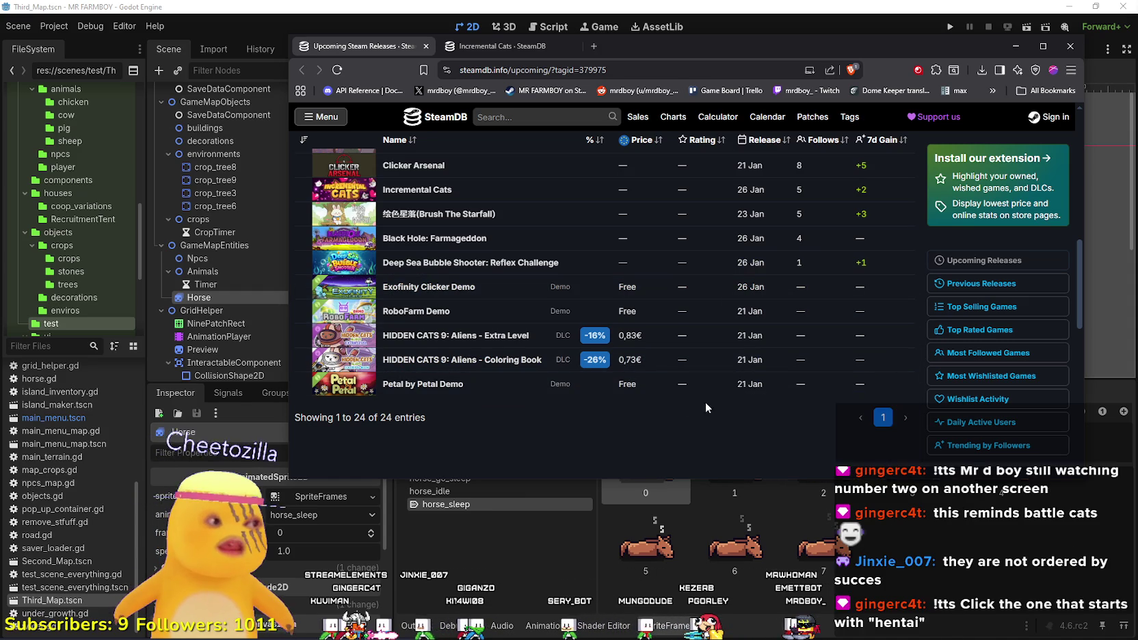
Open Chicken Fren in a background tab and look over the rest of the list.
{"action": "mouse_move", "coordinate": [700, 389]}
{"action": "scroll", "coordinate": [597, 362], "scroll_direction": "up", "scroll_amount": 3}
{"action": "scroll", "coordinate": [697, 408], "scroll_direction": "down", "scroll_amount": 2}
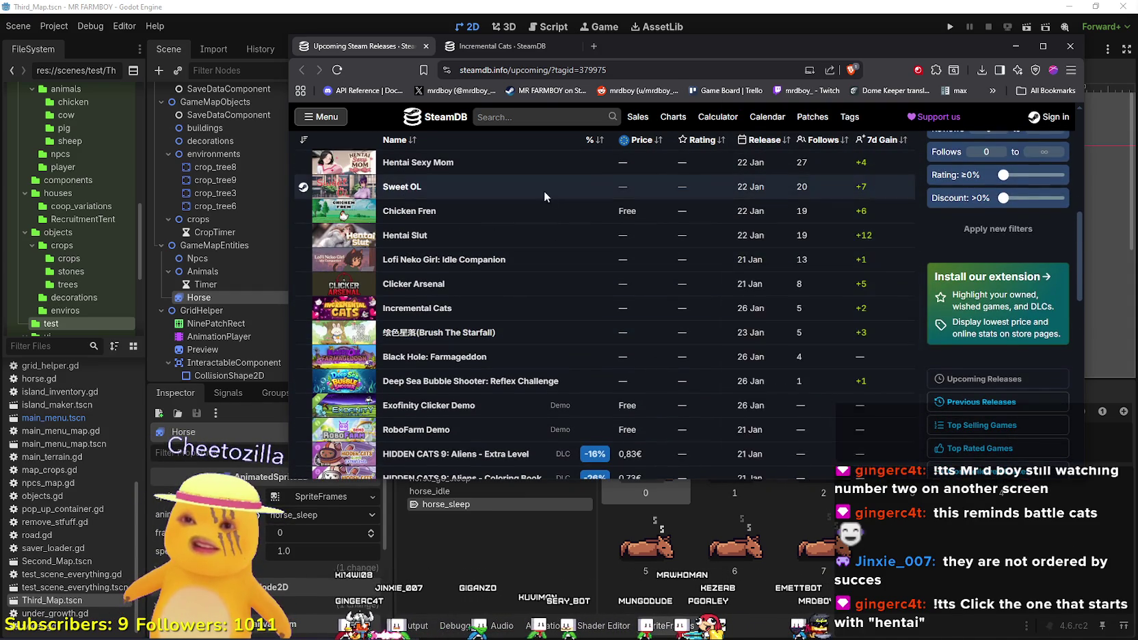
{"action": "mouse_move", "coordinate": [502, 213]}
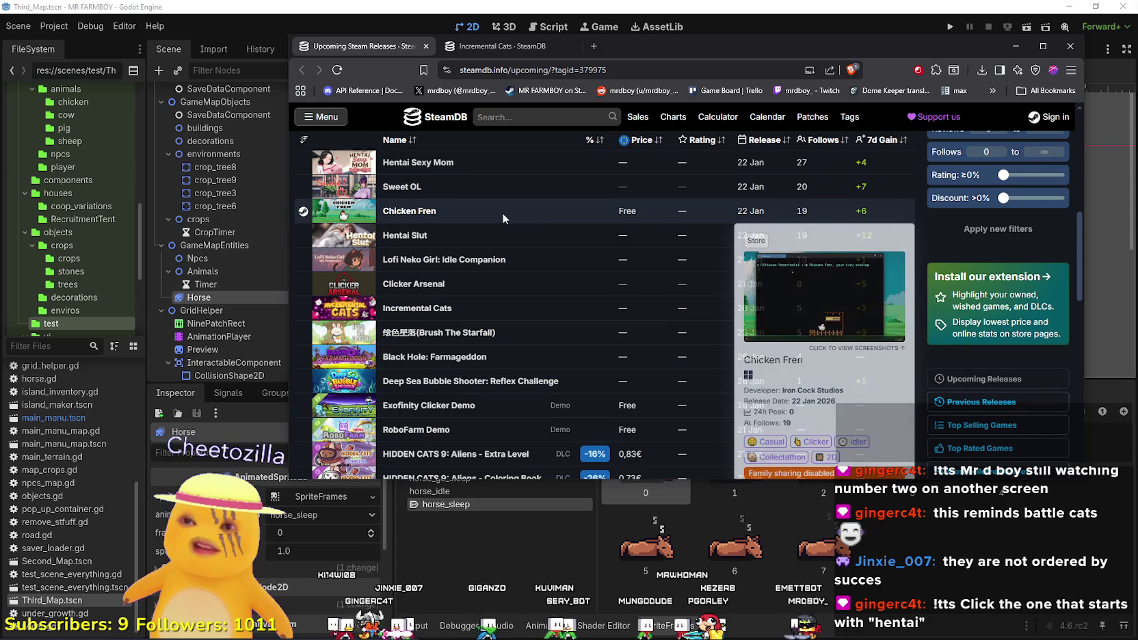
{"action": "middle_click", "coordinate": [409, 211]}
{"action": "scroll", "coordinate": [548, 421], "scroll_direction": "up", "scroll_amount": 1}
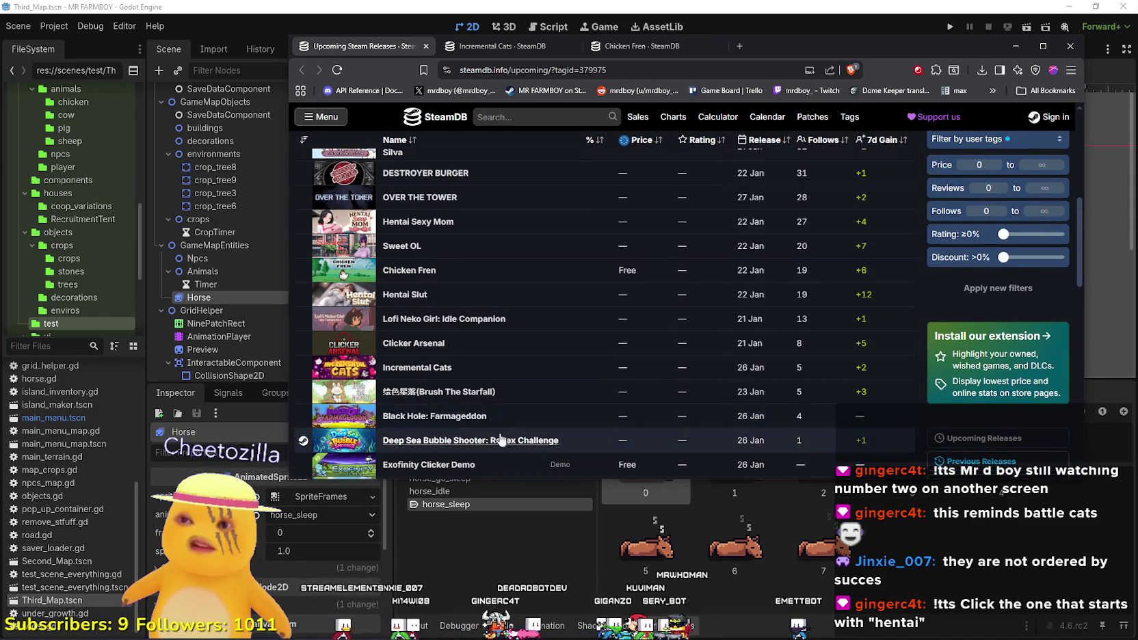
{"action": "scroll", "coordinate": [549, 421], "scroll_direction": "up", "scroll_amount": 2}
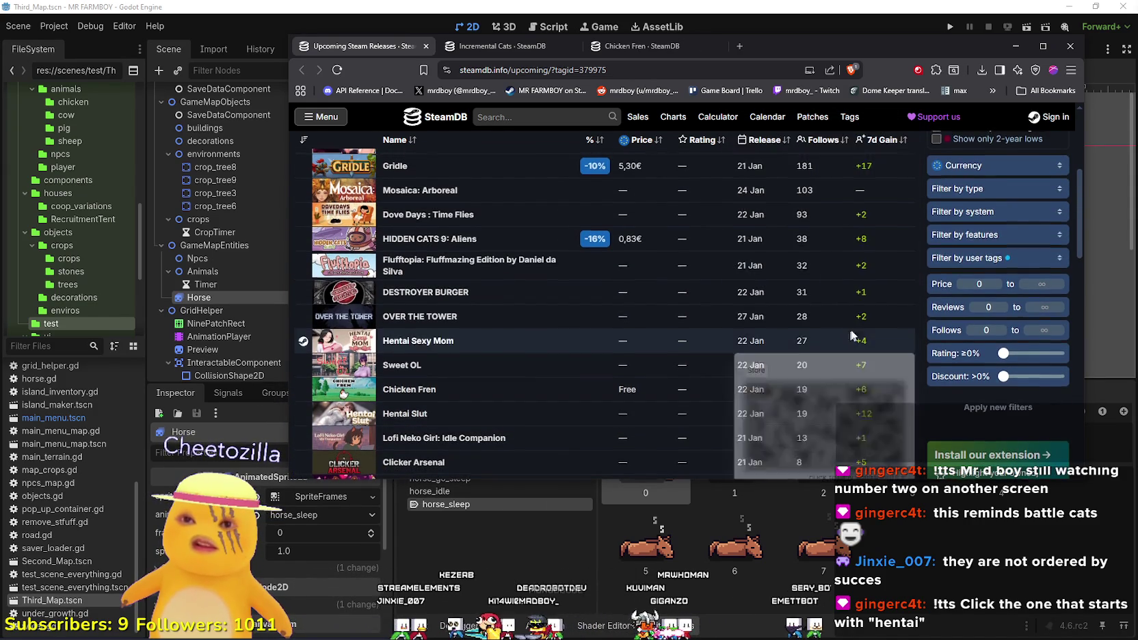
{"action": "scroll", "coordinate": [847, 331], "scroll_direction": "up", "scroll_amount": 2}
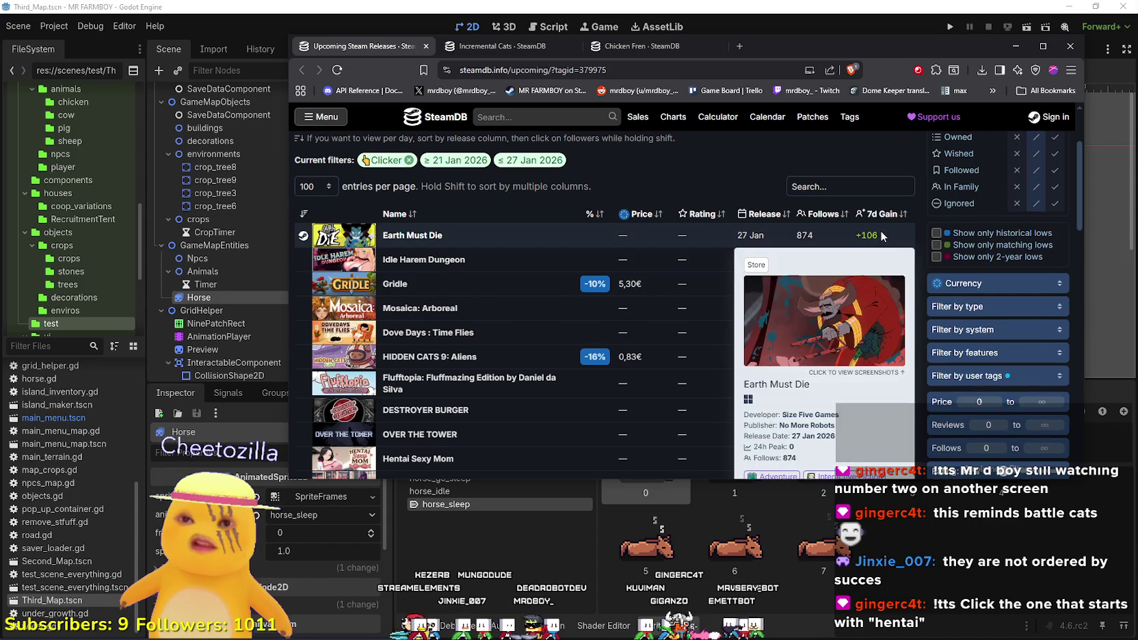
{"action": "scroll", "coordinate": [898, 370], "scroll_direction": "down", "scroll_amount": 2}
{"action": "scroll", "coordinate": [900, 327], "scroll_direction": "down", "scroll_amount": 4}
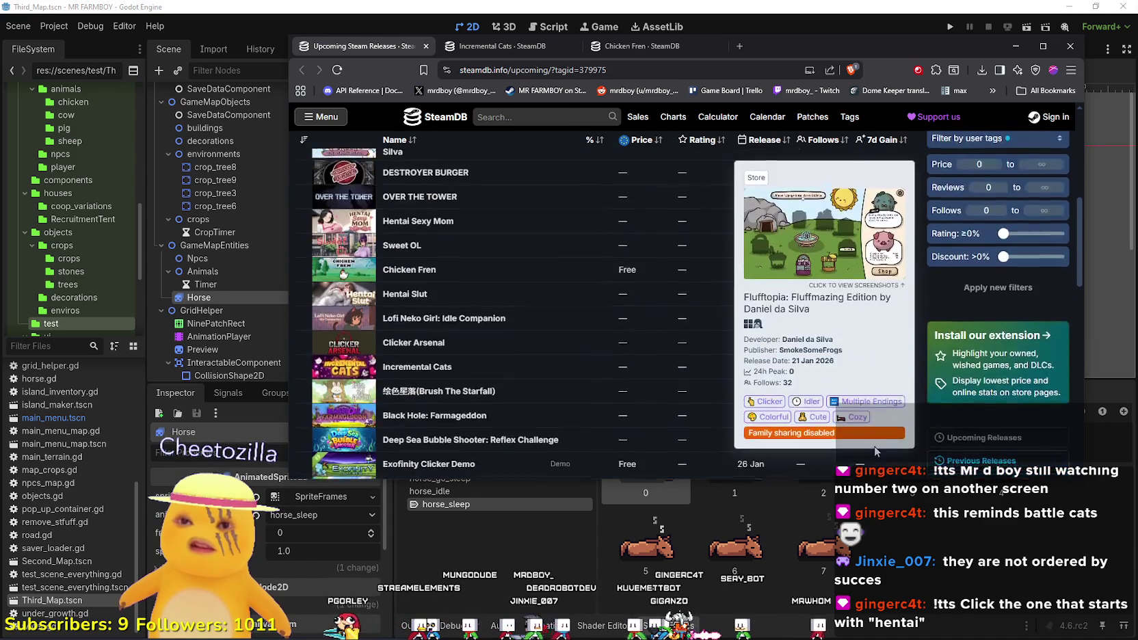
{"action": "scroll", "coordinate": [482, 410], "scroll_direction": "down", "scroll_amount": 2}
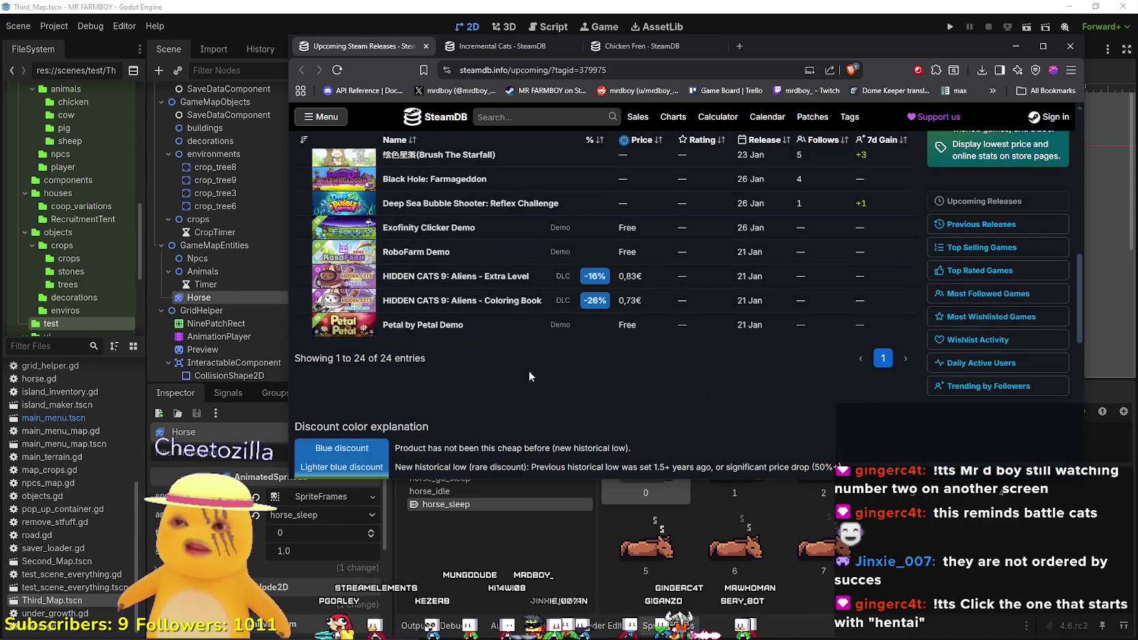
Open Incremental Cats' store page and step through its screenshots to the hearts one.
{"action": "left_click", "coordinate": [476, 43]}
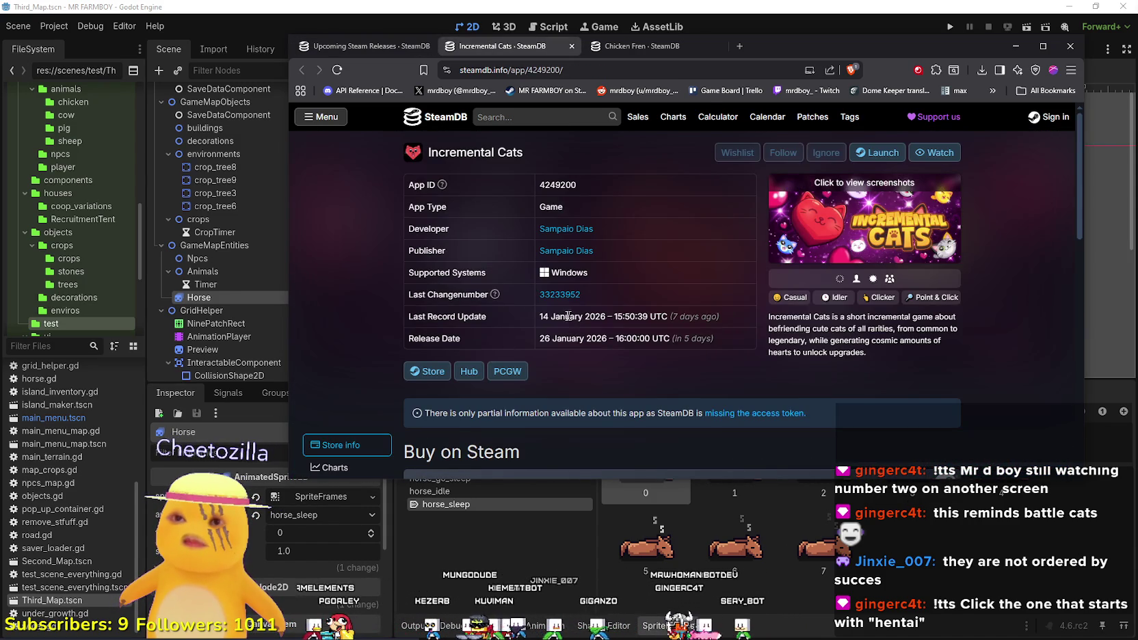
{"action": "left_click", "coordinate": [427, 371]}
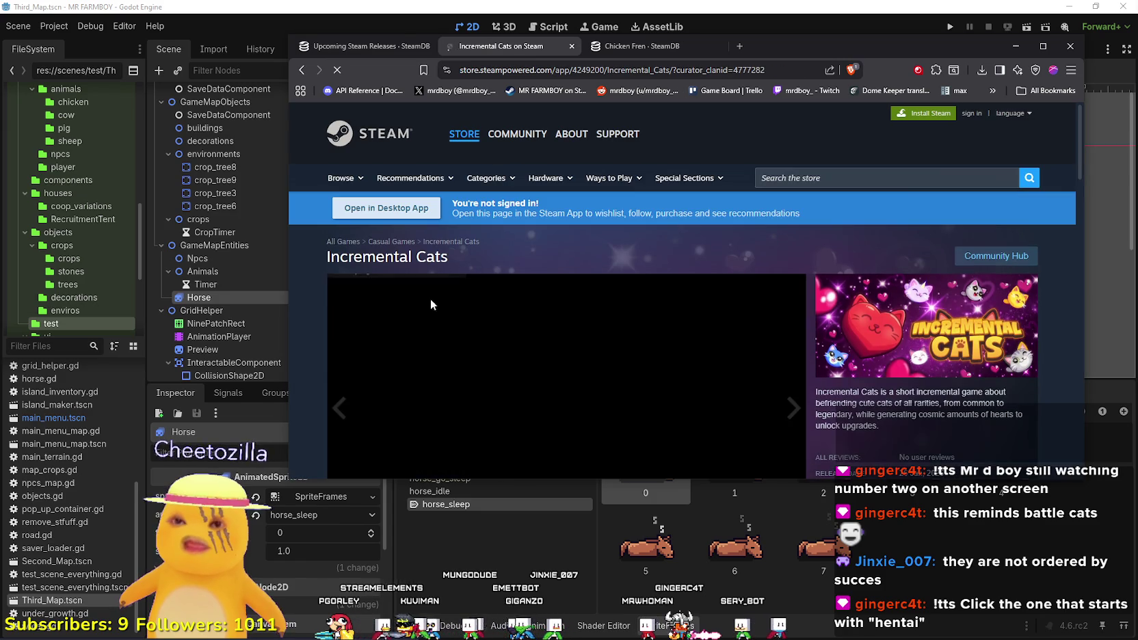
{"action": "scroll", "coordinate": [424, 286], "scroll_direction": "down", "scroll_amount": 2}
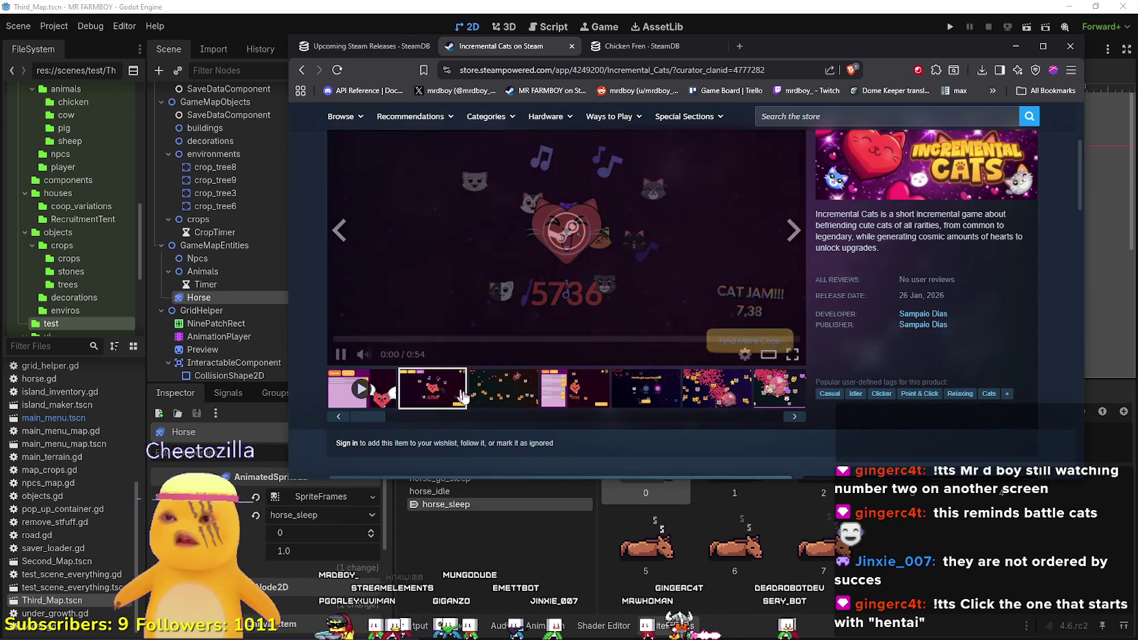
{"action": "left_click", "coordinate": [503, 388]}
{"action": "left_click", "coordinate": [574, 388]}
{"action": "left_click", "coordinate": [646, 388]}
{"action": "scroll", "coordinate": [653, 389], "scroll_direction": "up", "scroll_amount": 1}
{"action": "scroll", "coordinate": [653, 389], "scroll_direction": "down", "scroll_amount": 1}
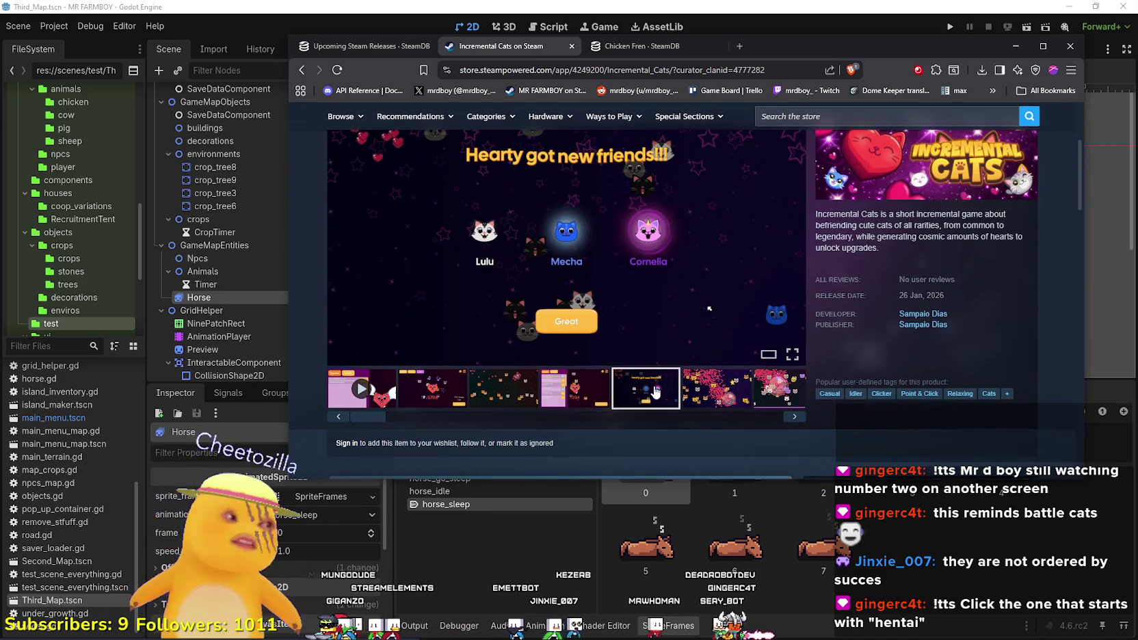
{"action": "left_click", "coordinate": [727, 391]}
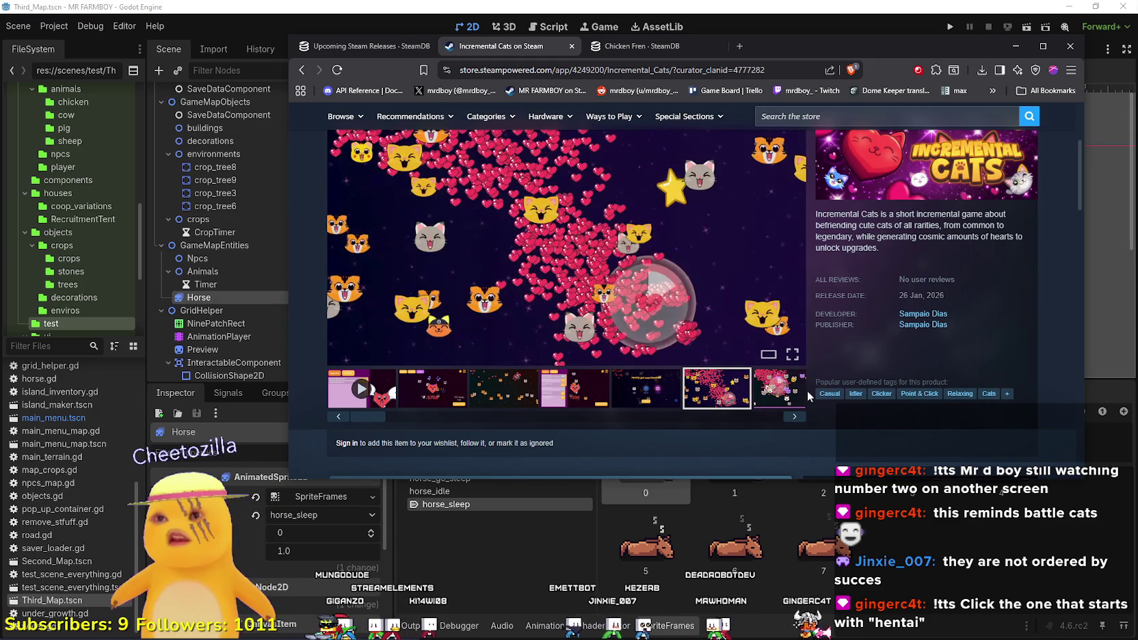
Look over the rest of the Incremental Cats store page, then close its tab.
{"action": "scroll", "coordinate": [682, 274], "scroll_direction": "up", "scroll_amount": 1}
{"action": "scroll", "coordinate": [682, 273], "scroll_direction": "up", "scroll_amount": 1}
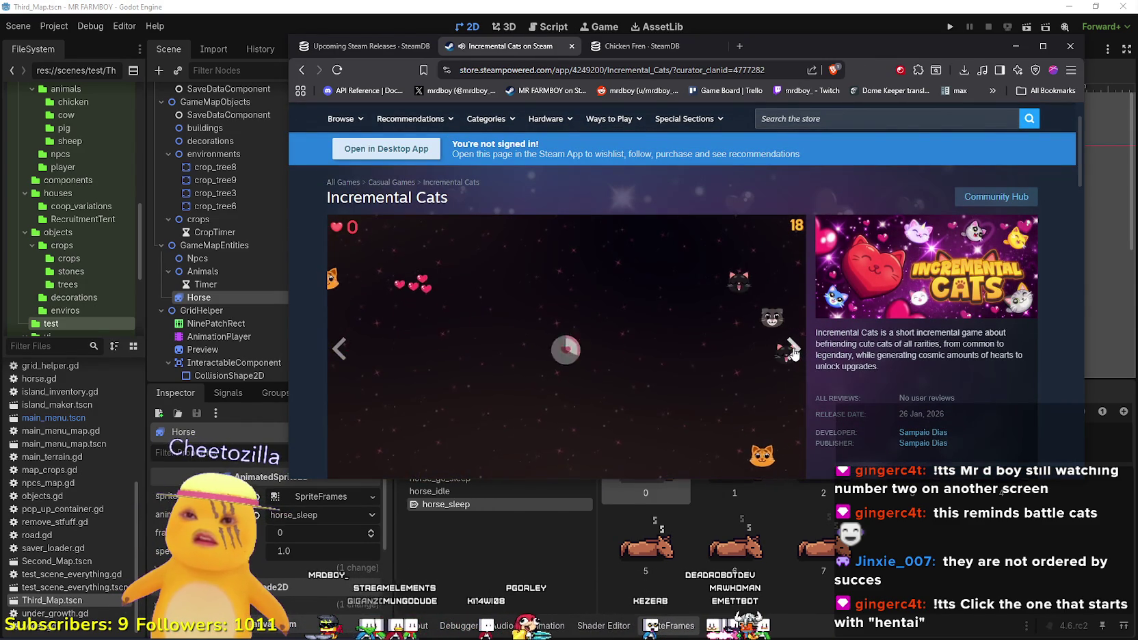
{"action": "scroll", "coordinate": [740, 320], "scroll_direction": "down", "scroll_amount": 2}
{"action": "scroll", "coordinate": [855, 328], "scroll_direction": "up", "scroll_amount": 2}
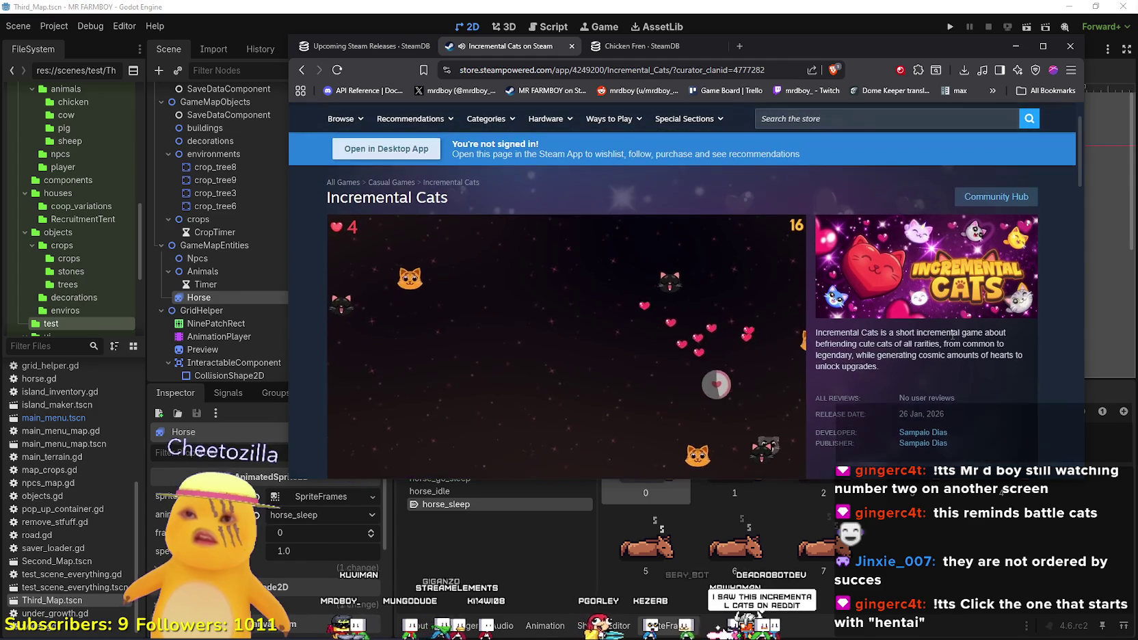
{"action": "scroll", "coordinate": [946, 335], "scroll_direction": "down", "scroll_amount": 1}
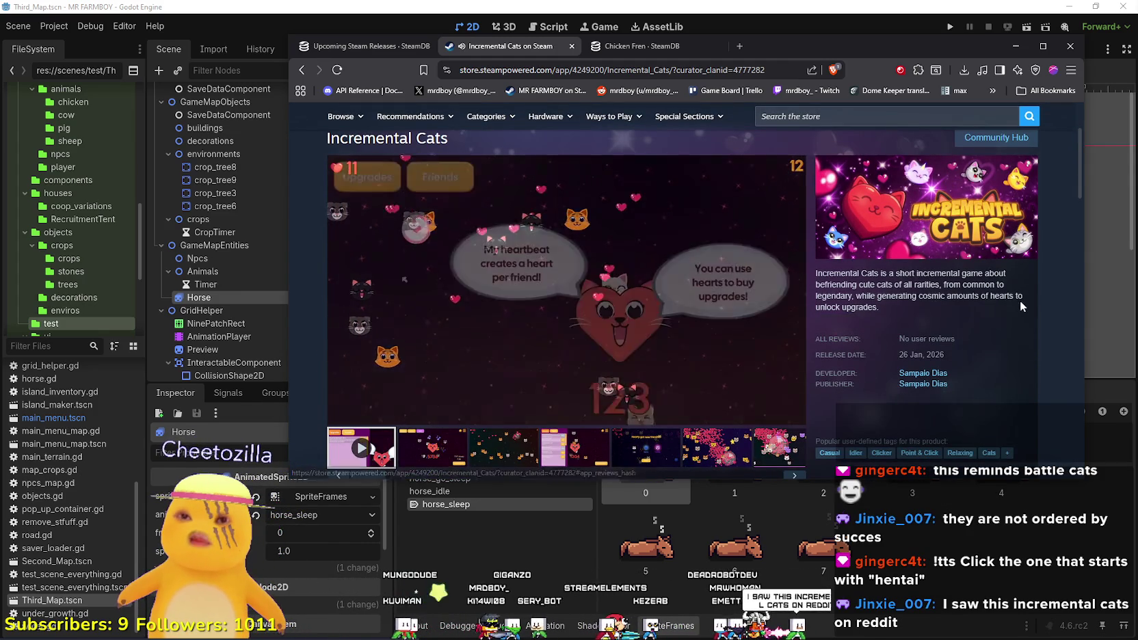
{"action": "scroll", "coordinate": [1016, 301], "scroll_direction": "down", "scroll_amount": 4}
{"action": "scroll", "coordinate": [1015, 304], "scroll_direction": "up", "scroll_amount": 5}
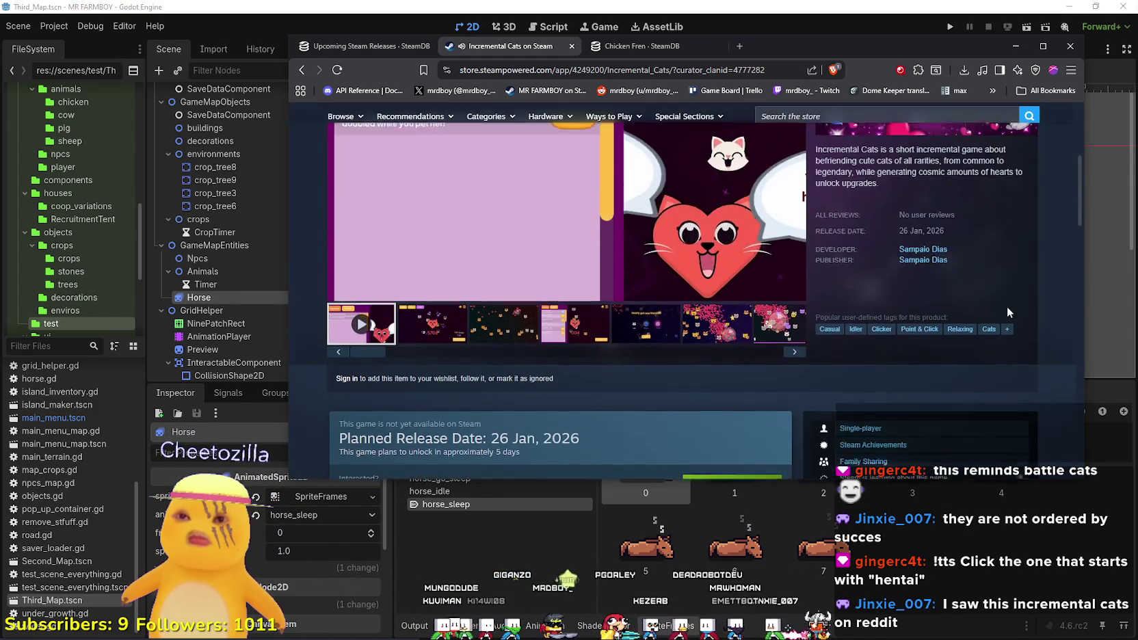
{"action": "scroll", "coordinate": [999, 305], "scroll_direction": "down", "scroll_amount": 1}
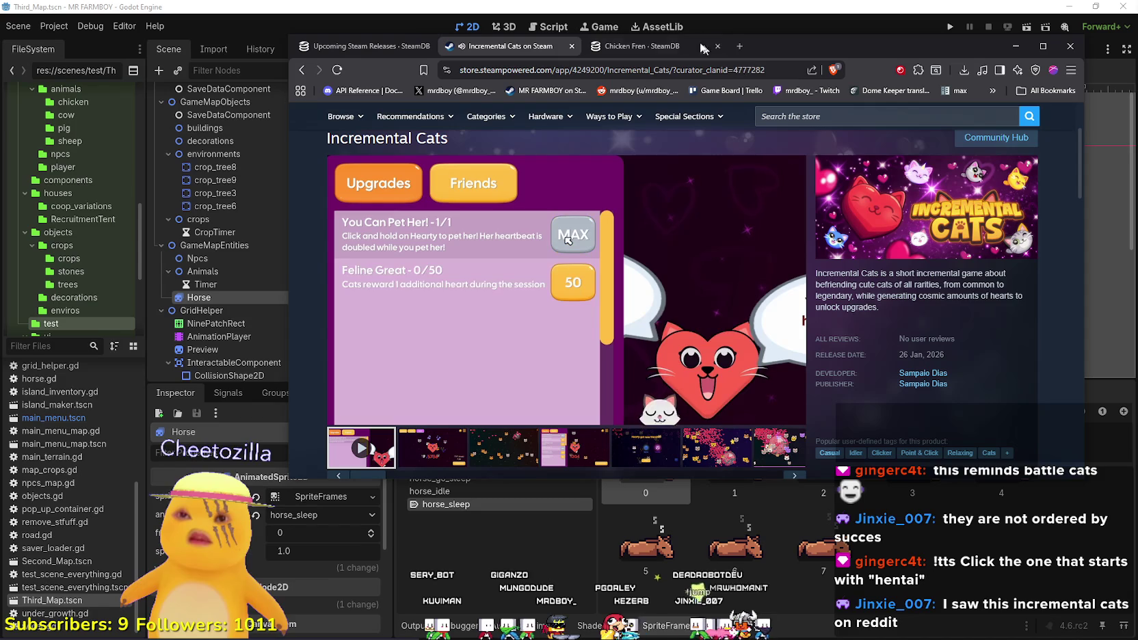
{"action": "left_click", "coordinate": [572, 46]}
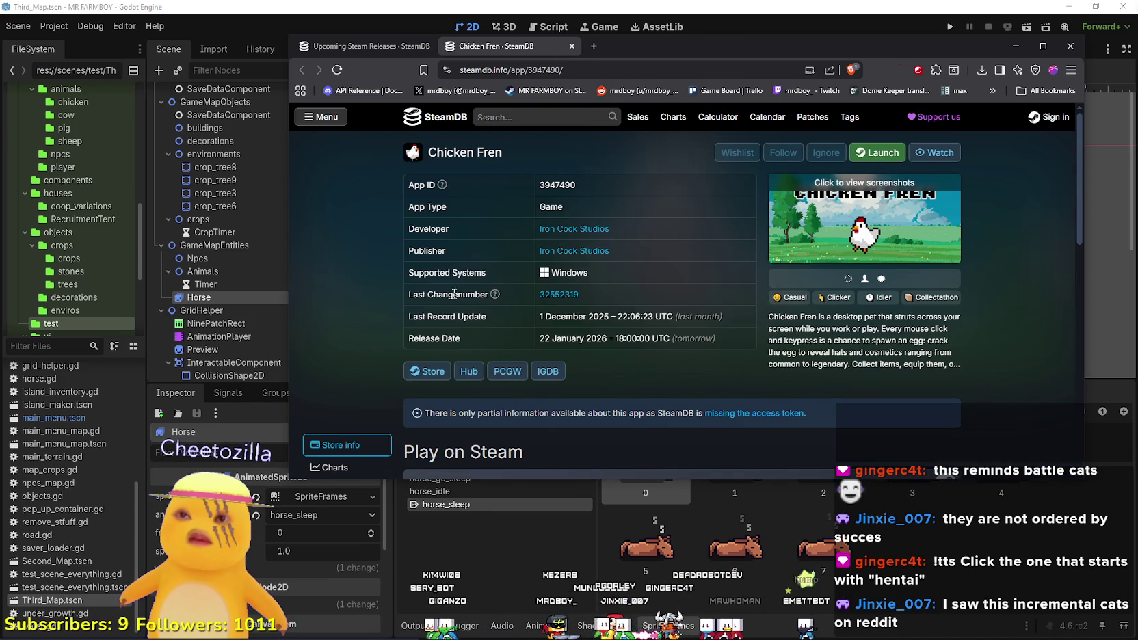
Open Chicken Fren's Steam store page and view the inventory-panel screenshot.
{"action": "scroll", "coordinate": [478, 287], "scroll_direction": "down", "scroll_amount": 1}
{"action": "left_click", "coordinate": [448, 320]}
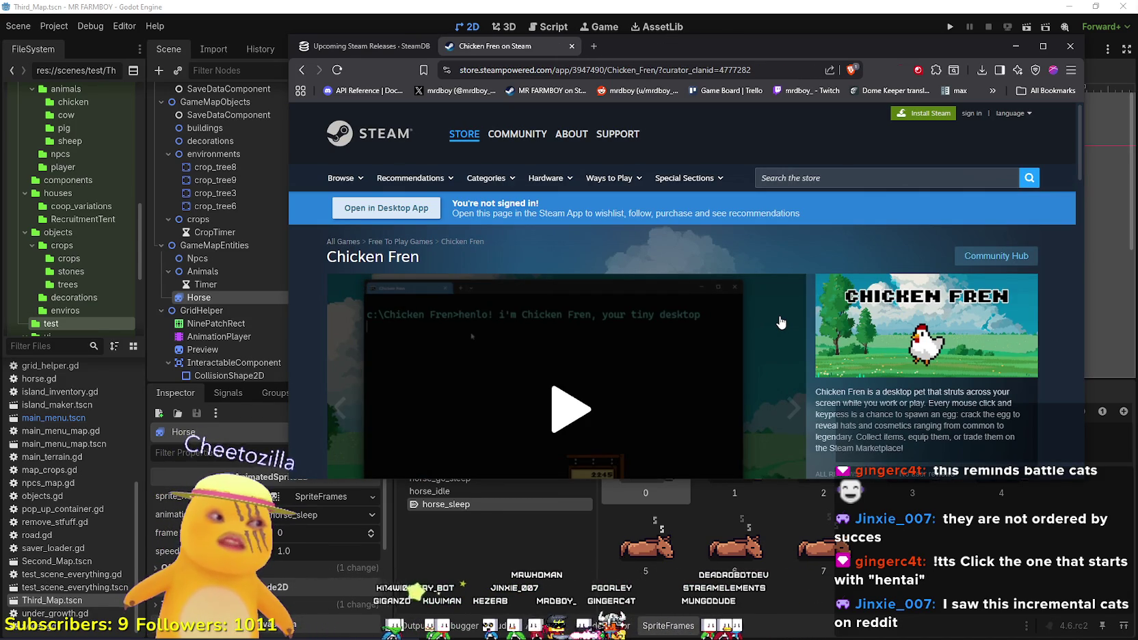
{"action": "scroll", "coordinate": [779, 323], "scroll_direction": "down", "scroll_amount": 2}
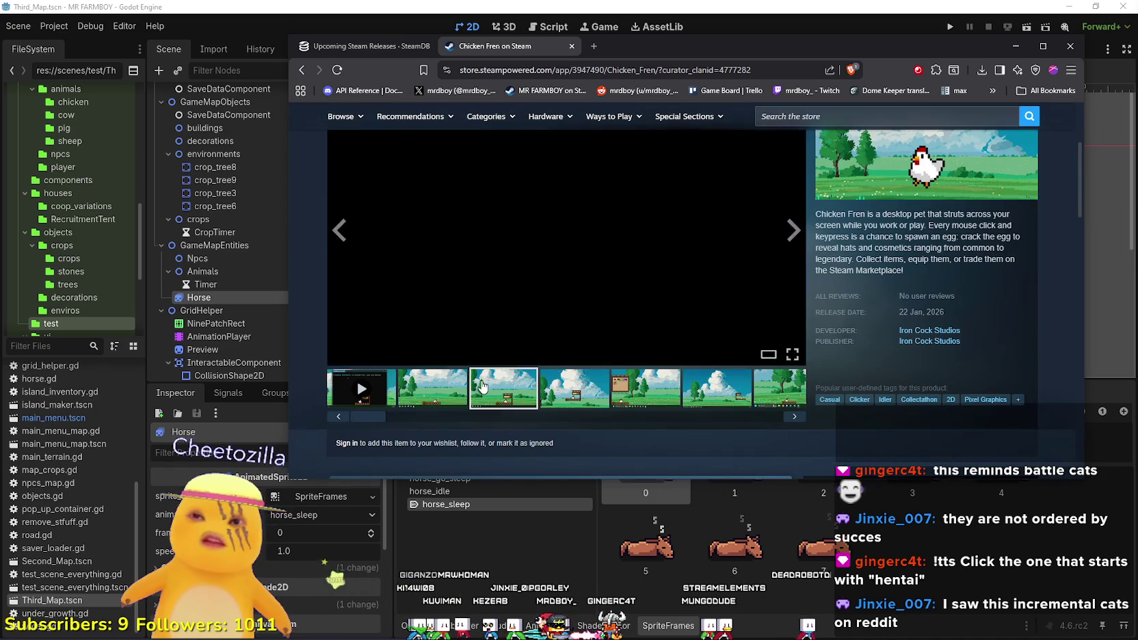
{"action": "left_click", "coordinate": [610, 393]}
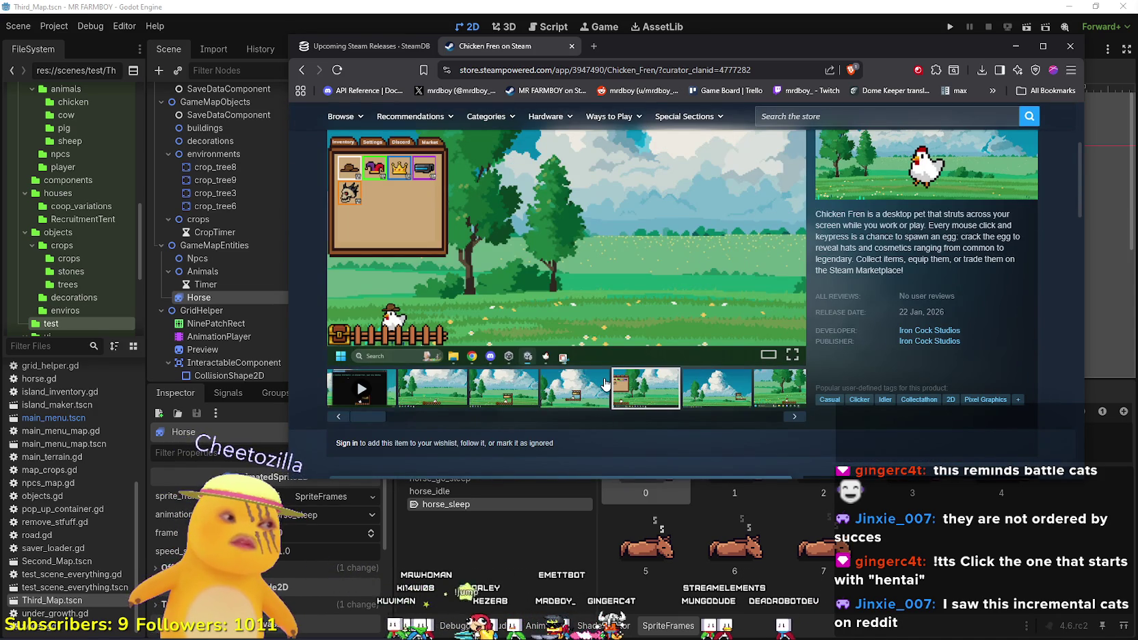
{"action": "scroll", "coordinate": [604, 382], "scroll_direction": "up", "scroll_amount": 2}
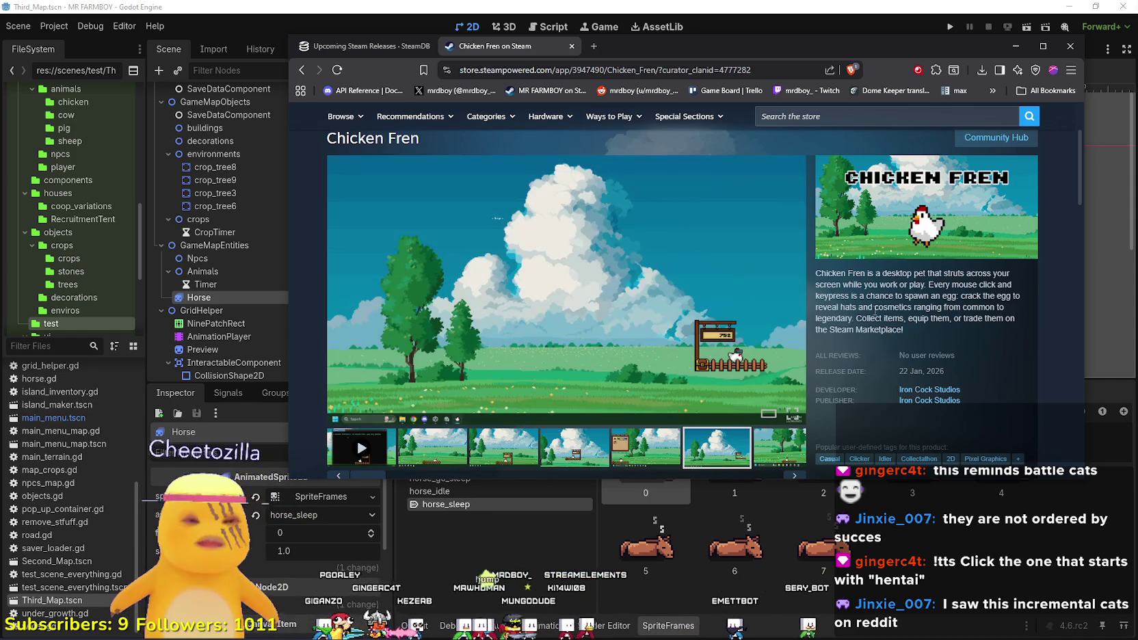
View the second screenshot and play the 0:59 Chicken Fren gameplay trailer.
{"action": "scroll", "coordinate": [879, 298], "scroll_direction": "down", "scroll_amount": 2}
{"action": "scroll", "coordinate": [879, 292], "scroll_direction": "up", "scroll_amount": 3}
{"action": "scroll", "coordinate": [863, 294], "scroll_direction": "down", "scroll_amount": 1}
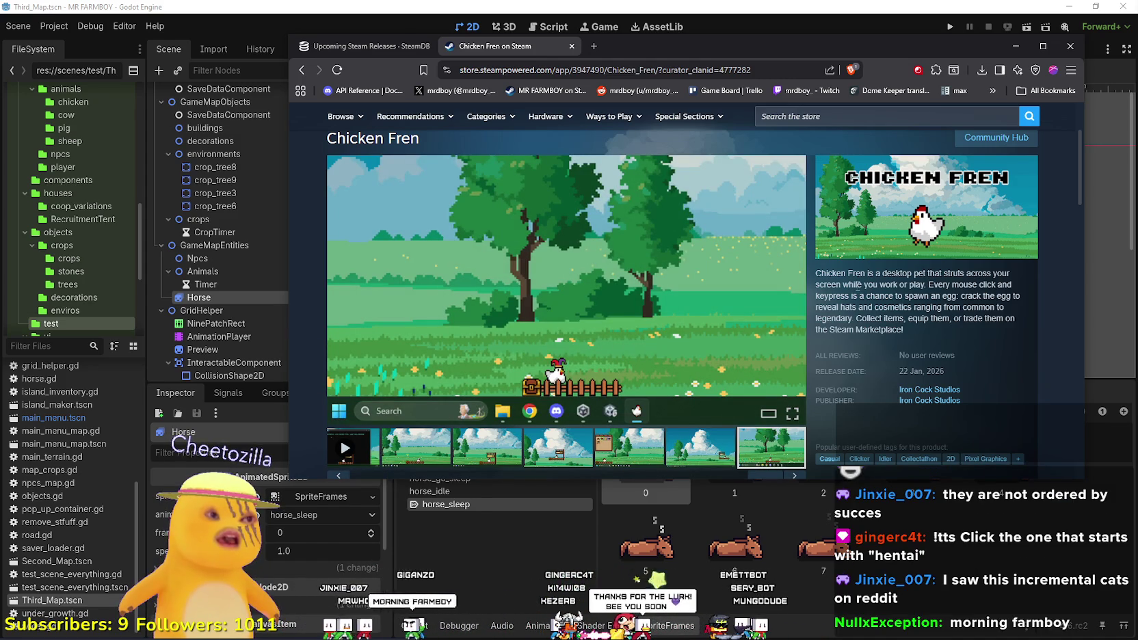
{"action": "left_click", "coordinate": [431, 454]}
{"action": "scroll", "coordinate": [506, 430], "scroll_direction": "down", "scroll_amount": 3}
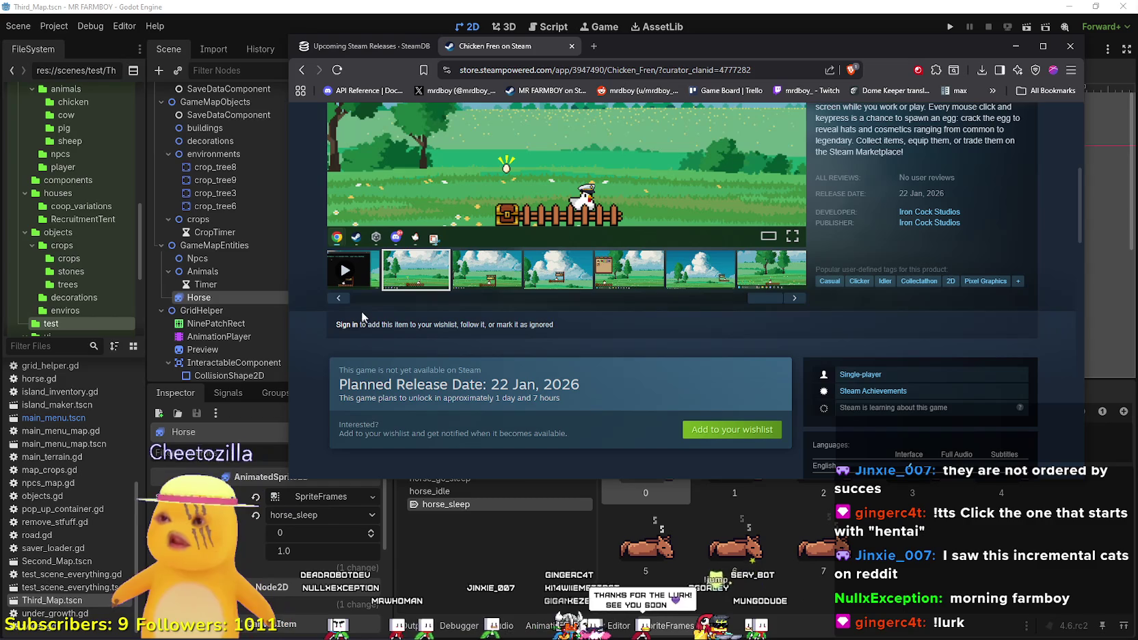
{"action": "left_click", "coordinate": [352, 266]}
{"action": "scroll", "coordinate": [352, 267], "scroll_direction": "up", "scroll_amount": 3}
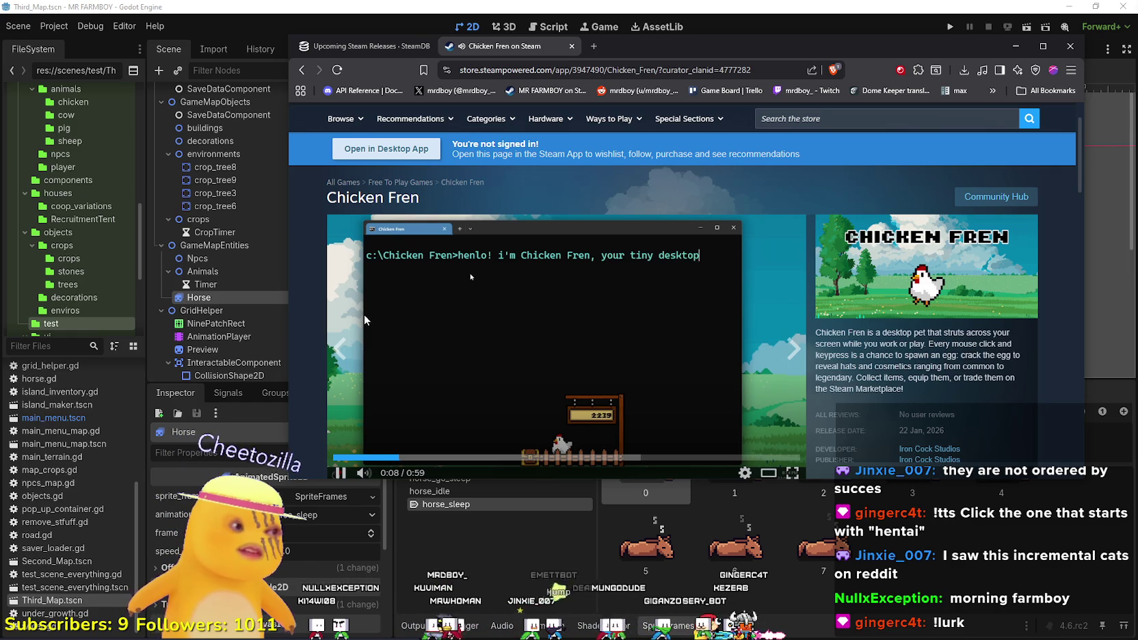
Watch the Chicken Fren trailer past 0:50, then close its store tab.
{"action": "scroll", "coordinate": [364, 313], "scroll_direction": "down", "scroll_amount": 1}
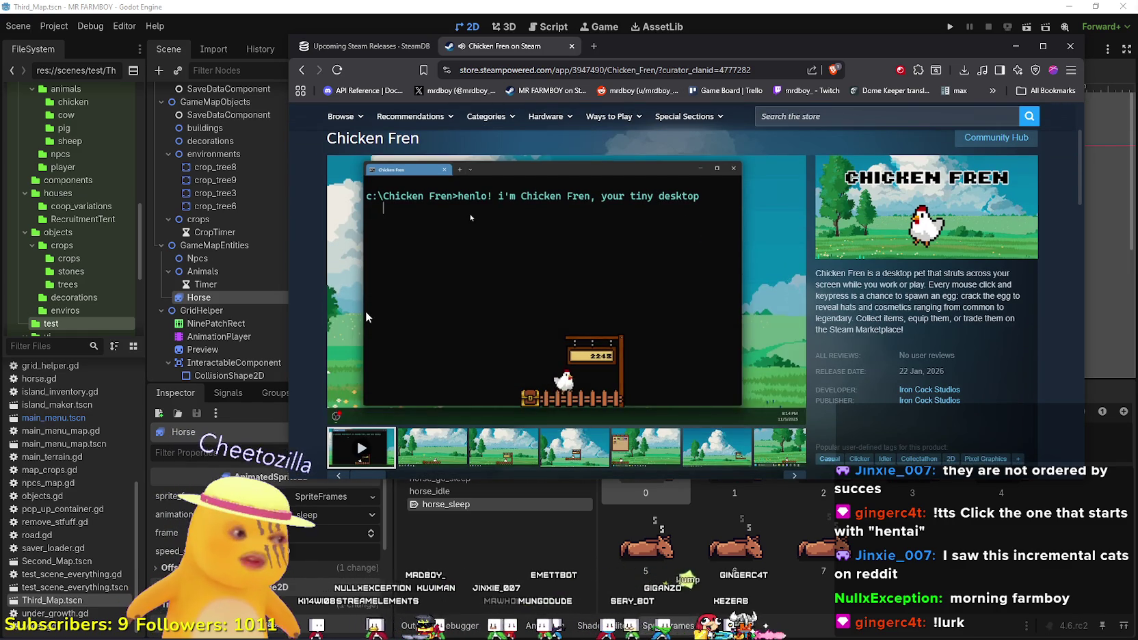
{"action": "mouse_move", "coordinate": [366, 316]}
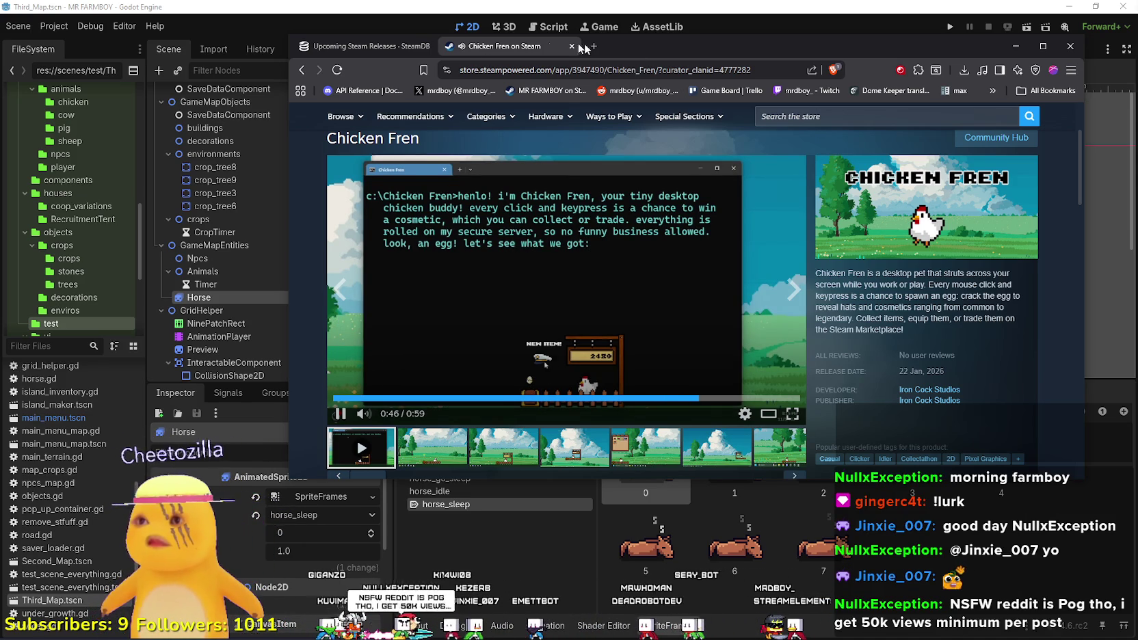
{"action": "scroll", "coordinate": [655, 280], "scroll_direction": "down", "scroll_amount": 1}
{"action": "scroll", "coordinate": [657, 274], "scroll_direction": "up", "scroll_amount": 1}
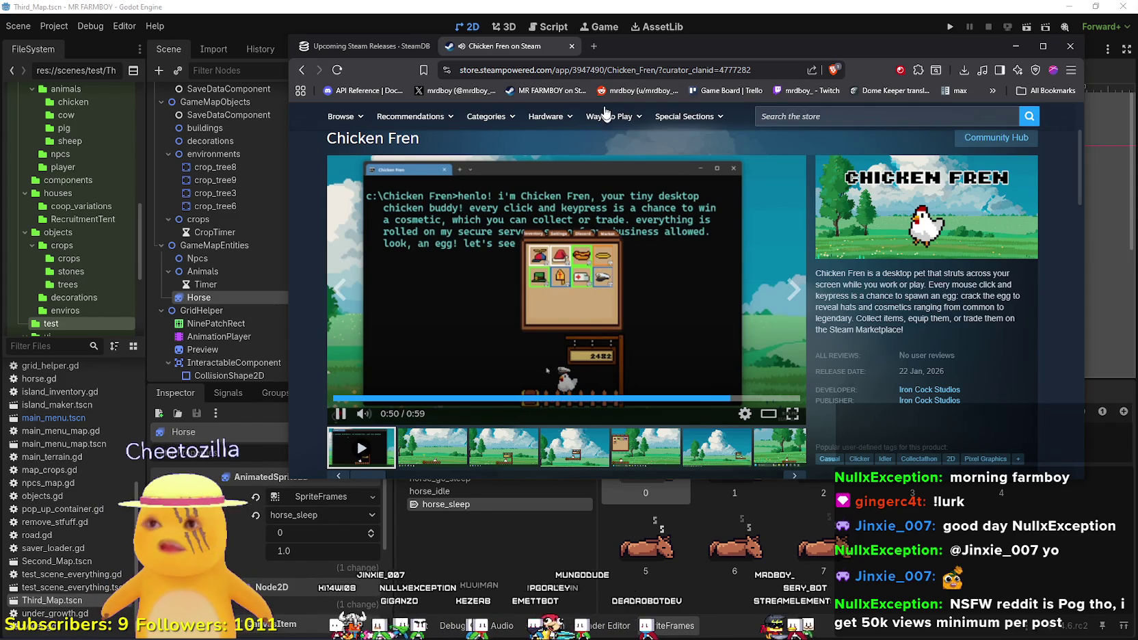
{"action": "left_click", "coordinate": [571, 46]}
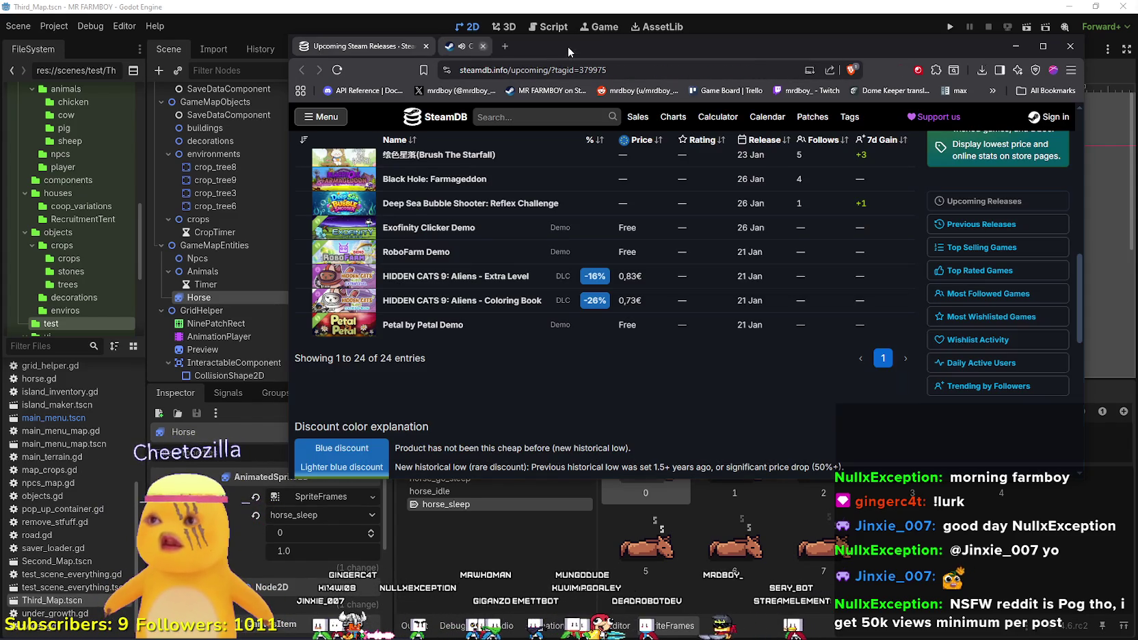
Leave SteamDB and switch back to the Godot editor showing the Third_Map scene.
{"action": "left_click", "coordinate": [426, 47]}
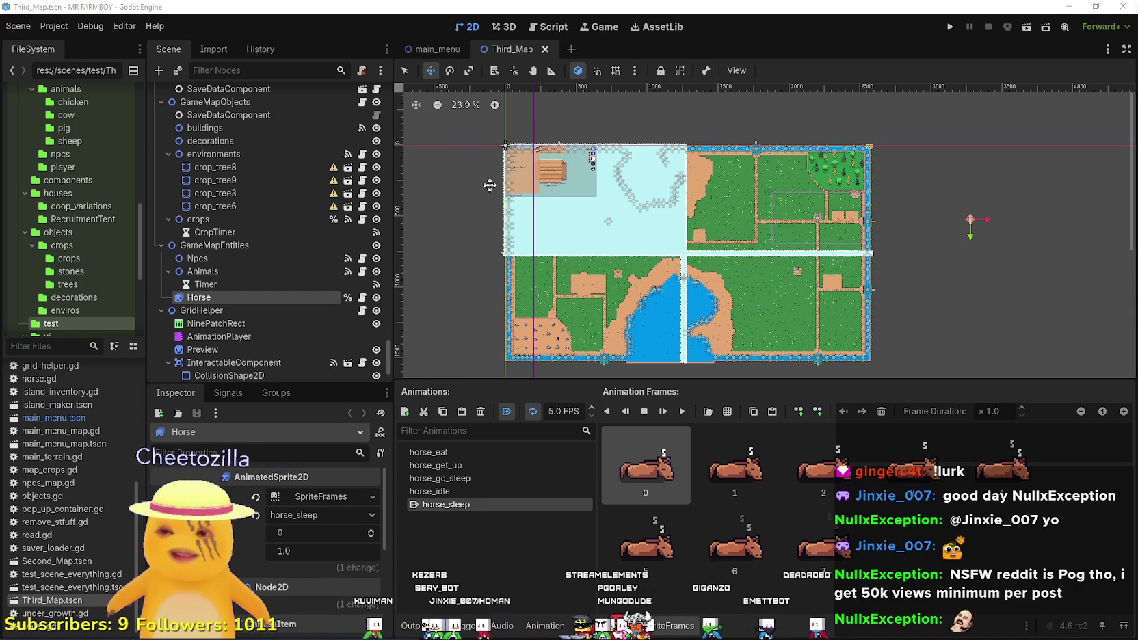
Enlarge the 2D viewport above the SpriteFrames panel and zoom until all of Third_Map fits.
{"action": "scroll", "coordinate": [696, 300], "scroll_direction": "down", "scroll_amount": 3}
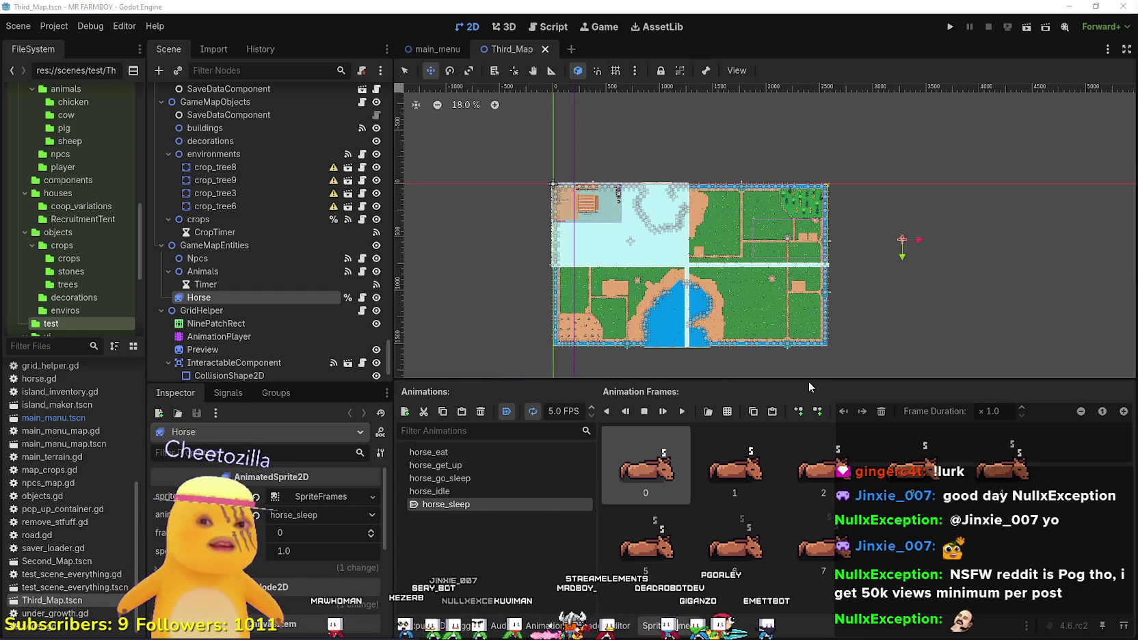
{"action": "left_click_drag", "start_coordinate": [809, 381], "coordinate": [815, 400]}
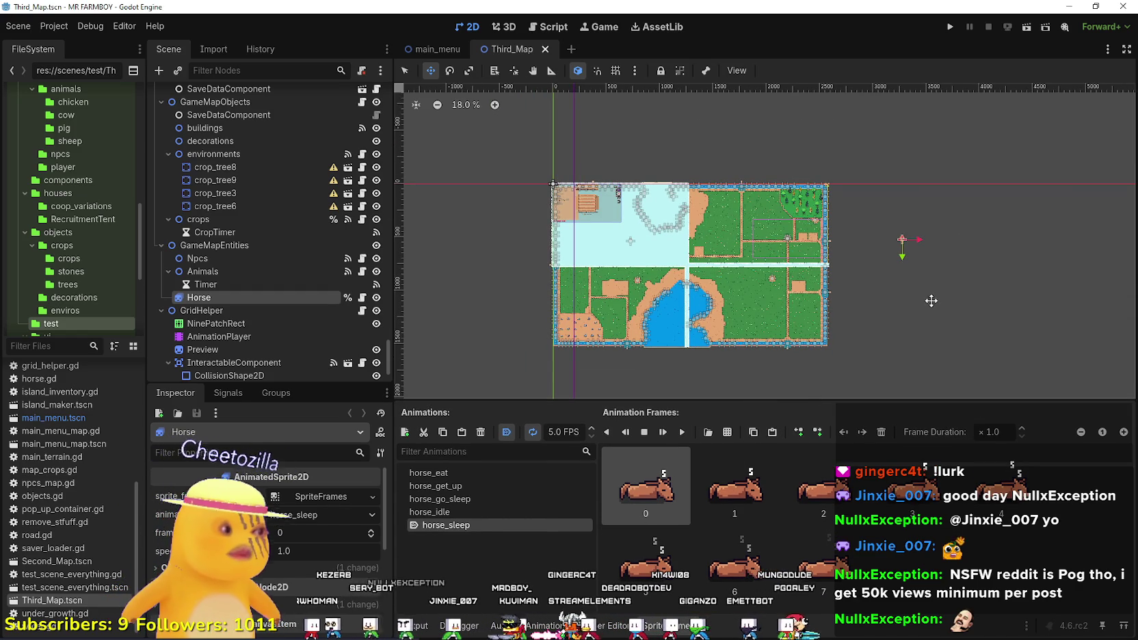
{"action": "scroll", "coordinate": [919, 293], "scroll_direction": "up", "scroll_amount": 5}
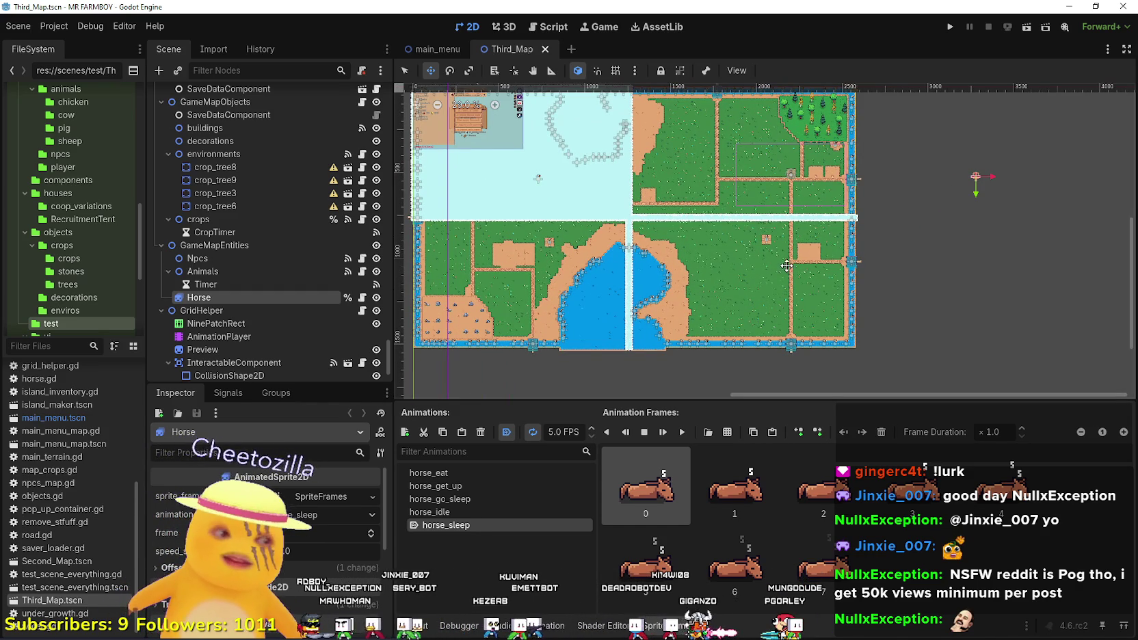
{"action": "scroll", "coordinate": [763, 209], "scroll_direction": "up", "scroll_amount": 2}
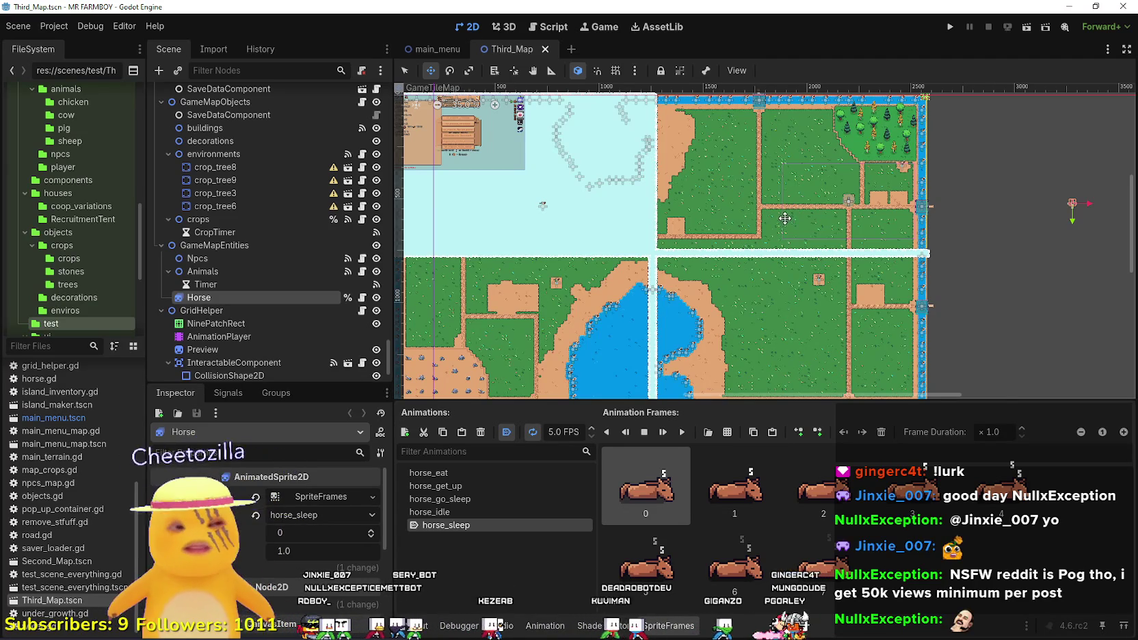
{"action": "scroll", "coordinate": [784, 219], "scroll_direction": "down", "scroll_amount": 2}
{"action": "scroll", "coordinate": [780, 262], "scroll_direction": "up", "scroll_amount": 3}
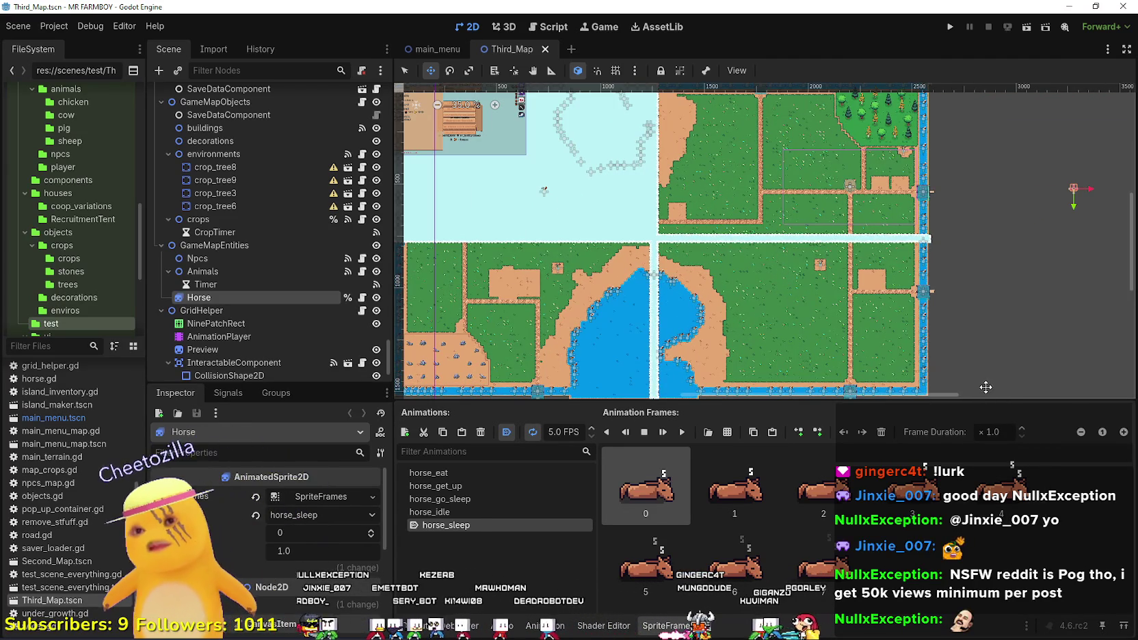
{"action": "left_click_drag", "start_coordinate": [982, 398], "coordinate": [980, 439]}
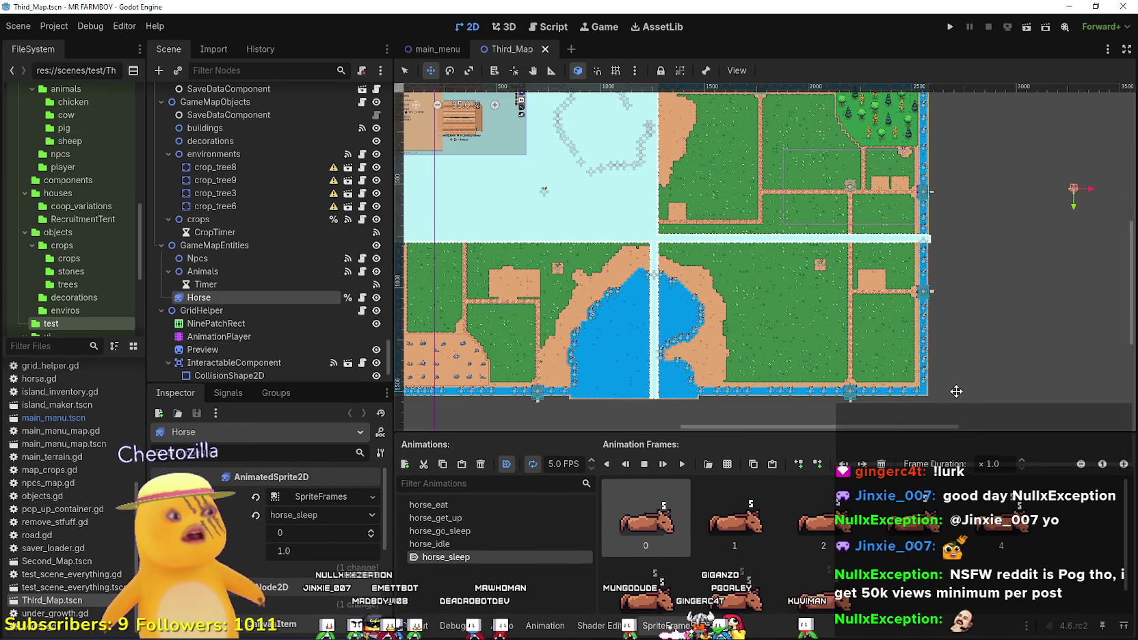
{"action": "scroll", "coordinate": [584, 219], "scroll_direction": "up", "scroll_amount": 2}
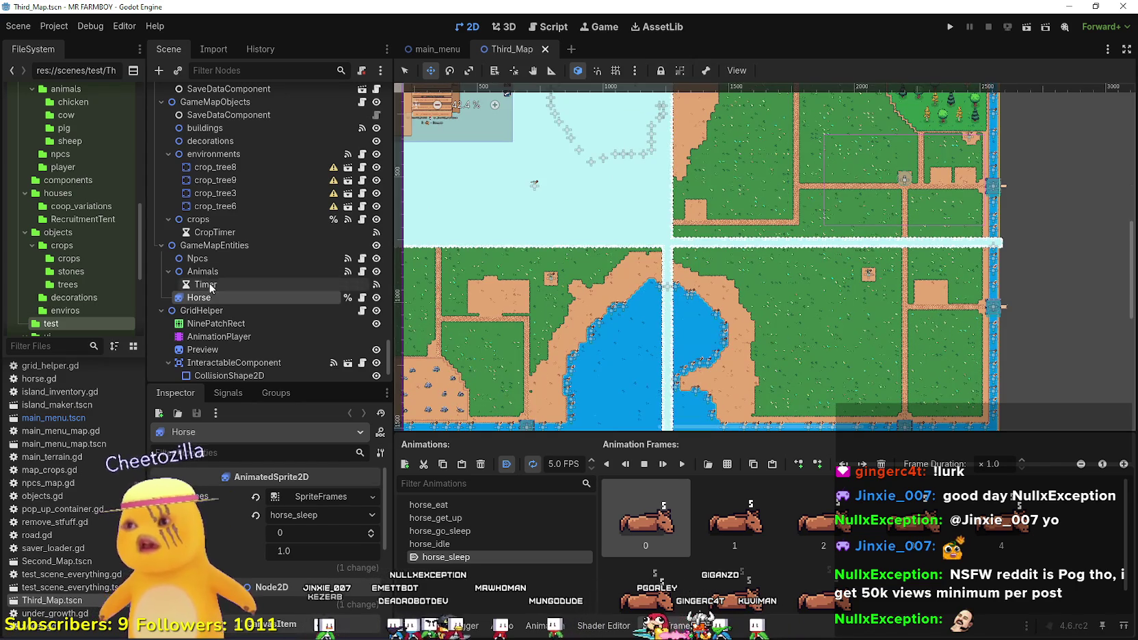
{"action": "scroll", "coordinate": [411, 275], "scroll_direction": "down", "scroll_amount": 3}
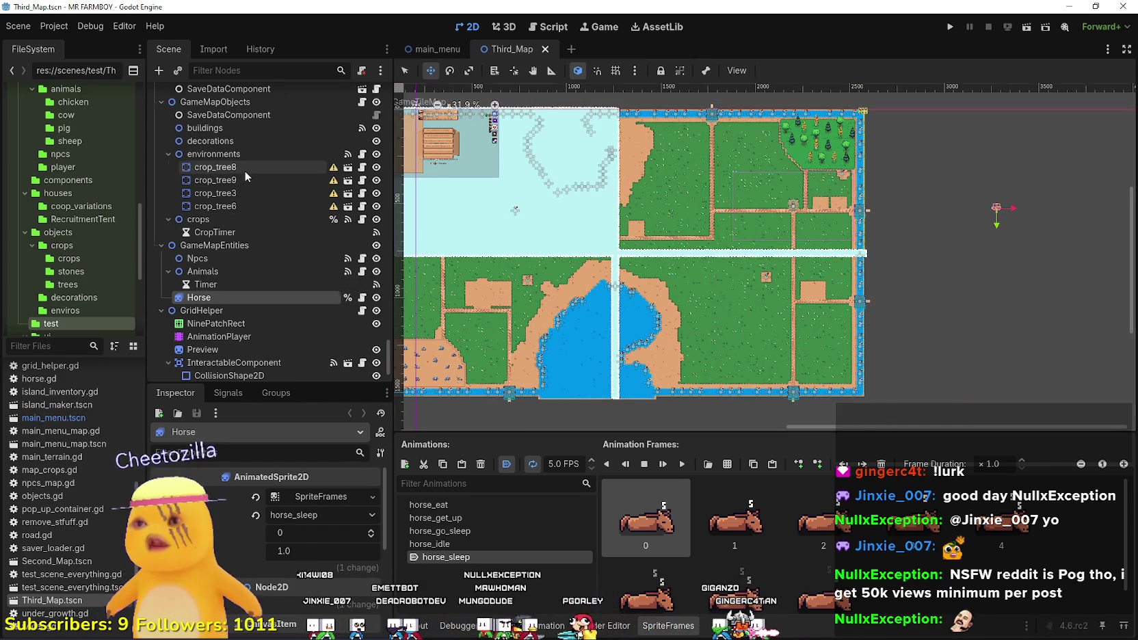
Inspect crop_tree8, crop_tree9 and crop_tree3, and centre the view on crop_tree6.
{"action": "left_click", "coordinate": [245, 170]}
{"action": "left_click", "coordinate": [237, 180]}
{"action": "left_click", "coordinate": [226, 193]}
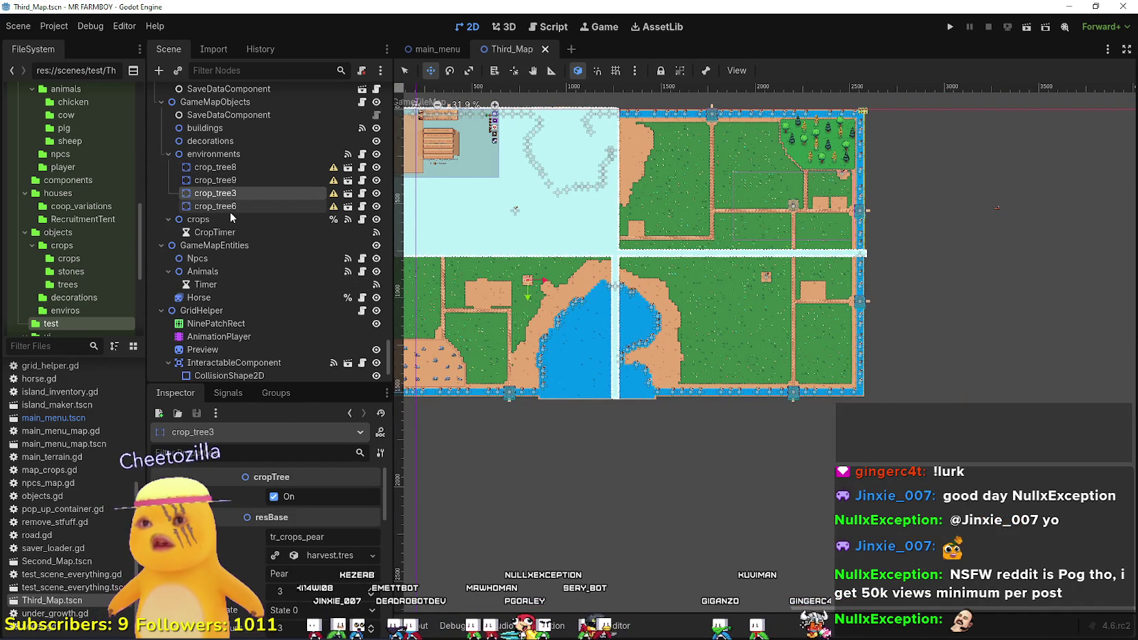
{"action": "double_click", "coordinate": [229, 205]}
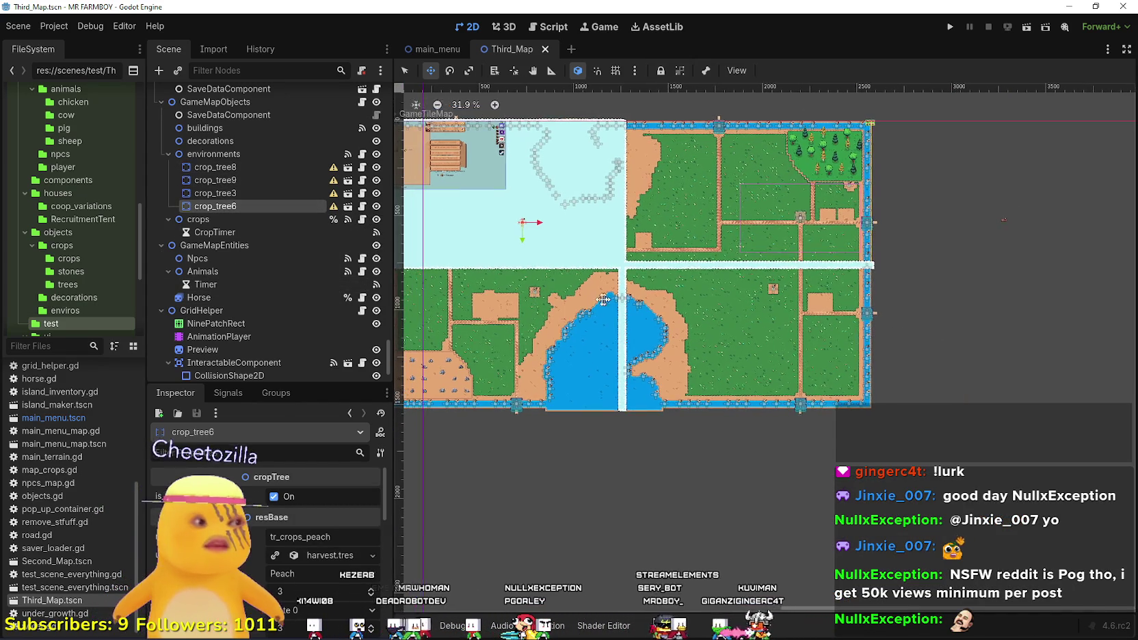
Collapse the fish node's children in the Scene dock.
{"action": "scroll", "coordinate": [345, 258], "scroll_direction": "up", "scroll_amount": 3}
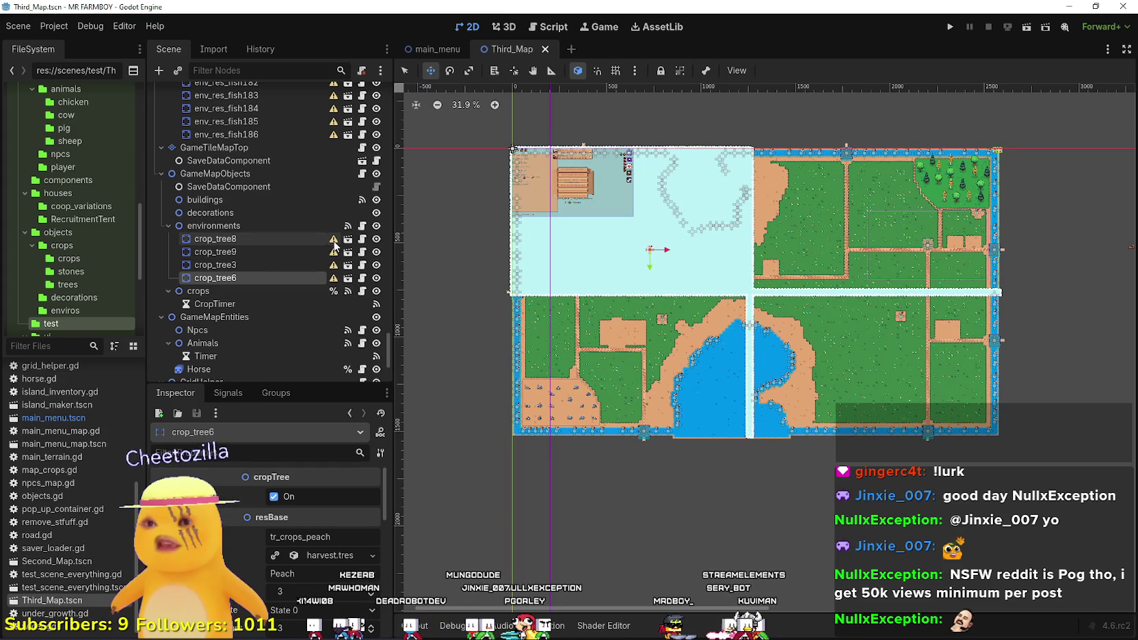
{"action": "mouse_move", "coordinate": [335, 245]}
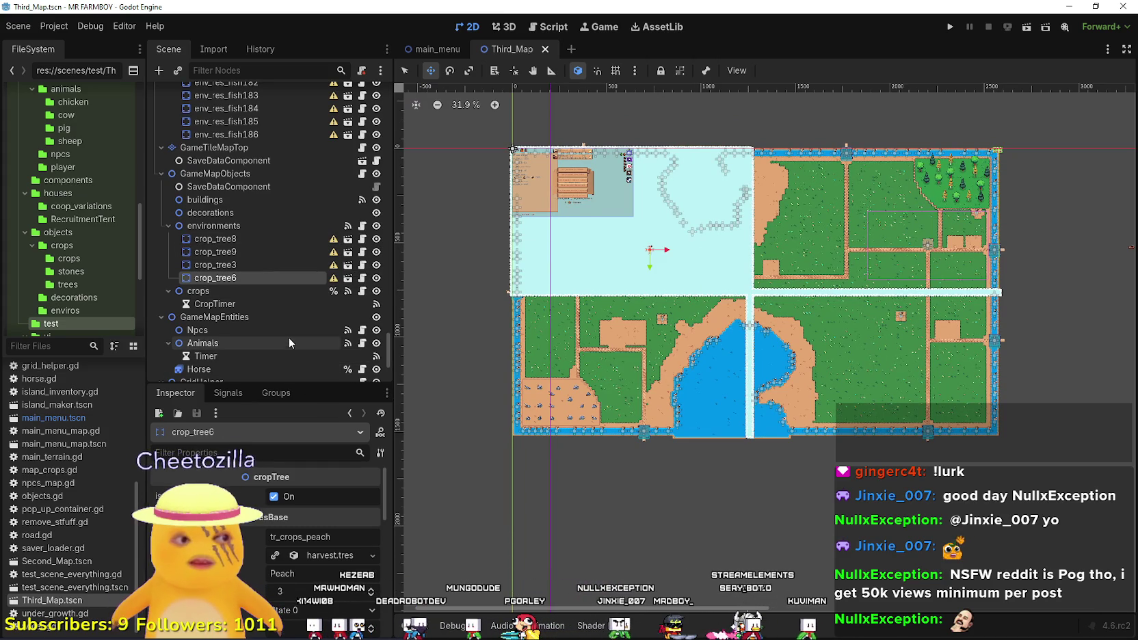
{"action": "scroll", "coordinate": [306, 226], "scroll_direction": "up", "scroll_amount": 3}
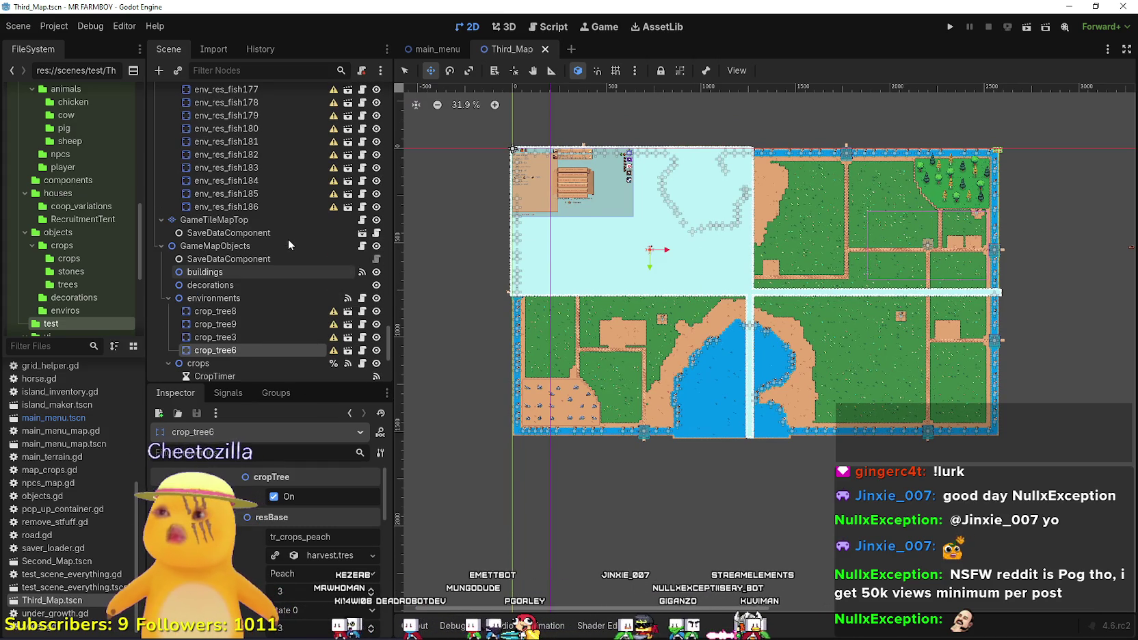
{"action": "scroll", "coordinate": [334, 276], "scroll_direction": "up", "scroll_amount": 15}
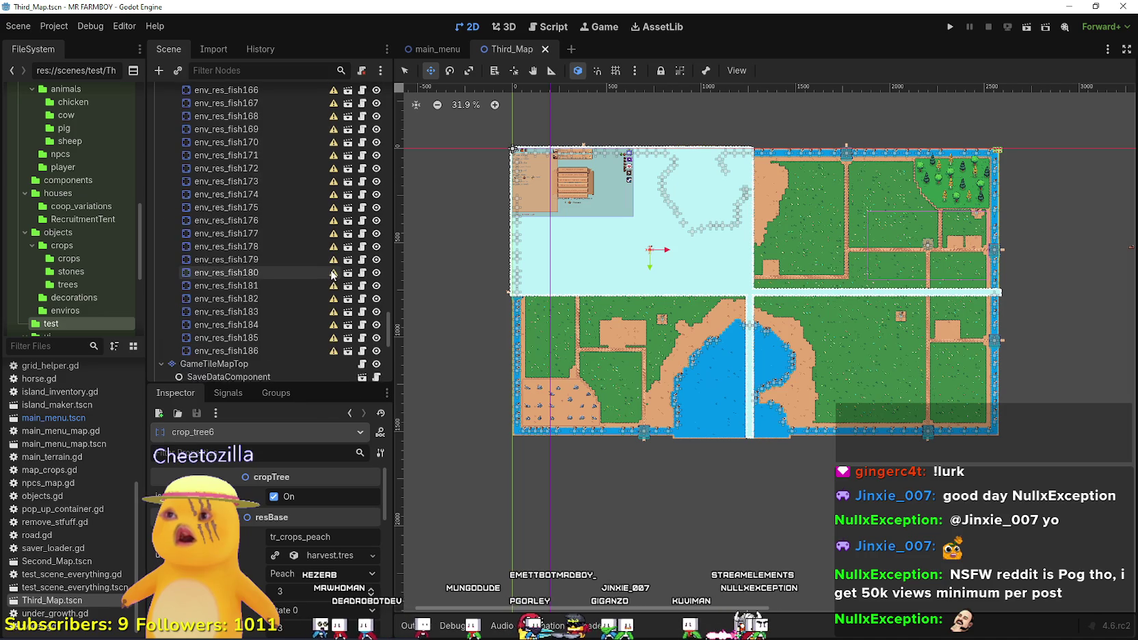
{"action": "scroll", "coordinate": [331, 272], "scroll_direction": "up", "scroll_amount": 18}
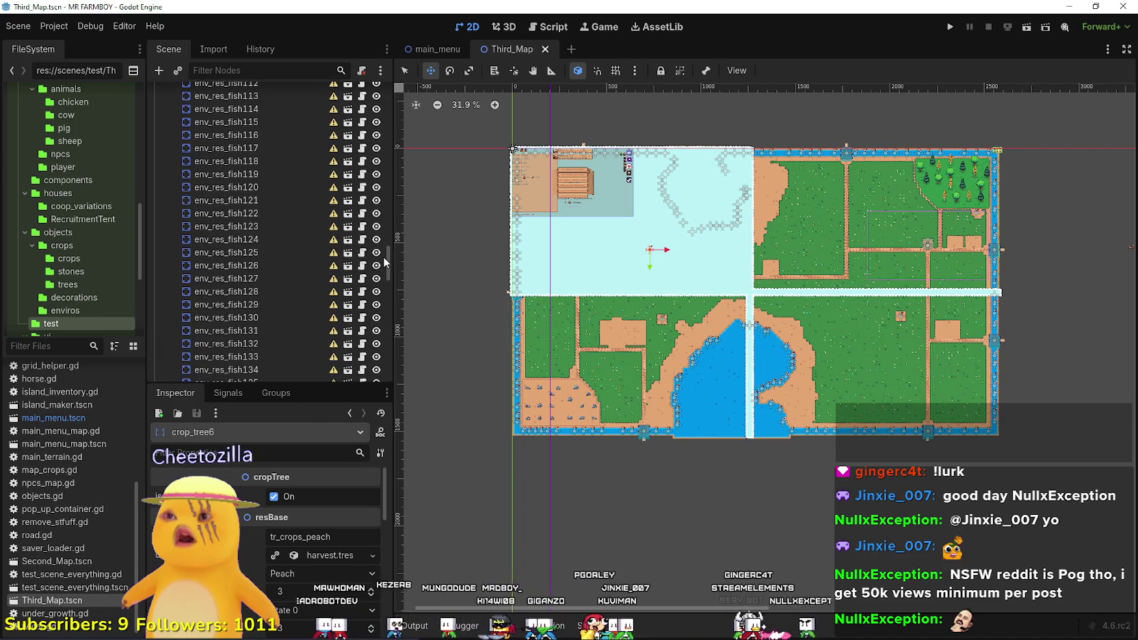
{"action": "left_click_drag", "start_coordinate": [387, 258], "coordinate": [380, 127]}
{"action": "scroll", "coordinate": [224, 171], "scroll_direction": "down", "scroll_amount": 3}
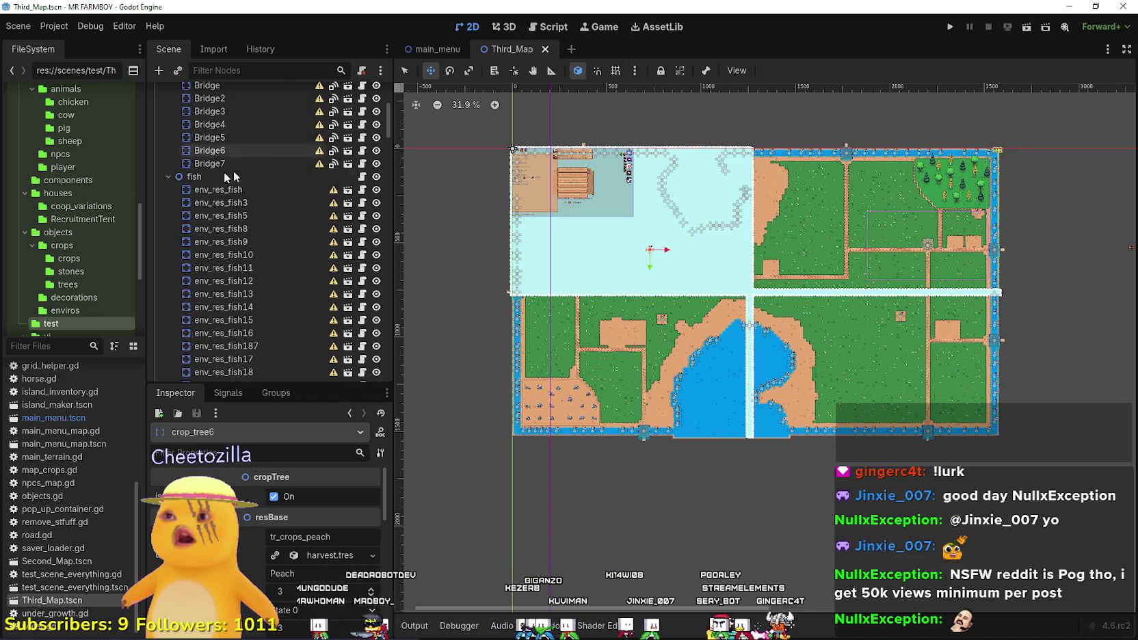
{"action": "left_click", "coordinate": [168, 177]}
{"action": "scroll", "coordinate": [248, 226], "scroll_direction": "up", "scroll_amount": 5}
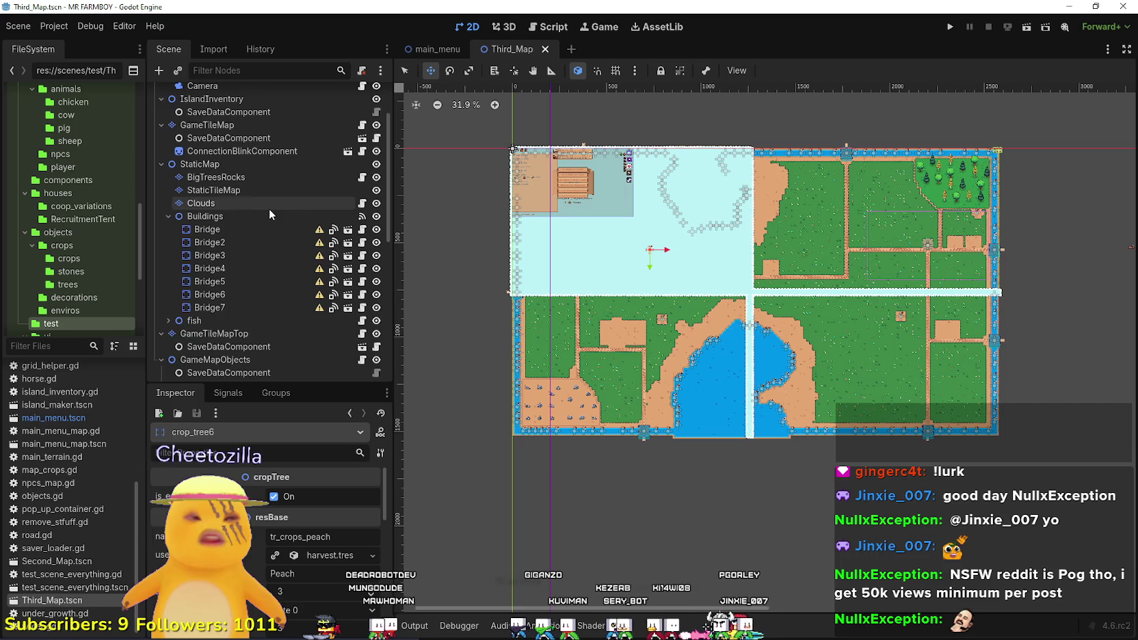
{"action": "scroll", "coordinate": [271, 214], "scroll_direction": "up", "scroll_amount": 3}
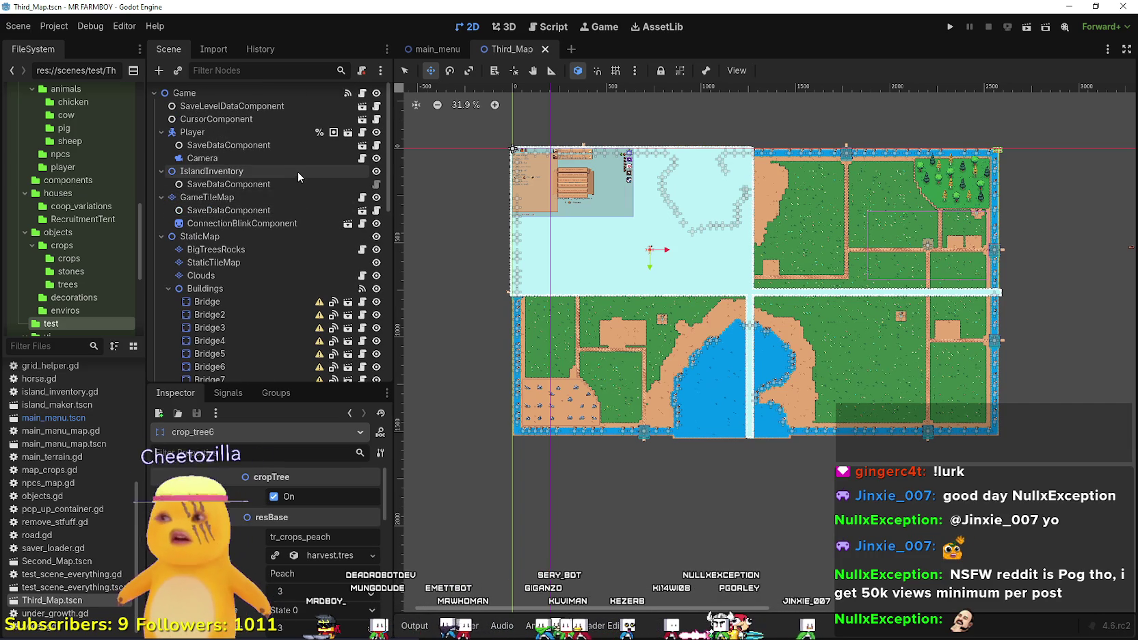
Turn off the Clouds node's visibility and zoom in on the upper lake shoreline.
{"action": "left_click", "coordinate": [376, 275]}
{"action": "scroll", "coordinate": [821, 296], "scroll_direction": "up", "scroll_amount": 1}
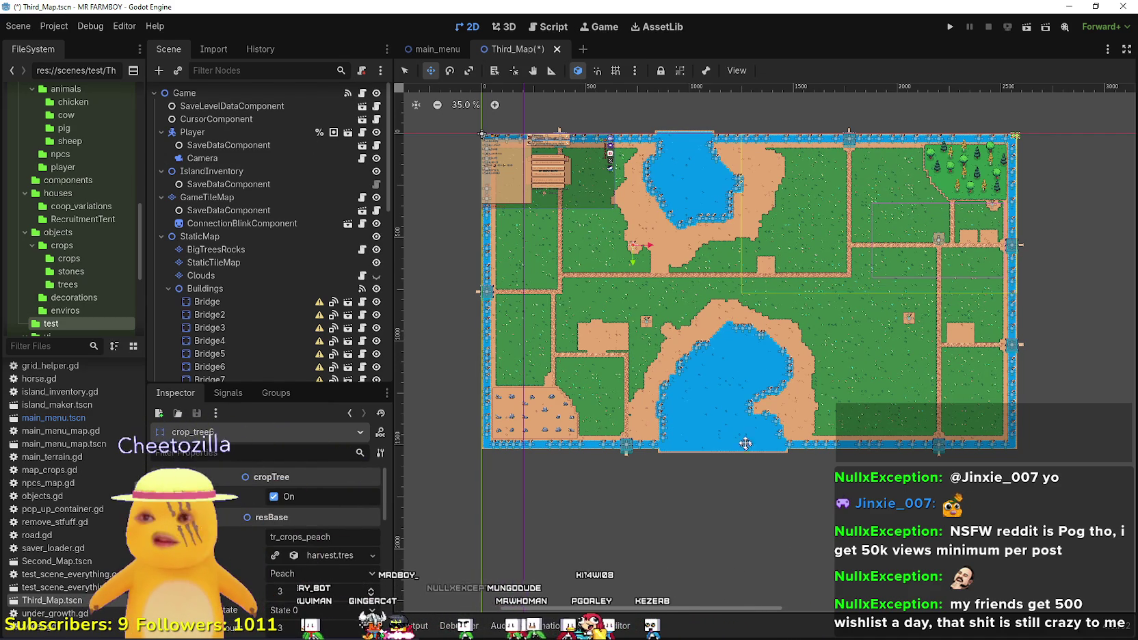
{"action": "scroll", "coordinate": [227, 237], "scroll_direction": "down", "scroll_amount": 2}
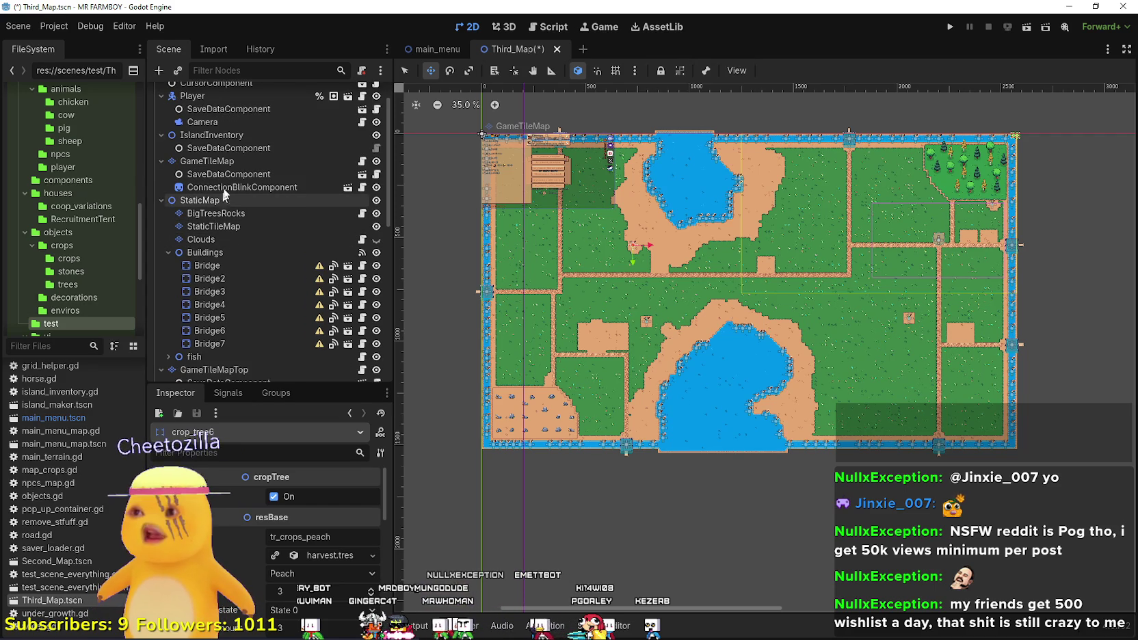
{"action": "scroll", "coordinate": [233, 188], "scroll_direction": "down", "scroll_amount": 5}
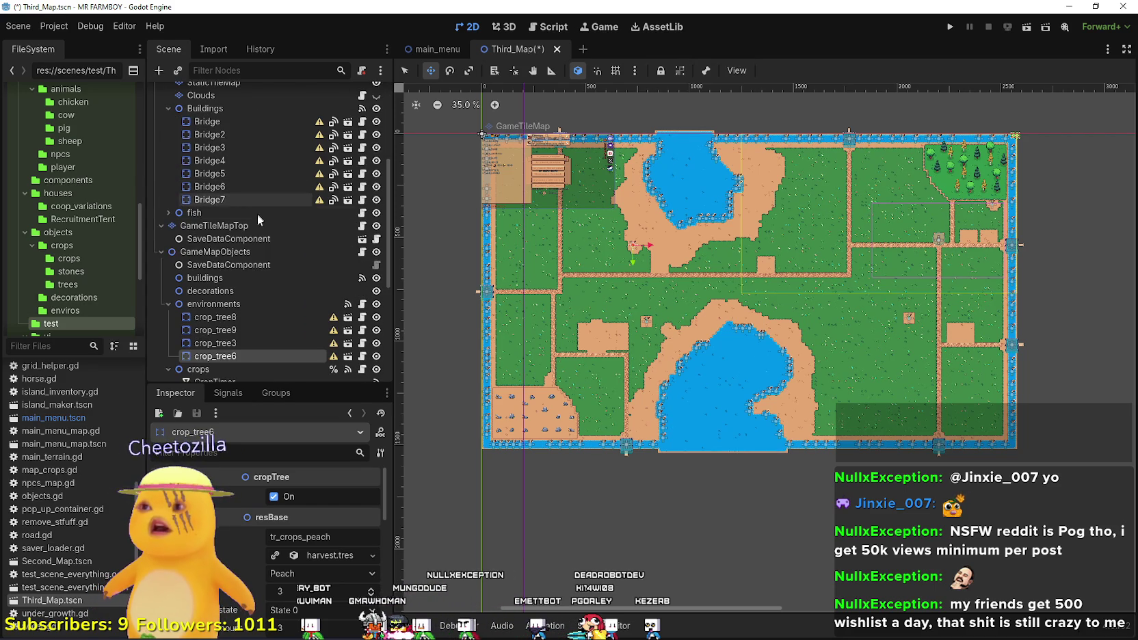
{"action": "scroll", "coordinate": [236, 280], "scroll_direction": "down", "scroll_amount": 2}
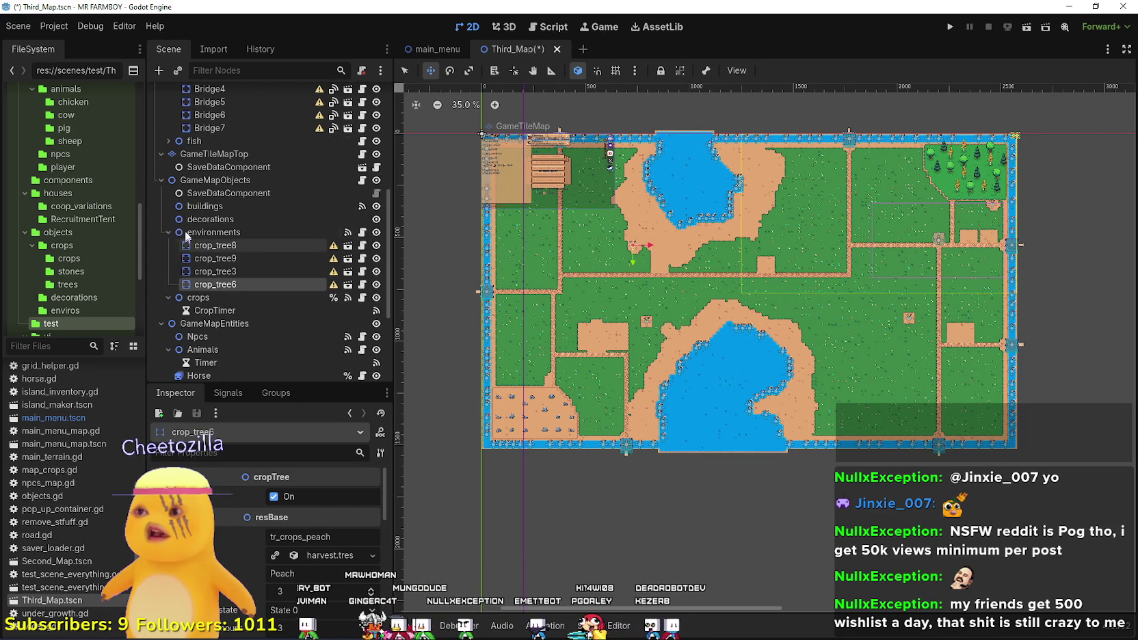
{"action": "scroll", "coordinate": [229, 287], "scroll_direction": "down", "scroll_amount": 2}
{"action": "scroll", "coordinate": [235, 288], "scroll_direction": "up", "scroll_amount": 5}
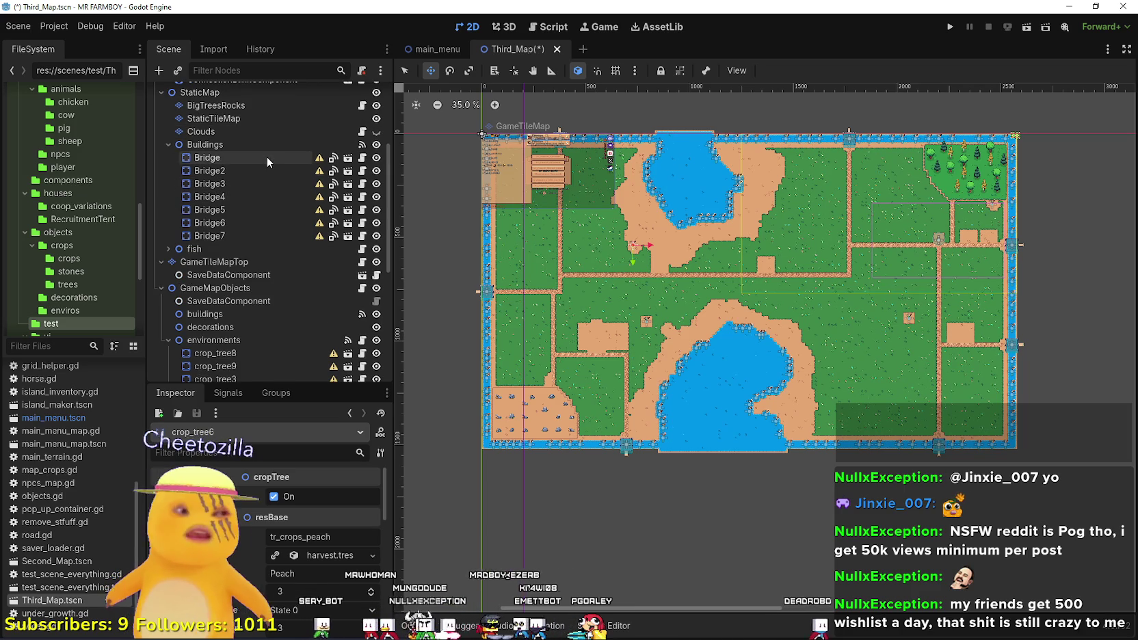
{"action": "scroll", "coordinate": [267, 156], "scroll_direction": "up", "scroll_amount": 2}
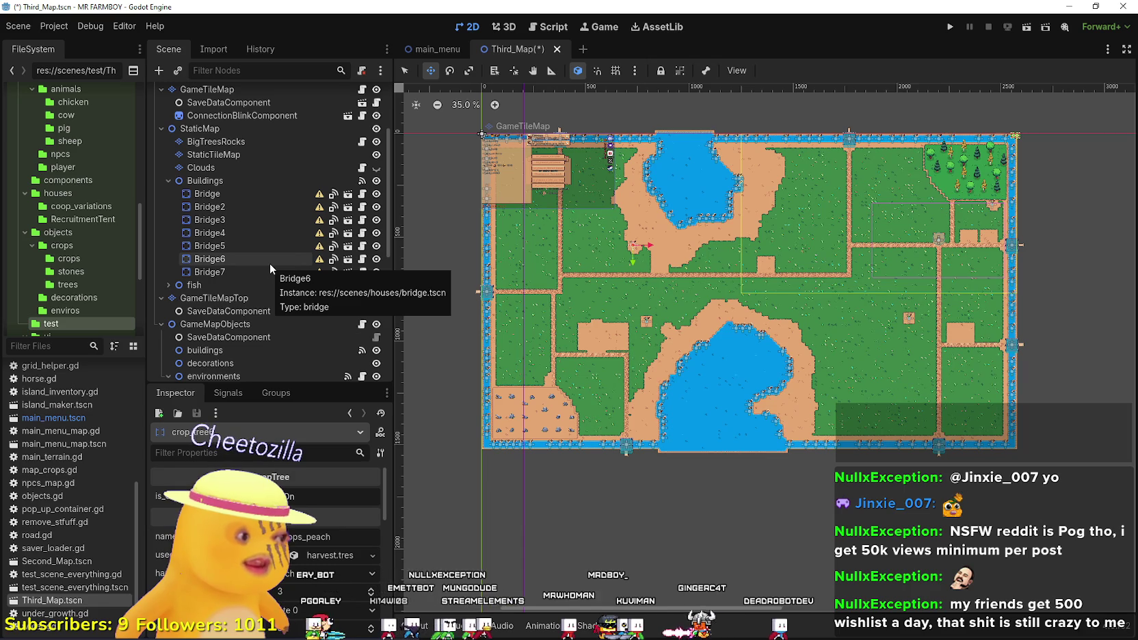
{"action": "scroll", "coordinate": [257, 273], "scroll_direction": "down", "scroll_amount": 3}
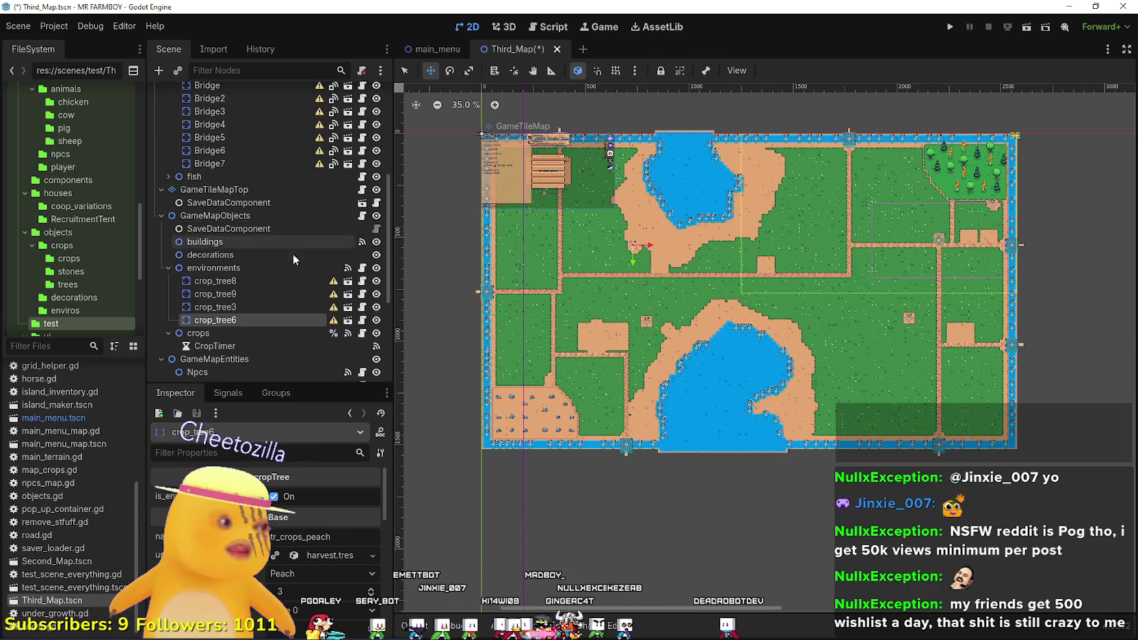
{"action": "scroll", "coordinate": [287, 273], "scroll_direction": "down", "scroll_amount": 3}
{"action": "scroll", "coordinate": [291, 270], "scroll_direction": "up", "scroll_amount": 3}
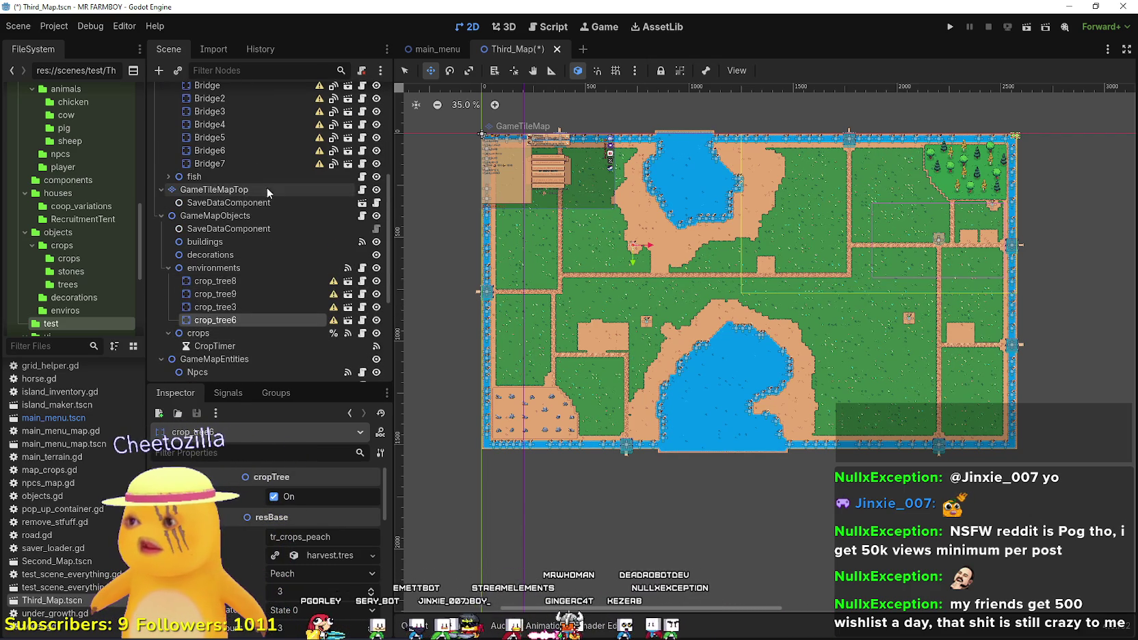
{"action": "scroll", "coordinate": [285, 210], "scroll_direction": "up", "scroll_amount": 5}
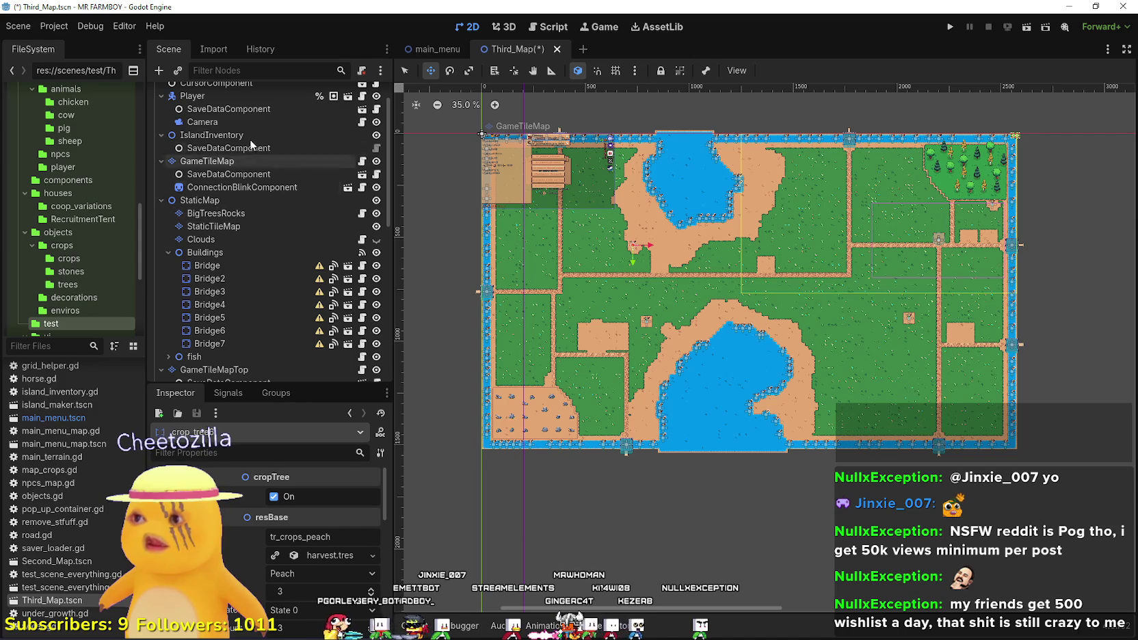
{"action": "left_click", "coordinate": [246, 166]}
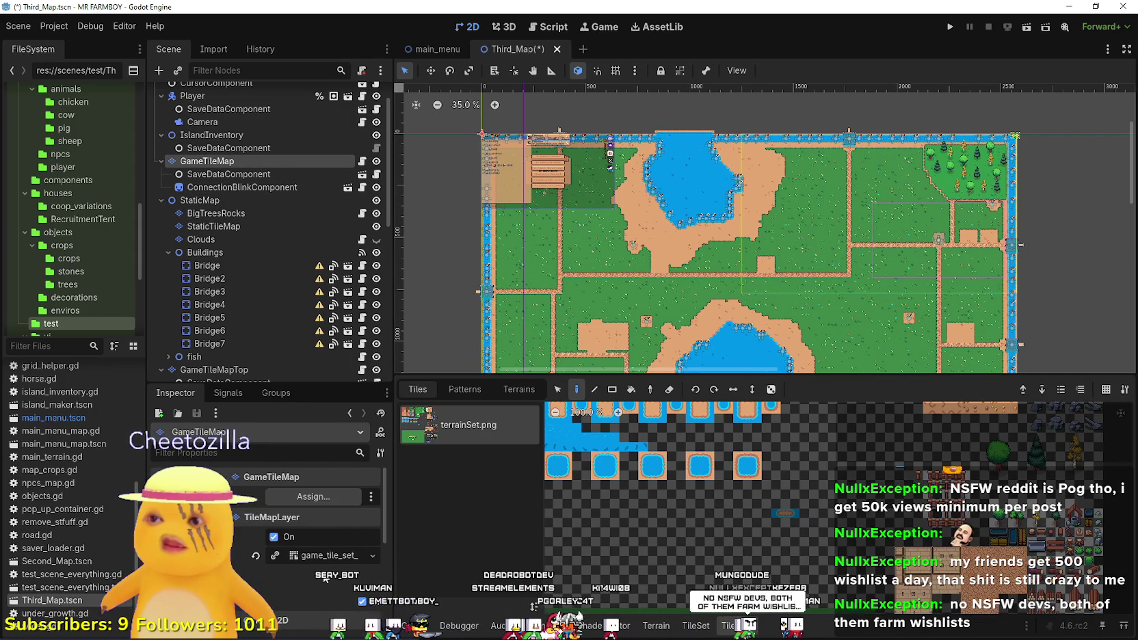
Show the GameTileMap's Terrains panel listing the sand and grass terrains.
{"action": "scroll", "coordinate": [320, 533], "scroll_direction": "down", "scroll_amount": 1}
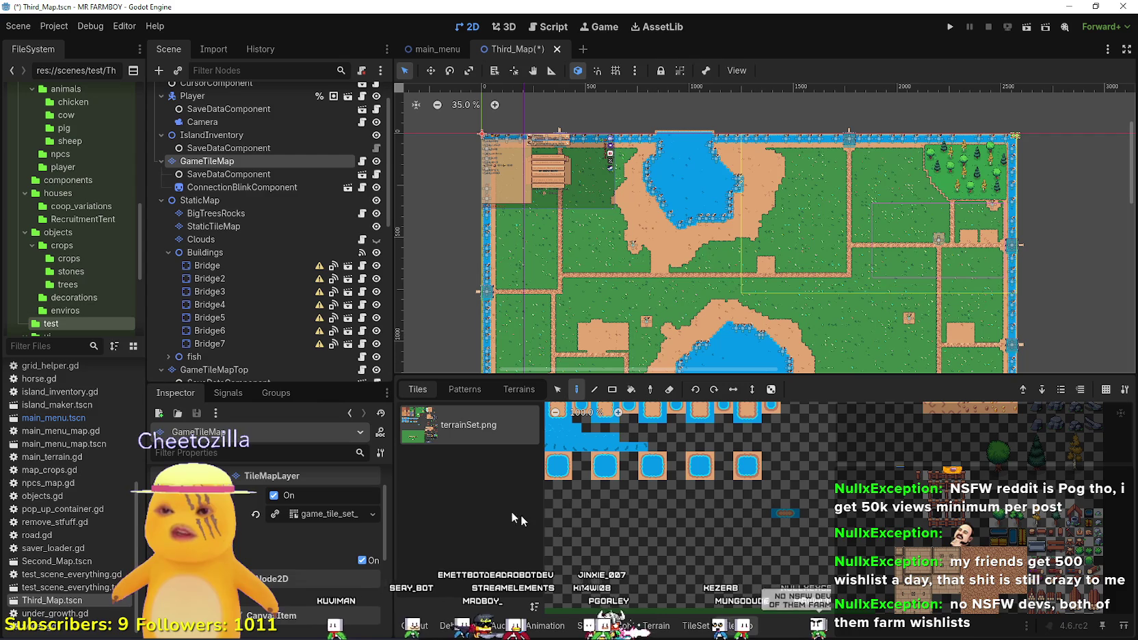
{"action": "left_click", "coordinate": [656, 625]}
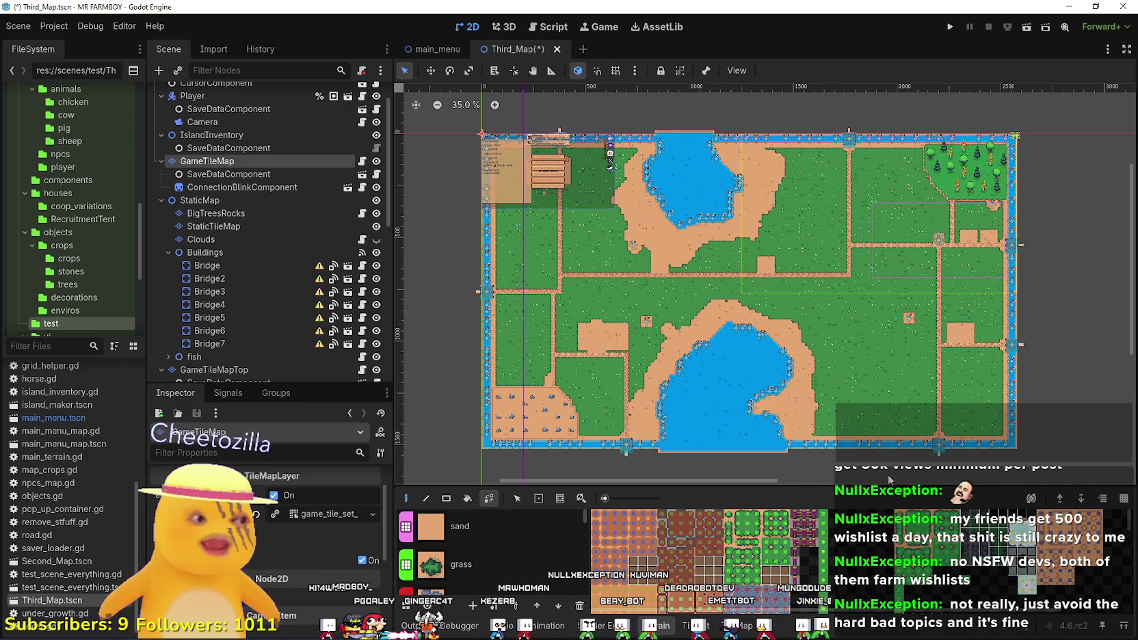
Pick the sand terrain and zoom in and out around the upper lake.
{"action": "scroll", "coordinate": [662, 213], "scroll_direction": "up", "scroll_amount": 1}
{"action": "scroll", "coordinate": [661, 213], "scroll_direction": "up", "scroll_amount": 4}
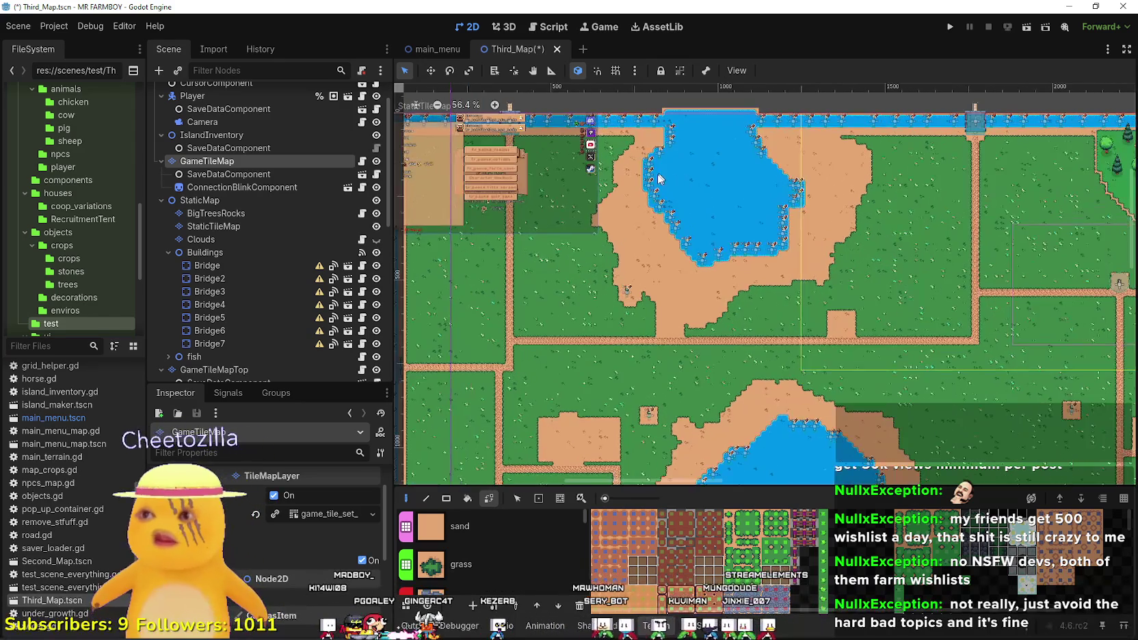
{"action": "scroll", "coordinate": [705, 293], "scroll_direction": "down", "scroll_amount": 4}
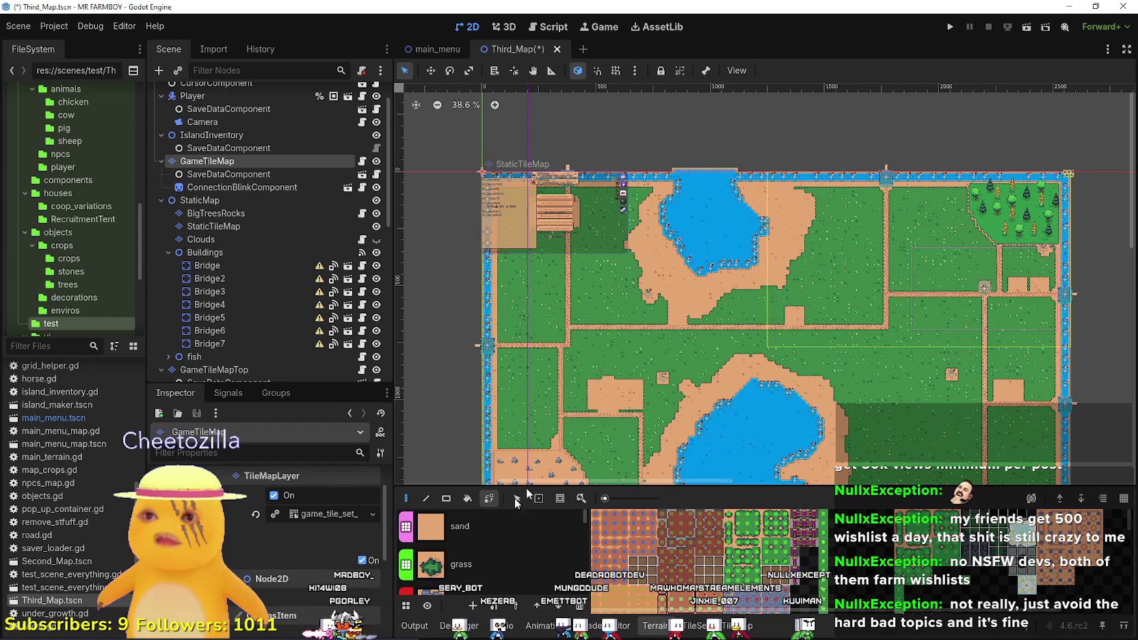
{"action": "left_click", "coordinate": [476, 540]}
{"action": "scroll", "coordinate": [723, 242], "scroll_direction": "up", "scroll_amount": 7}
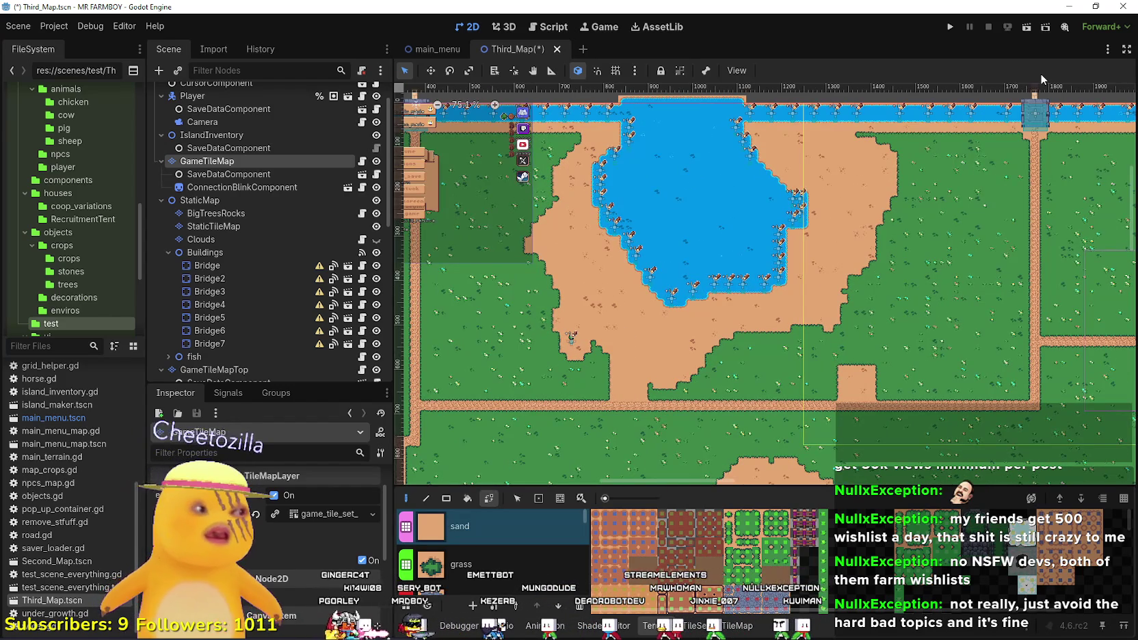
{"action": "scroll", "coordinate": [655, 142], "scroll_direction": "down", "scroll_amount": 7}
{"action": "scroll", "coordinate": [672, 120], "scroll_direction": "up", "scroll_amount": 7}
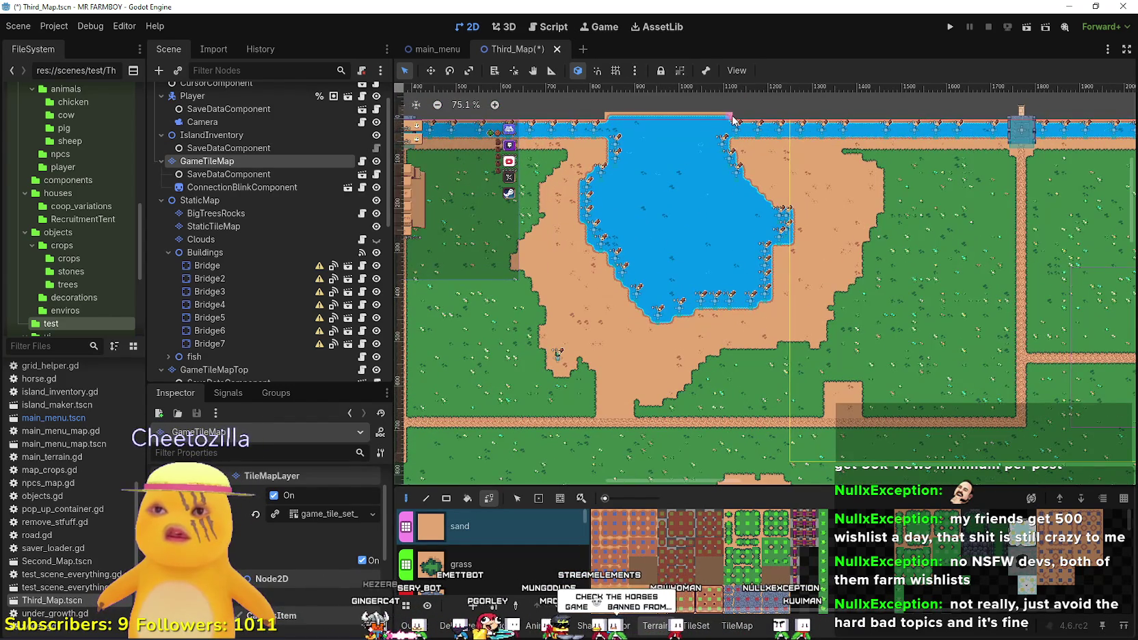
{"action": "scroll", "coordinate": [670, 145], "scroll_direction": "down", "scroll_amount": 5}
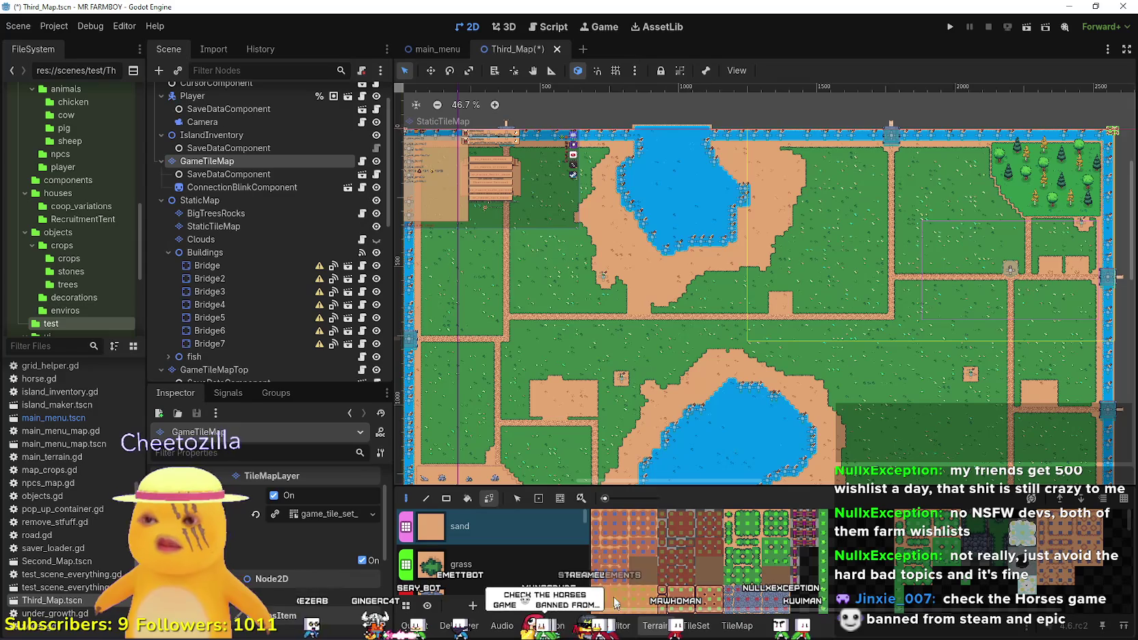
{"action": "scroll", "coordinate": [628, 326], "scroll_direction": "down", "scroll_amount": 2}
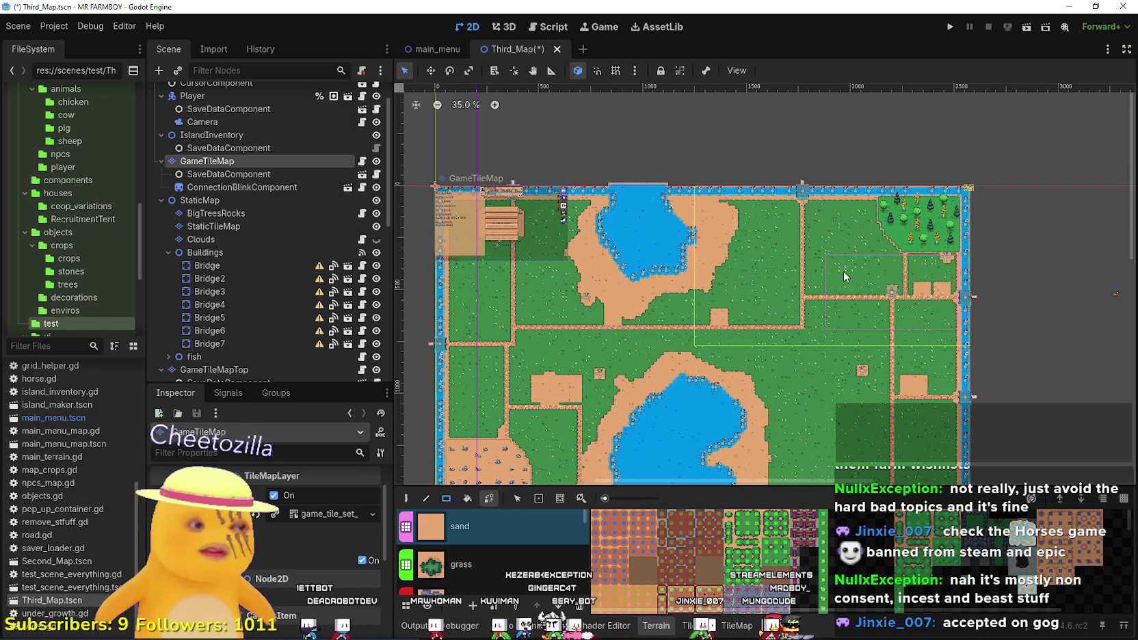
{"action": "scroll", "coordinate": [776, 310], "scroll_direction": "up", "scroll_amount": 3}
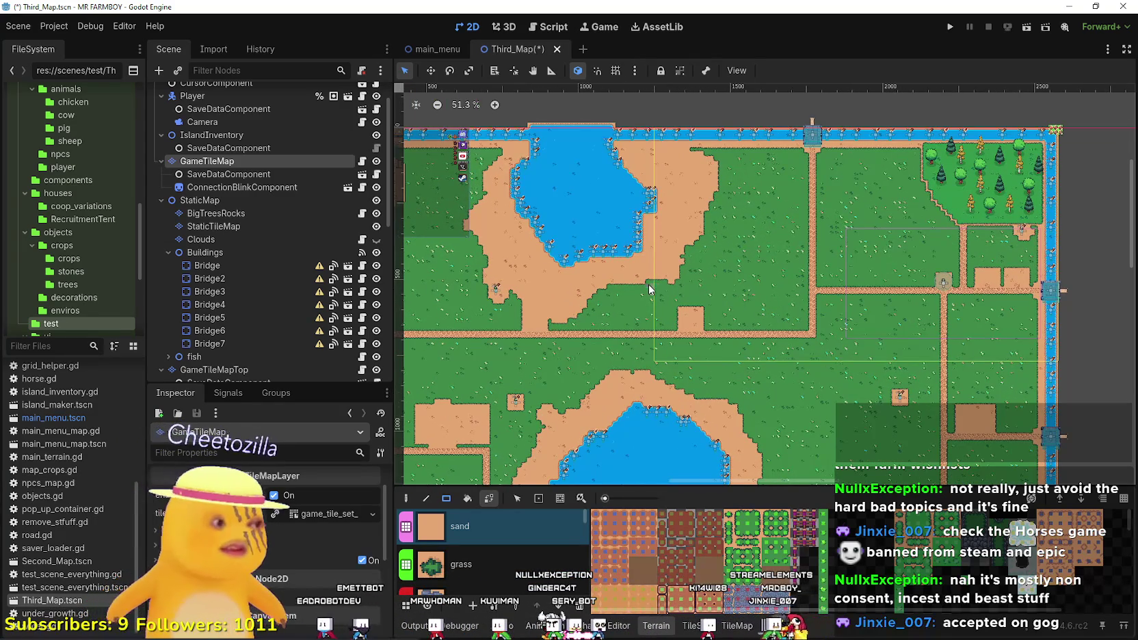
{"action": "scroll", "coordinate": [638, 324], "scroll_direction": "up", "scroll_amount": 1}
Repaint a rectangle of sand beside the upper lake as grass.
{"action": "left_click_drag", "start_coordinate": [681, 327], "coordinate": [663, 329]}
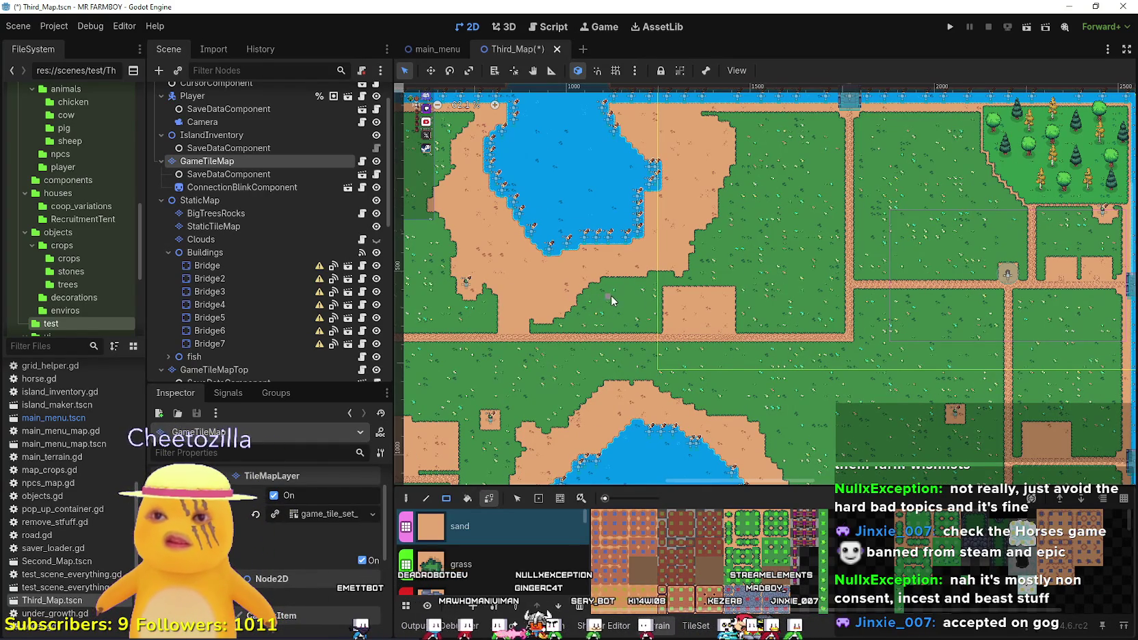
{"action": "scroll", "coordinate": [691, 318], "scroll_direction": "up", "scroll_amount": 1}
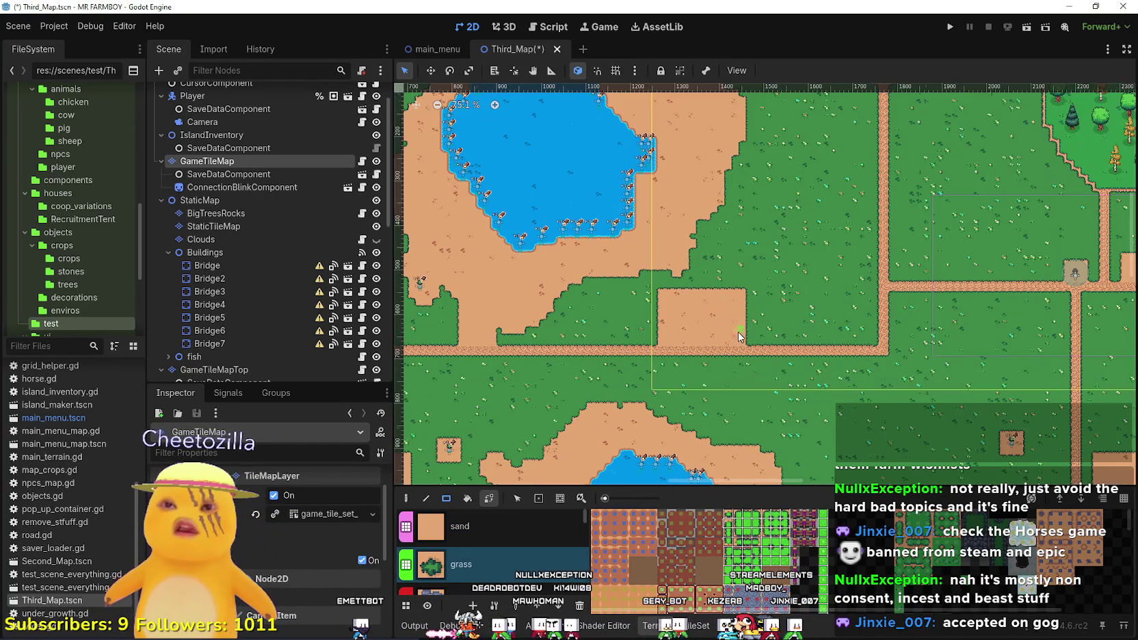
{"action": "left_click_drag", "start_coordinate": [747, 346], "coordinate": [633, 274]}
{"action": "scroll", "coordinate": [547, 308], "scroll_direction": "down", "scroll_amount": 1}
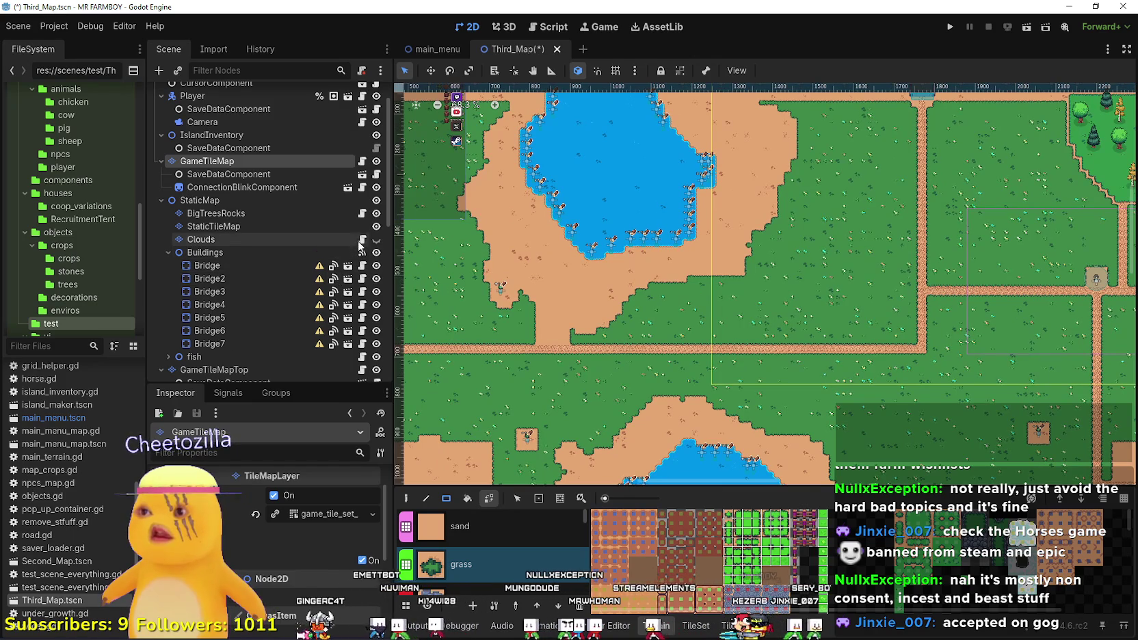
Hide StaticTileMap and paint grass over the sand around the pond, path and lower lake.
{"action": "left_click", "coordinate": [376, 226]}
{"action": "scroll", "coordinate": [713, 289], "scroll_direction": "down", "scroll_amount": 2}
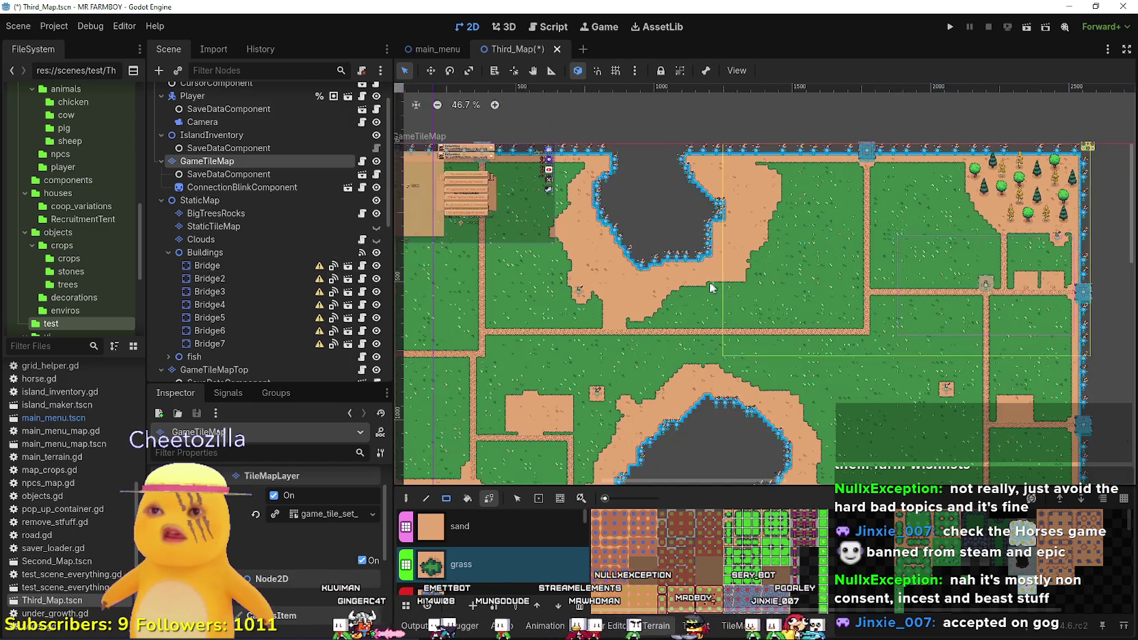
{"action": "left_click_drag", "start_coordinate": [740, 201], "coordinate": [683, 278]}
{"action": "scroll", "coordinate": [677, 277], "scroll_direction": "up", "scroll_amount": 3}
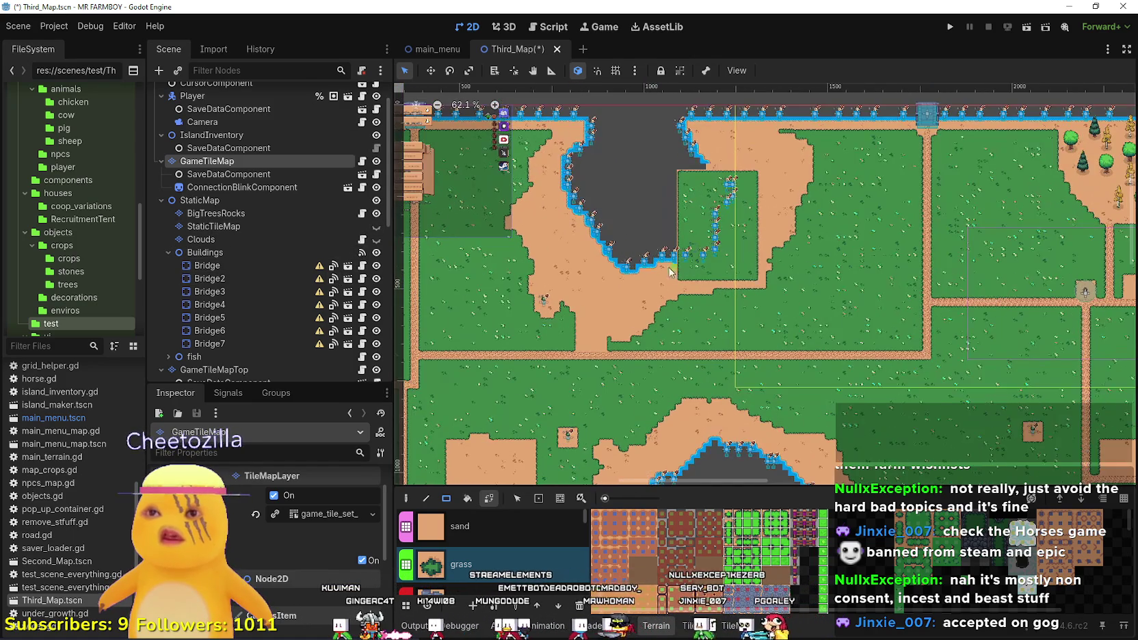
{"action": "left_click_drag", "start_coordinate": [574, 311], "coordinate": [802, 207]}
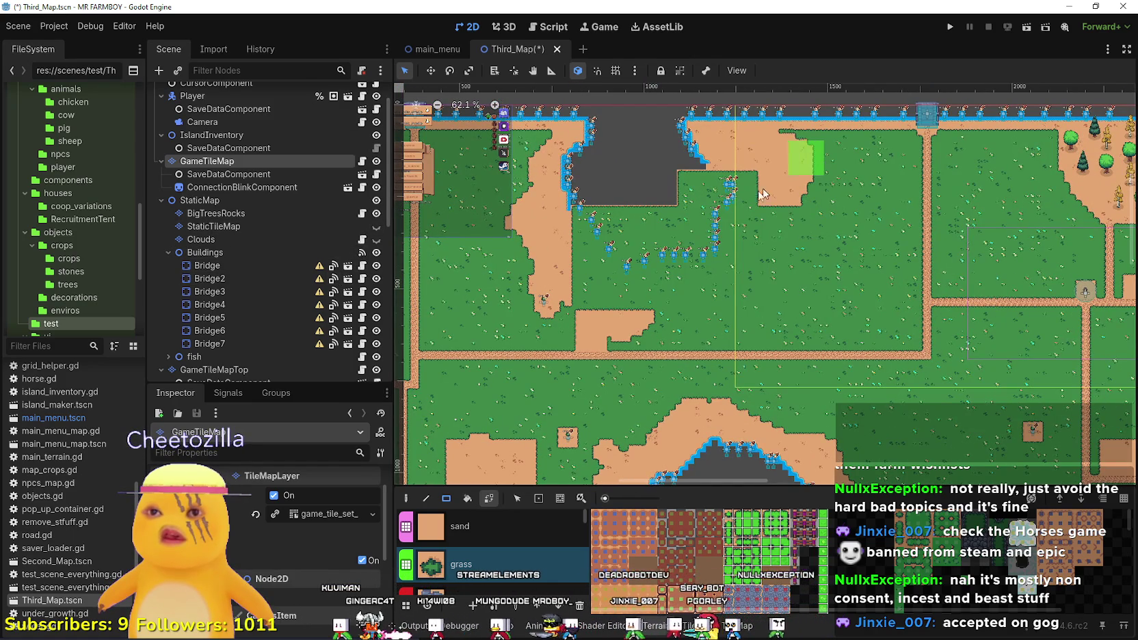
{"action": "left_click_drag", "start_coordinate": [821, 135], "coordinate": [673, 238]}
{"action": "left_click_drag", "start_coordinate": [697, 301], "coordinate": [704, 304]}
{"action": "left_click_drag", "start_coordinate": [890, 391], "coordinate": [636, 300]}
{"action": "scroll", "coordinate": [636, 299], "scroll_direction": "down", "scroll_amount": 2}
{"action": "scroll", "coordinate": [711, 226], "scroll_direction": "down", "scroll_amount": 1}
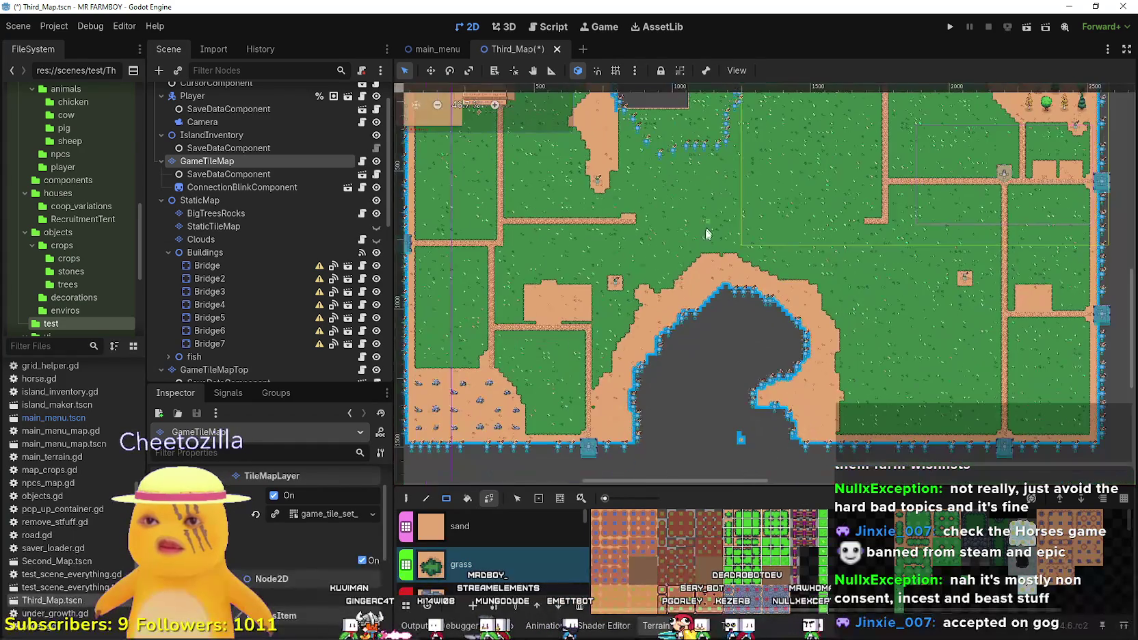
{"action": "mouse_move", "coordinate": [840, 248]}
{"action": "left_mouse_down"}
{"action": "mouse_move", "coordinate": [640, 418]}
{"action": "mouse_move", "coordinate": [597, 421]}
{"action": "left_mouse_up"}
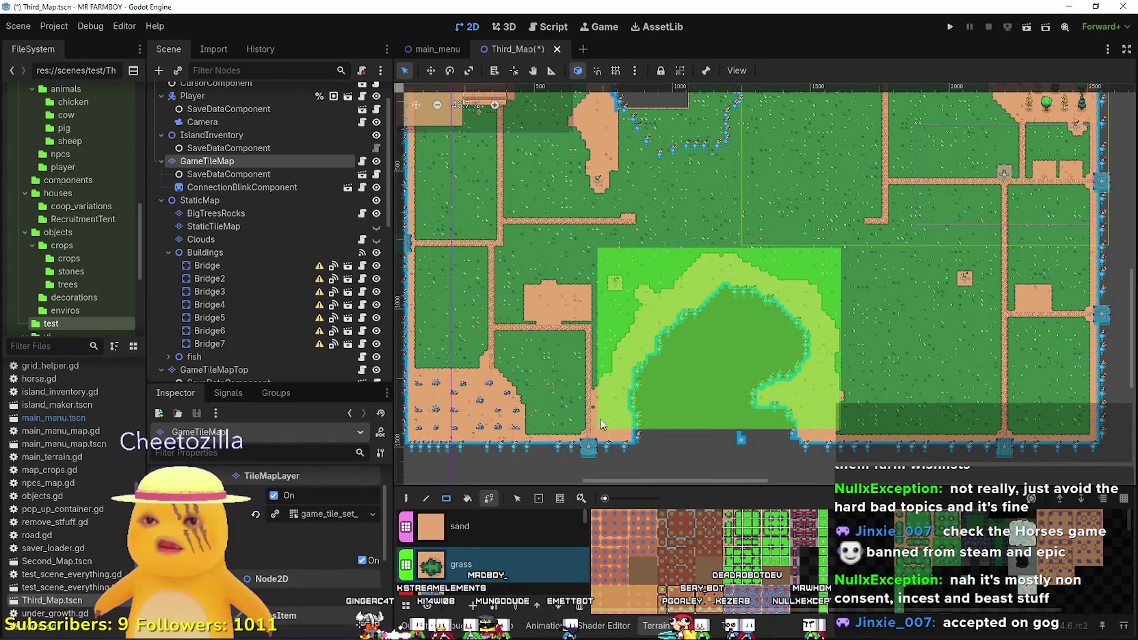
{"action": "left_click_drag", "start_coordinate": [834, 421], "coordinate": [829, 424]}
{"action": "scroll", "coordinate": [889, 300], "scroll_direction": "up", "scroll_amount": 5}
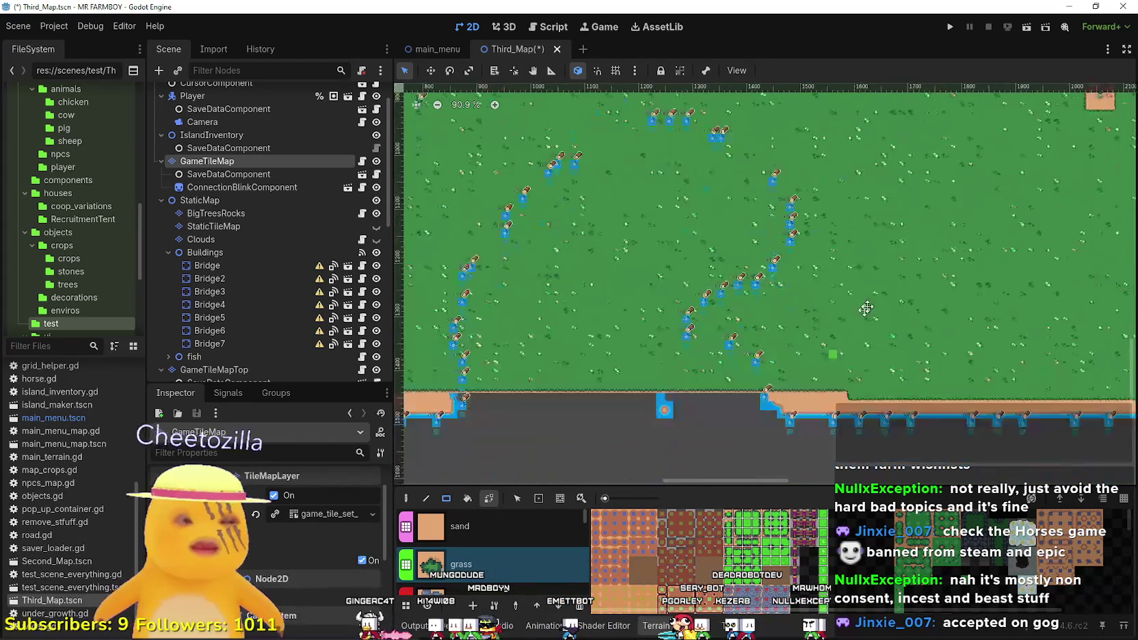
{"action": "scroll", "coordinate": [922, 319], "scroll_direction": "up", "scroll_amount": 1}
Extend grass along the bottom shore over the sand strip and path end.
{"action": "left_click_drag", "start_coordinate": [921, 319], "coordinate": [526, 276]}
{"action": "scroll", "coordinate": [1027, 333], "scroll_direction": "left", "scroll_amount": 3}
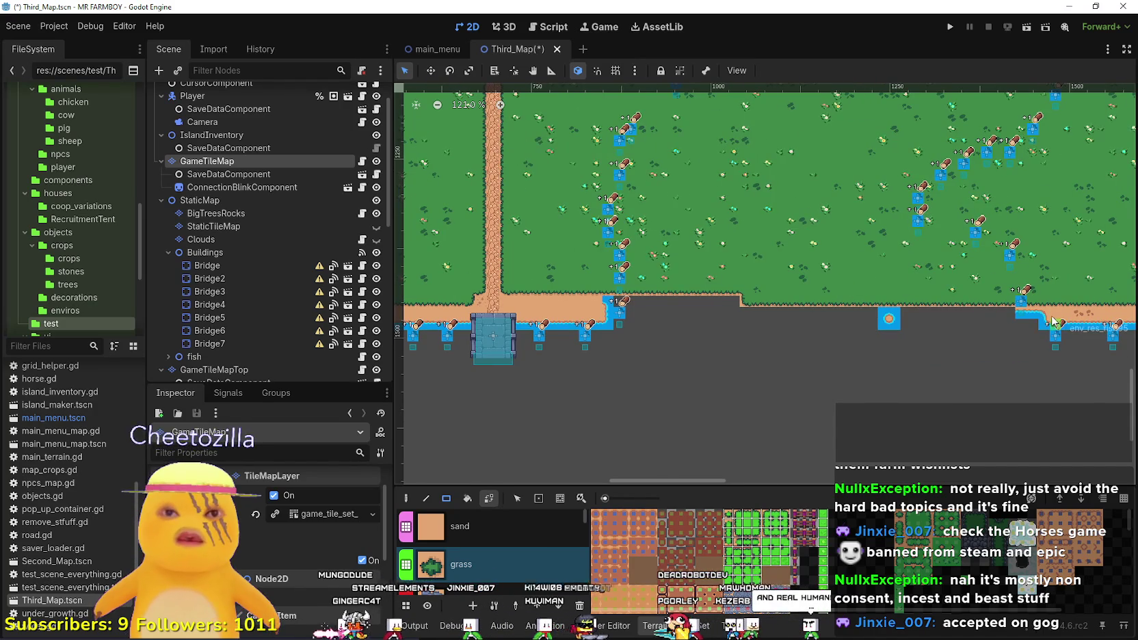
{"action": "left_click_drag", "start_coordinate": [755, 298], "coordinate": [544, 262]}
{"action": "scroll", "coordinate": [739, 298], "scroll_direction": "left", "scroll_amount": 3}
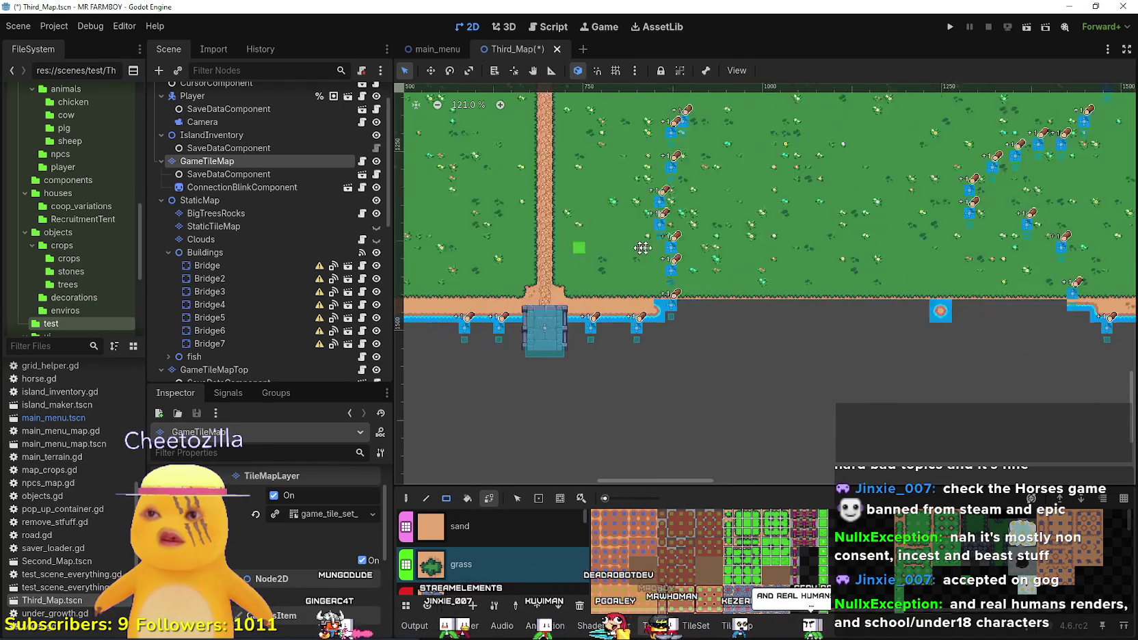
{"action": "scroll", "coordinate": [740, 298], "scroll_direction": "down", "scroll_amount": 1}
{"action": "mouse_move", "coordinate": [741, 296]}
{"action": "left_mouse_down"}
{"action": "mouse_move", "coordinate": [581, 257]}
{"action": "mouse_move", "coordinate": [526, 258]}
{"action": "left_mouse_up"}
{"action": "scroll", "coordinate": [568, 273], "scroll_direction": "left", "scroll_amount": 3}
{"action": "scroll", "coordinate": [613, 294], "scroll_direction": "down", "scroll_amount": 1}
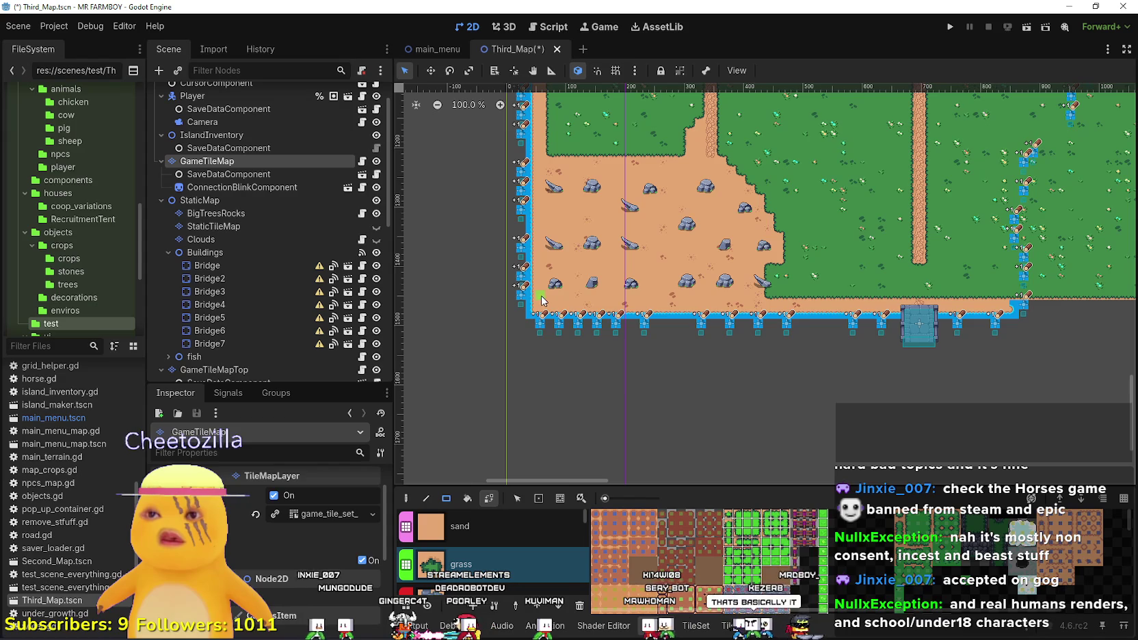
Cover the bottom-left sand area, sand peninsula and left sand strip with grass.
{"action": "mouse_move", "coordinate": [753, 101]}
{"action": "left_mouse_down"}
{"action": "mouse_move", "coordinate": [582, 308]}
{"action": "mouse_move", "coordinate": [557, 305]}
{"action": "left_mouse_up"}
{"action": "left_click_drag", "start_coordinate": [806, 299], "coordinate": [708, 177]}
{"action": "scroll", "coordinate": [667, 241], "scroll_direction": "up", "scroll_amount": 2}
{"action": "scroll", "coordinate": [666, 241], "scroll_direction": "left", "scroll_amount": 3}
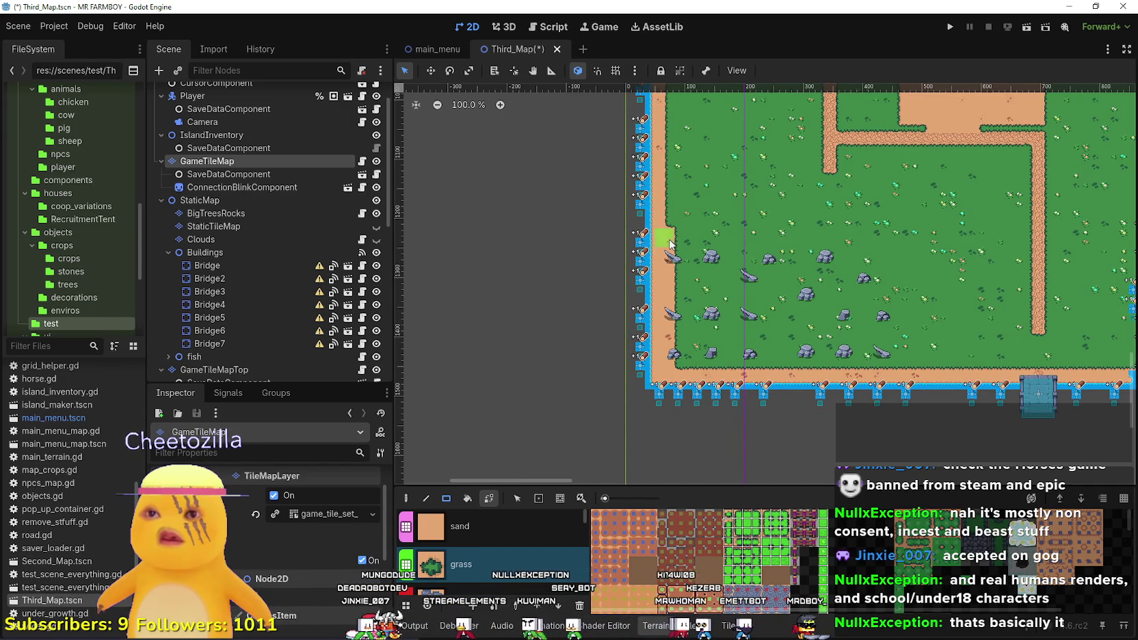
{"action": "mouse_move", "coordinate": [670, 235]}
{"action": "left_mouse_down"}
{"action": "mouse_move", "coordinate": [688, 368]}
{"action": "mouse_move", "coordinate": [698, 361]}
{"action": "left_mouse_up"}
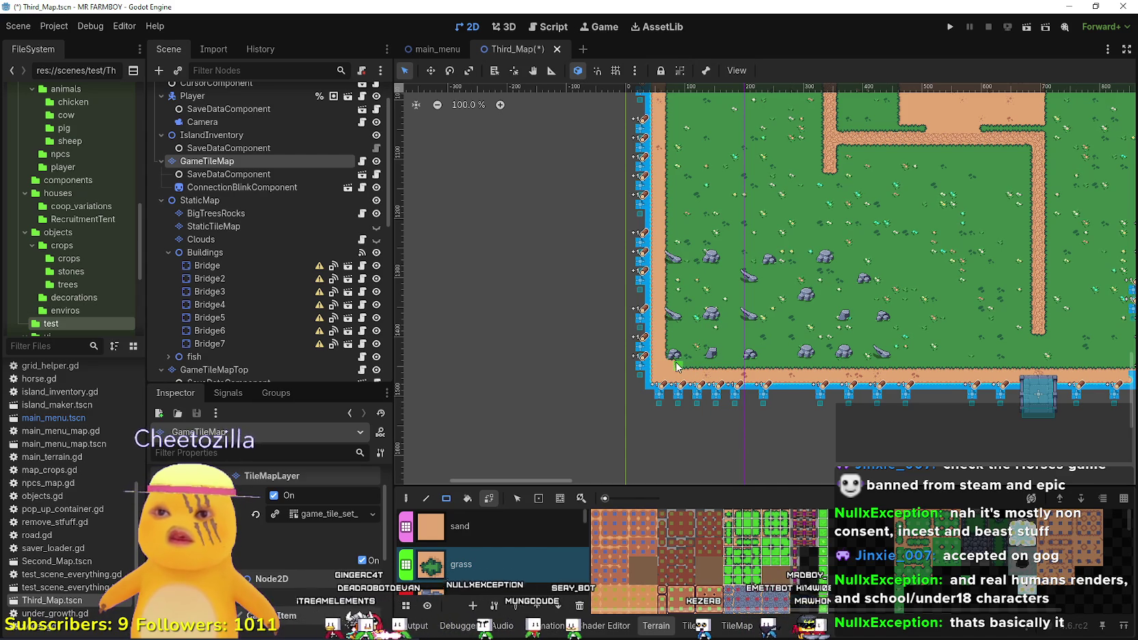
{"action": "scroll", "coordinate": [867, 302], "scroll_direction": "down", "scroll_amount": 5}
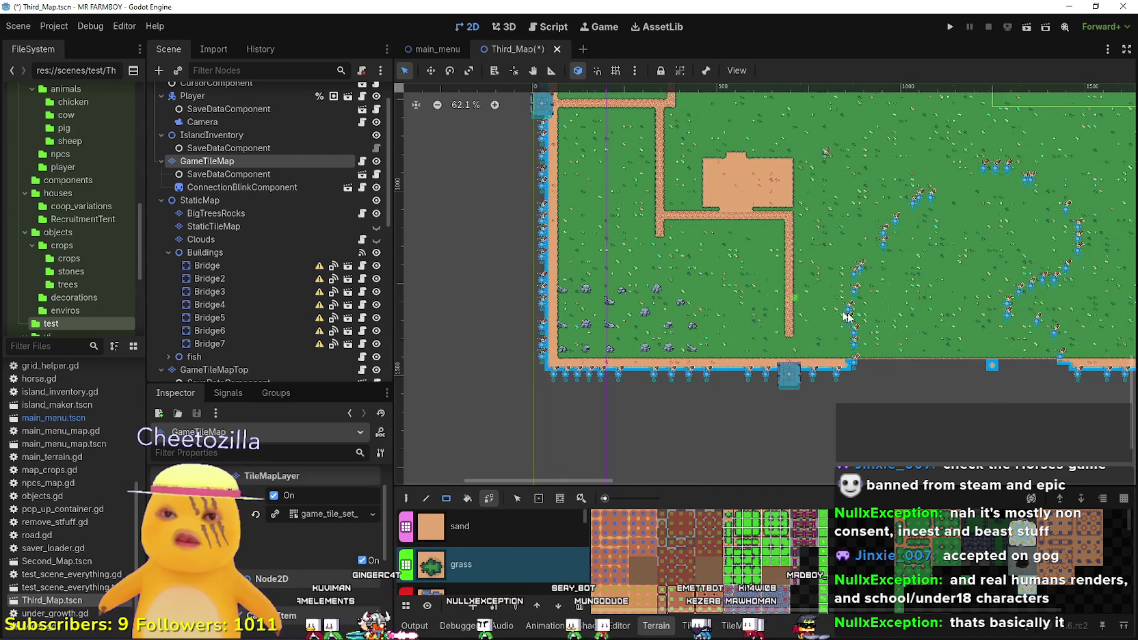
Paint grass over the upper-left sand block and its horizontal and vertical paths.
{"action": "left_click_drag", "start_coordinate": [690, 238], "coordinate": [770, 354]}
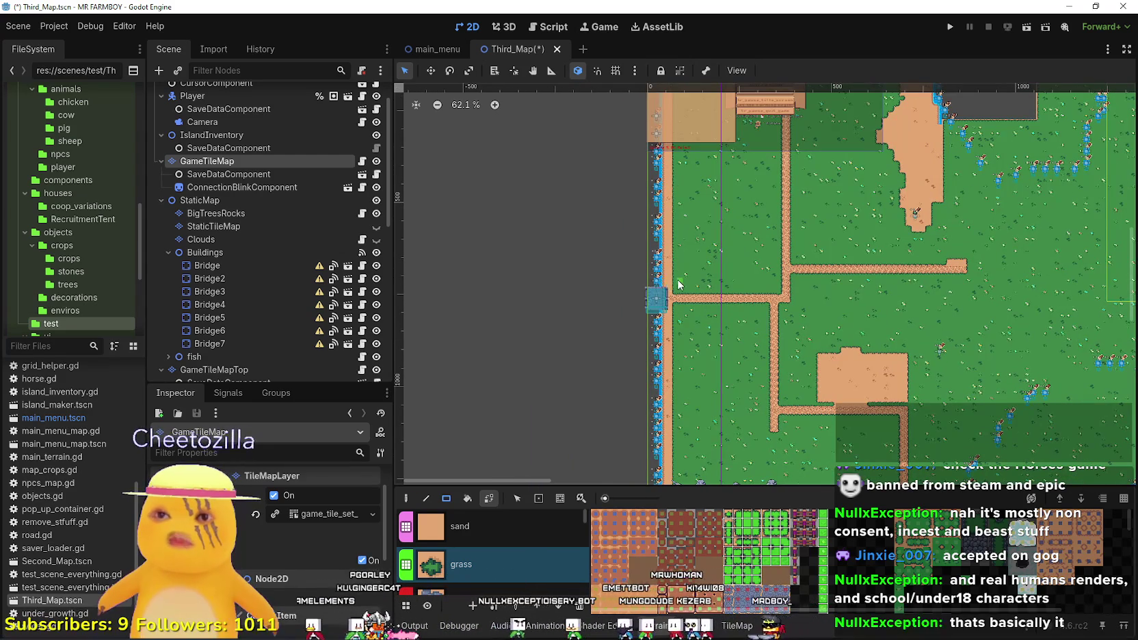
{"action": "mouse_move", "coordinate": [674, 292]}
{"action": "left_mouse_down"}
{"action": "mouse_move", "coordinate": [981, 482]}
{"action": "mouse_move", "coordinate": [978, 457]}
{"action": "left_mouse_up"}
{"action": "scroll", "coordinate": [860, 308], "scroll_direction": "down", "scroll_amount": 3}
{"action": "left_click_drag", "start_coordinate": [827, 336], "coordinate": [850, 427]}
{"action": "scroll", "coordinate": [818, 335], "scroll_direction": "down", "scroll_amount": 2}
{"action": "left_click_drag", "start_coordinate": [920, 338], "coordinate": [732, 263]}
{"action": "scroll", "coordinate": [752, 316], "scroll_direction": "down", "scroll_amount": 1}
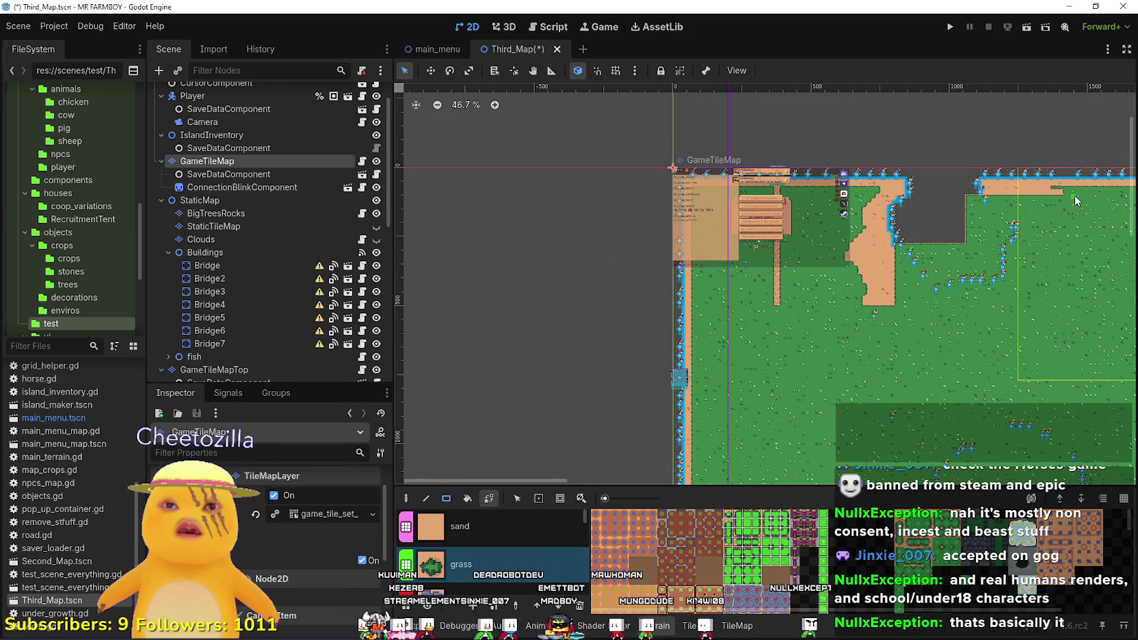
{"action": "left_click_drag", "start_coordinate": [1069, 189], "coordinate": [824, 325]}
{"action": "scroll", "coordinate": [694, 264], "scroll_direction": "down", "scroll_amount": 2}
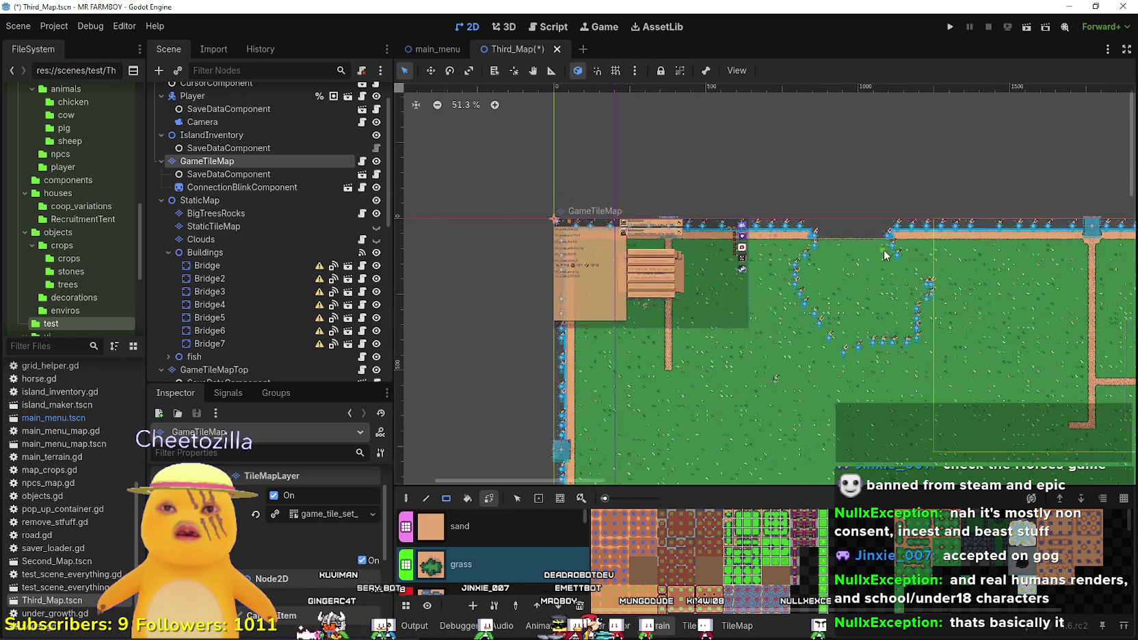
{"action": "scroll", "coordinate": [287, 274], "scroll_direction": "down", "scroll_amount": 15}
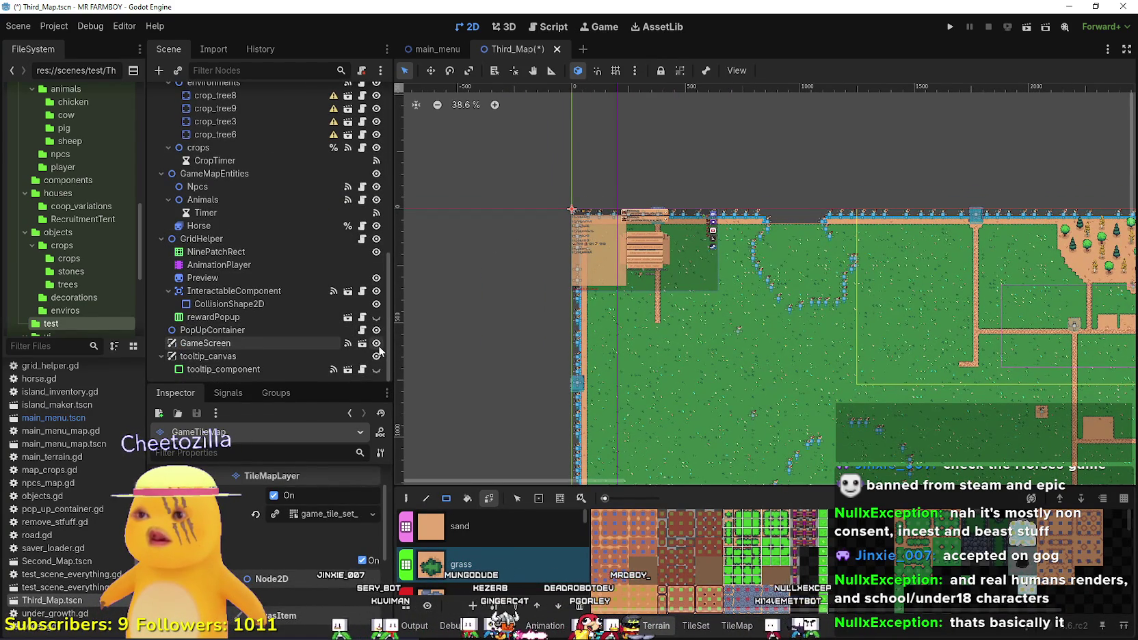
Hide the GameScreen overlay and grass over the sand tree area and nearby paths.
{"action": "left_click", "coordinate": [376, 343]}
{"action": "scroll", "coordinate": [684, 219], "scroll_direction": "up", "scroll_amount": 5}
{"action": "scroll", "coordinate": [777, 268], "scroll_direction": "down", "scroll_amount": 7}
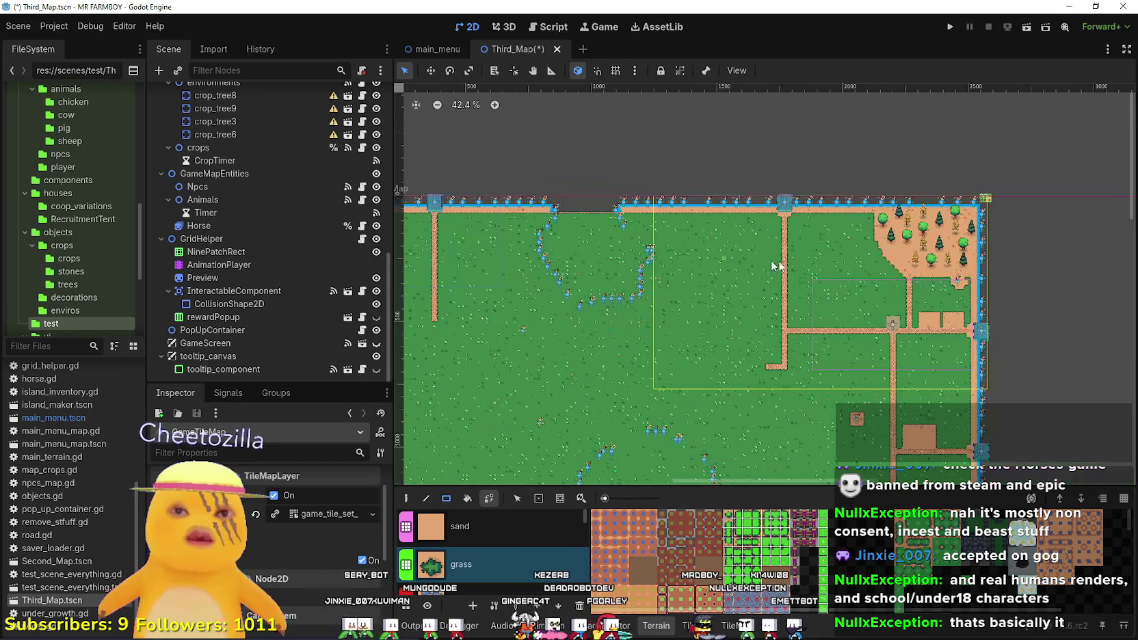
{"action": "scroll", "coordinate": [880, 216], "scroll_direction": "up", "scroll_amount": 8}
{"action": "left_click_drag", "start_coordinate": [879, 215], "coordinate": [1021, 337]}
{"action": "scroll", "coordinate": [992, 321], "scroll_direction": "down", "scroll_amount": 4}
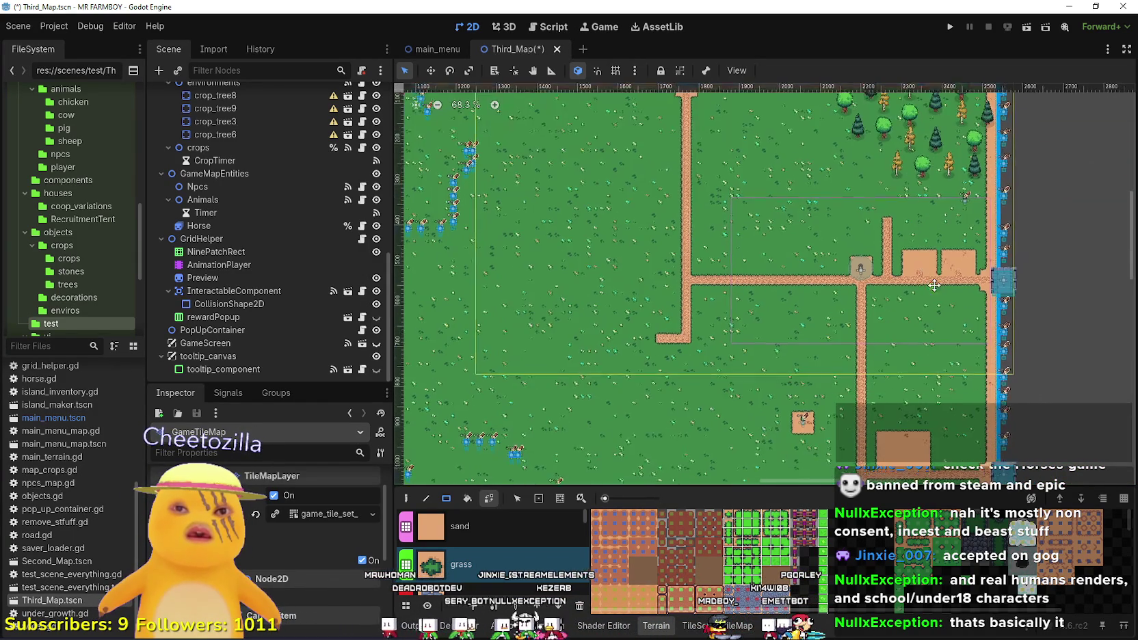
{"action": "mouse_move", "coordinate": [983, 269]}
{"action": "left_mouse_down"}
{"action": "mouse_move", "coordinate": [717, 358]}
{"action": "mouse_move", "coordinate": [716, 369]}
{"action": "left_mouse_up"}
{"action": "mouse_move", "coordinate": [840, 286]}
{"action": "left_mouse_down"}
{"action": "mouse_move", "coordinate": [951, 203]}
{"action": "mouse_move", "coordinate": [978, 205]}
{"action": "mouse_move", "coordinate": [600, 339]}
{"action": "mouse_move", "coordinate": [755, 216]}
{"action": "mouse_move", "coordinate": [656, 345]}
{"action": "left_mouse_up"}
Replace the sand at the path junction and its horizontal and vertical paths with grass.
{"action": "scroll", "coordinate": [706, 234], "scroll_direction": "up", "scroll_amount": 5}
{"action": "scroll", "coordinate": [662, 314], "scroll_direction": "up", "scroll_amount": 1}
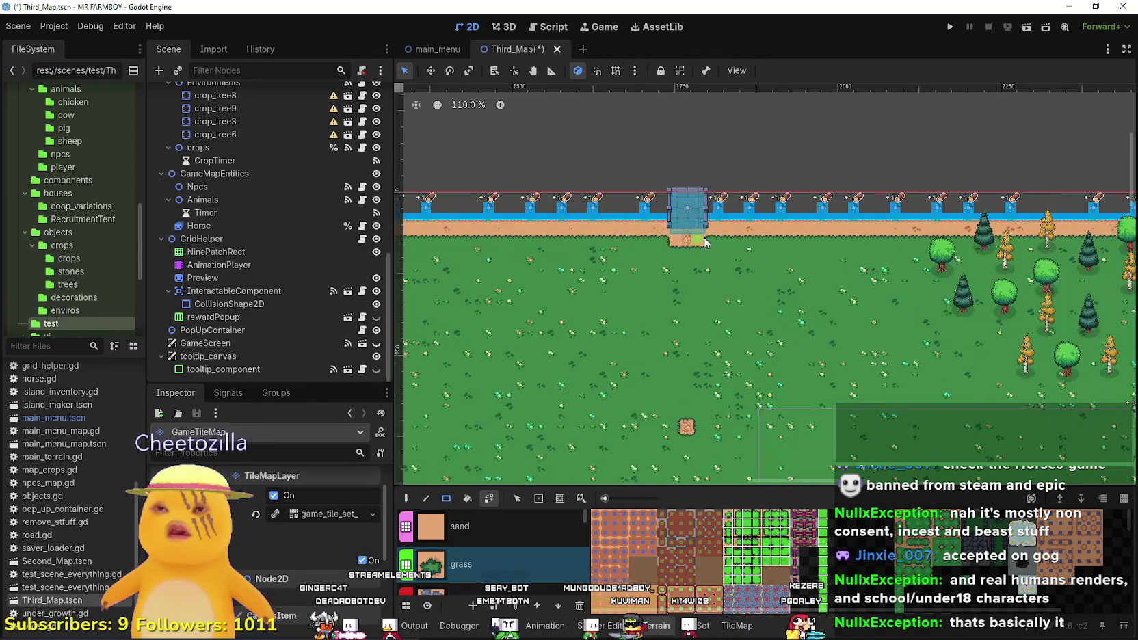
{"action": "scroll", "coordinate": [739, 234], "scroll_direction": "down", "scroll_amount": 3}
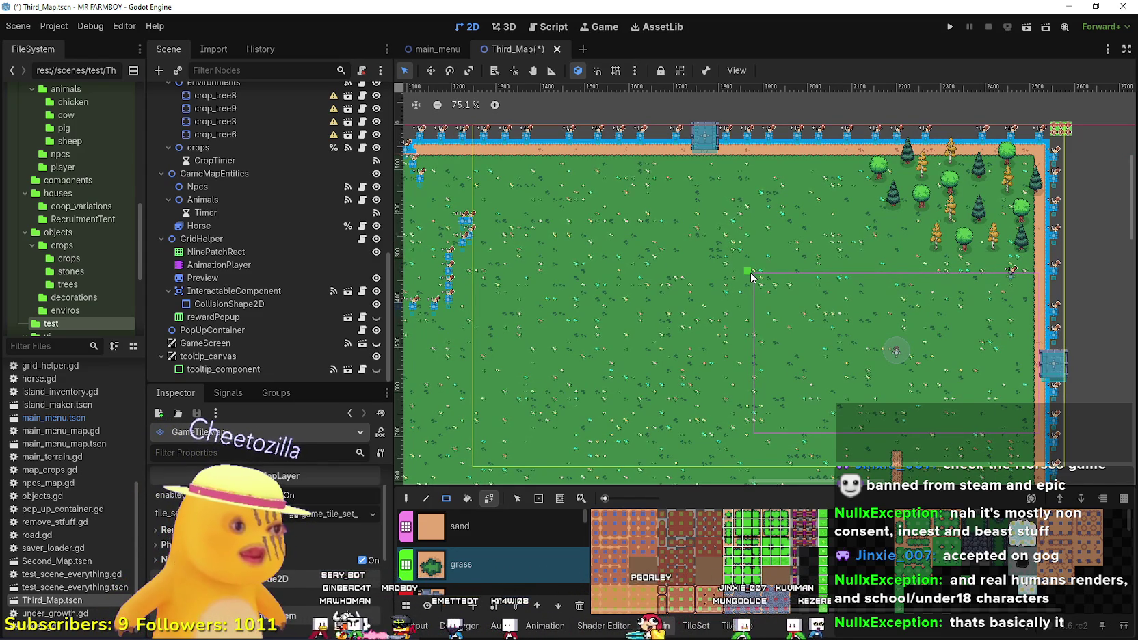
{"action": "scroll", "coordinate": [641, 300], "scroll_direction": "down", "scroll_amount": 3}
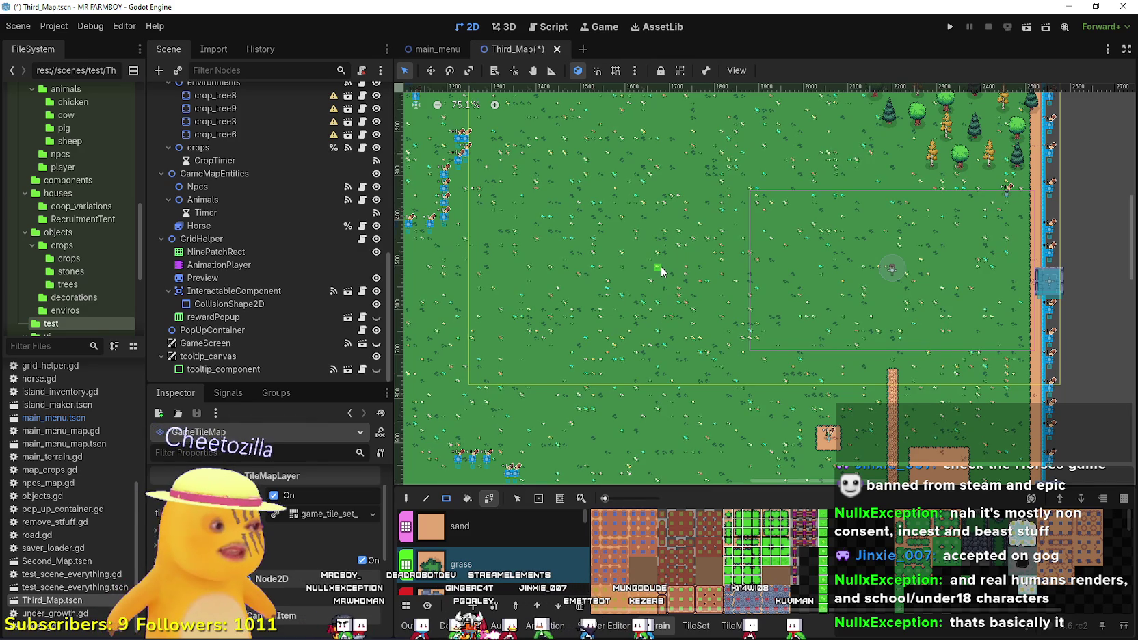
{"action": "scroll", "coordinate": [647, 329], "scroll_direction": "down", "scroll_amount": 5}
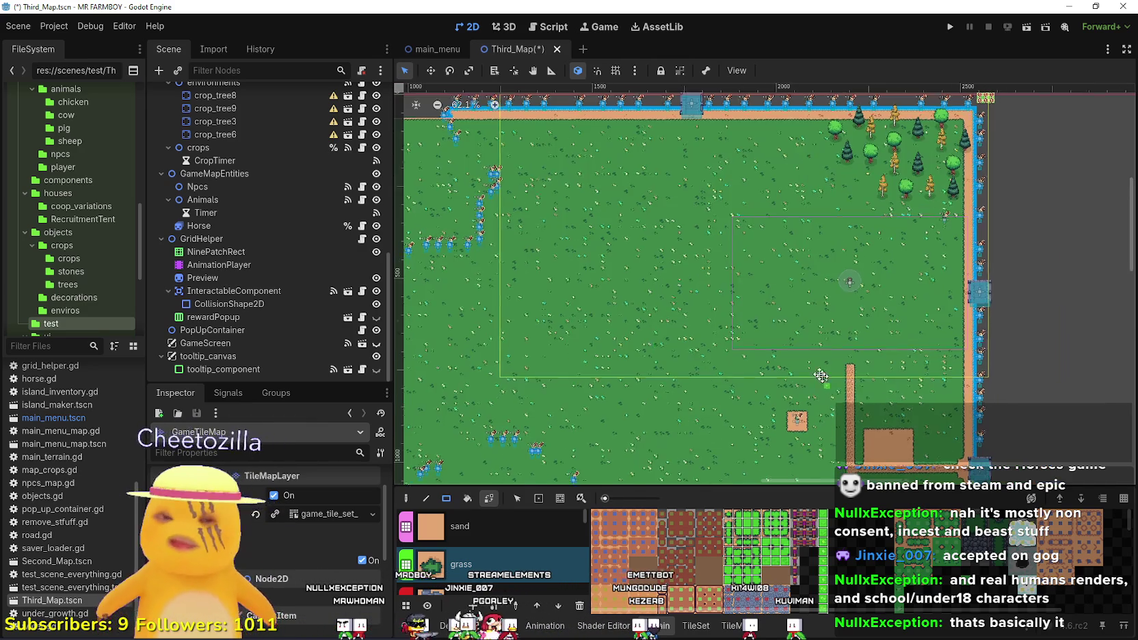
{"action": "scroll", "coordinate": [683, 335], "scroll_direction": "up", "scroll_amount": 4}
{"action": "mouse_move", "coordinate": [683, 251]}
{"action": "left_mouse_down"}
{"action": "mouse_move", "coordinate": [711, 343]}
{"action": "mouse_move", "coordinate": [818, 429]}
{"action": "mouse_move", "coordinate": [820, 403]}
{"action": "left_mouse_up"}
{"action": "scroll", "coordinate": [820, 404], "scroll_direction": "up", "scroll_amount": 6}
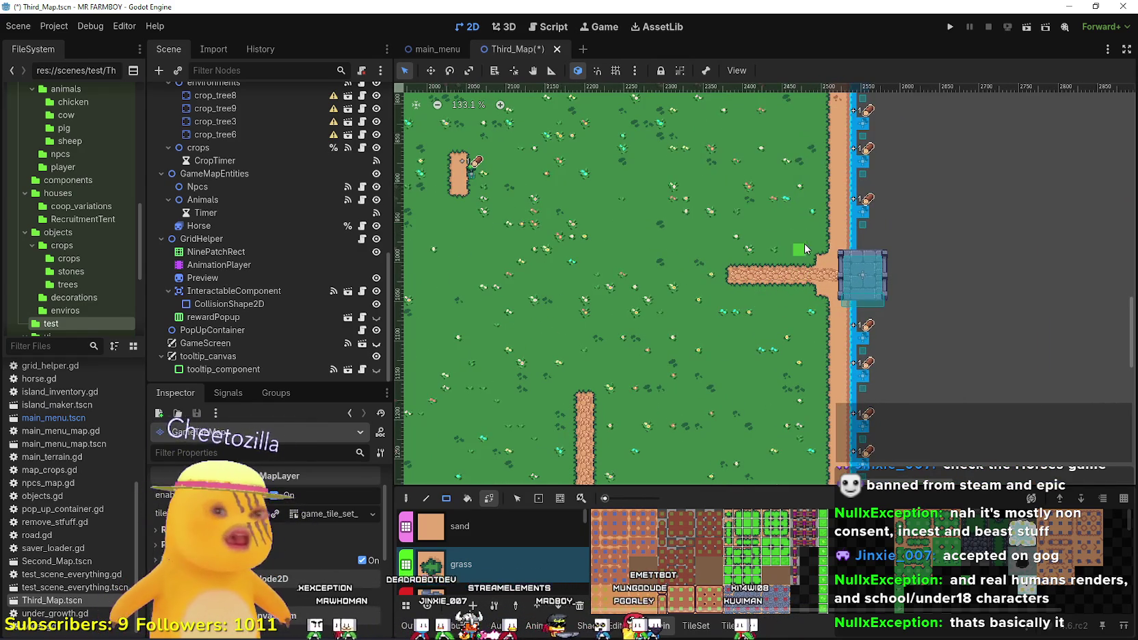
{"action": "left_click_drag", "start_coordinate": [830, 247], "coordinate": [719, 316]}
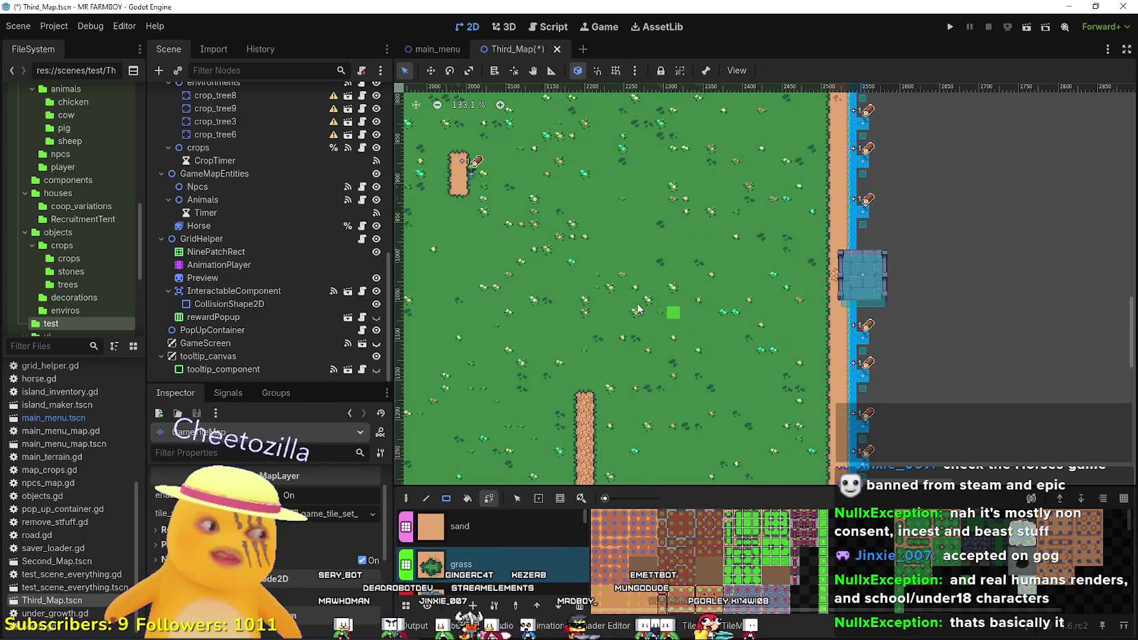
{"action": "scroll", "coordinate": [656, 321], "scroll_direction": "down", "scroll_amount": 6}
{"action": "scroll", "coordinate": [691, 287], "scroll_direction": "up", "scroll_amount": 2}
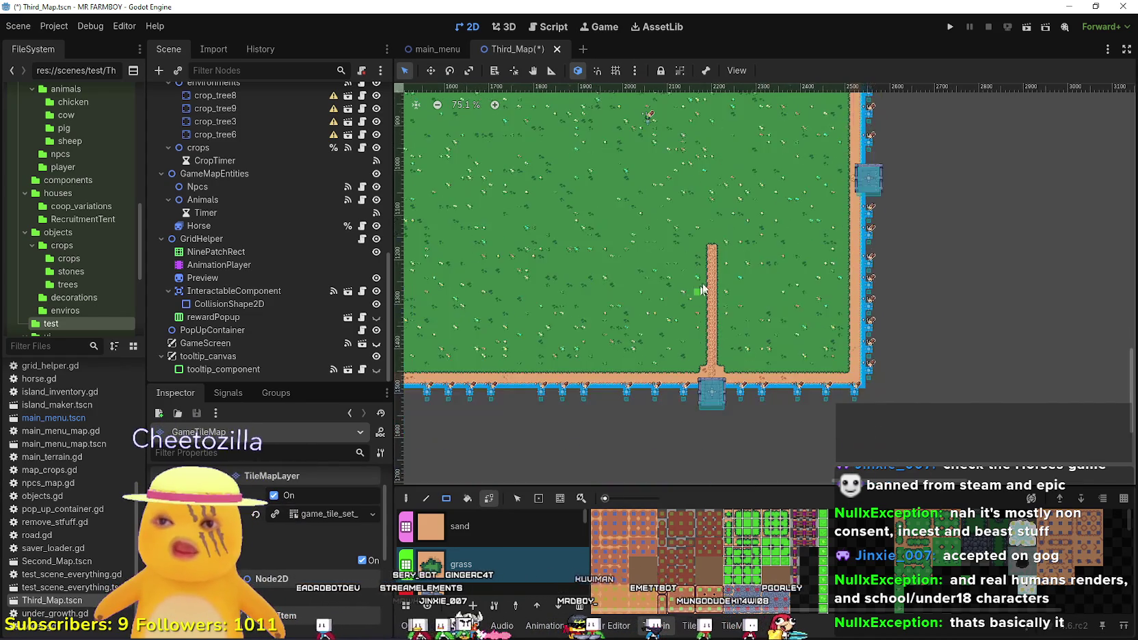
{"action": "mouse_move", "coordinate": [688, 216]}
{"action": "left_mouse_down"}
{"action": "mouse_move", "coordinate": [725, 376]}
{"action": "mouse_move", "coordinate": [758, 397]}
{"action": "left_mouse_up"}
Make sand the painting terrain again.
{"action": "scroll", "coordinate": [758, 396], "scroll_direction": "left", "scroll_amount": 10}
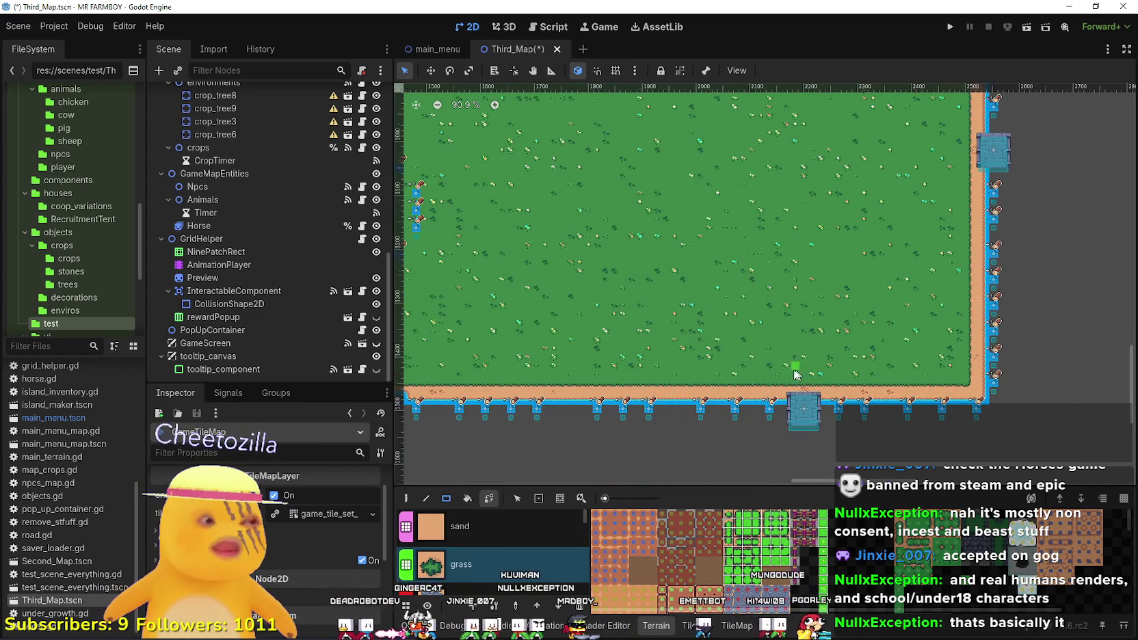
{"action": "scroll", "coordinate": [791, 360], "scroll_direction": "down", "scroll_amount": 2}
{"action": "scroll", "coordinate": [793, 360], "scroll_direction": "right", "scroll_amount": 2}
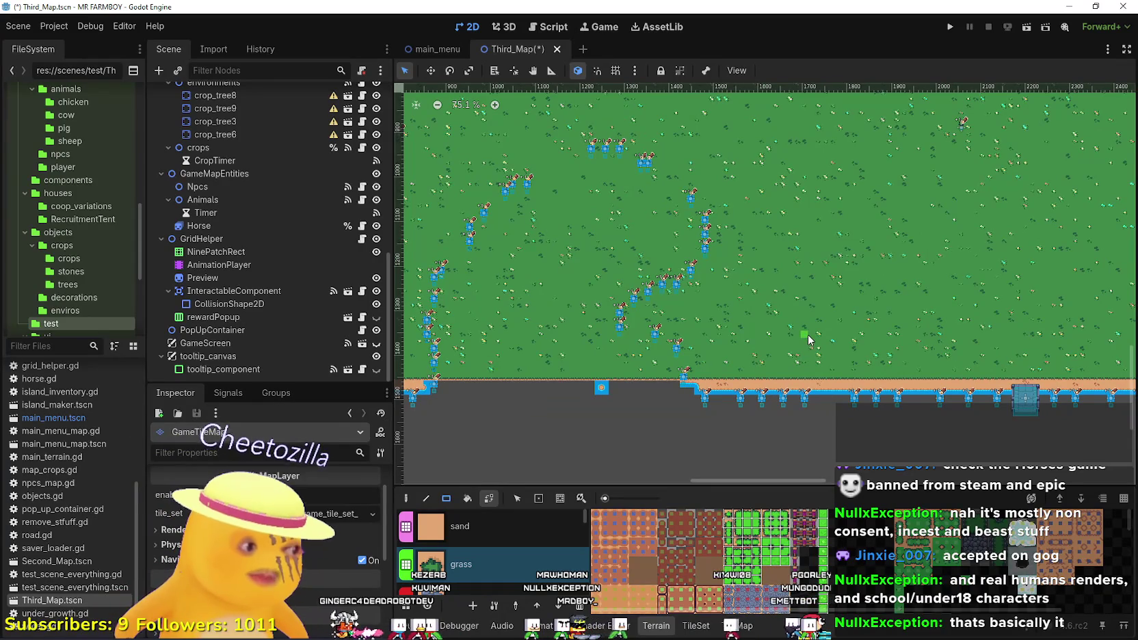
{"action": "scroll", "coordinate": [803, 324], "scroll_direction": "down", "scroll_amount": 1}
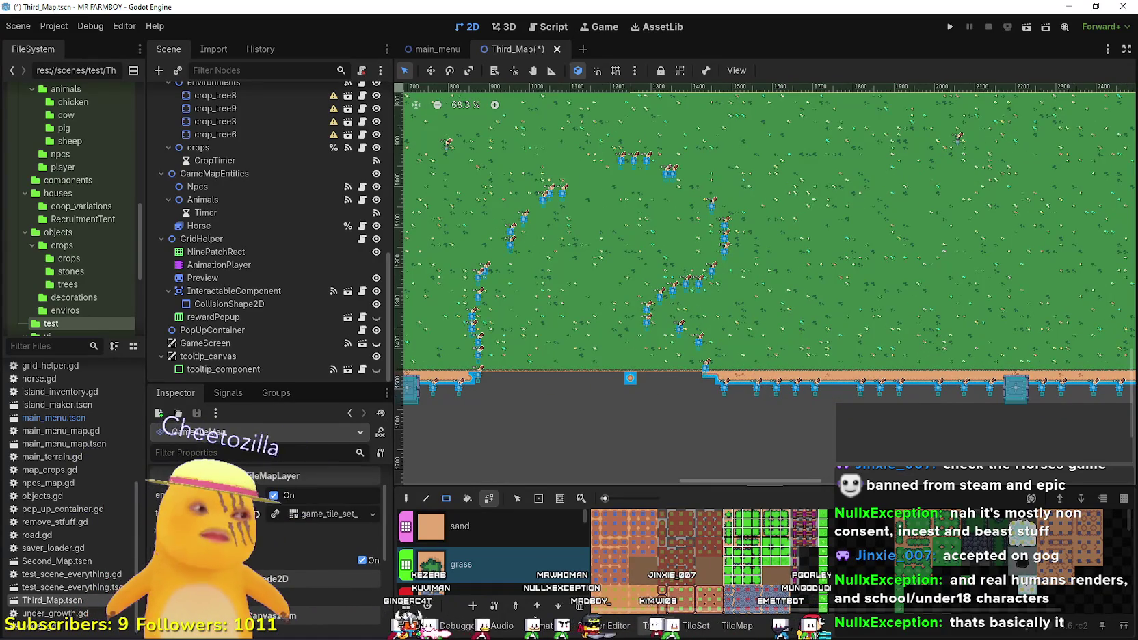
{"action": "left_click", "coordinate": [500, 533]}
Paint a sand strip along the bottom grass edge to close the shoreline gap.
{"action": "scroll", "coordinate": [773, 390], "scroll_direction": "up", "scroll_amount": 1}
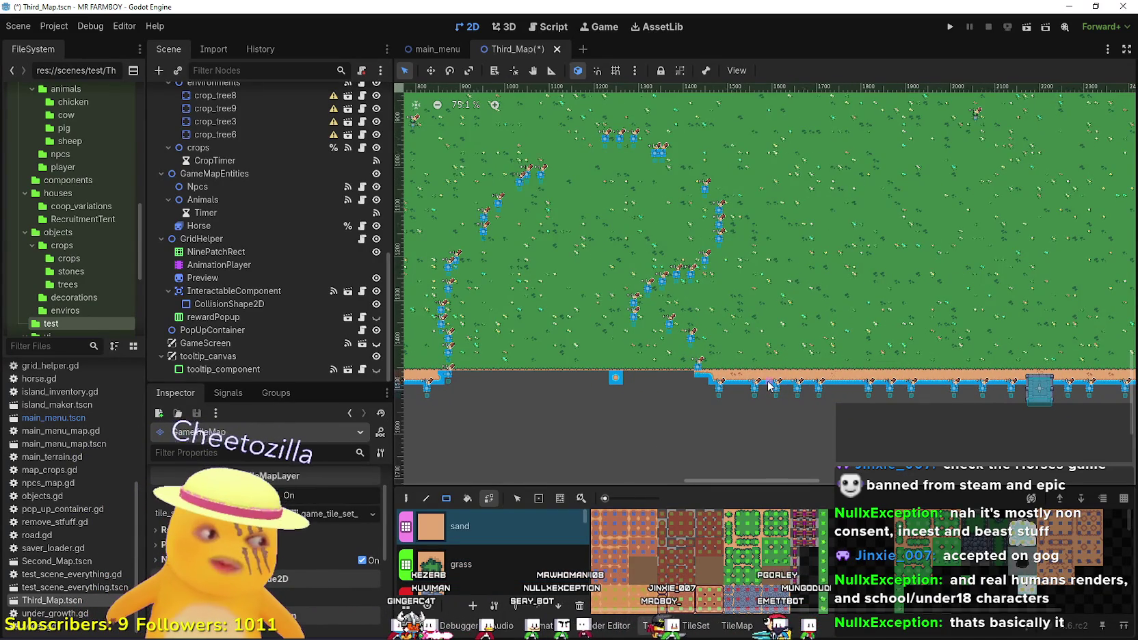
{"action": "scroll", "coordinate": [769, 387], "scroll_direction": "up", "scroll_amount": 3}
{"action": "mouse_move", "coordinate": [945, 340]}
{"action": "left_mouse_down"}
{"action": "mouse_move", "coordinate": [593, 341]}
{"action": "mouse_move", "coordinate": [814, 350]}
{"action": "left_mouse_up"}
{"action": "scroll", "coordinate": [807, 349], "scroll_direction": "up", "scroll_amount": 2}
{"action": "scroll", "coordinate": [807, 349], "scroll_direction": "down", "scroll_amount": 6}
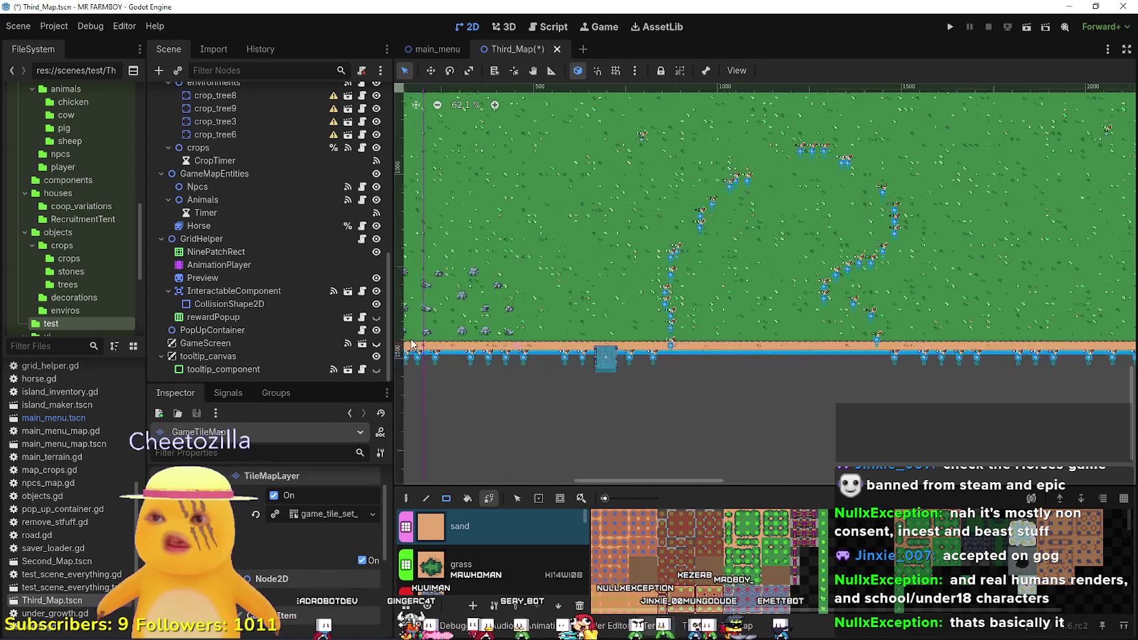
{"action": "scroll", "coordinate": [753, 359], "scroll_direction": "up", "scroll_amount": 3}
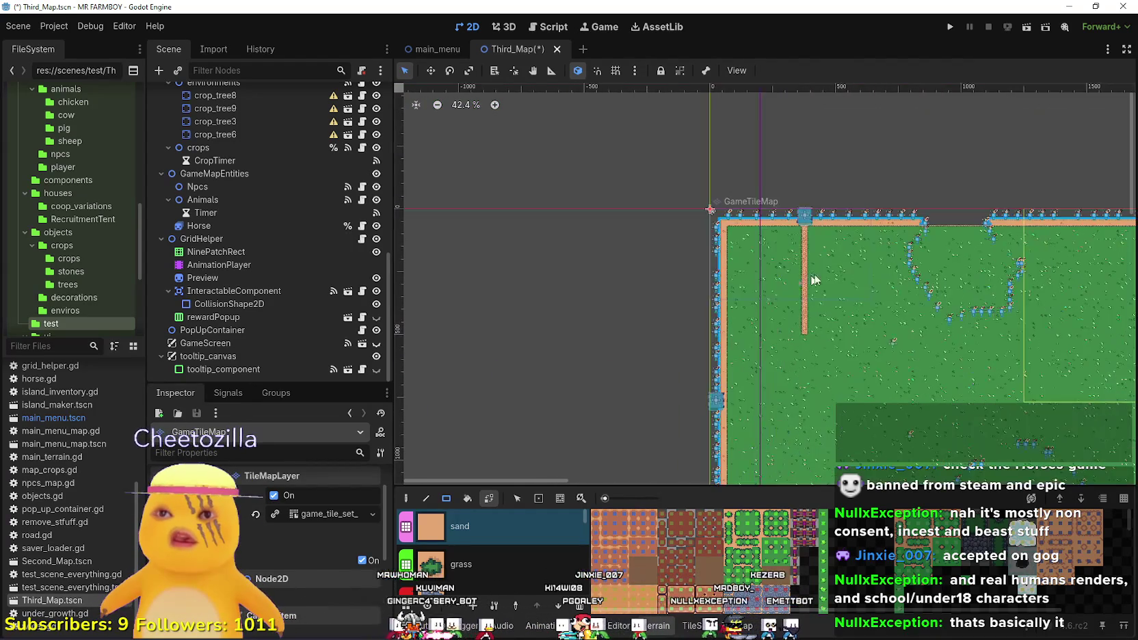
{"action": "scroll", "coordinate": [730, 284], "scroll_direction": "up", "scroll_amount": 1}
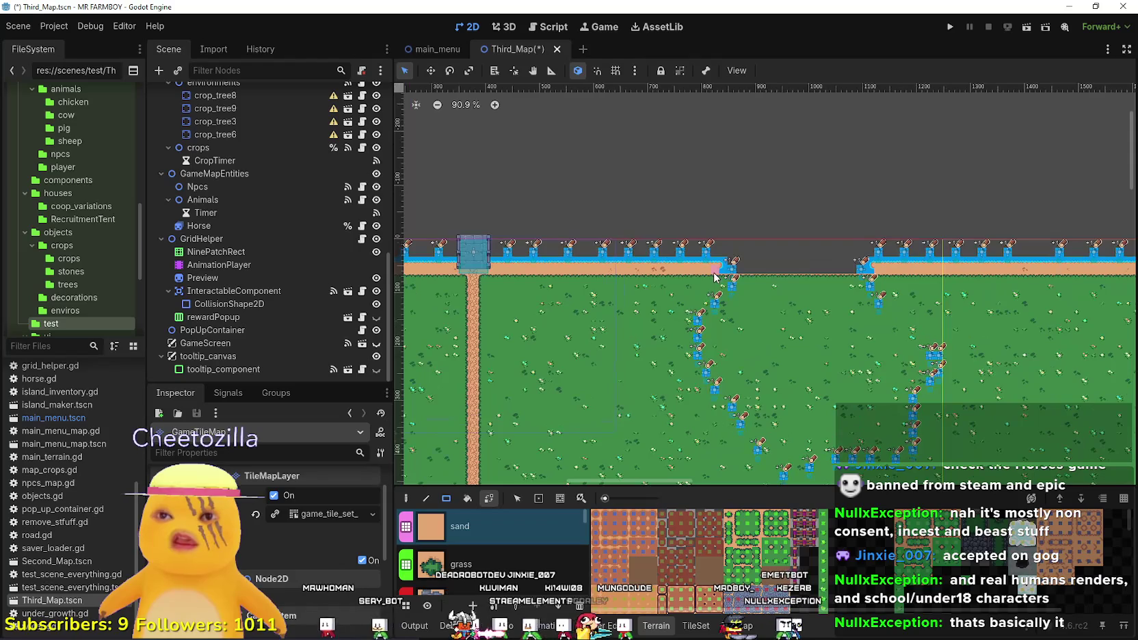
{"action": "scroll", "coordinate": [848, 232], "scroll_direction": "up", "scroll_amount": 2}
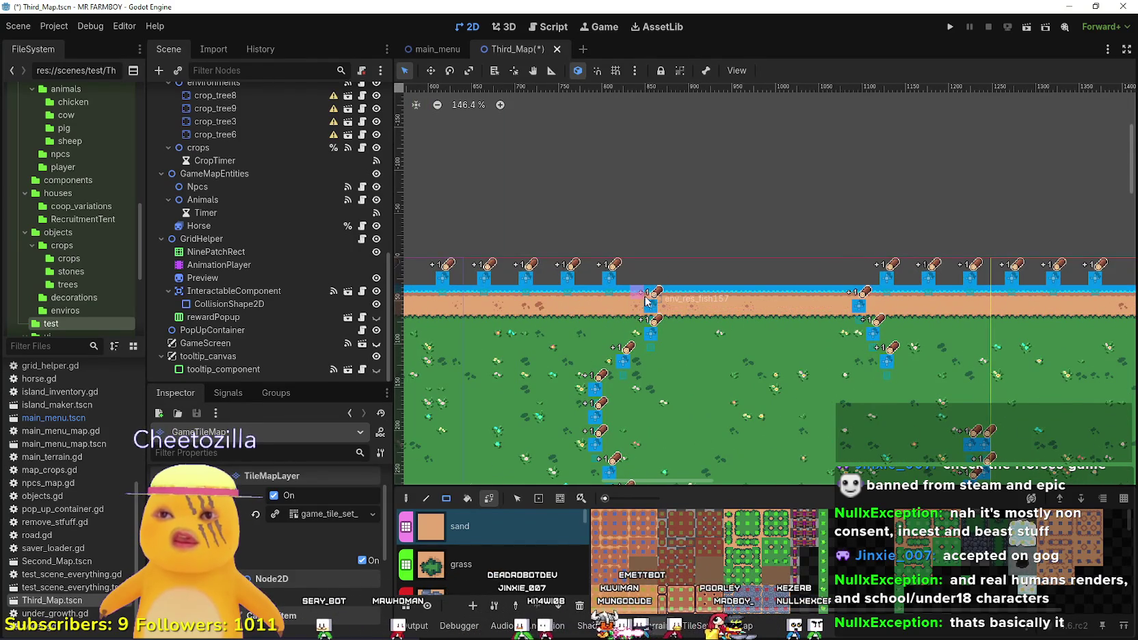
Look over the shoreline around the map, then choose grass as the painting terrain.
{"action": "scroll", "coordinate": [827, 301], "scroll_direction": "down", "scroll_amount": 7}
{"action": "scroll", "coordinate": [889, 337], "scroll_direction": "right", "scroll_amount": 3}
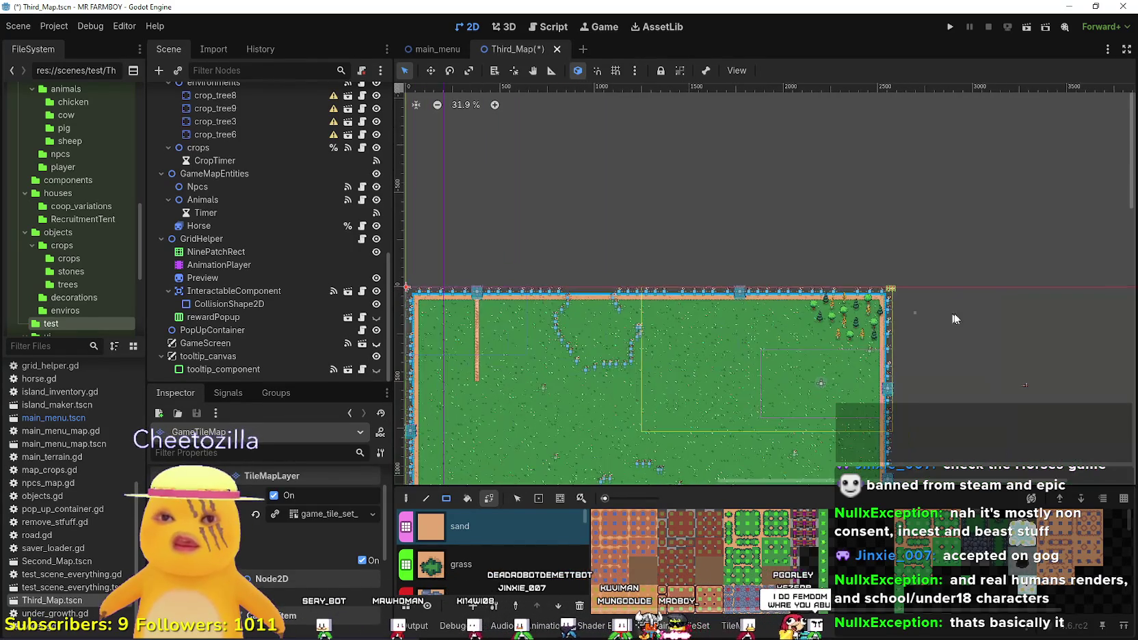
{"action": "scroll", "coordinate": [873, 345], "scroll_direction": "up", "scroll_amount": 5}
{"action": "scroll", "coordinate": [918, 382], "scroll_direction": "down", "scroll_amount": 3}
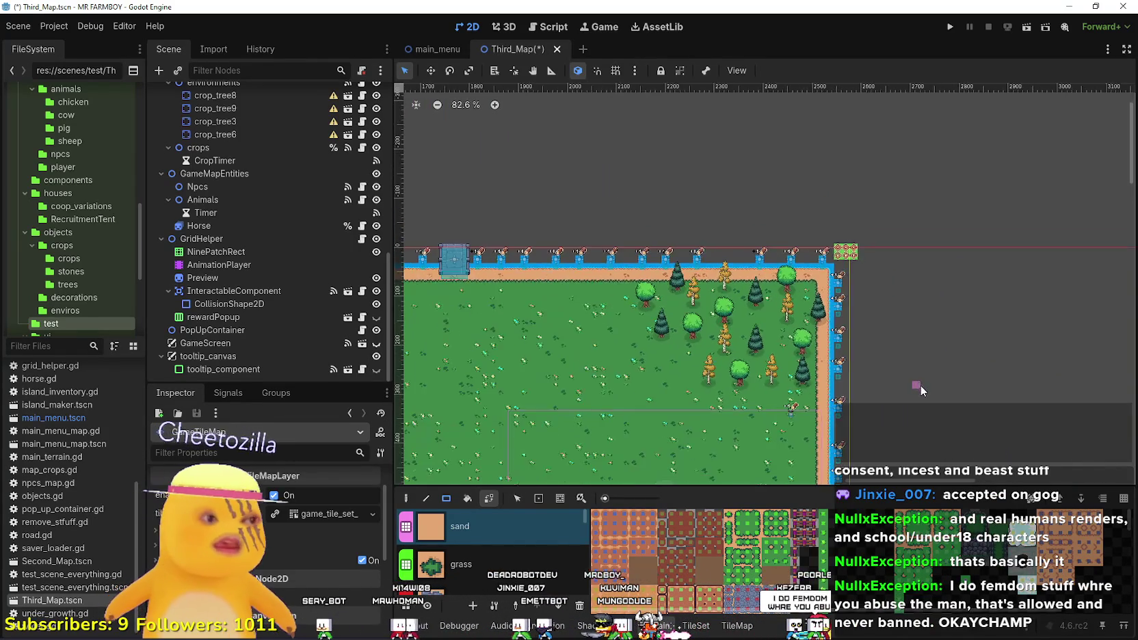
{"action": "scroll", "coordinate": [919, 381], "scroll_direction": "down", "scroll_amount": 5}
{"action": "scroll", "coordinate": [942, 350], "scroll_direction": "down", "scroll_amount": 5}
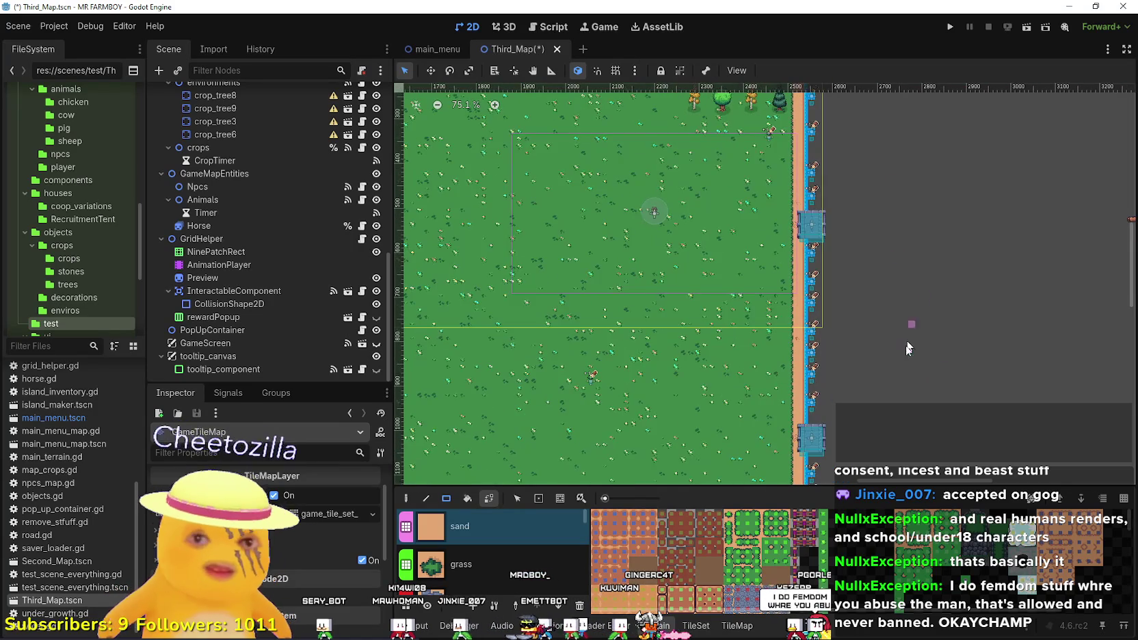
{"action": "scroll", "coordinate": [889, 355], "scroll_direction": "down", "scroll_amount": 3}
{"action": "scroll", "coordinate": [724, 267], "scroll_direction": "left", "scroll_amount": 10}
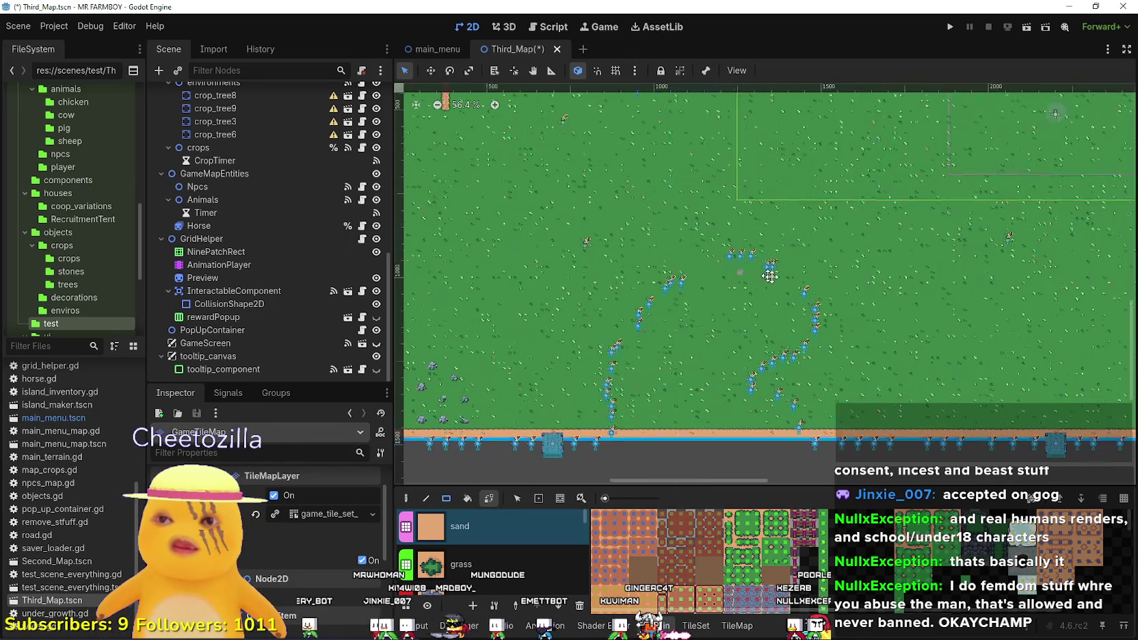
{"action": "scroll", "coordinate": [677, 284], "scroll_direction": "right", "scroll_amount": 3}
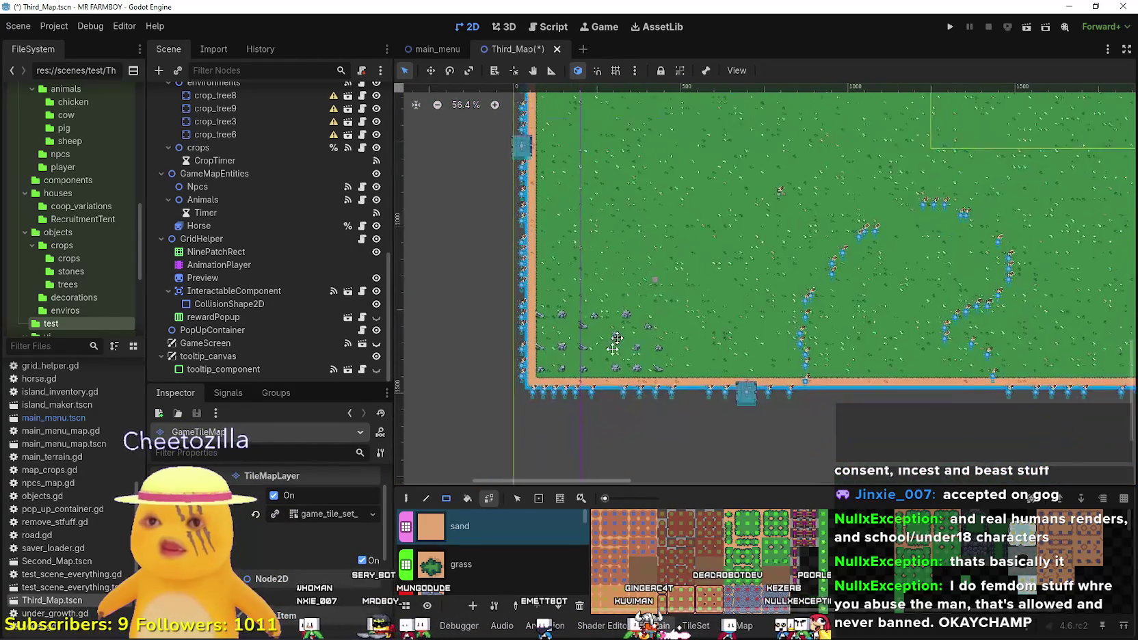
{"action": "scroll", "coordinate": [553, 272], "scroll_direction": "up", "scroll_amount": 5}
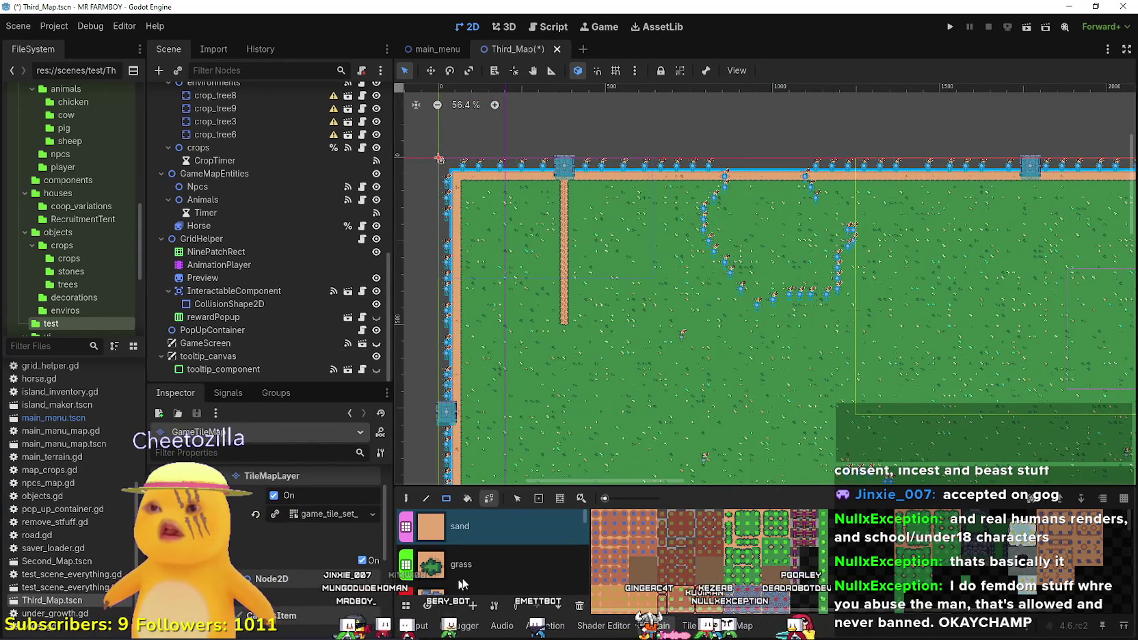
{"action": "left_click", "coordinate": [471, 567]}
Paint grass over the vertical sand path below the top bridge and pan right to check.
{"action": "mouse_move", "coordinate": [537, 364]}
{"action": "left_mouse_down"}
{"action": "mouse_move", "coordinate": [625, 228]}
{"action": "mouse_move", "coordinate": [632, 176]}
{"action": "mouse_move", "coordinate": [627, 191]}
{"action": "left_mouse_up"}
{"action": "scroll", "coordinate": [560, 182], "scroll_direction": "up", "scroll_amount": 8}
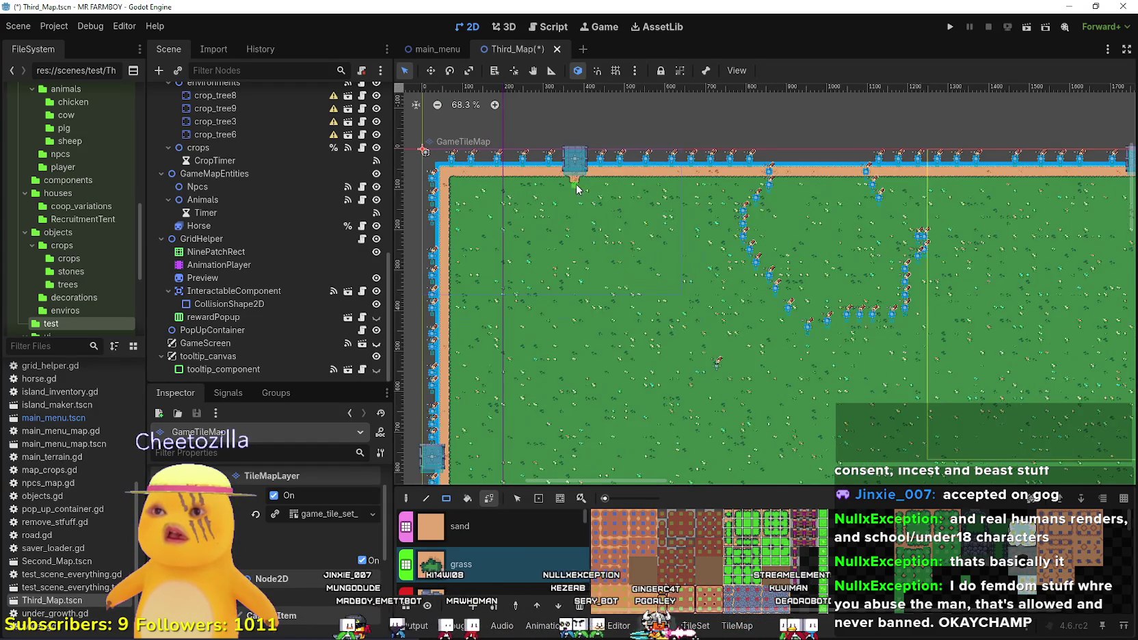
{"action": "scroll", "coordinate": [560, 180], "scroll_direction": "down", "scroll_amount": 12}
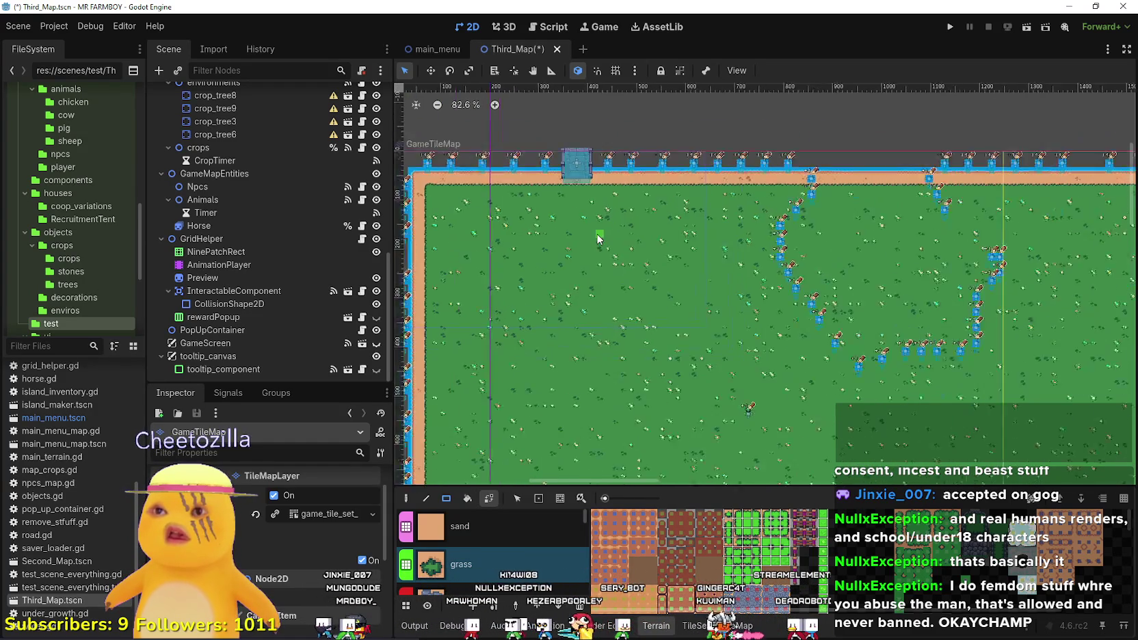
{"action": "left_click_drag", "start_coordinate": [595, 271], "coordinate": [455, 298]}
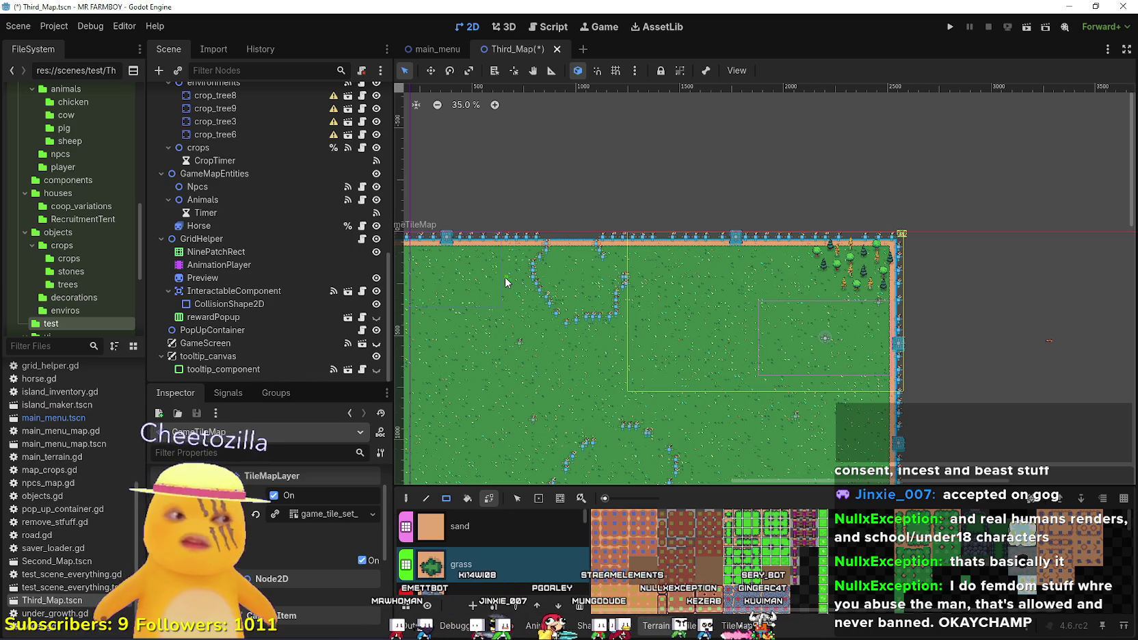
{"action": "scroll", "coordinate": [538, 294], "scroll_direction": "down", "scroll_amount": 1}
{"action": "scroll", "coordinate": [569, 297], "scroll_direction": "down", "scroll_amount": 2}
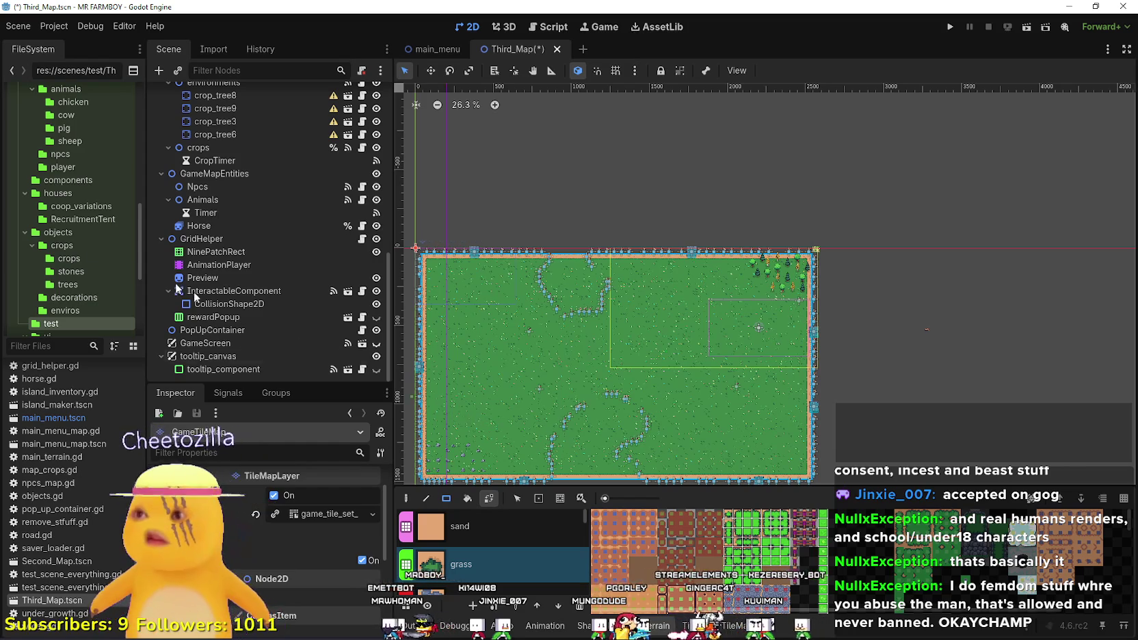
{"action": "scroll", "coordinate": [506, 567], "scroll_direction": "down", "scroll_amount": 1}
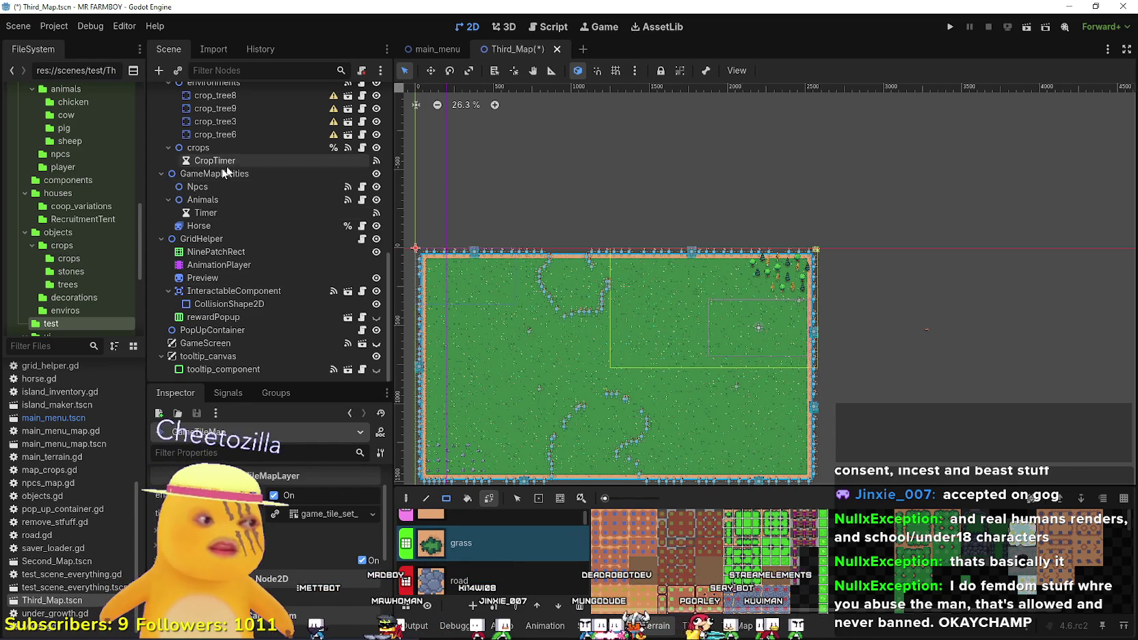
{"action": "scroll", "coordinate": [322, 253], "scroll_direction": "up", "scroll_amount": 5}
{"action": "scroll", "coordinate": [321, 256], "scroll_direction": "up", "scroll_amount": 5}
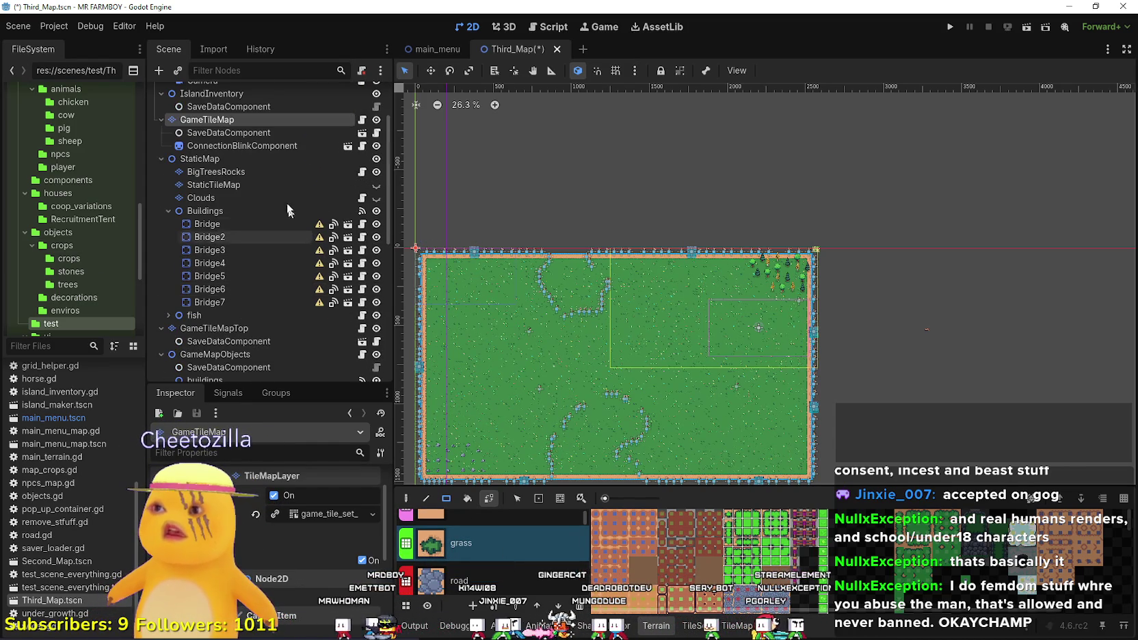
{"action": "scroll", "coordinate": [287, 200], "scroll_direction": "down", "scroll_amount": 4}
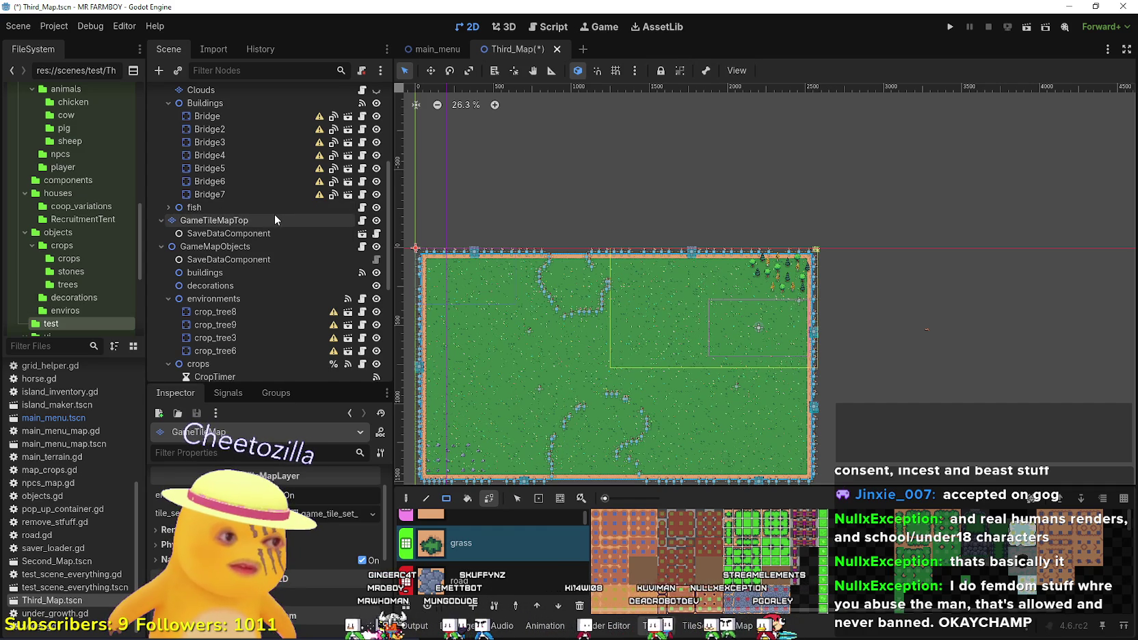
{"action": "scroll", "coordinate": [256, 210], "scroll_direction": "down", "scroll_amount": 4}
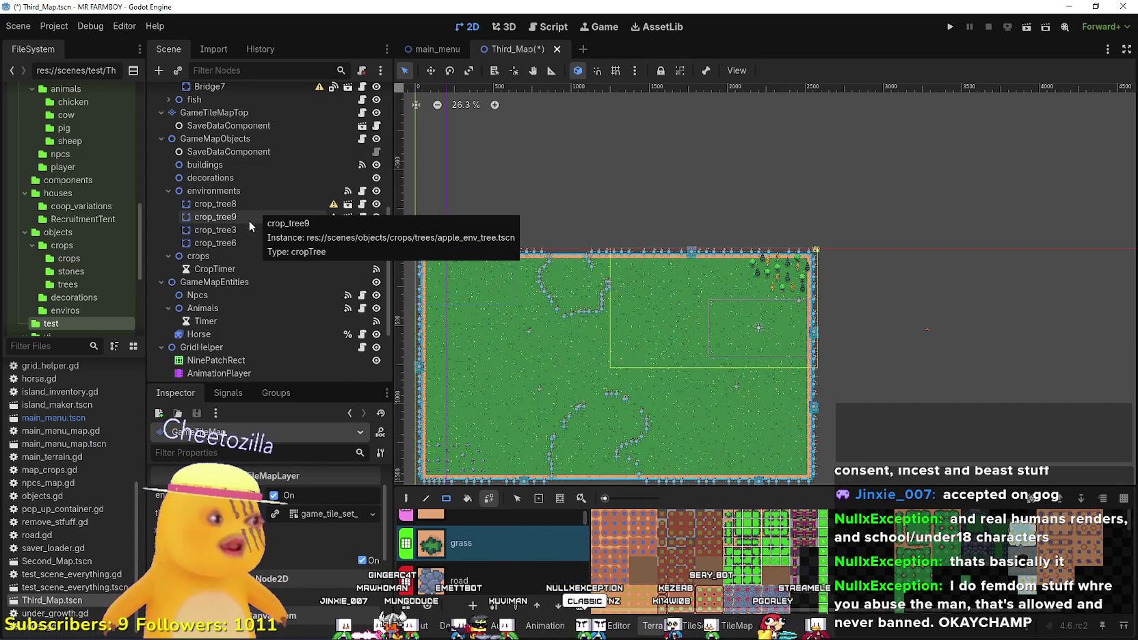
{"action": "scroll", "coordinate": [235, 226], "scroll_direction": "down", "scroll_amount": 4}
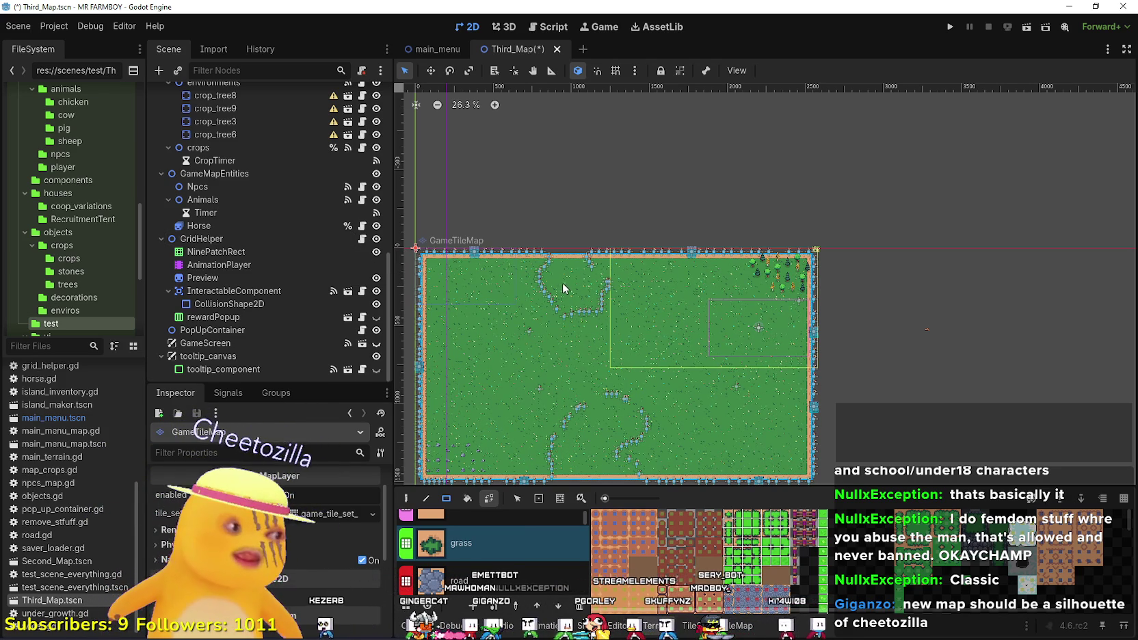
Zoom around the finished Third_Map to inspect the grass field and sand shoreline.
{"action": "scroll", "coordinate": [558, 281], "scroll_direction": "up", "scroll_amount": 3}
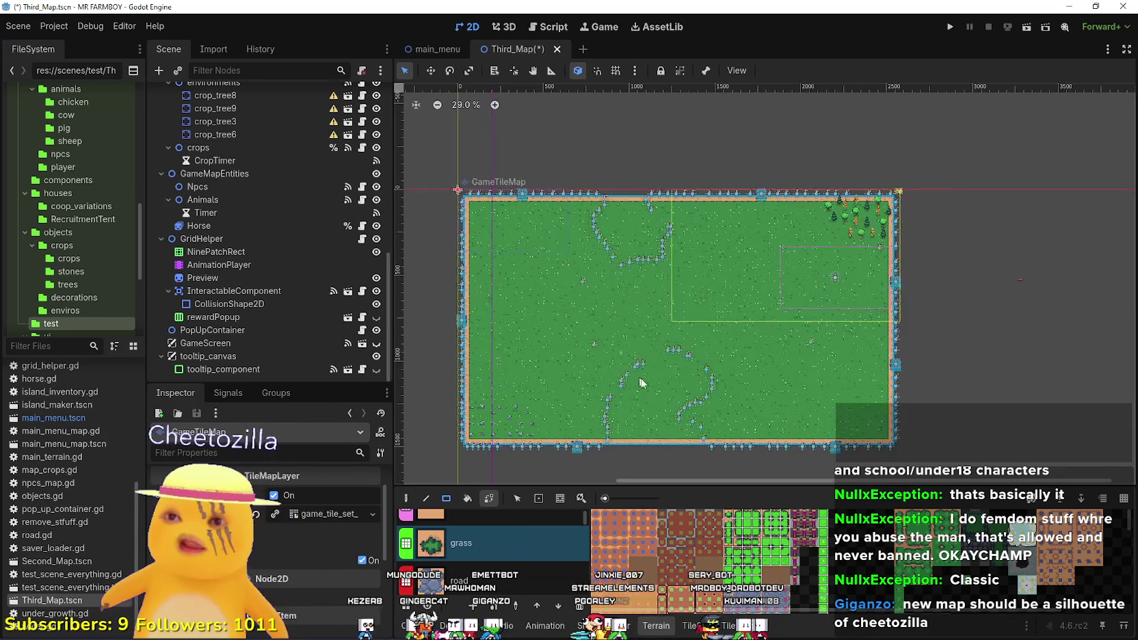
{"action": "scroll", "coordinate": [697, 418], "scroll_direction": "up", "scroll_amount": 1}
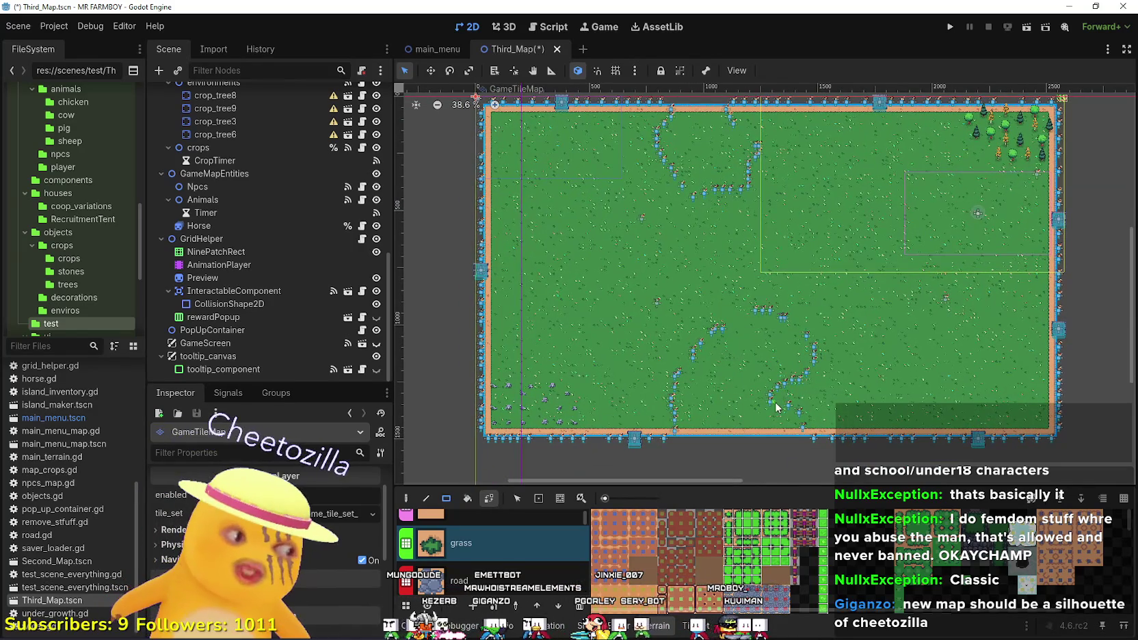
{"action": "scroll", "coordinate": [773, 383], "scroll_direction": "down", "scroll_amount": 3}
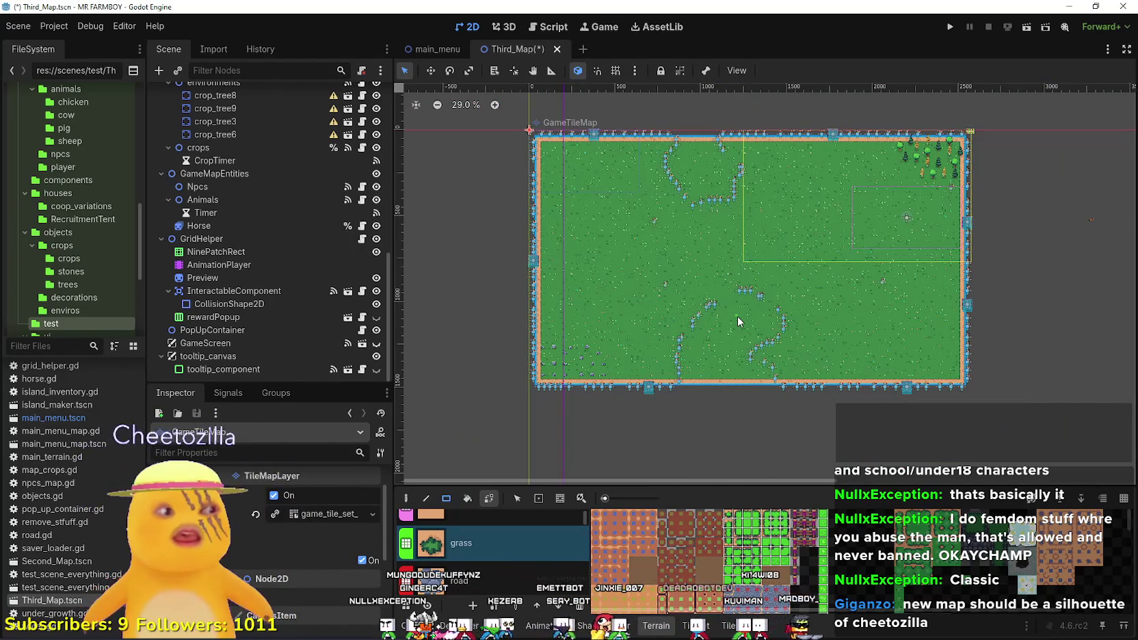
{"action": "scroll", "coordinate": [705, 253], "scroll_direction": "up", "scroll_amount": 3}
{"action": "scroll", "coordinate": [345, 238], "scroll_direction": "up", "scroll_amount": 3}
{"action": "scroll", "coordinate": [345, 238], "scroll_direction": "up", "scroll_amount": 1}
{"action": "scroll", "coordinate": [885, 251], "scroll_direction": "up", "scroll_amount": 3}
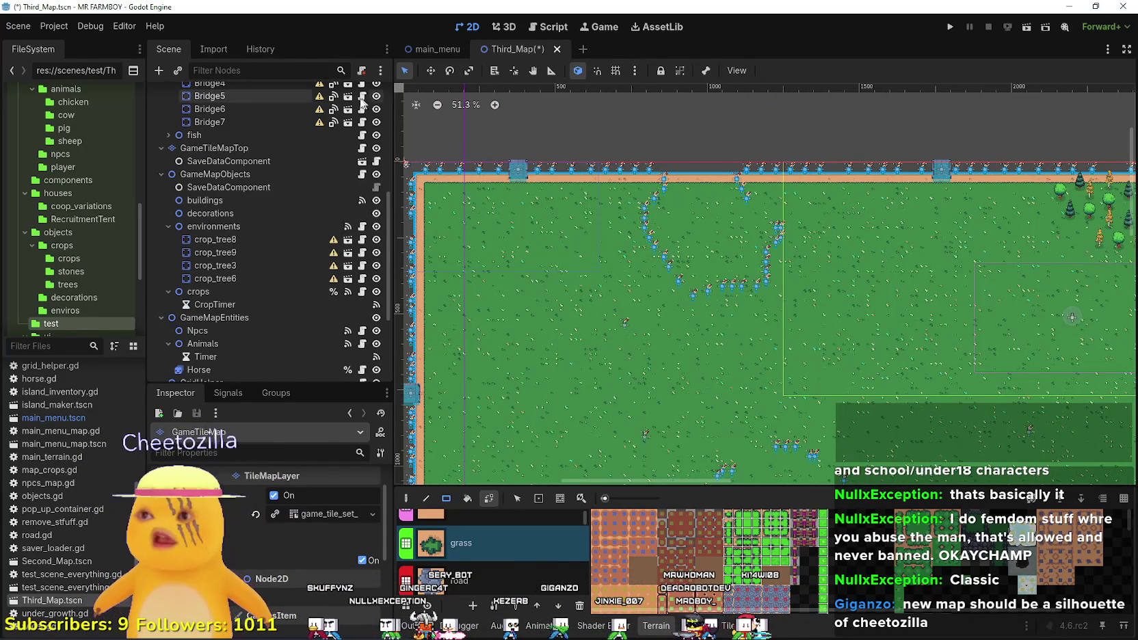
{"action": "scroll", "coordinate": [362, 137], "scroll_direction": "down", "scroll_amount": 4}
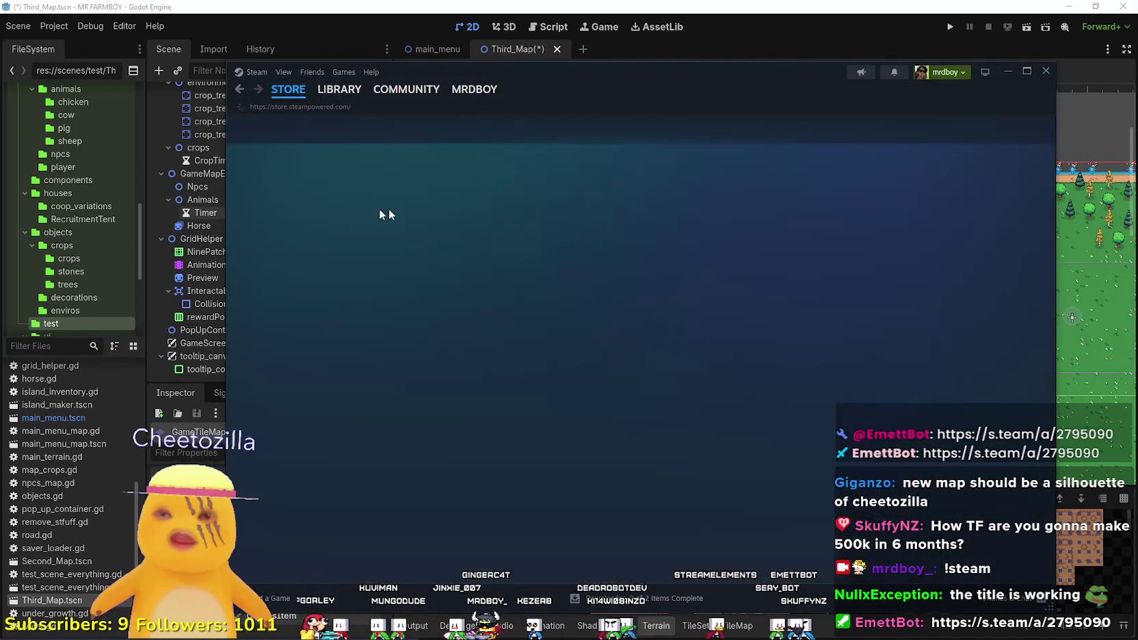
Search the Steam store for MR FARMBOY and open its store page.
{"action": "left_click", "coordinate": [800, 129]}
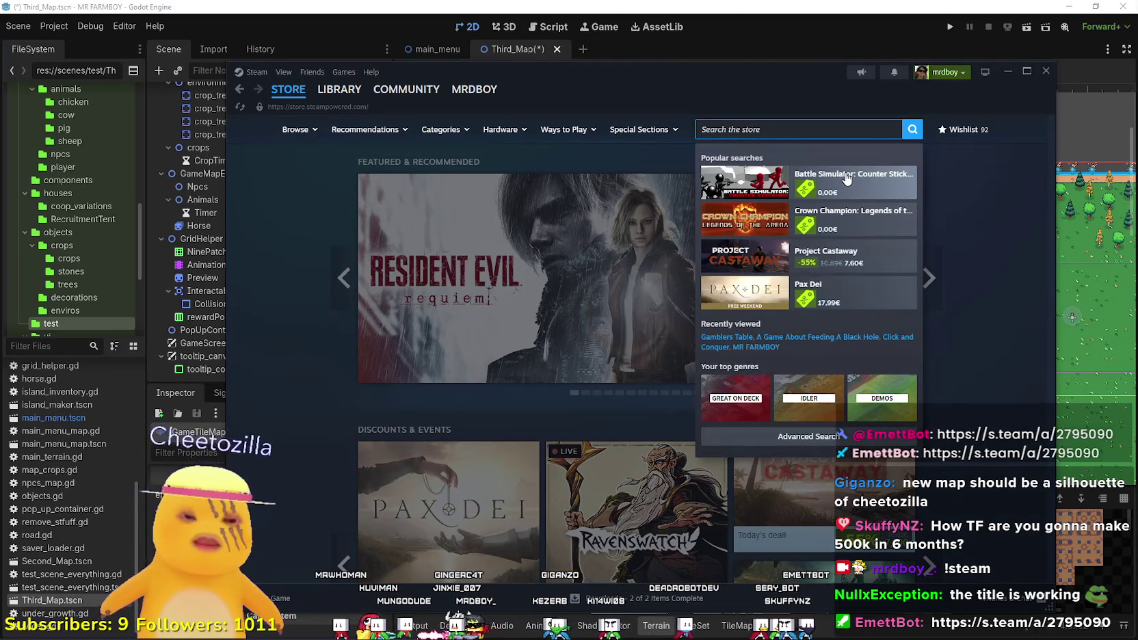
{"action": "type", "text": "MR FARMBOY"}
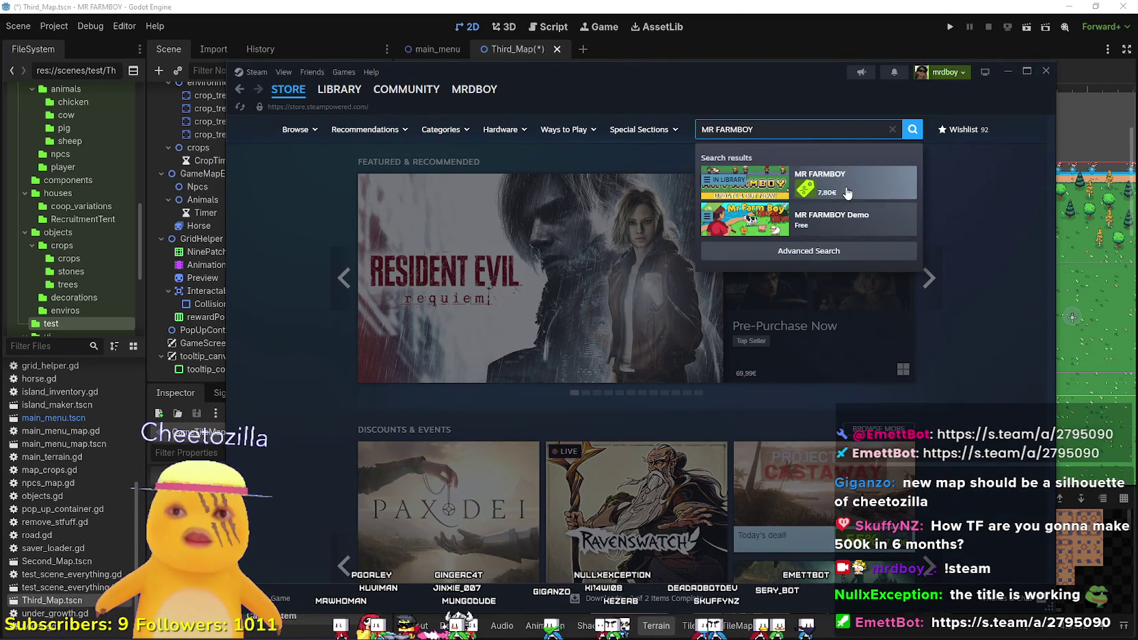
{"action": "left_click", "coordinate": [854, 186]}
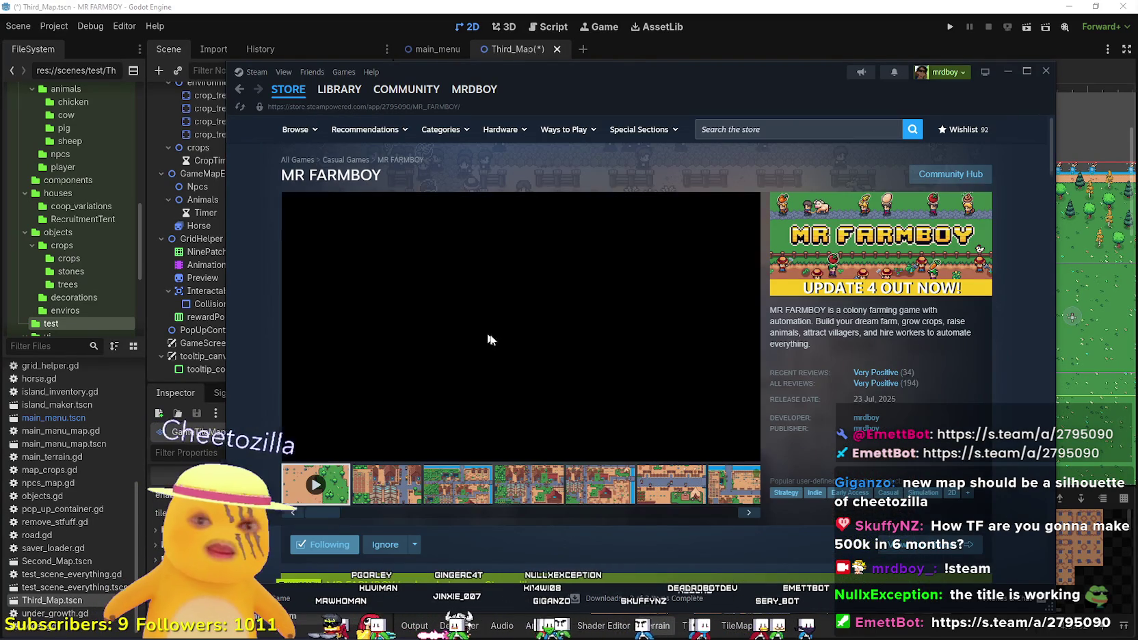
{"action": "left_click", "coordinate": [483, 474]}
{"action": "scroll", "coordinate": [483, 474], "scroll_direction": "down", "scroll_amount": 6}
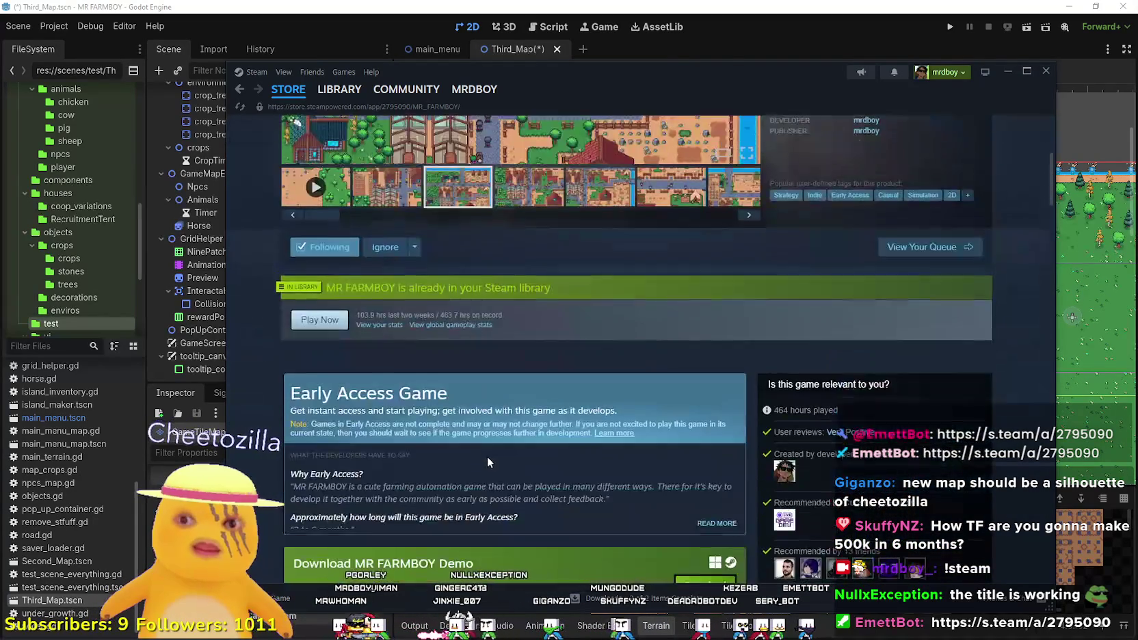
{"action": "scroll", "coordinate": [508, 431], "scroll_direction": "down", "scroll_amount": 4}
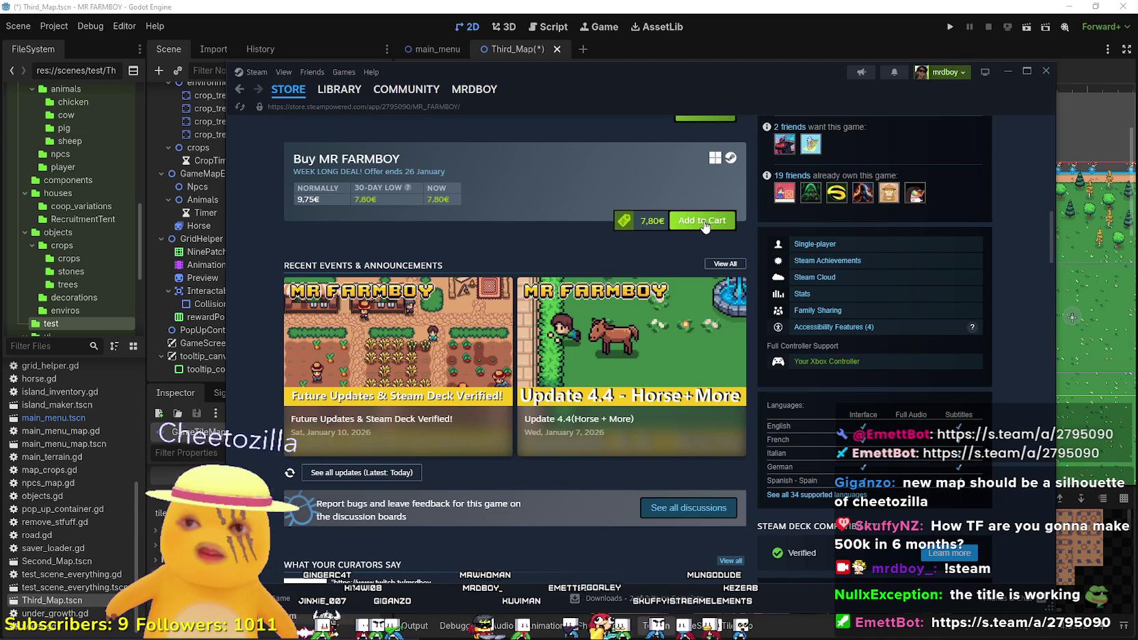
Add MR FARMBOY to the cart, marked 'This is a gift'.
{"action": "left_click", "coordinate": [703, 222]}
{"action": "key", "text": "alt+Tab"}
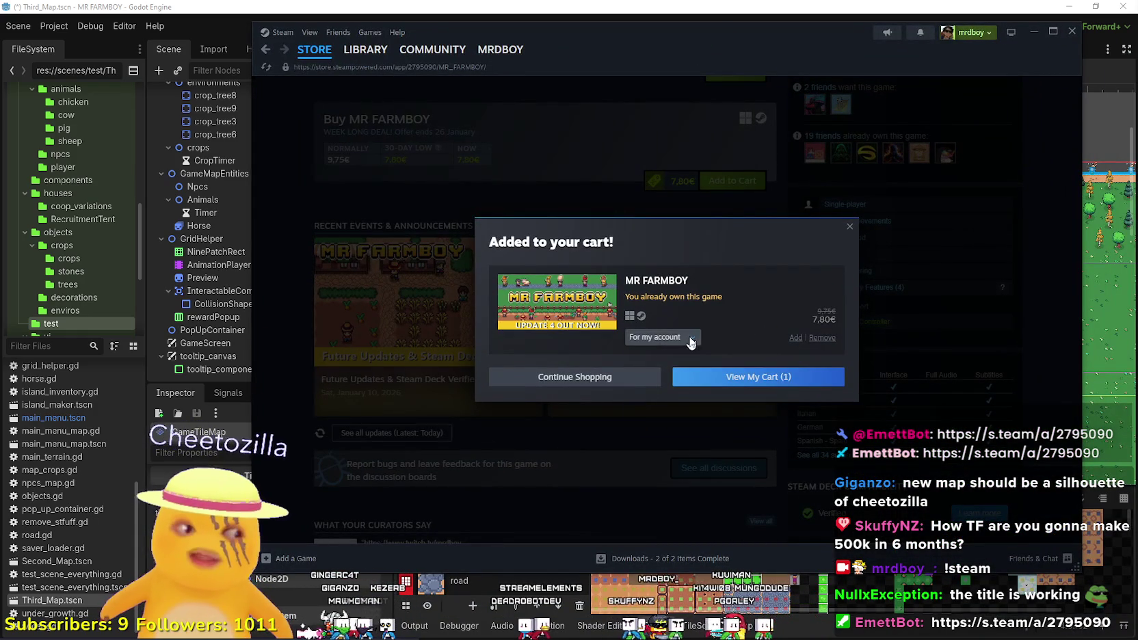
{"action": "left_click", "coordinate": [691, 338]}
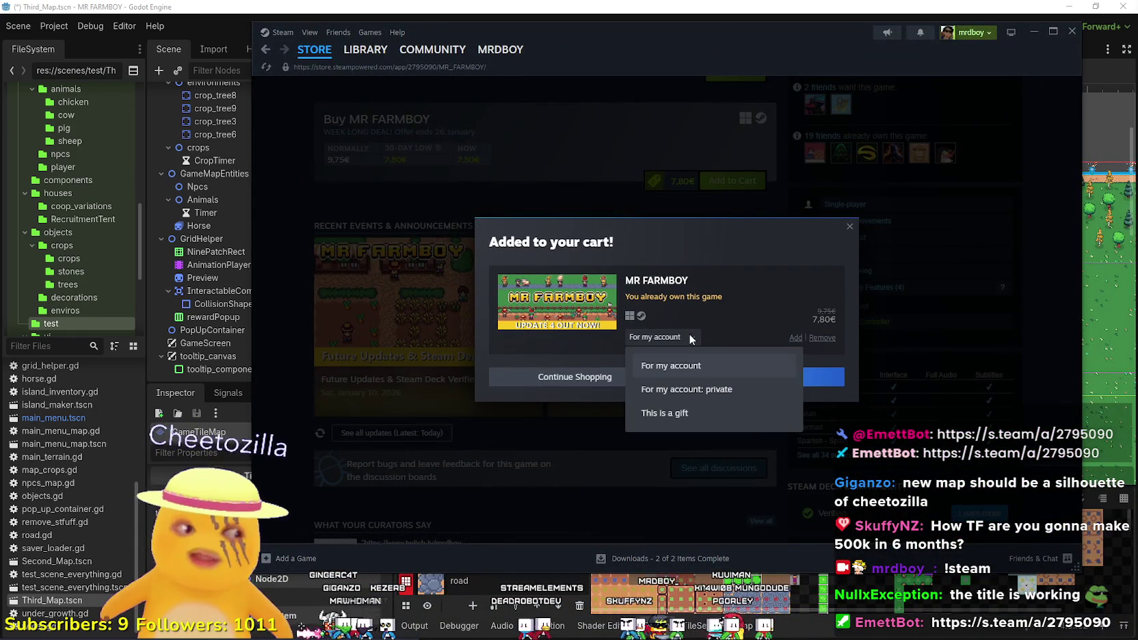
{"action": "left_click", "coordinate": [688, 419]}
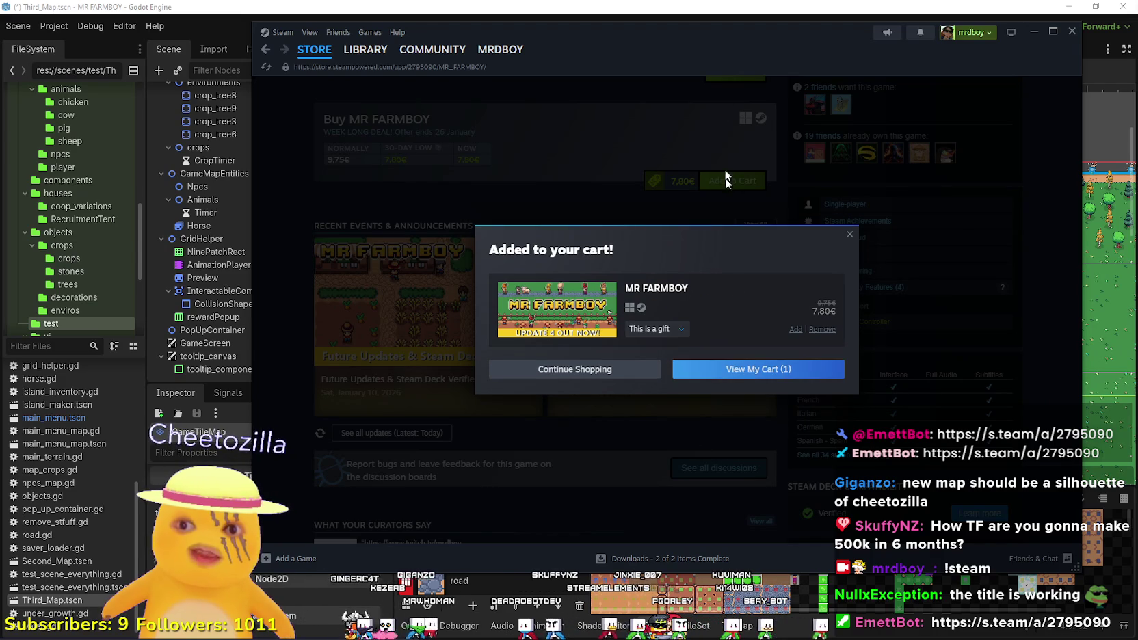
{"action": "key", "text": "alt+Tab"}
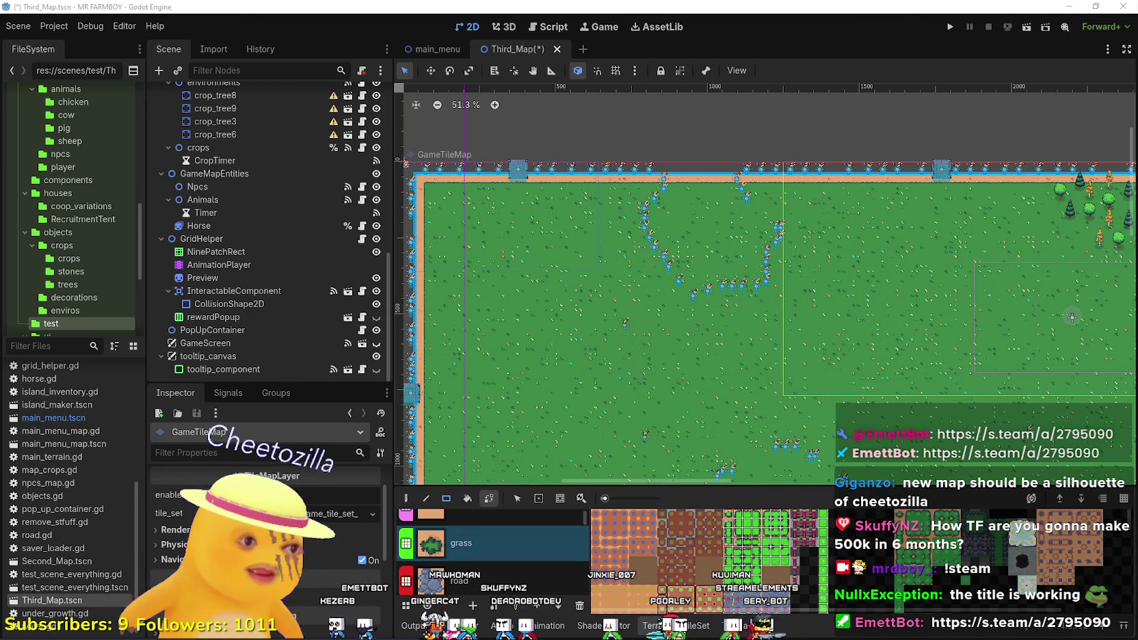
{"action": "key", "text": "alt+Tab"}
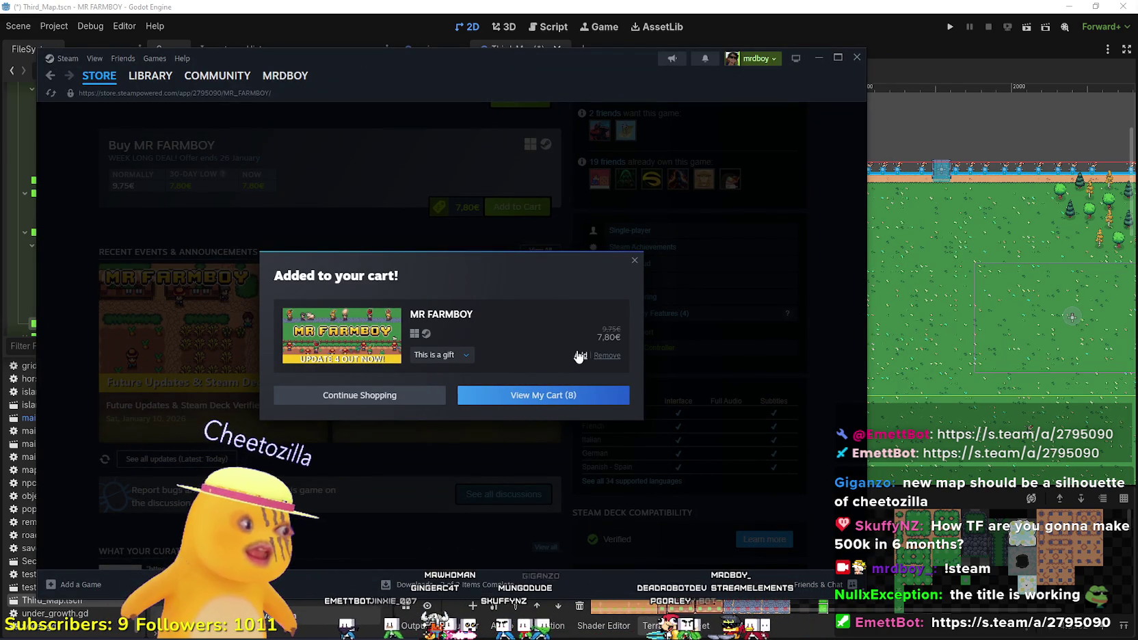
Add further copies until the cart holds 31 items, and bring up Calculator.
{"action": "left_click", "coordinate": [579, 355]}
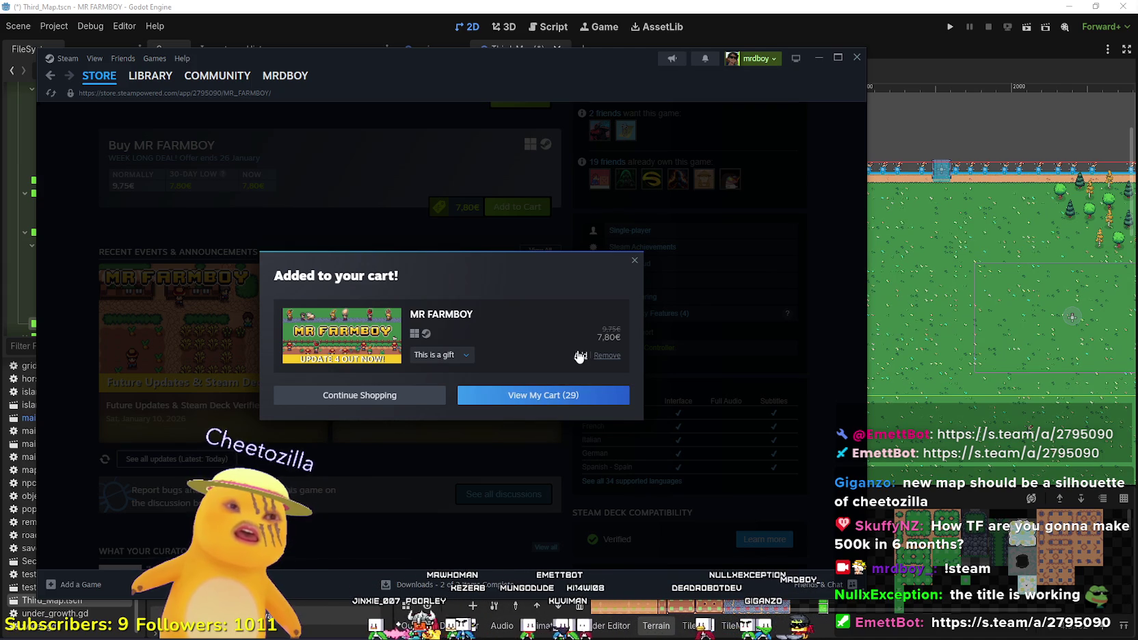
{"action": "left_click", "coordinate": [579, 356]}
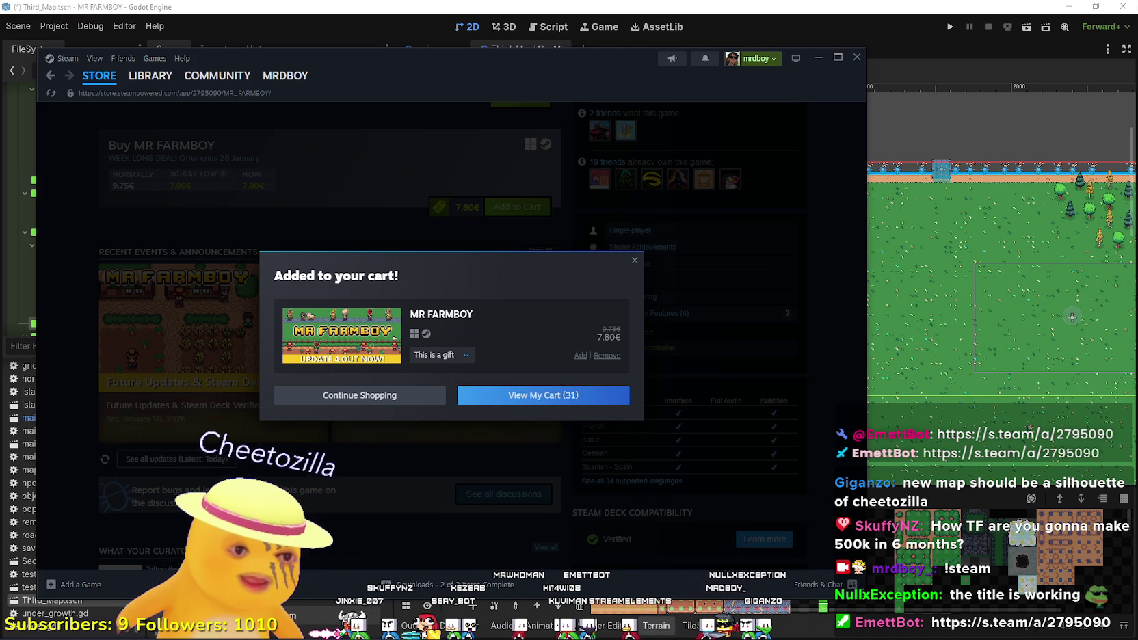
{"action": "key", "text": "XF86Calculator"}
{"action": "mouse_move", "coordinate": [541, 170]}
{"action": "left_mouse_down"}
{"action": "mouse_move", "coordinate": [756, 125]}
{"action": "mouse_move", "coordinate": [739, 149]}
{"action": "left_mouse_up"}
Compute 500 ÷ 500000 = 0.001 in Calculator, then close it.
{"action": "type", "text": "50000"}
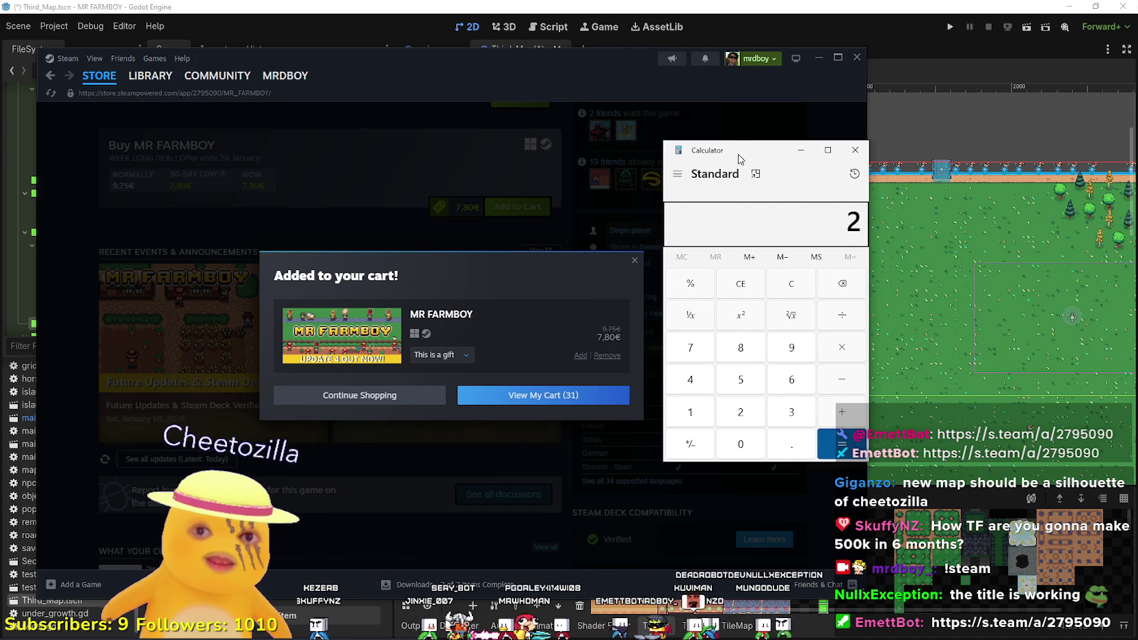
{"action": "key", "text": "BackSpace"}
{"action": "key", "text": "BackSpace"}
{"action": "key", "text": "BackSpace"}
{"action": "type", "text": "5000"}
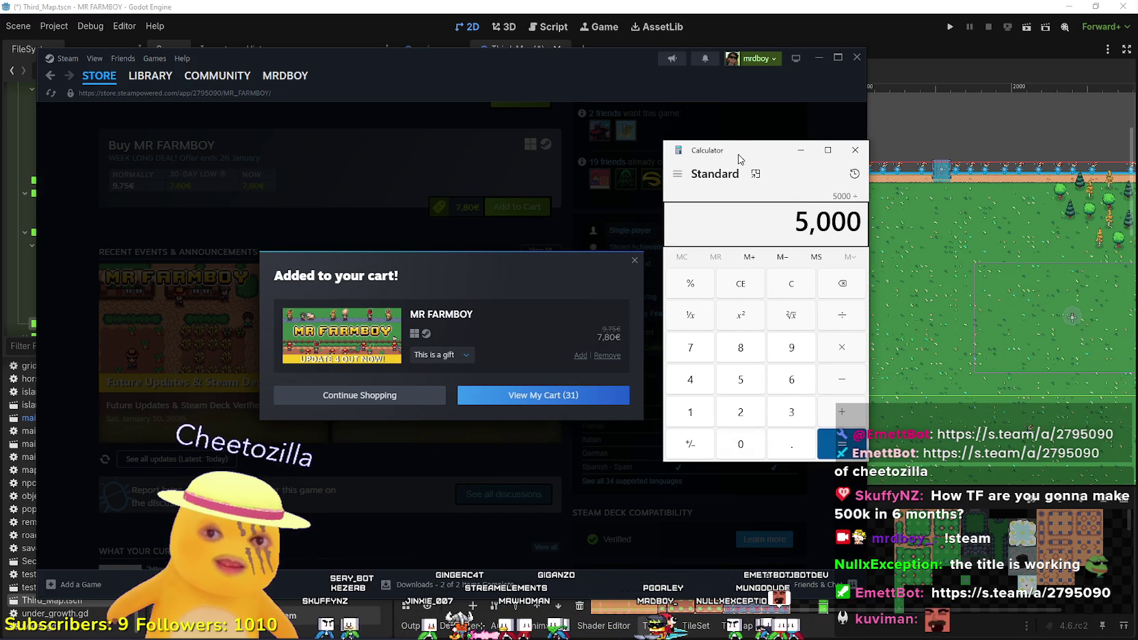
{"action": "left_click", "coordinate": [793, 283]}
{"action": "type", "text": "00 ÷ "}
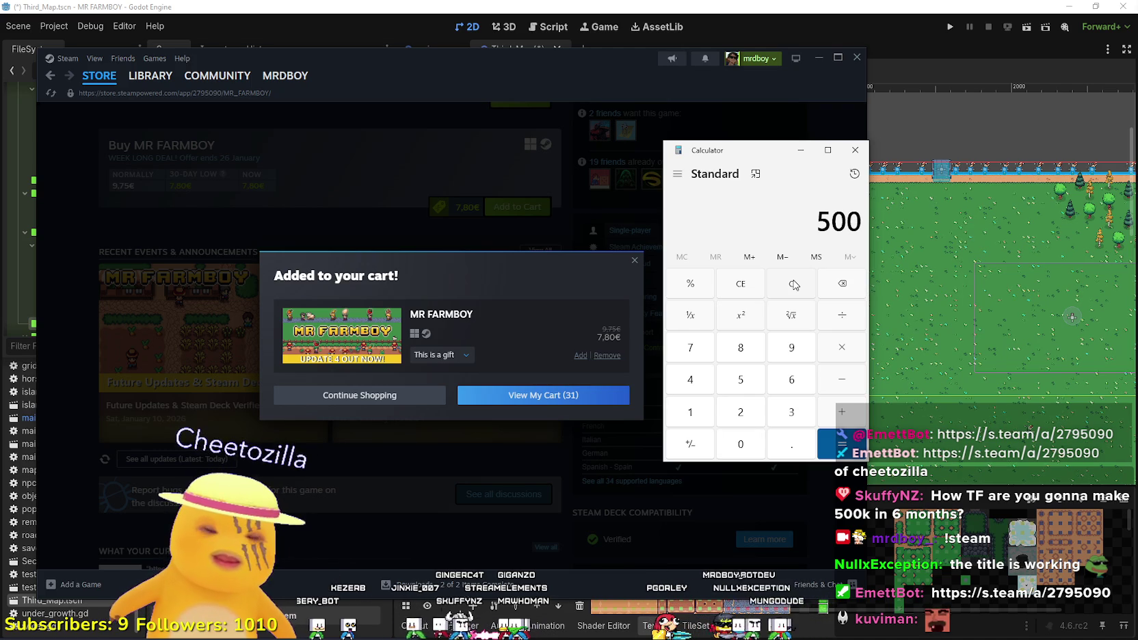
{"action": "type", "text": "5000000"}
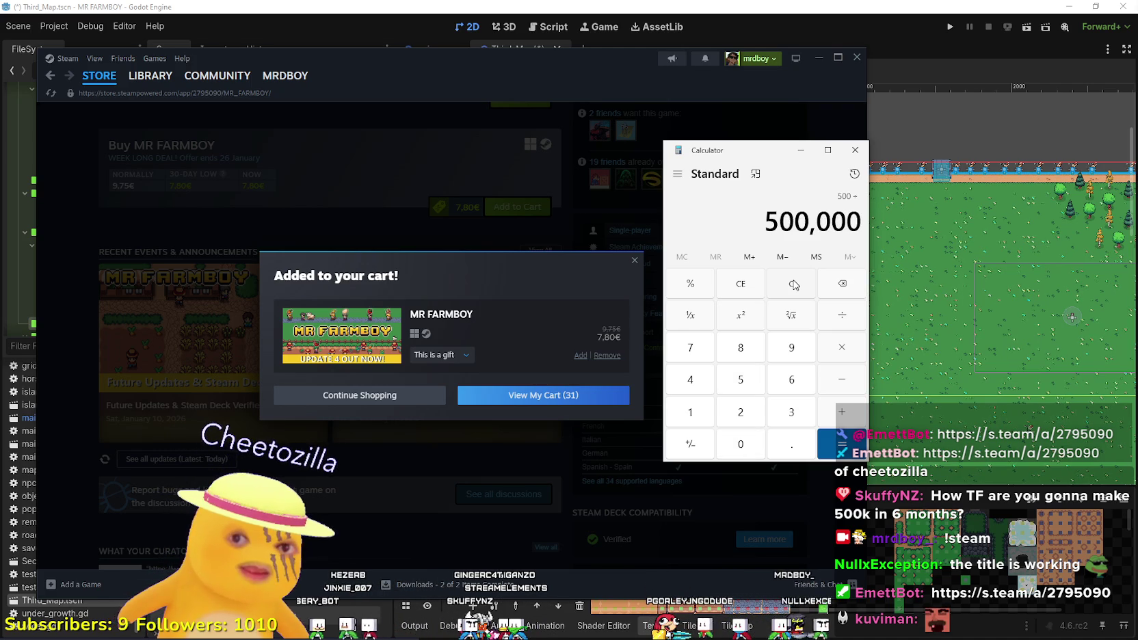
{"action": "key", "text": "Return"}
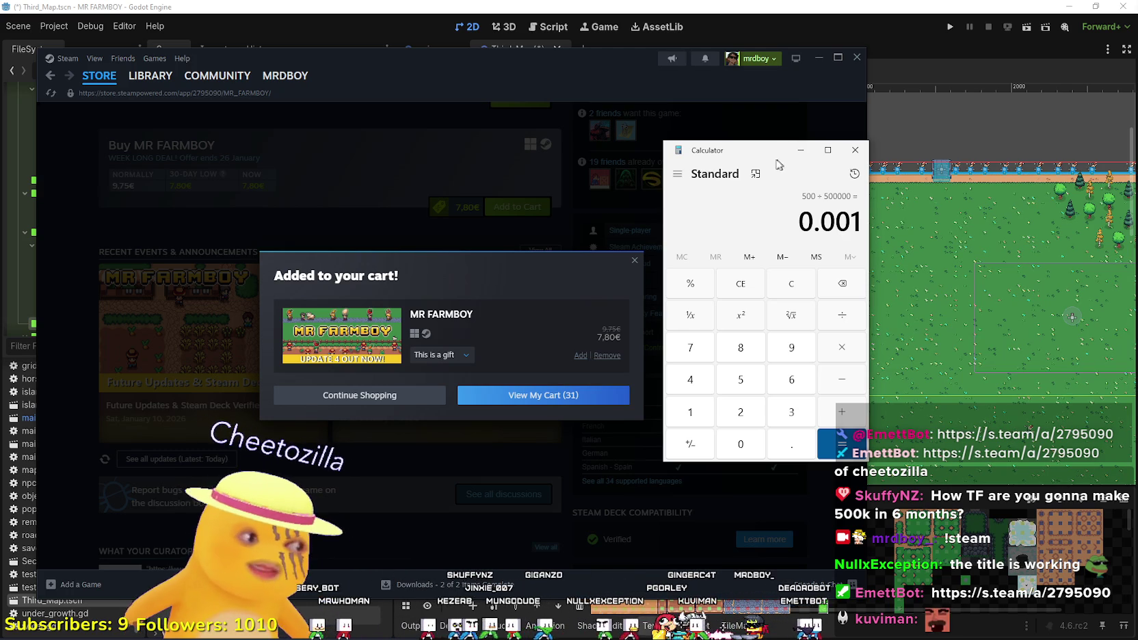
{"action": "left_click_drag", "start_coordinate": [752, 156], "coordinate": [828, 128]}
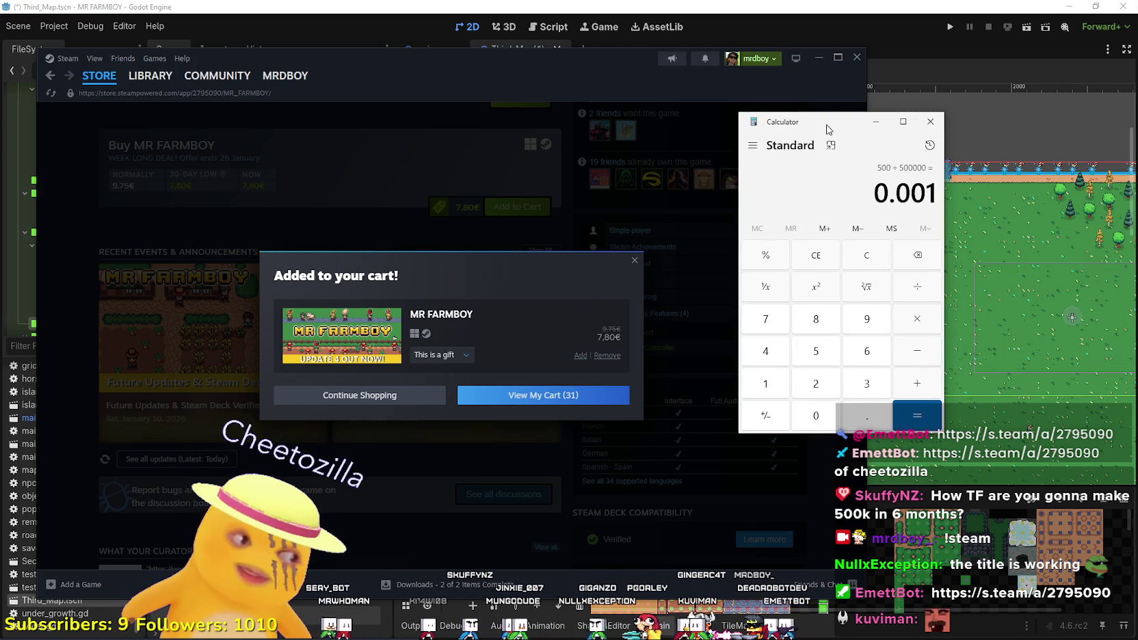
{"action": "left_click", "coordinate": [931, 123]}
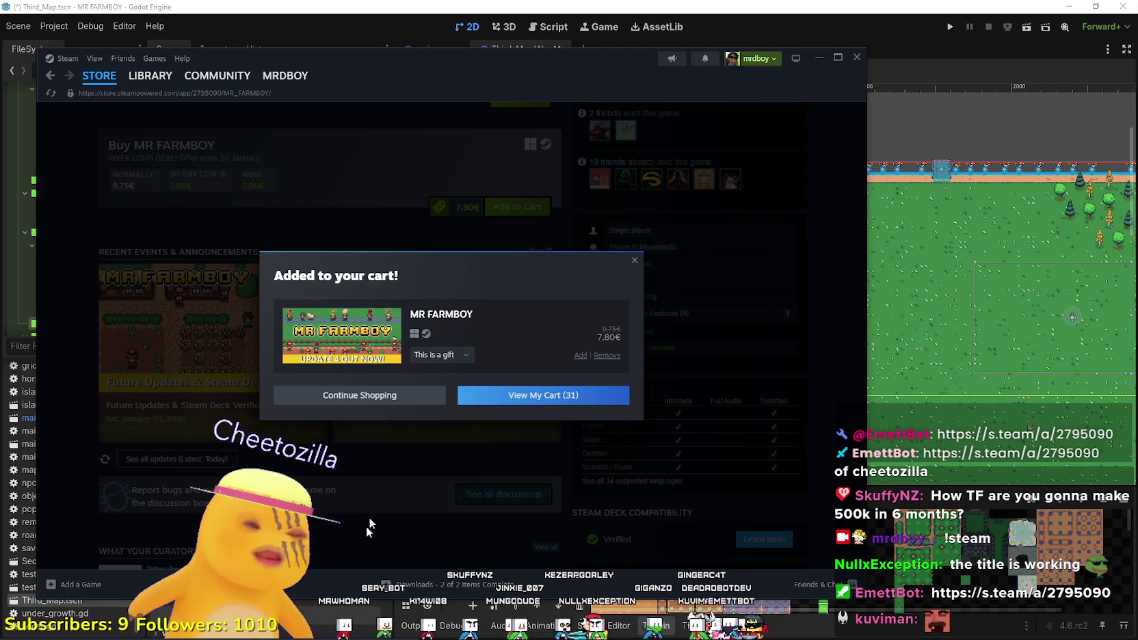
Keep adding MR FARMBOY gift copies until View My Cart reads 100, then switch back to Godot.
{"action": "left_click", "coordinate": [579, 356]}
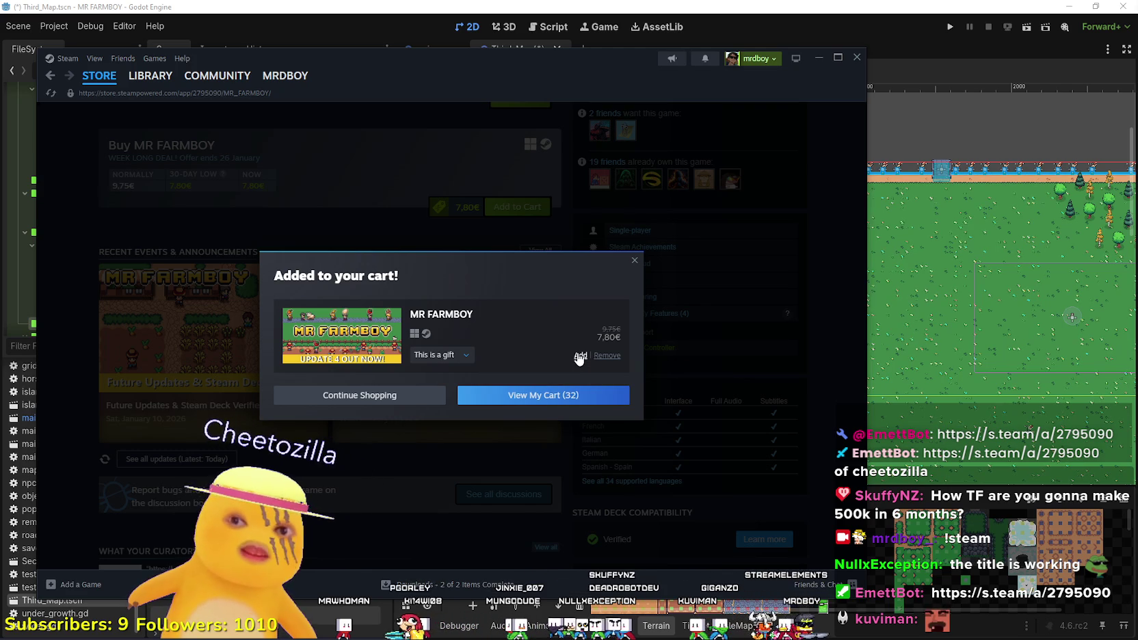
{"action": "left_click", "coordinate": [578, 356]}
{"action": "left_click", "coordinate": [579, 356]}
{"action": "left_click", "coordinate": [578, 355]}
{"action": "left_click", "coordinate": [578, 355]}
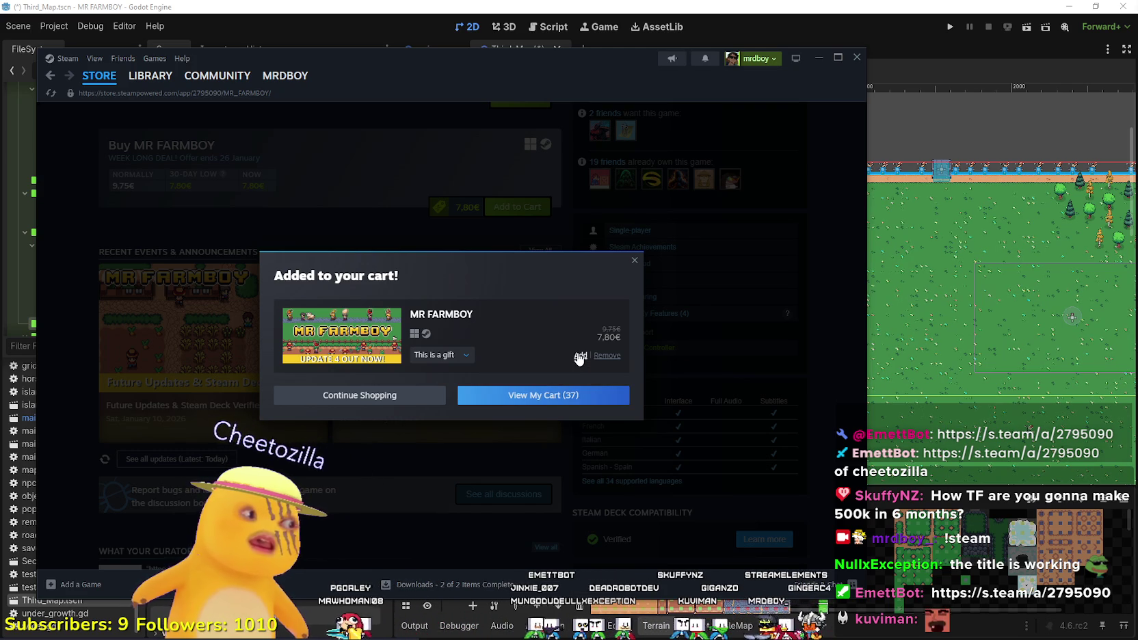
{"action": "left_click", "coordinate": [578, 356]}
{"action": "left_click", "coordinate": [578, 356]}
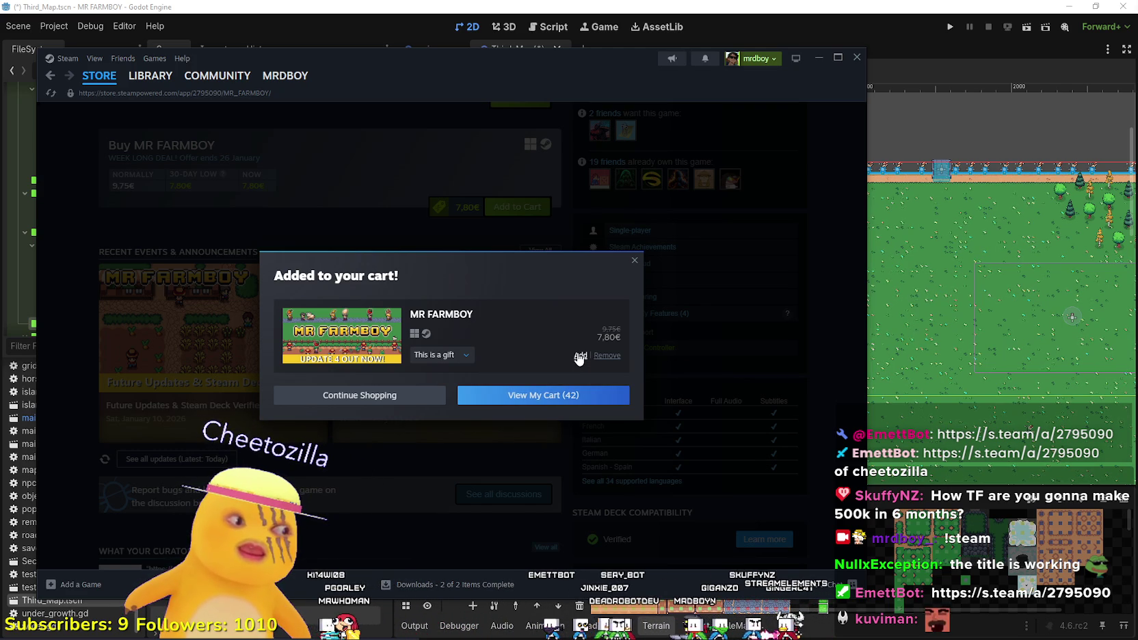
{"action": "left_click", "coordinate": [579, 355]}
{"action": "left_click", "coordinate": [580, 355]}
{"action": "left_click", "coordinate": [580, 355]}
{"action": "left_click", "coordinate": [579, 356]}
{"action": "left_click", "coordinate": [580, 355]}
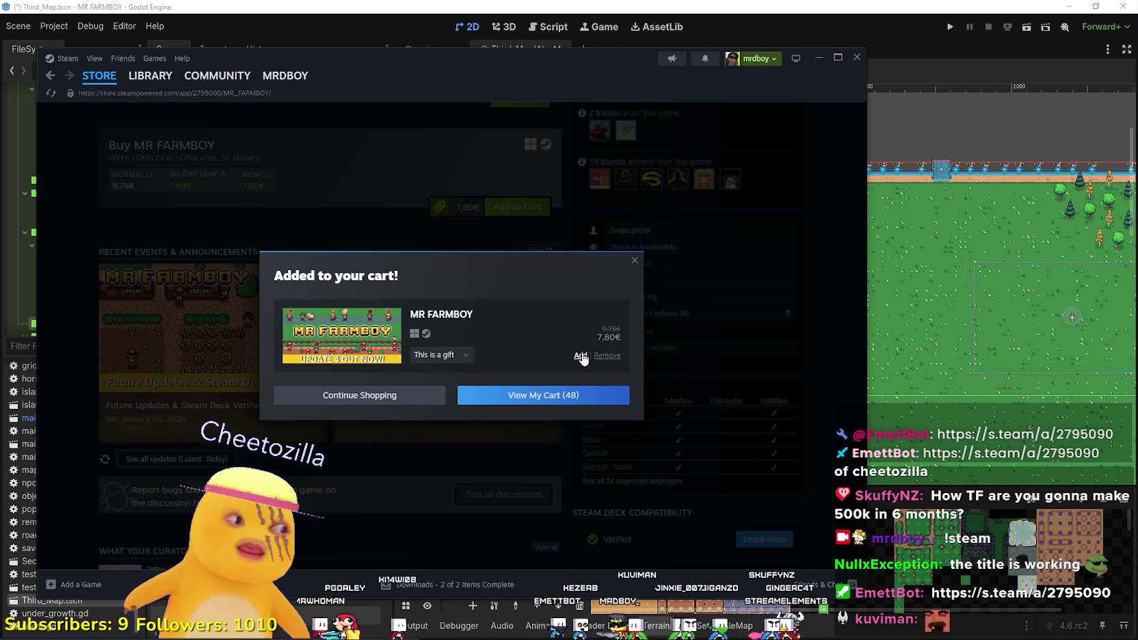
{"action": "left_click", "coordinate": [581, 356]}
{"action": "left_click", "coordinate": [582, 355]}
{"action": "left_click", "coordinate": [583, 356]}
{"action": "left_click", "coordinate": [584, 355]}
{"action": "left_click", "coordinate": [585, 356]}
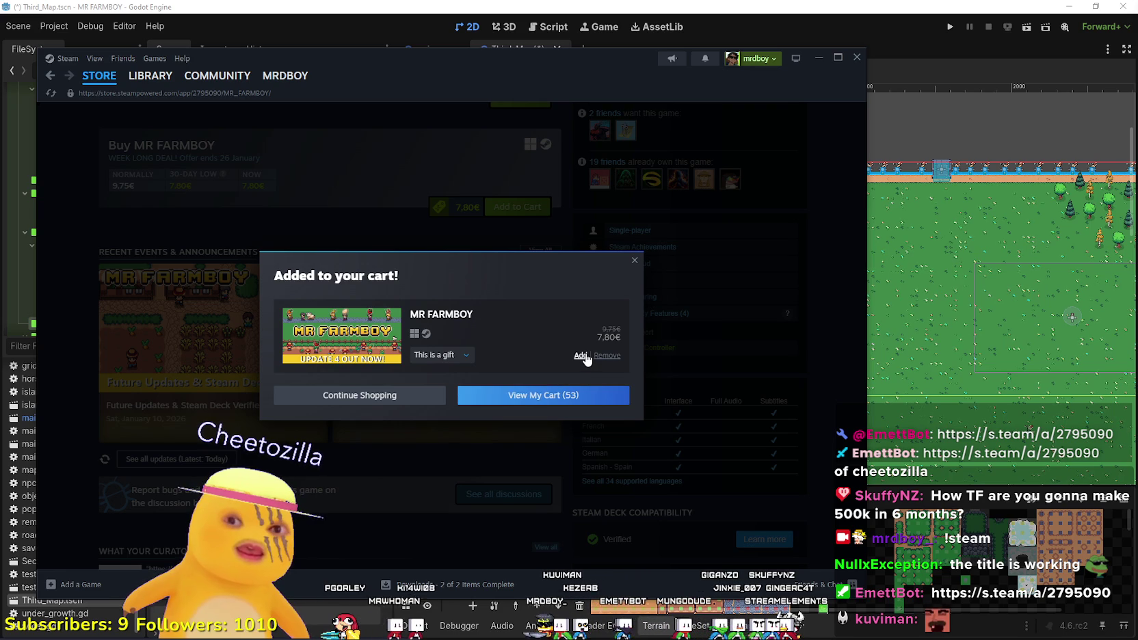
{"action": "left_click", "coordinate": [586, 355]}
{"action": "left_click", "coordinate": [586, 356]}
{"action": "left_click", "coordinate": [584, 356]}
{"action": "left_click", "coordinate": [584, 355]}
{"action": "left_click", "coordinate": [584, 356]}
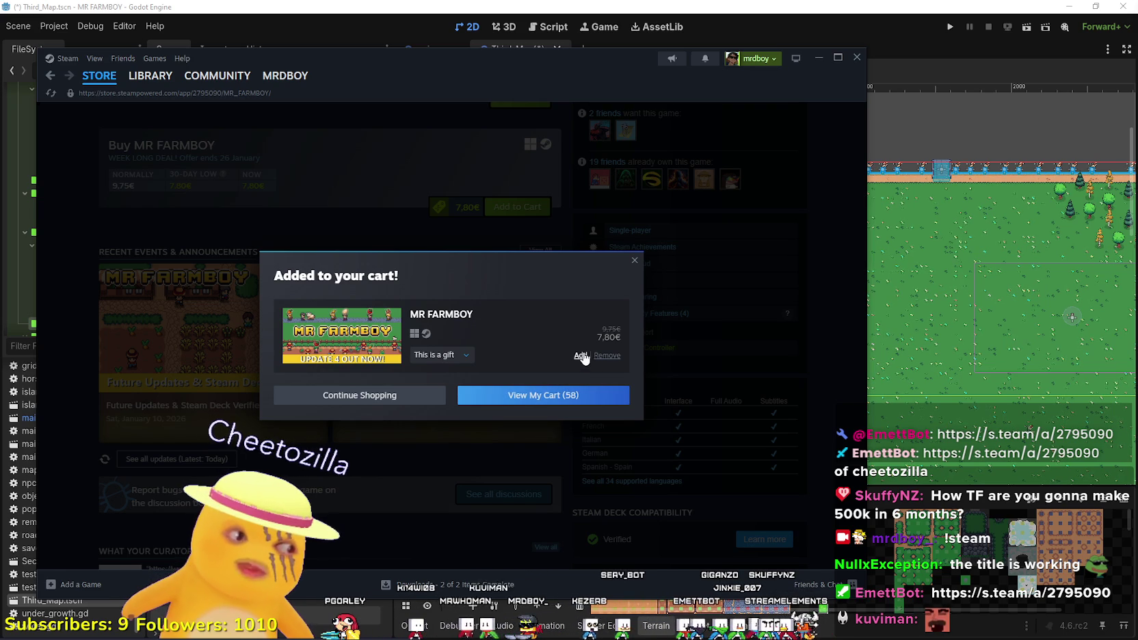
{"action": "left_click", "coordinate": [583, 356]}
{"action": "left_click", "coordinate": [583, 356]}
{"action": "left_click", "coordinate": [584, 356]}
{"action": "left_click", "coordinate": [583, 356]}
{"action": "left_click", "coordinate": [583, 356]}
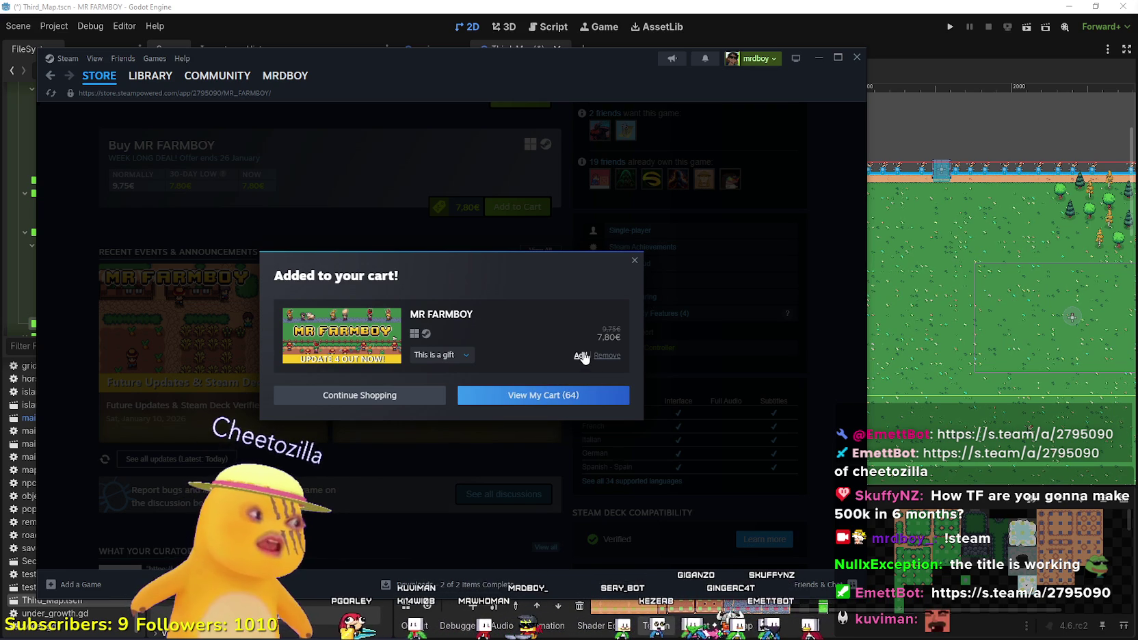
{"action": "left_click", "coordinate": [583, 357]}
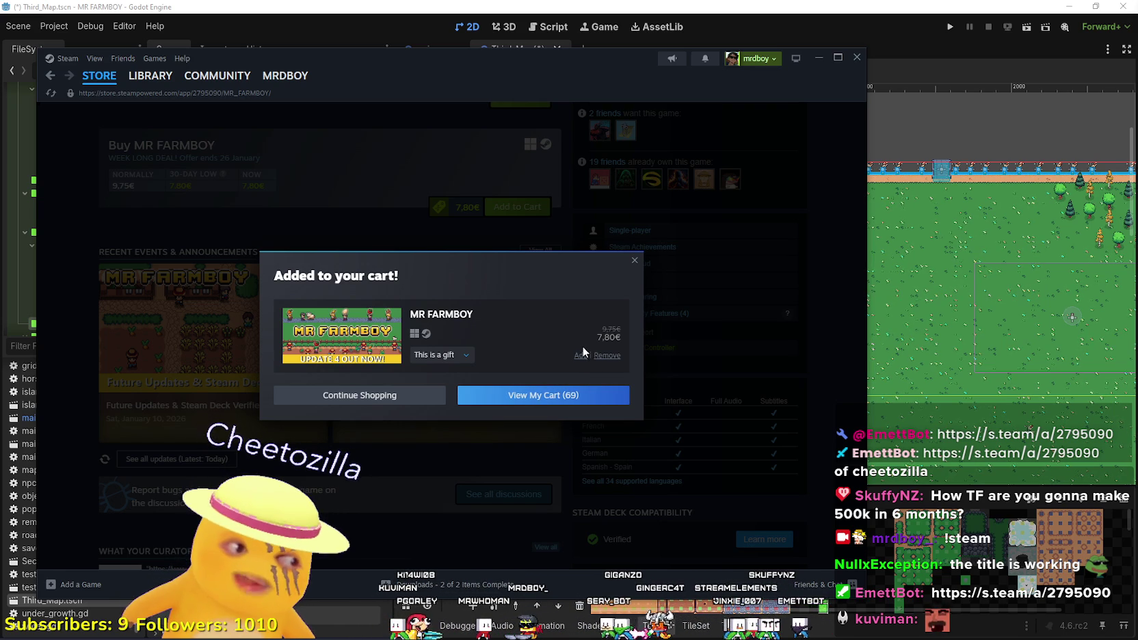
{"action": "left_click", "coordinate": [581, 355]}
{"action": "left_click", "coordinate": [580, 356]}
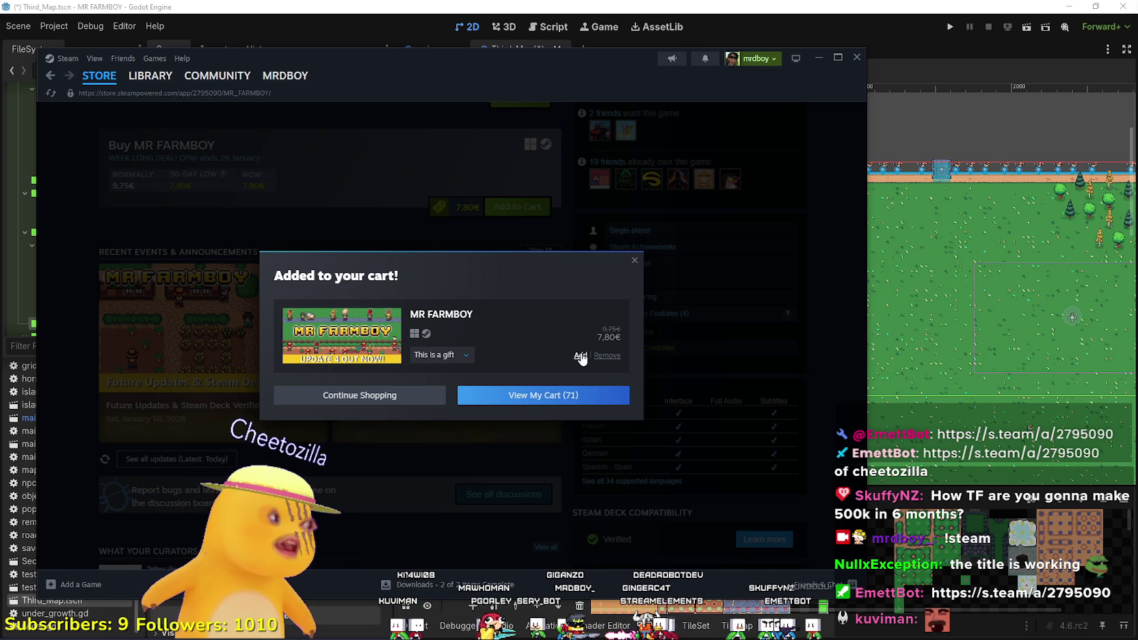
{"action": "left_click", "coordinate": [581, 357]}
{"action": "left_click", "coordinate": [582, 356]}
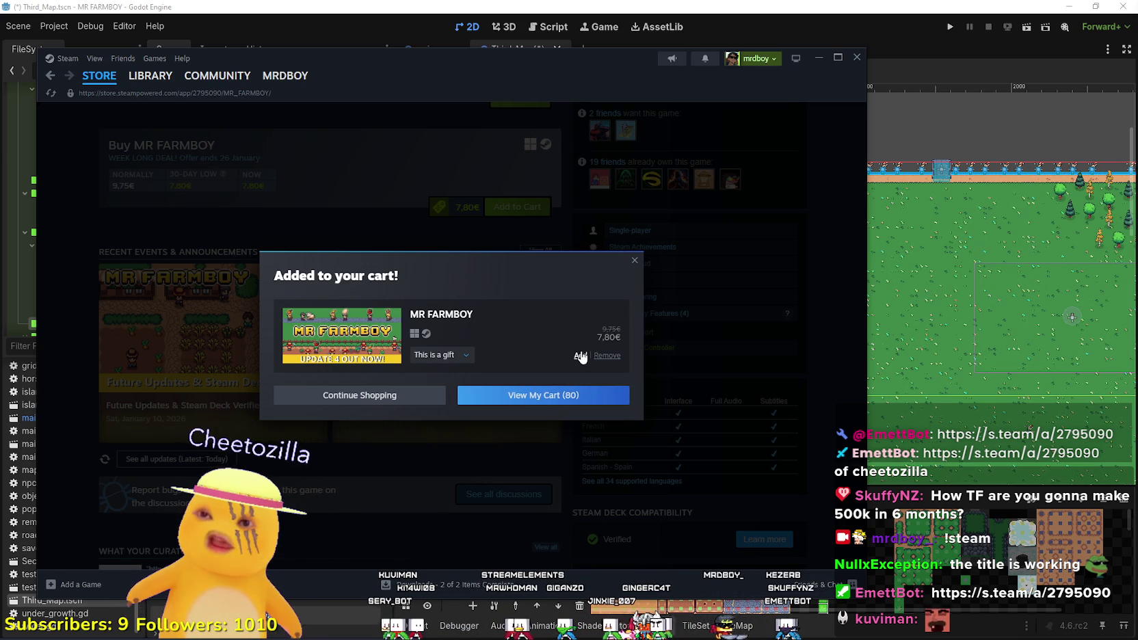
{"action": "left_click", "coordinate": [580, 356]}
{"action": "left_click", "coordinate": [581, 356]}
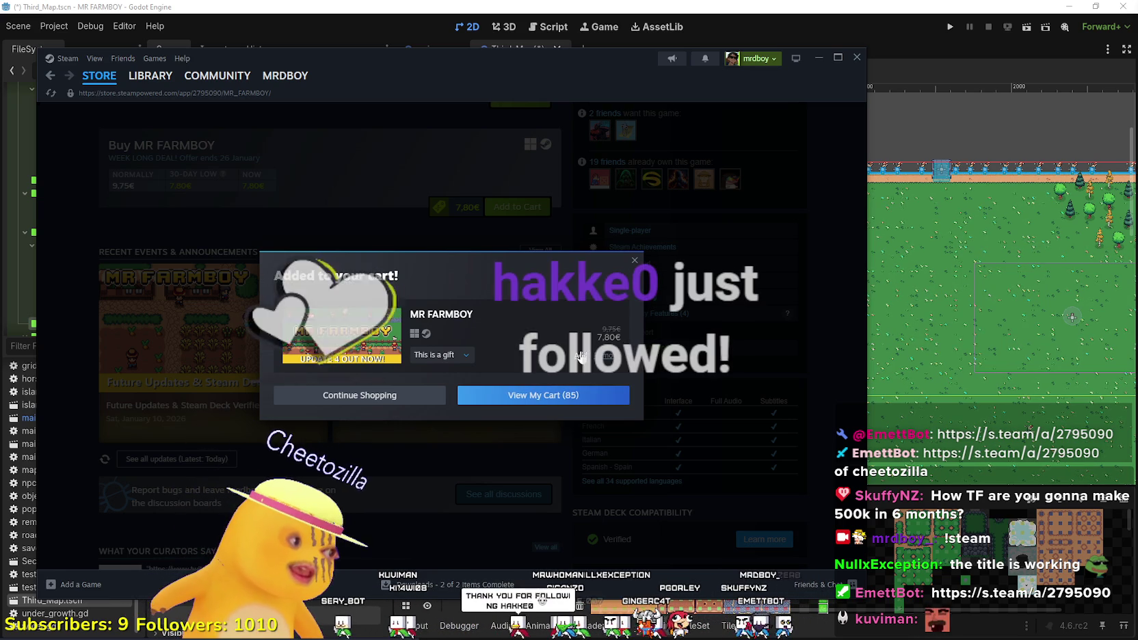
{"action": "left_click", "coordinate": [580, 356]}
{"action": "left_click", "coordinate": [580, 356]}
{"action": "left_click", "coordinate": [581, 356]}
{"action": "left_click", "coordinate": [580, 355]}
{"action": "left_click", "coordinate": [580, 355]}
{"action": "left_click", "coordinate": [580, 355]}
{"action": "left_click", "coordinate": [580, 356]}
{"action": "left_click", "coordinate": [579, 355]}
{"action": "left_click", "coordinate": [580, 355]}
{"action": "left_click", "coordinate": [580, 356]}
{"action": "left_click", "coordinate": [579, 355]}
{"action": "left_click", "coordinate": [580, 356]}
{"action": "left_click", "coordinate": [579, 355]}
{"action": "left_click", "coordinate": [580, 355]}
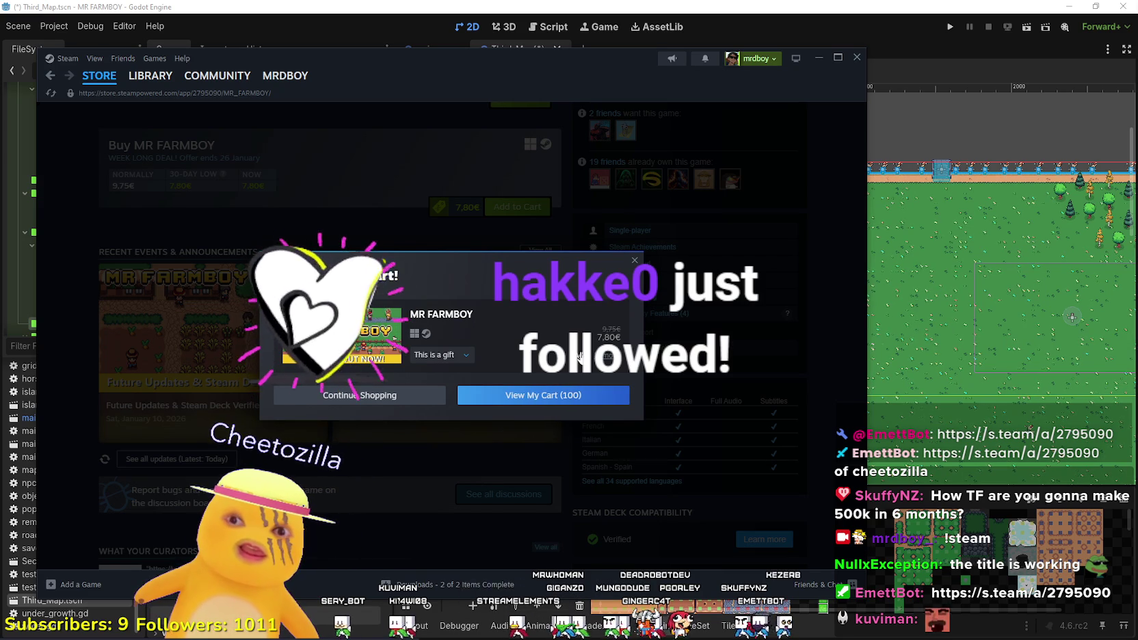
{"action": "left_click", "coordinate": [579, 356]}
{"action": "key", "text": "alt+Tab"}
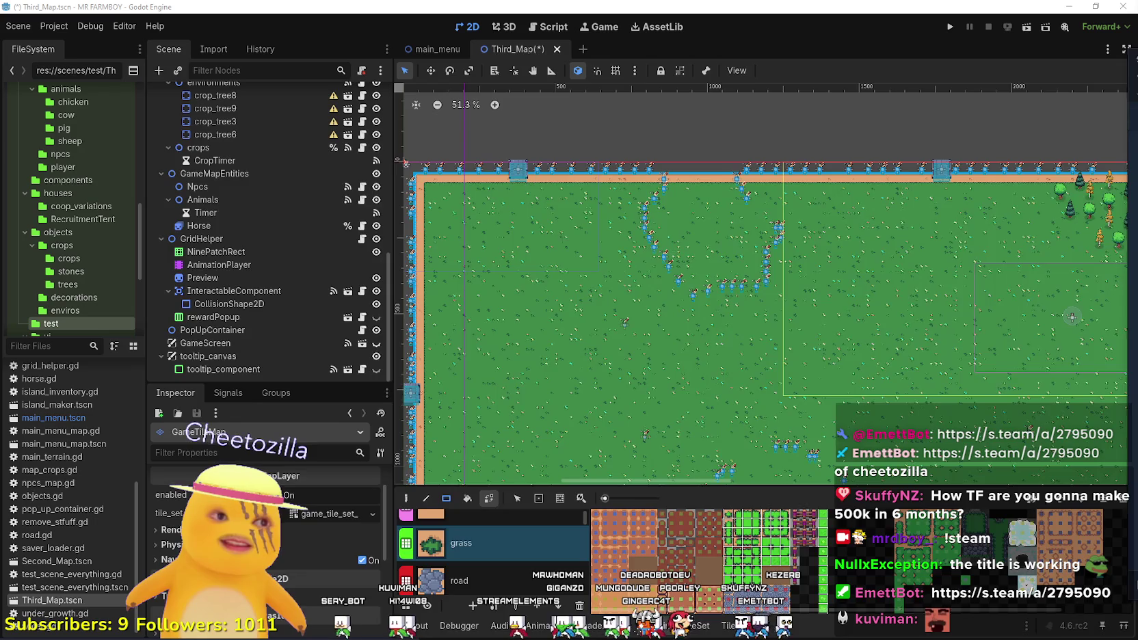
Review the Steam shopping cart, totalling 780,00€ for 100 items.
{"action": "key", "text": "alt+Tab"}
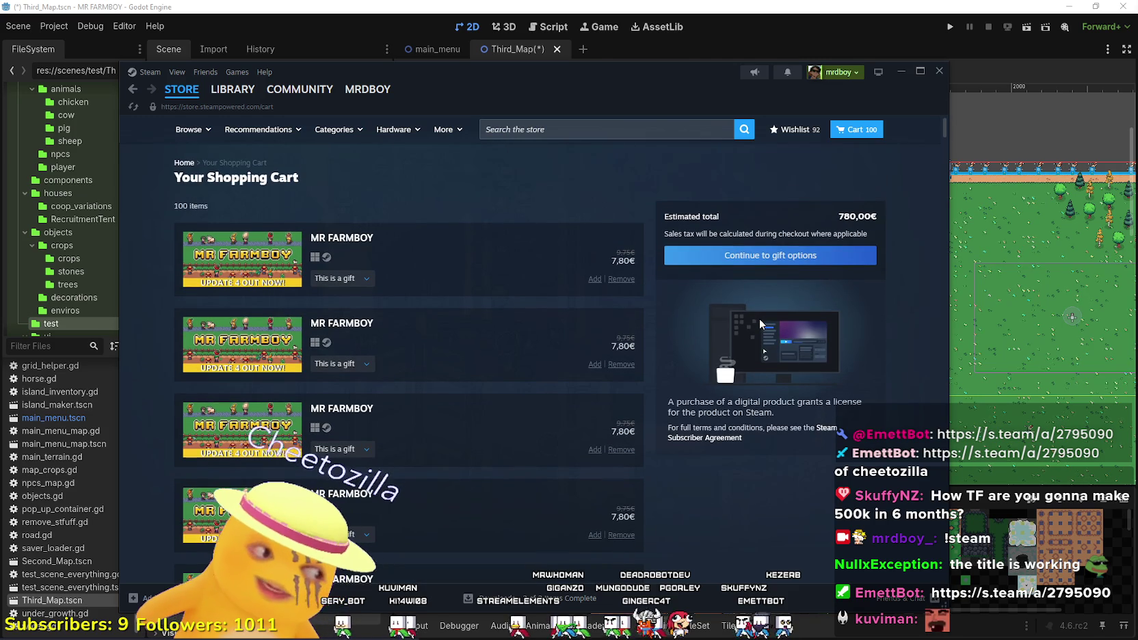
{"action": "scroll", "coordinate": [752, 293], "scroll_direction": "down", "scroll_amount": 3}
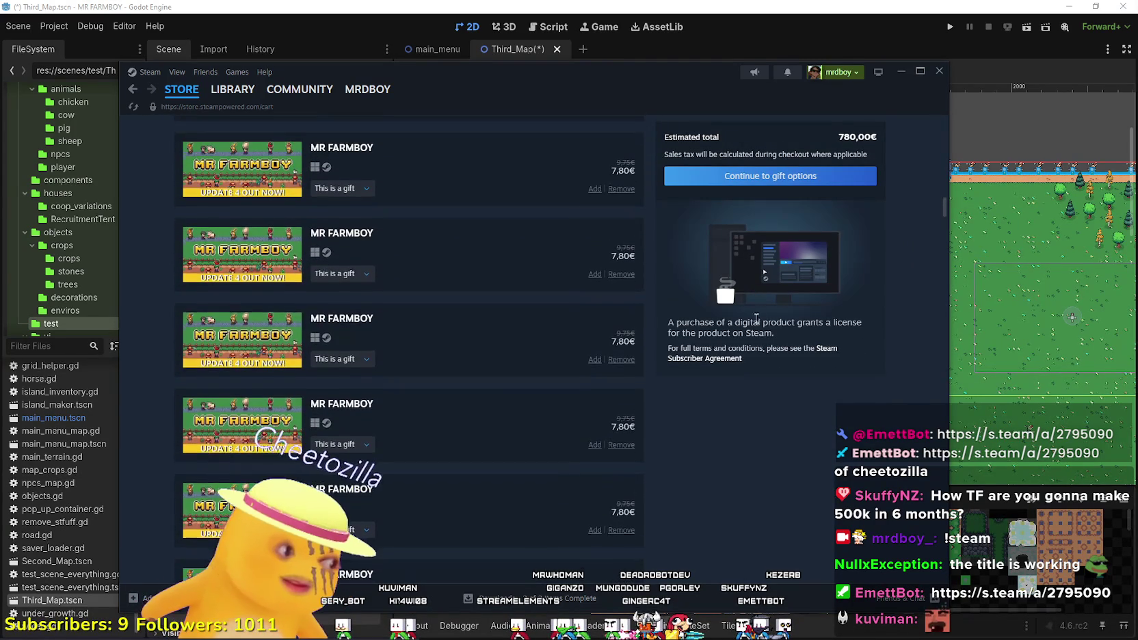
{"action": "scroll", "coordinate": [755, 318], "scroll_direction": "down", "scroll_amount": 1}
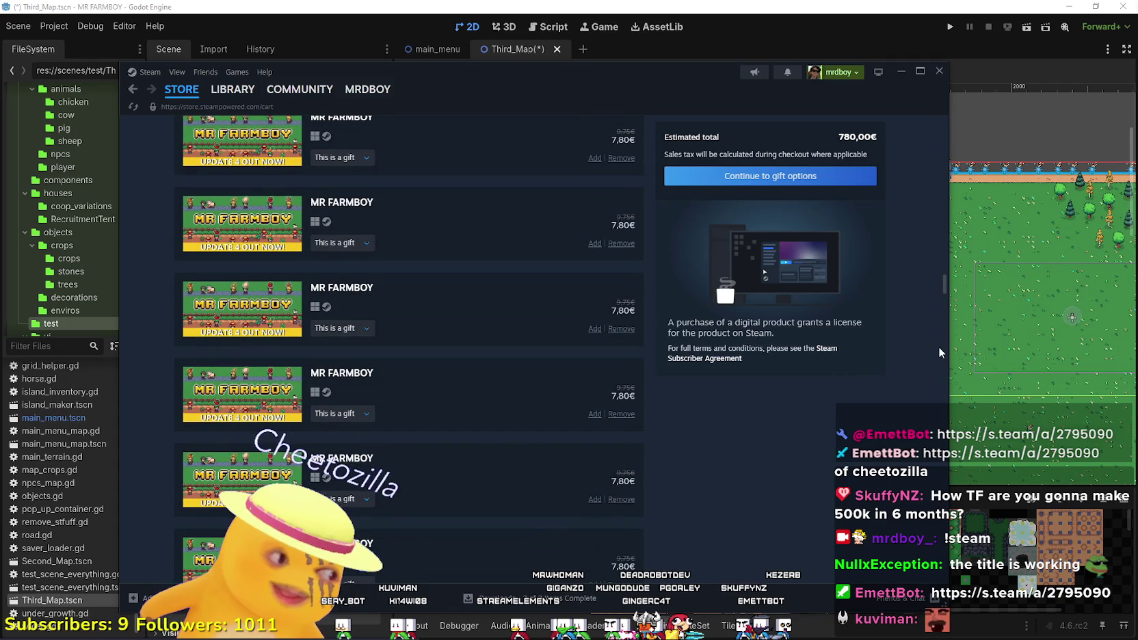
{"action": "mouse_move", "coordinate": [943, 290]}
{"action": "left_mouse_down"}
{"action": "mouse_move", "coordinate": [914, 497]}
{"action": "mouse_move", "coordinate": [943, 138]}
{"action": "left_mouse_up"}
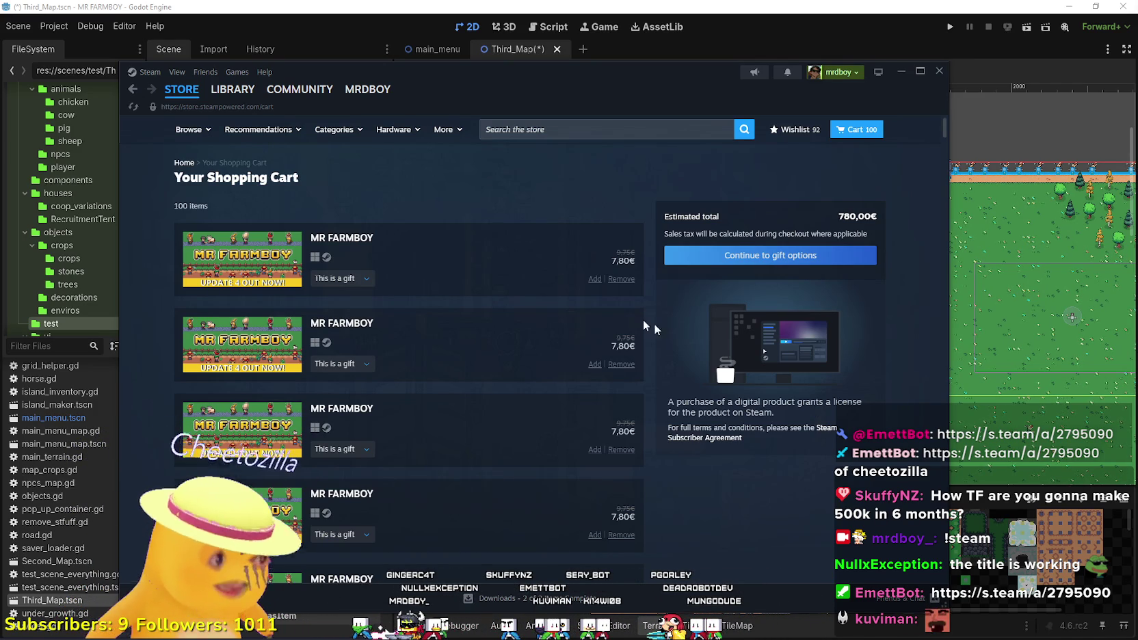
Go to the Steam store front page and close the Steam window.
{"action": "mouse_move", "coordinate": [206, 94]}
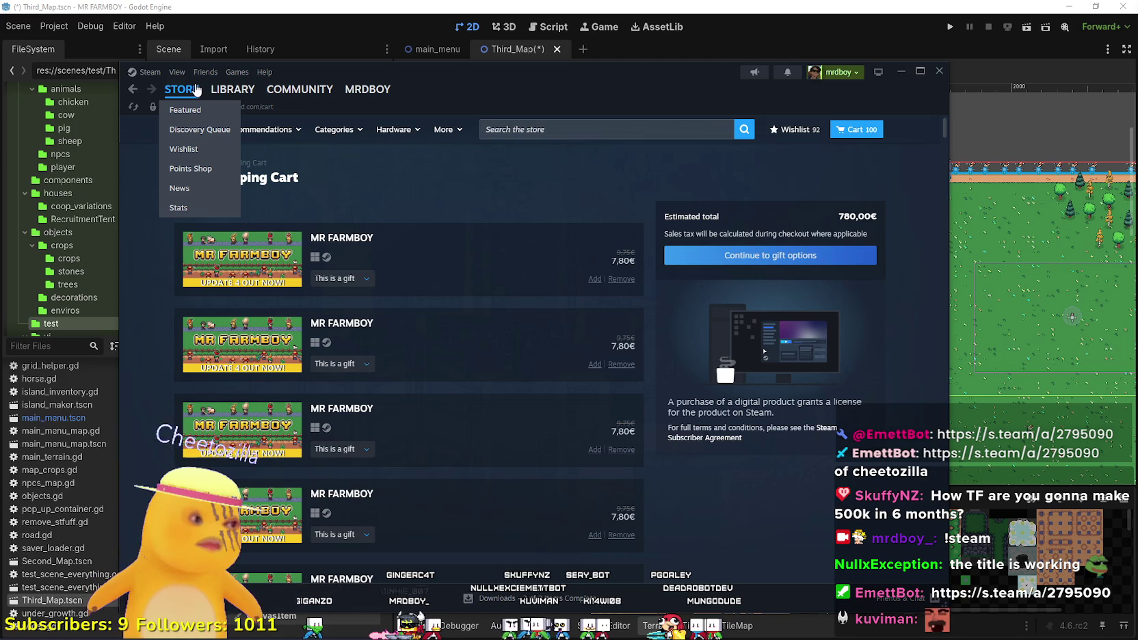
{"action": "left_click", "coordinate": [196, 90]}
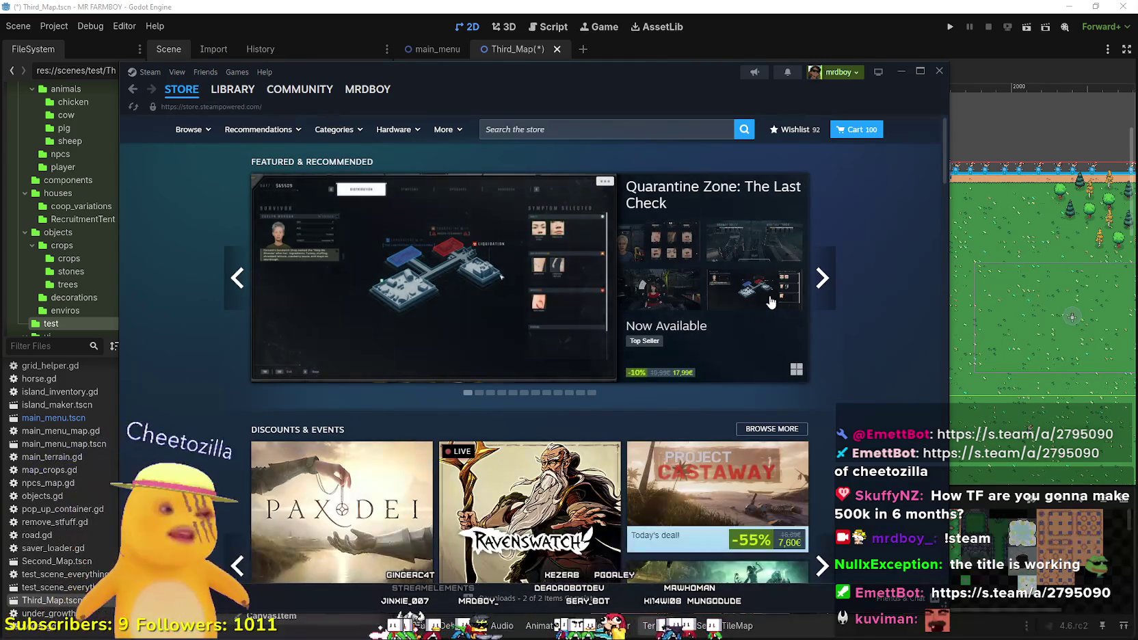
{"action": "left_click", "coordinate": [939, 71]}
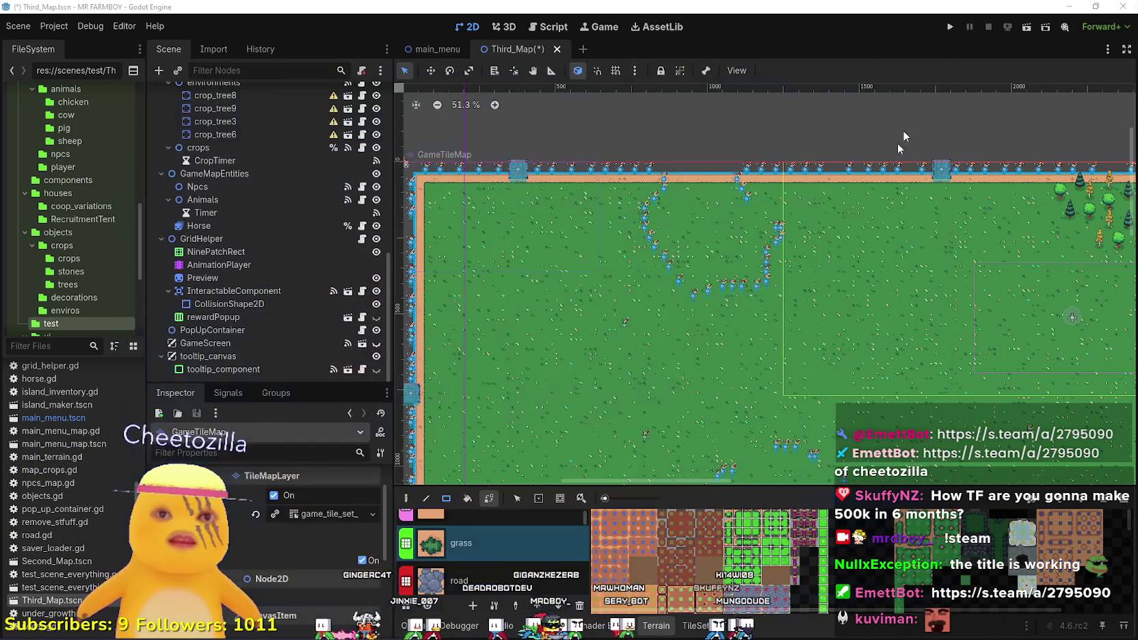
Expand the fish group in the Scene dock and inspect env_res_fish11's facing direction.
{"action": "scroll", "coordinate": [225, 267], "scroll_direction": "up", "scroll_amount": 15}
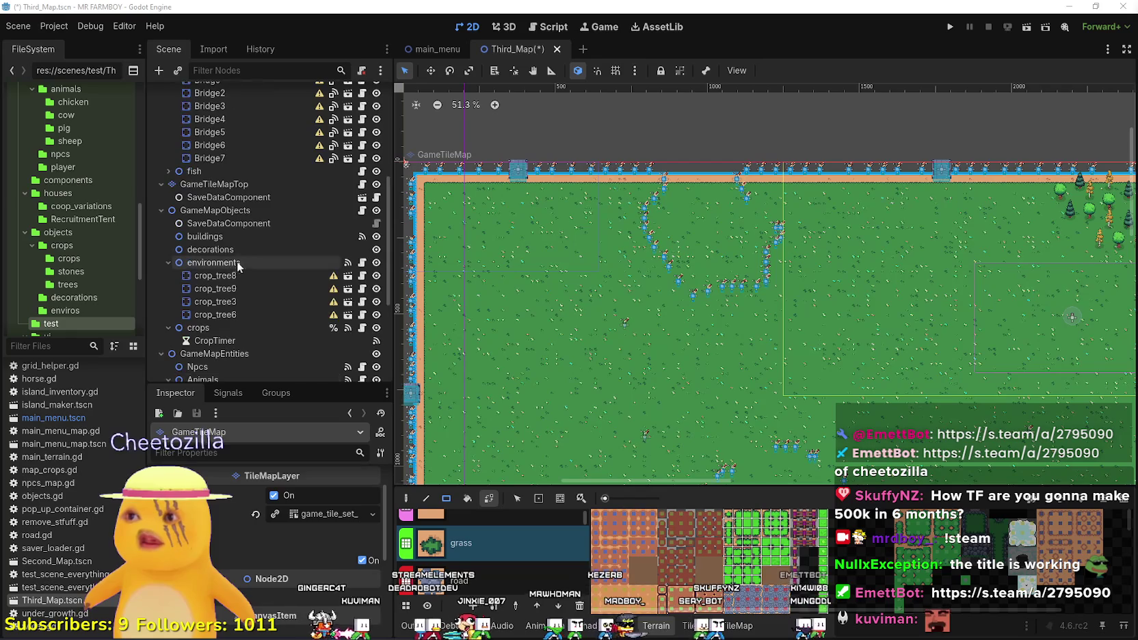
{"action": "scroll", "coordinate": [772, 311], "scroll_direction": "down", "scroll_amount": 3}
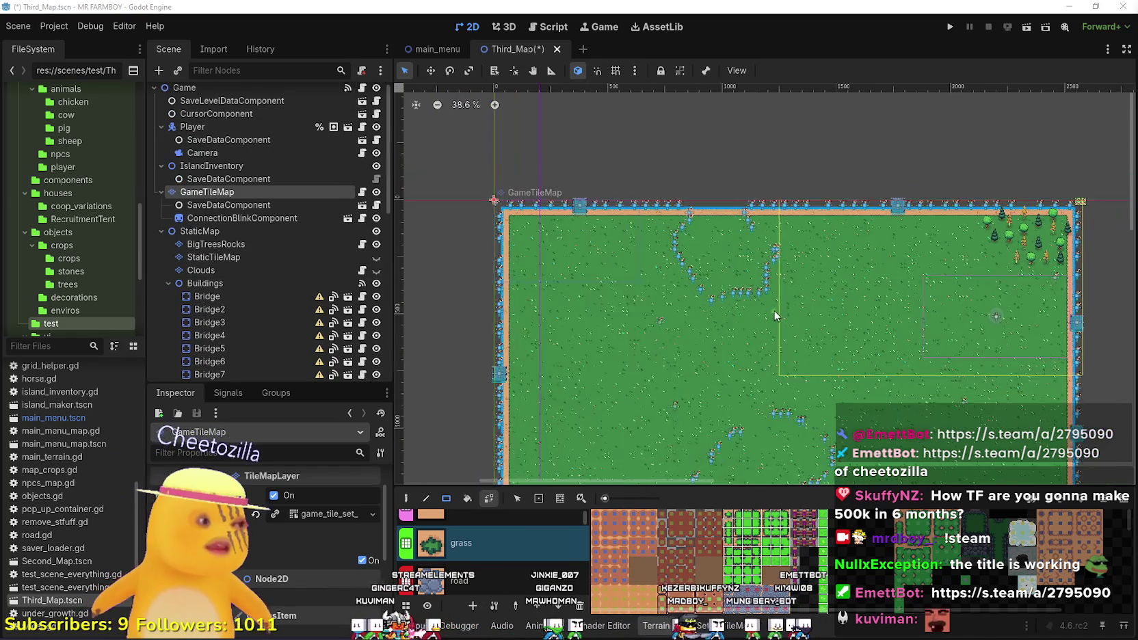
{"action": "scroll", "coordinate": [799, 297], "scroll_direction": "up", "scroll_amount": 3}
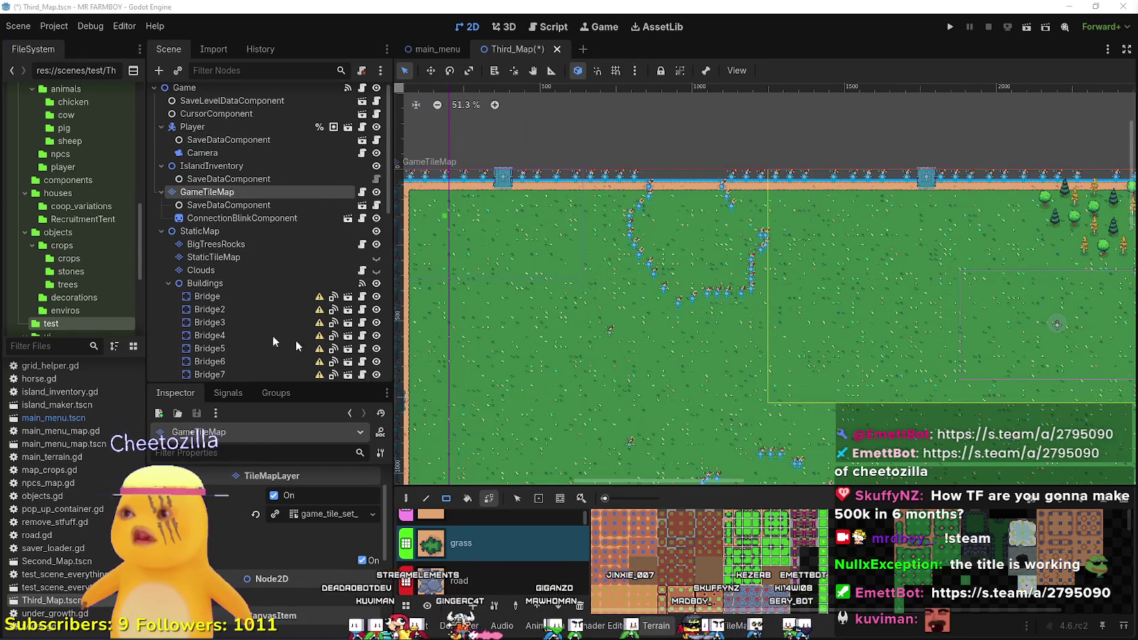
{"action": "scroll", "coordinate": [229, 296], "scroll_direction": "down", "scroll_amount": 10}
{"action": "scroll", "coordinate": [229, 296], "scroll_direction": "up", "scroll_amount": 3}
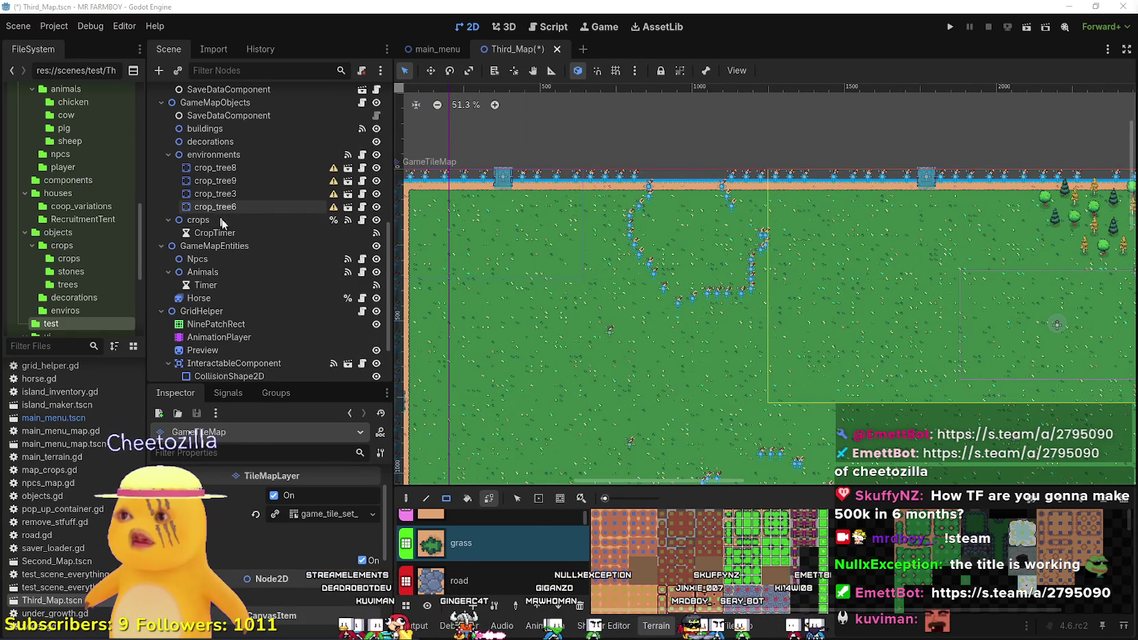
{"action": "scroll", "coordinate": [181, 301], "scroll_direction": "up", "scroll_amount": 8}
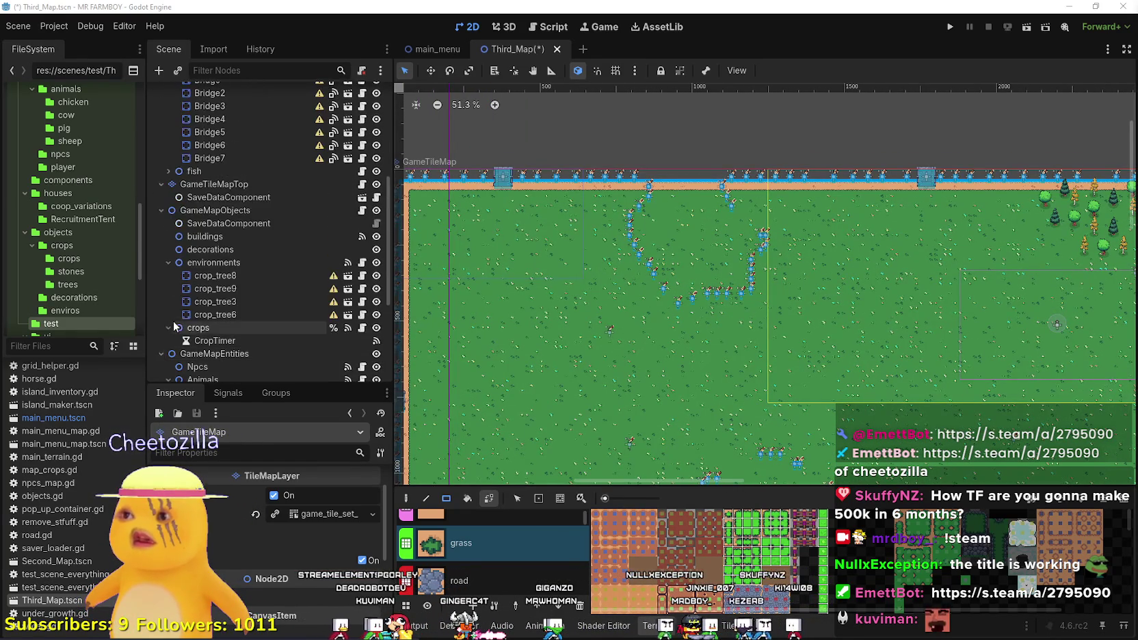
{"action": "left_click", "coordinate": [169, 279]}
{"action": "scroll", "coordinate": [262, 332], "scroll_direction": "down", "scroll_amount": 3}
{"action": "left_click", "coordinate": [226, 298]}
{"action": "scroll", "coordinate": [681, 222], "scroll_direction": "up", "scroll_amount": 5}
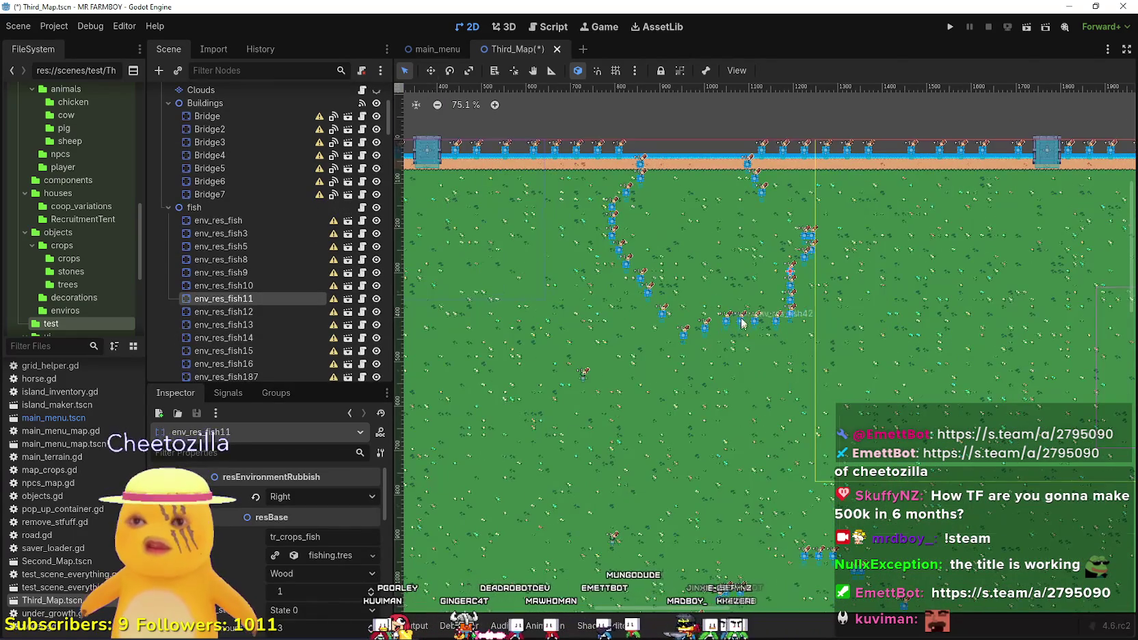
Check env_res_fish187 and env_res_fish facing directions while panning along the pond edge.
{"action": "left_click", "coordinate": [761, 144]}
{"action": "scroll", "coordinate": [704, 242], "scroll_direction": "down", "scroll_amount": 5}
{"action": "left_click", "coordinate": [605, 303]}
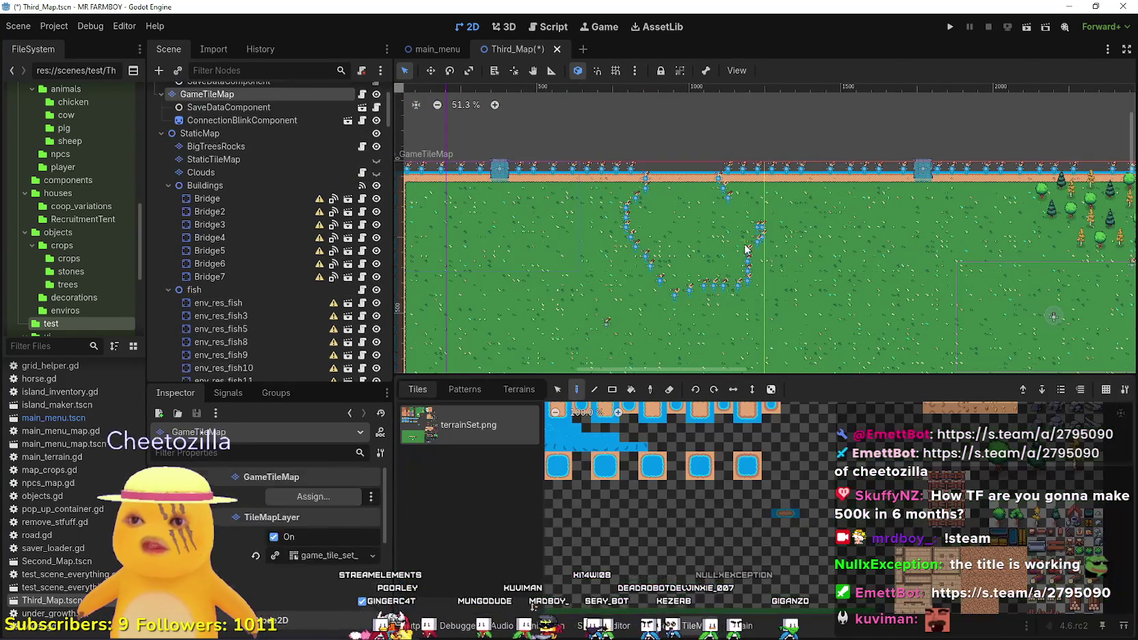
{"action": "scroll", "coordinate": [689, 254], "scroll_direction": "up", "scroll_amount": 2}
{"action": "scroll", "coordinate": [691, 254], "scroll_direction": "up", "scroll_amount": 2}
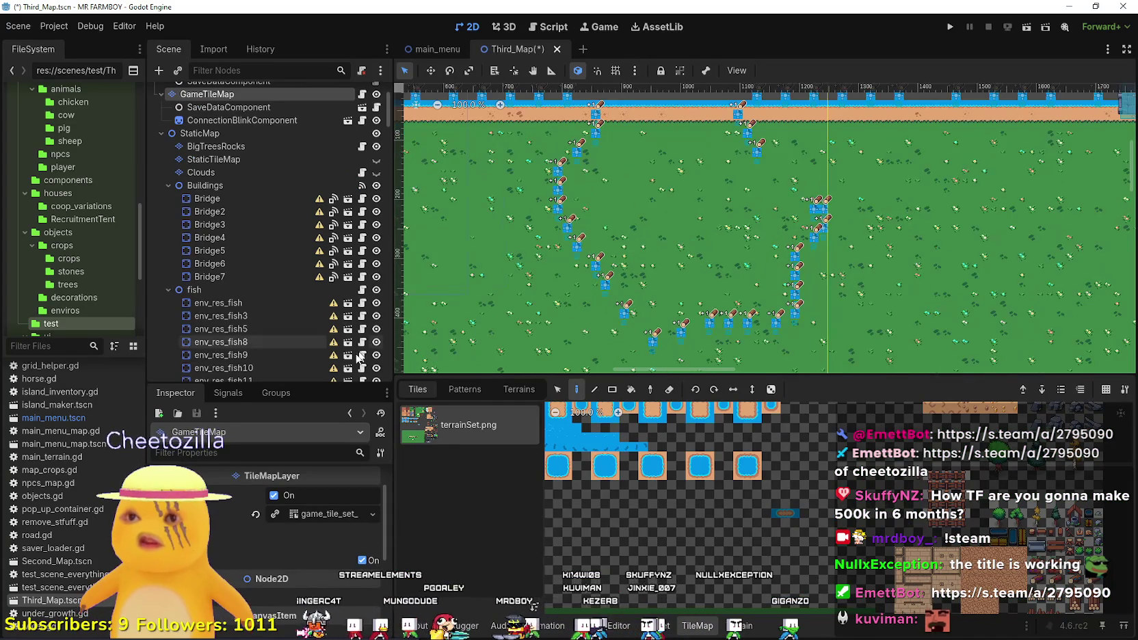
{"action": "left_click", "coordinate": [218, 303]}
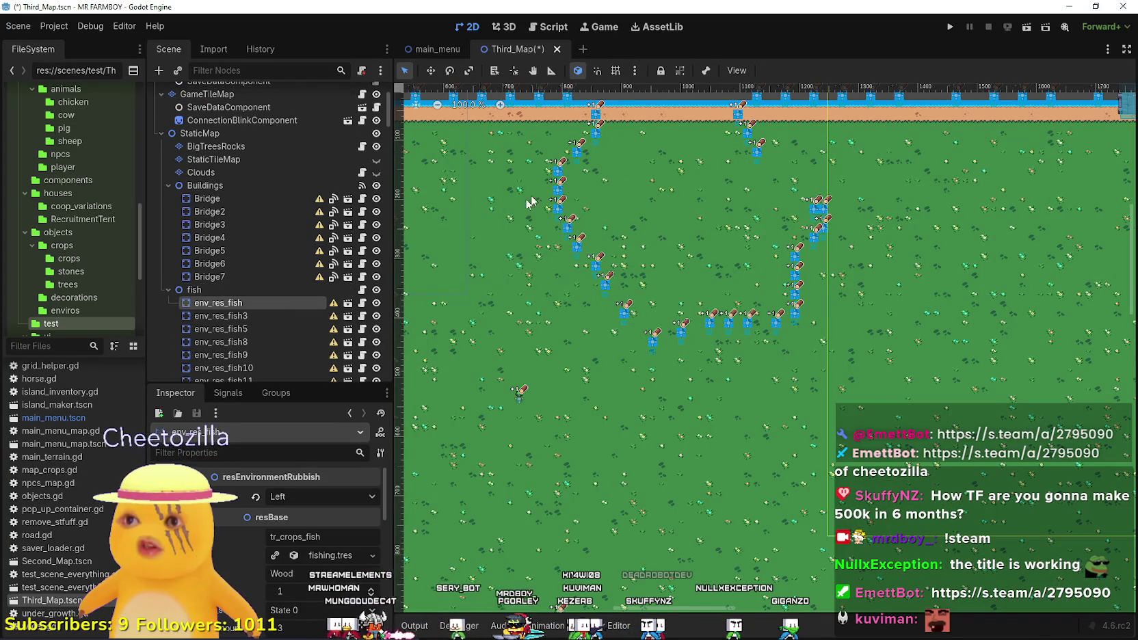
{"action": "left_click_drag", "start_coordinate": [640, 196], "coordinate": [581, 220]}
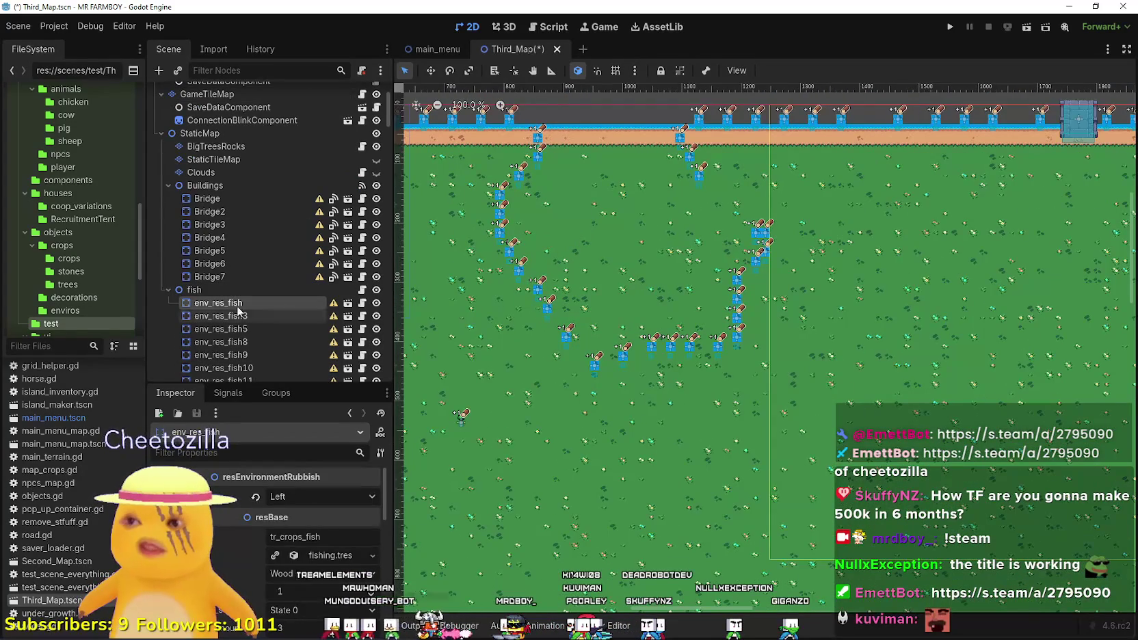
{"action": "scroll", "coordinate": [786, 234], "scroll_direction": "up", "scroll_amount": 1}
{"action": "scroll", "coordinate": [699, 156], "scroll_direction": "down", "scroll_amount": 1}
{"action": "scroll", "coordinate": [699, 155], "scroll_direction": "down", "scroll_amount": 2}
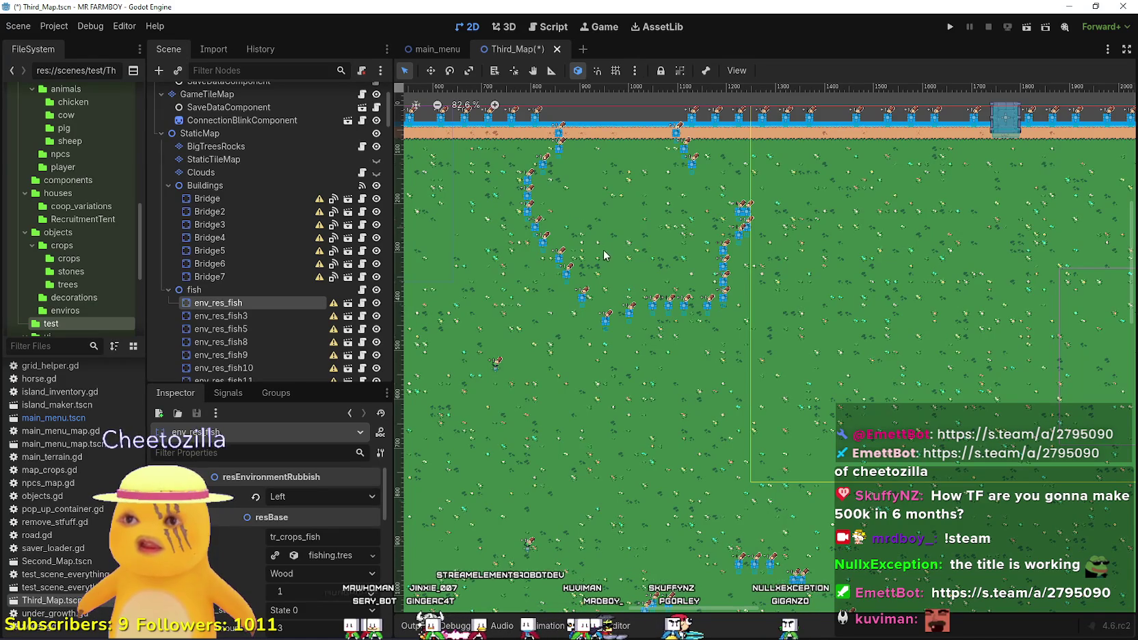
{"action": "scroll", "coordinate": [592, 239], "scroll_direction": "down", "scroll_amount": 2}
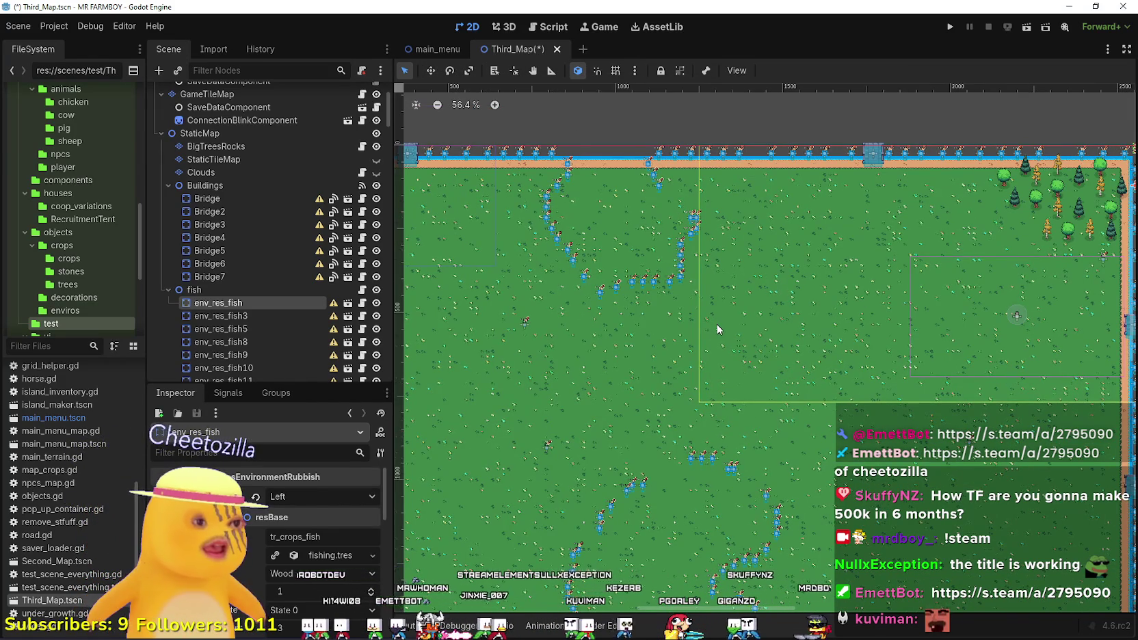
{"action": "scroll", "coordinate": [691, 279], "scroll_direction": "down", "scroll_amount": 2}
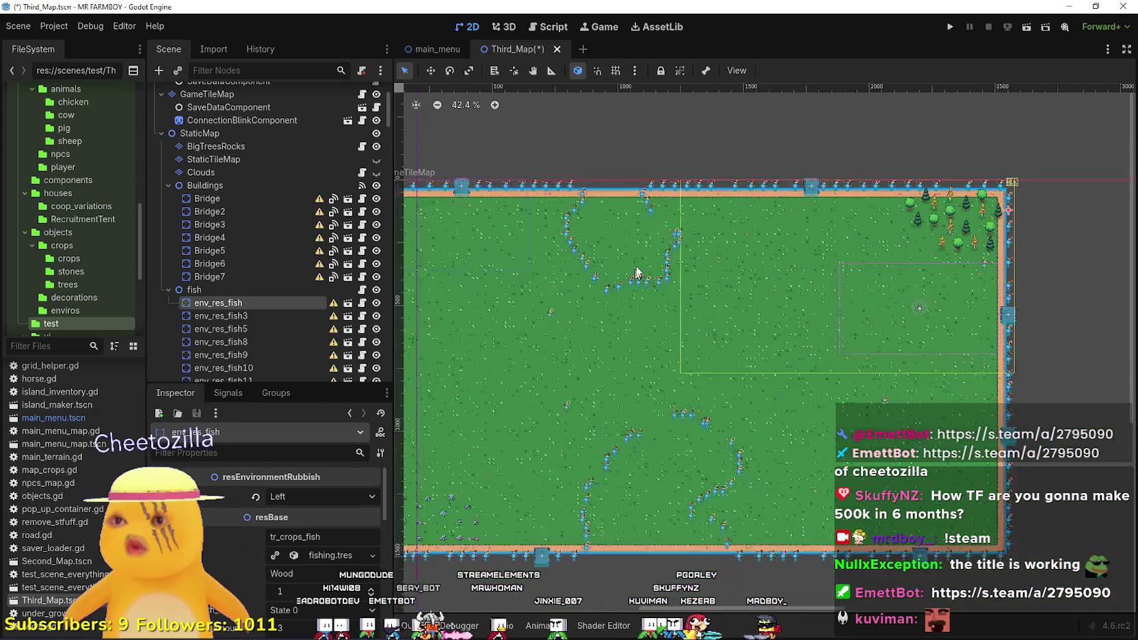
Clear the selection and select GameTileMap to bring up its terrainSet.png TileMap editor.
{"action": "left_click", "coordinate": [644, 130]}
{"action": "scroll", "coordinate": [565, 288], "scroll_direction": "up", "scroll_amount": 1}
{"action": "scroll", "coordinate": [571, 290], "scroll_direction": "up", "scroll_amount": 1}
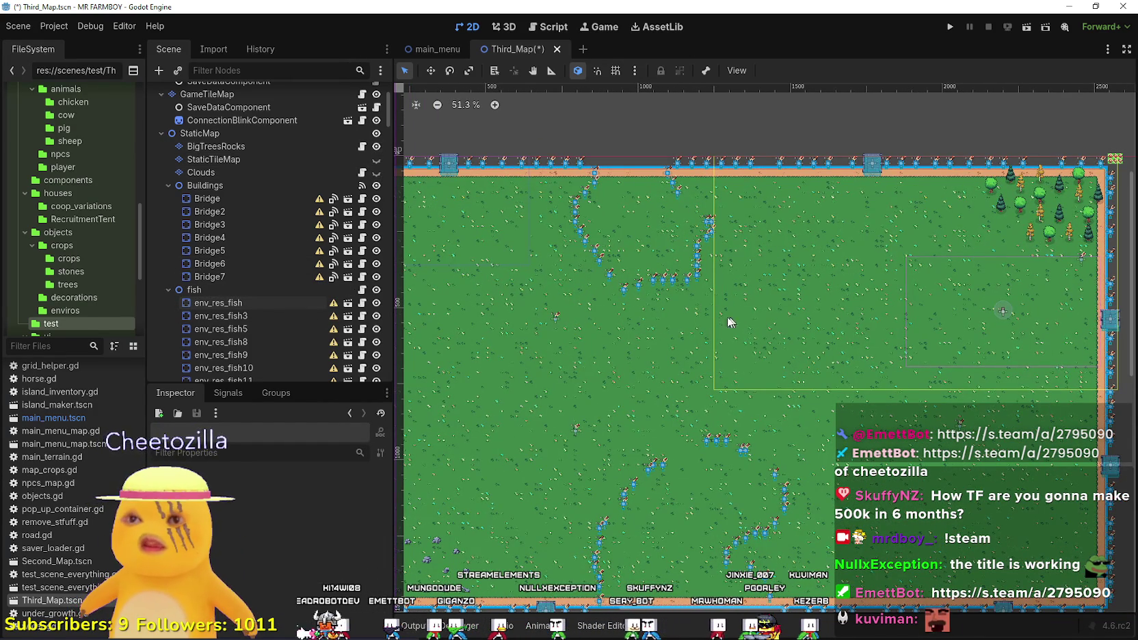
{"action": "left_click", "coordinate": [623, 315]}
{"action": "scroll", "coordinate": [503, 335], "scroll_direction": "down", "scroll_amount": 4}
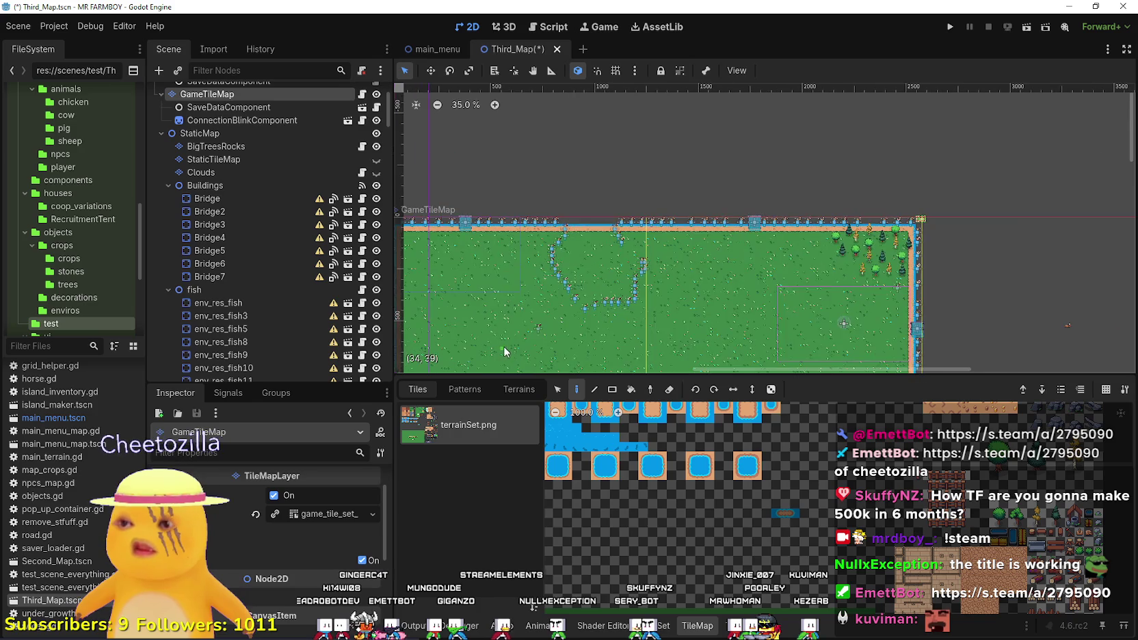
Hide the GameTileMap layer so the fish spots are exposed on the canvas.
{"action": "scroll", "coordinate": [282, 279], "scroll_direction": "down", "scroll_amount": 3}
{"action": "scroll", "coordinate": [285, 275], "scroll_direction": "up", "scroll_amount": 4}
{"action": "scroll", "coordinate": [284, 275], "scroll_direction": "up", "scroll_amount": 2}
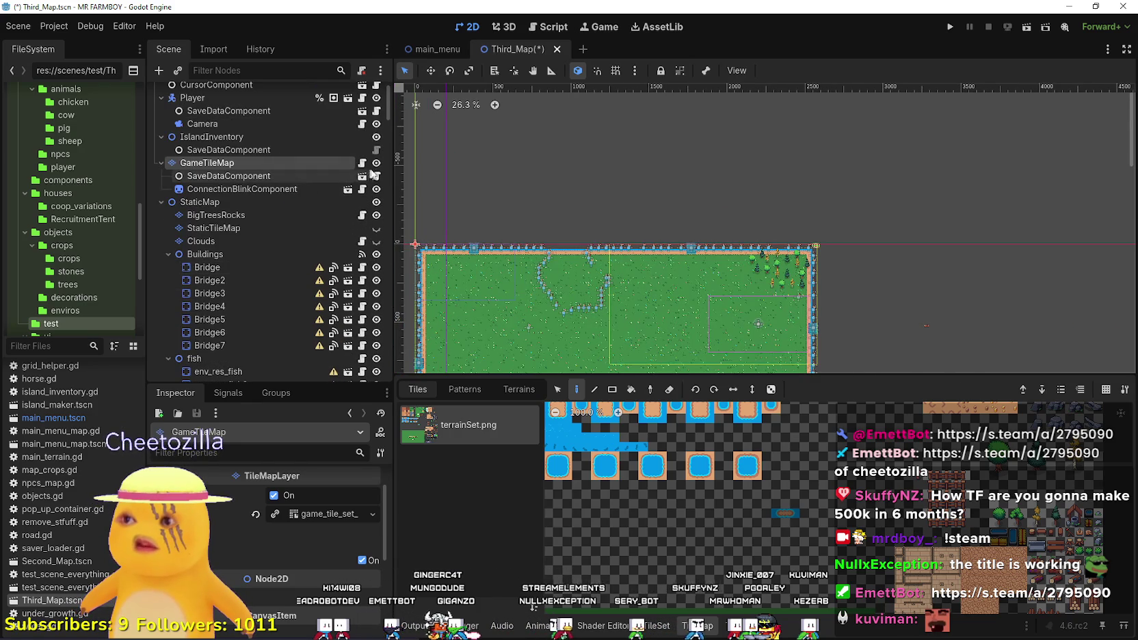
{"action": "left_click", "coordinate": [376, 163]}
{"action": "scroll", "coordinate": [514, 298], "scroll_direction": "up", "scroll_amount": 5}
{"action": "scroll", "coordinate": [552, 313], "scroll_direction": "down", "scroll_amount": 1}
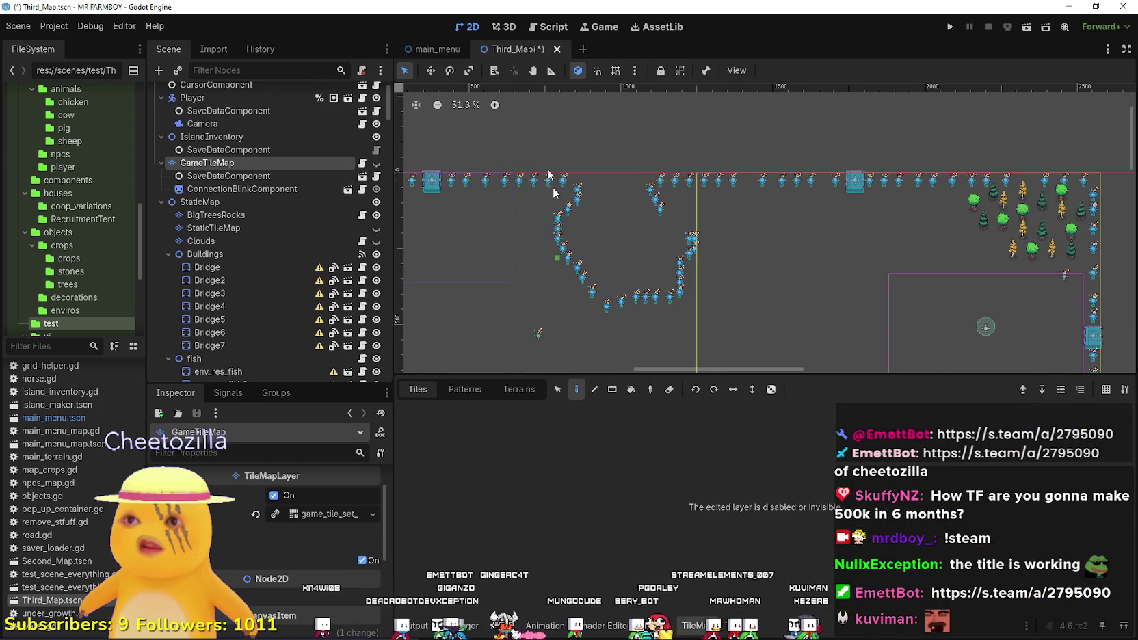
Box-select the 24 fish spots along the upper pond edge and delete them.
{"action": "mouse_move", "coordinate": [548, 325]}
{"action": "left_mouse_down"}
{"action": "mouse_move", "coordinate": [747, 213]}
{"action": "mouse_move", "coordinate": [743, 222]}
{"action": "left_mouse_up"}
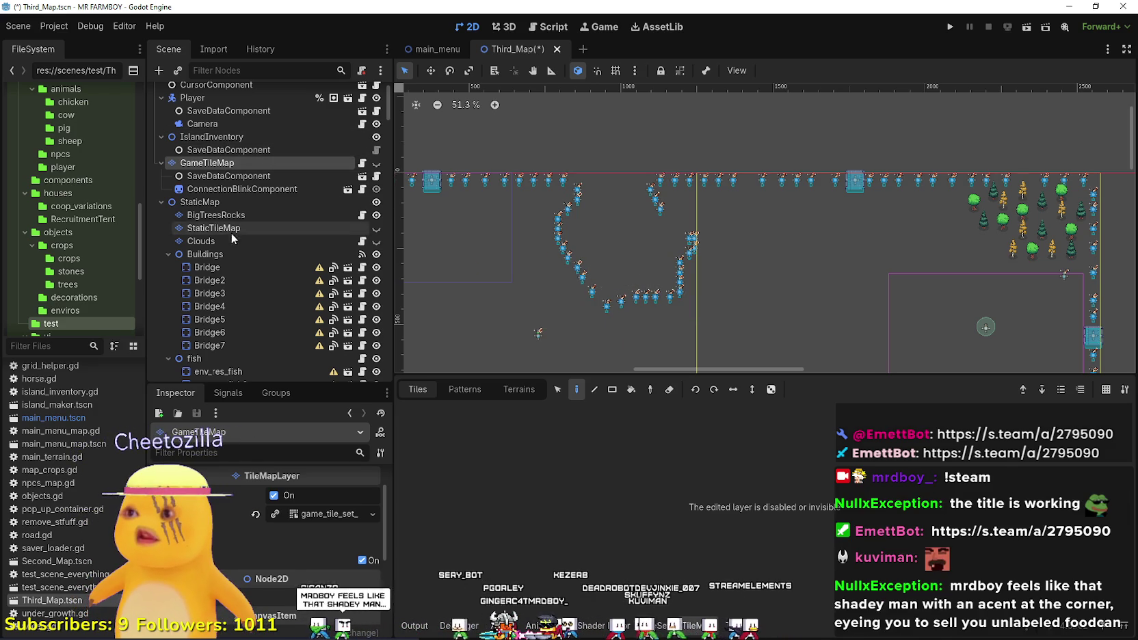
{"action": "scroll", "coordinate": [218, 247], "scroll_direction": "down", "scroll_amount": 5}
{"action": "left_click", "coordinate": [530, 291]}
{"action": "scroll", "coordinate": [528, 363], "scroll_direction": "up", "scroll_amount": 3}
{"action": "mouse_move", "coordinate": [557, 323]}
{"action": "left_mouse_down"}
{"action": "mouse_move", "coordinate": [783, 195]}
{"action": "mouse_move", "coordinate": [814, 145]}
{"action": "left_mouse_up"}
{"action": "key", "text": "Delete"}
{"action": "key", "text": "Return"}
{"action": "scroll", "coordinate": [618, 157], "scroll_direction": "up", "scroll_amount": 1}
{"action": "scroll", "coordinate": [586, 203], "scroll_direction": "up", "scroll_amount": 9}
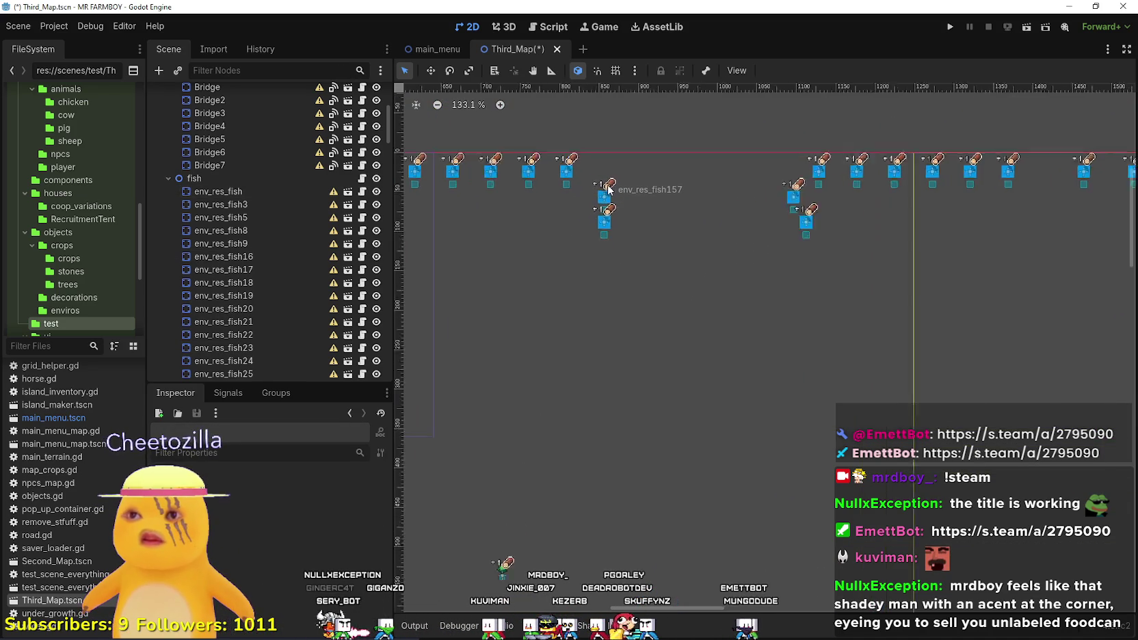
Move env_res_fish157 into the top row and align it with grid snapping on.
{"action": "left_click", "coordinate": [604, 201]}
{"action": "scroll", "coordinate": [636, 237], "scroll_direction": "up", "scroll_amount": 6}
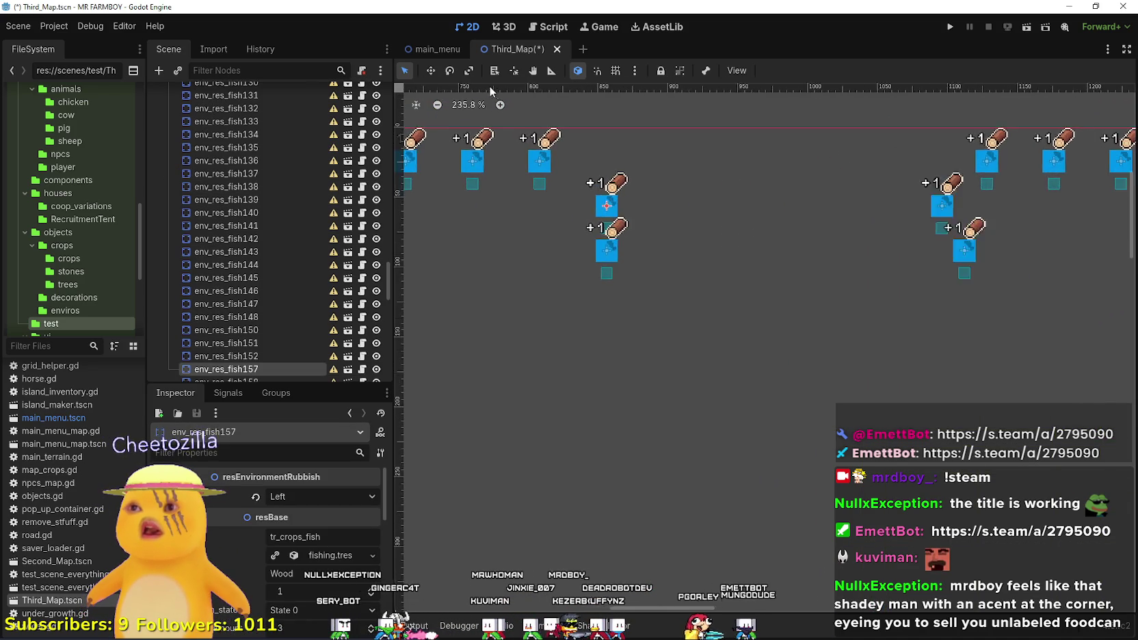
{"action": "left_click_drag", "start_coordinate": [637, 237], "coordinate": [635, 171]}
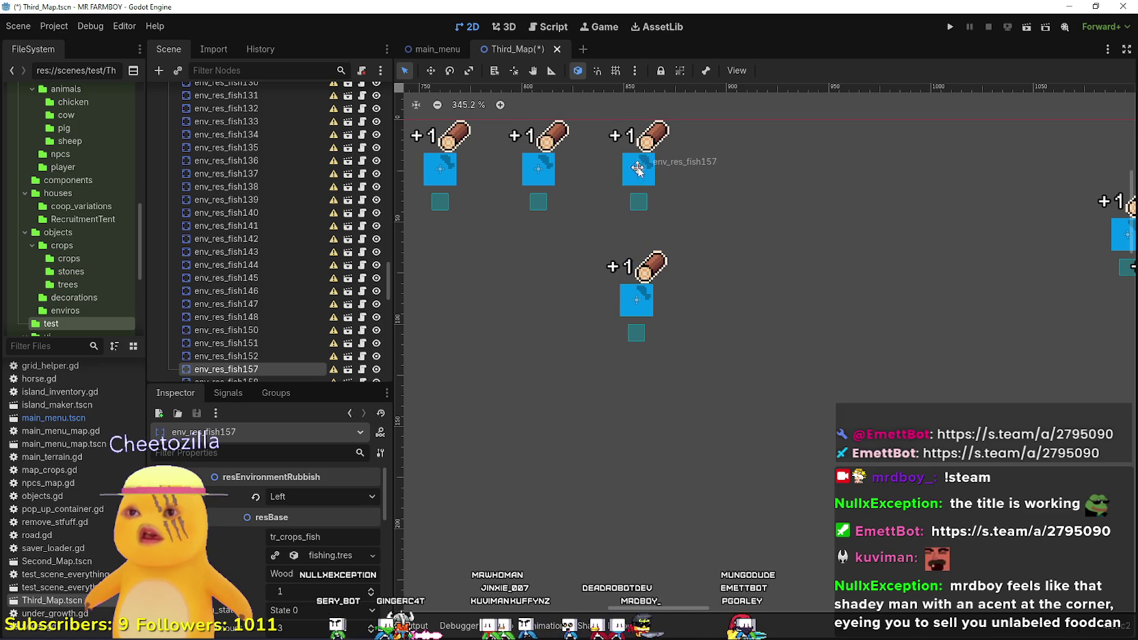
{"action": "left_click", "coordinate": [617, 71]}
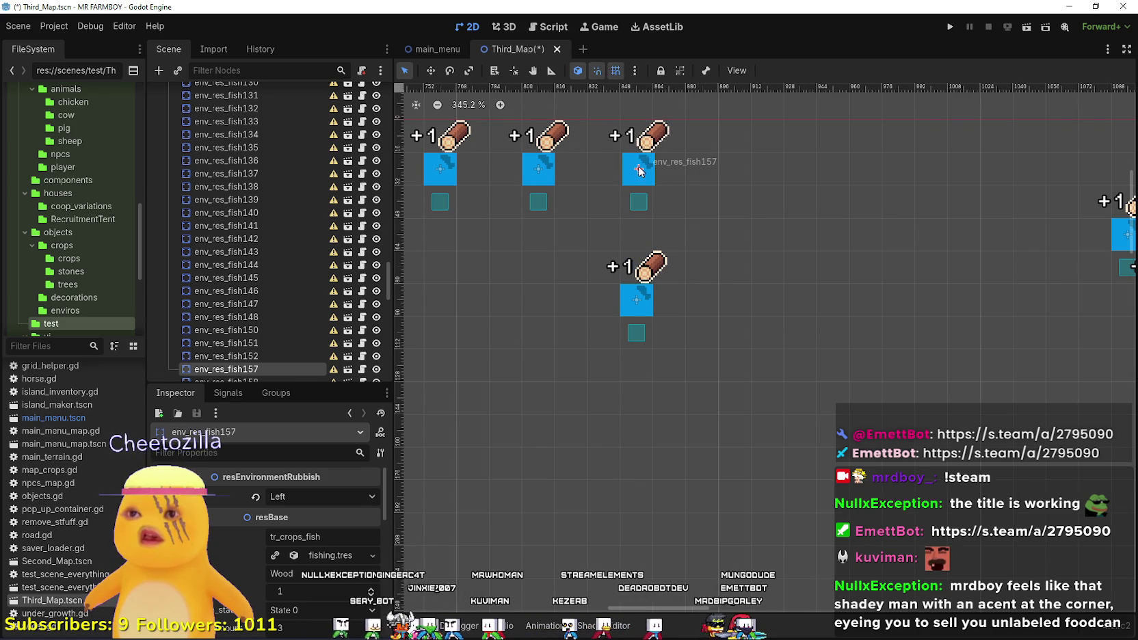
{"action": "scroll", "coordinate": [633, 168], "scroll_direction": "up", "scroll_amount": 6}
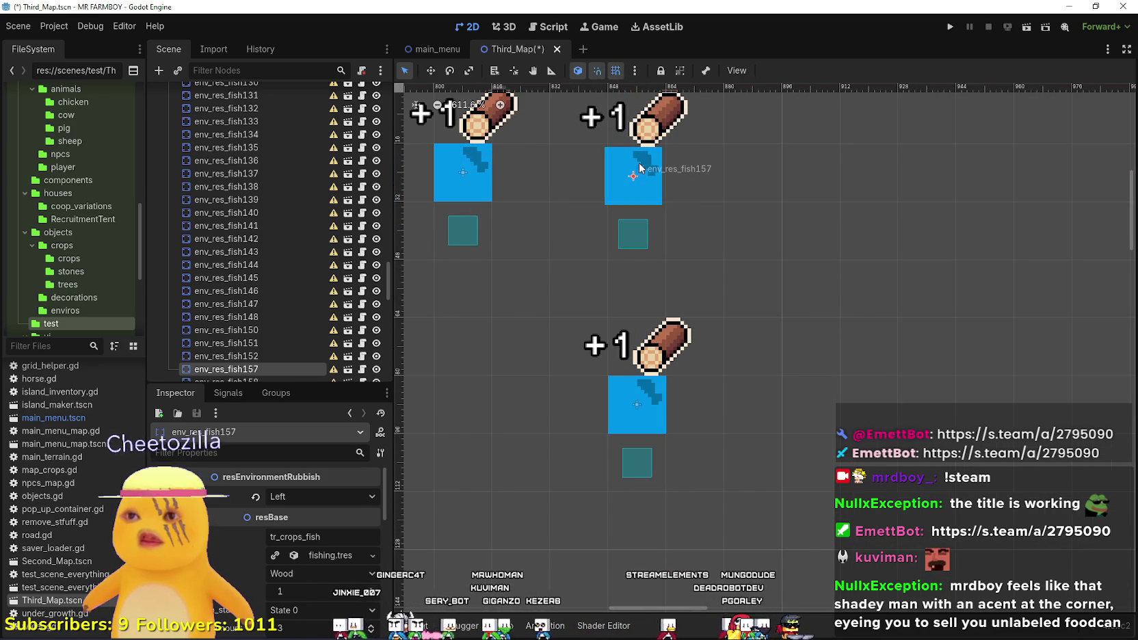
{"action": "left_click_drag", "start_coordinate": [640, 168], "coordinate": [645, 168]}
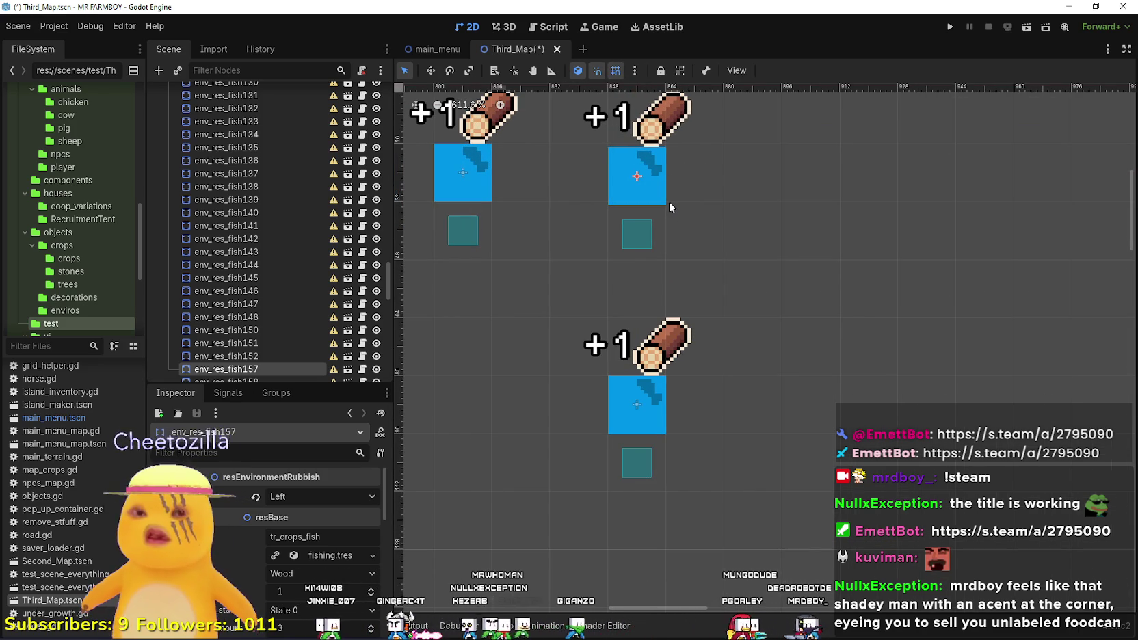
{"action": "scroll", "coordinate": [674, 201], "scroll_direction": "down", "scroll_amount": 5}
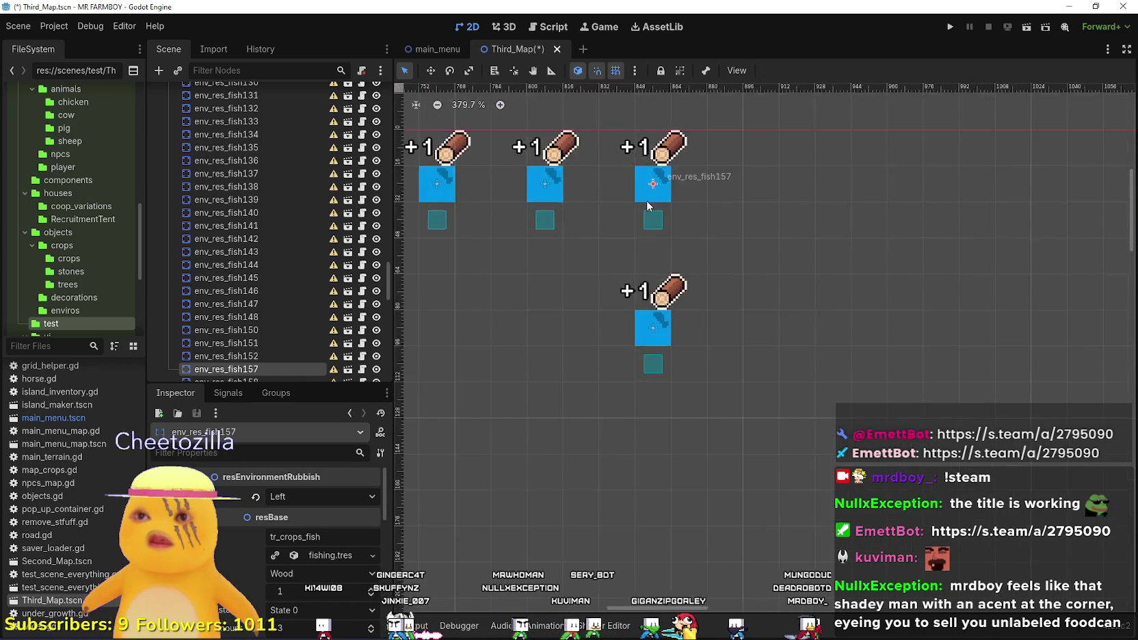
{"action": "scroll", "coordinate": [647, 191], "scroll_direction": "up", "scroll_amount": 4}
{"action": "scroll", "coordinate": [656, 187], "scroll_direction": "down", "scroll_amount": 7}
Move env_res_fish18, env_res_fish17 and env_res_fish16 up into the top row.
{"action": "mouse_move", "coordinate": [655, 296]}
{"action": "left_mouse_down"}
{"action": "mouse_move", "coordinate": [723, 190]}
{"action": "mouse_move", "coordinate": [750, 181]}
{"action": "mouse_move", "coordinate": [717, 159]}
{"action": "left_mouse_up"}
{"action": "scroll", "coordinate": [738, 196], "scroll_direction": "up", "scroll_amount": 3}
{"action": "scroll", "coordinate": [738, 195], "scroll_direction": "up", "scroll_amount": 7}
{"action": "scroll", "coordinate": [725, 195], "scroll_direction": "down", "scroll_amount": 6}
{"action": "mouse_move", "coordinate": [1010, 275]}
{"action": "left_mouse_down"}
{"action": "mouse_move", "coordinate": [922, 198]}
{"action": "mouse_move", "coordinate": [920, 182]}
{"action": "left_mouse_up"}
{"action": "scroll", "coordinate": [937, 201], "scroll_direction": "right", "scroll_amount": 5}
{"action": "scroll", "coordinate": [736, 196], "scroll_direction": "up", "scroll_amount": 6}
{"action": "scroll", "coordinate": [735, 199], "scroll_direction": "down", "scroll_amount": 6}
{"action": "scroll", "coordinate": [734, 199], "scroll_direction": "down", "scroll_amount": 4}
{"action": "left_click_drag", "start_coordinate": [794, 333], "coordinate": [554, 225]}
{"action": "scroll", "coordinate": [552, 225], "scroll_direction": "up", "scroll_amount": 3}
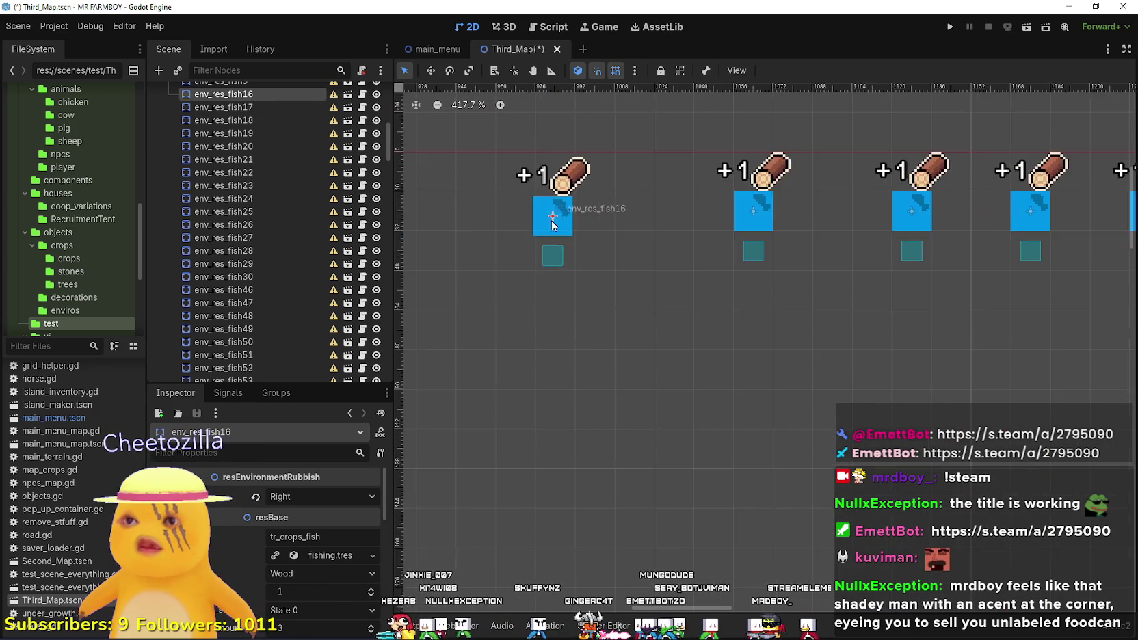
{"action": "scroll", "coordinate": [554, 212], "scroll_direction": "up", "scroll_amount": 10}
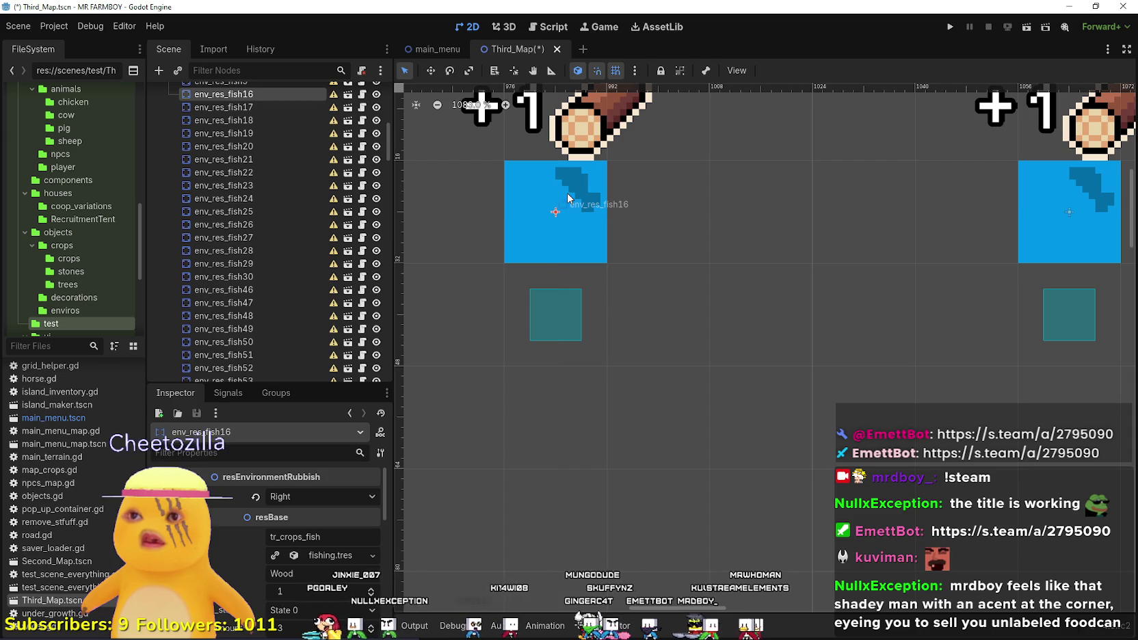
{"action": "scroll", "coordinate": [566, 195], "scroll_direction": "down", "scroll_amount": 8}
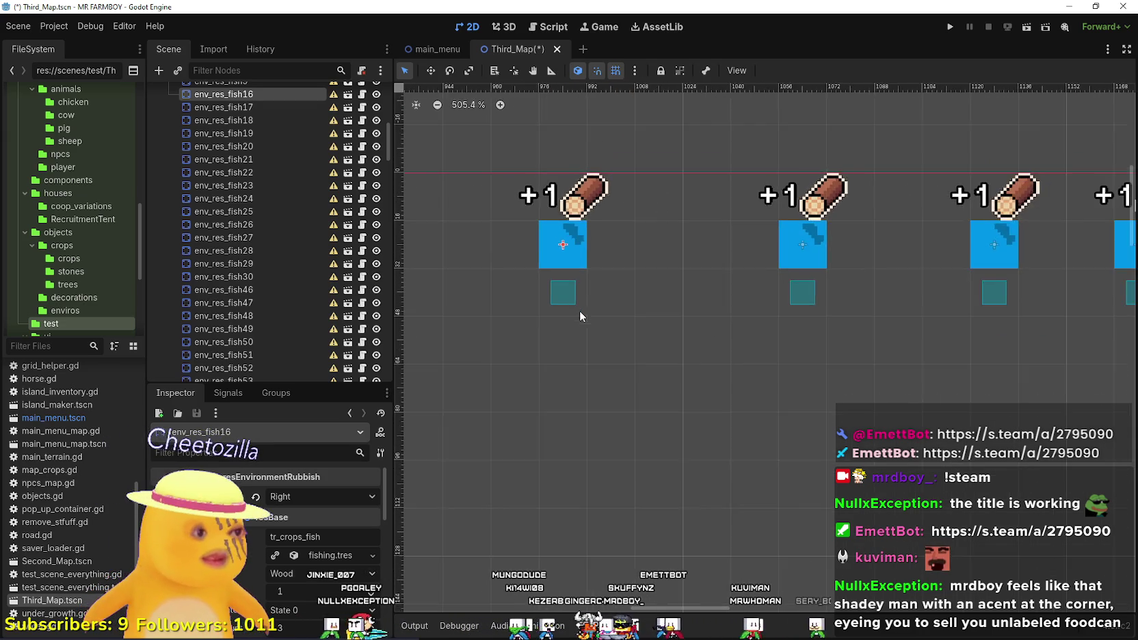
{"action": "scroll", "coordinate": [579, 307], "scroll_direction": "down", "scroll_amount": 4}
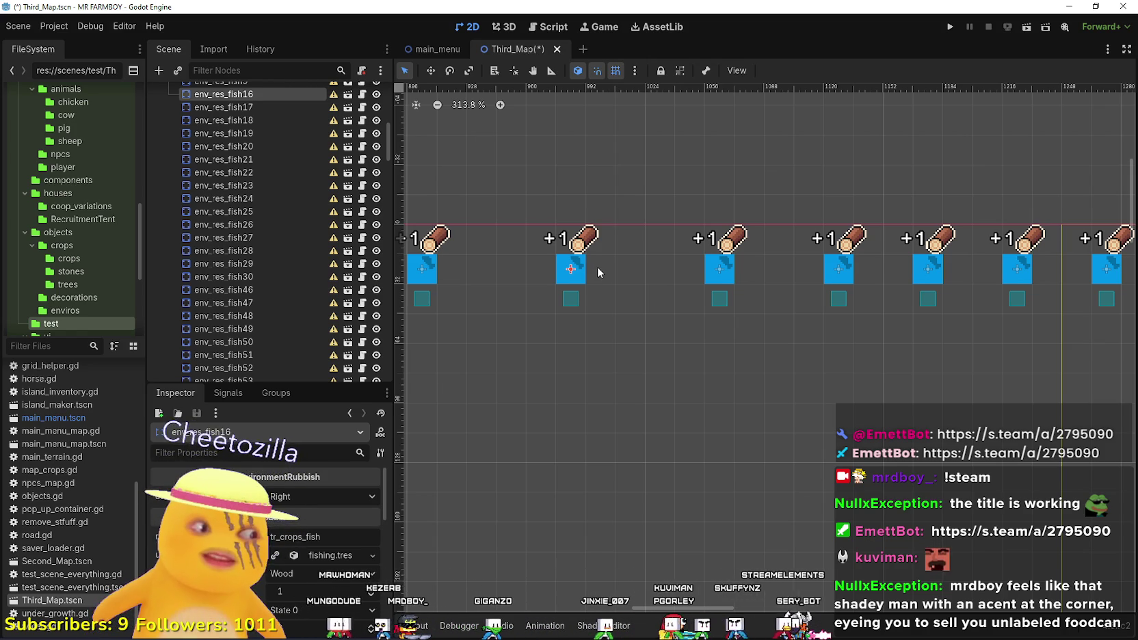
Box-select 20 fish spot nodes on the map and delete them, confirming the dialog.
{"action": "scroll", "coordinate": [598, 271], "scroll_direction": "down", "scroll_amount": 1}
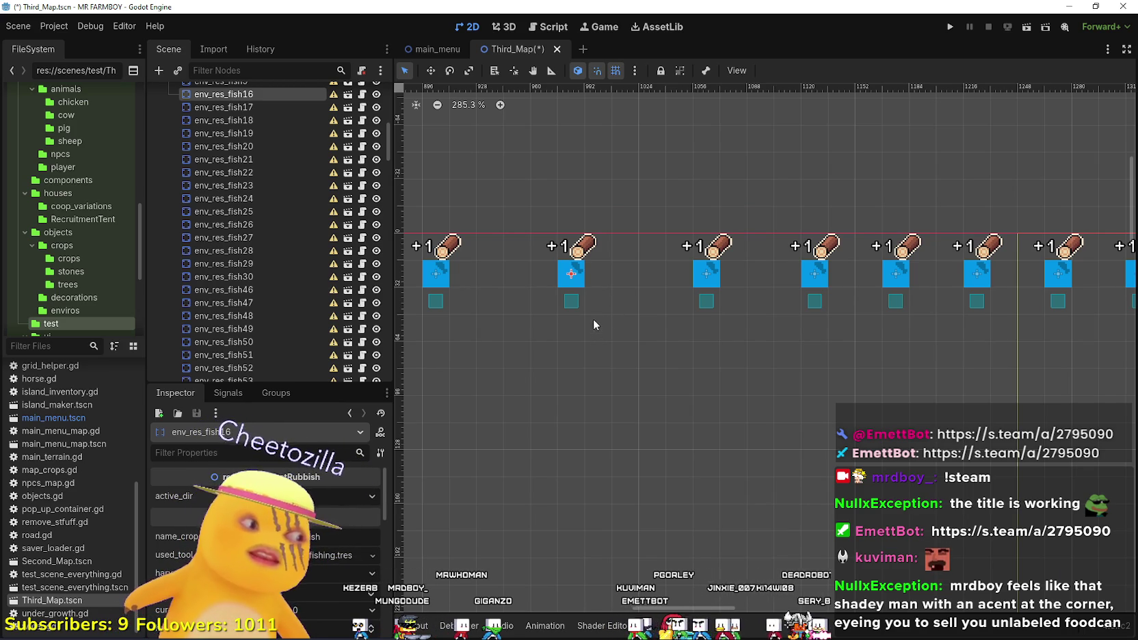
{"action": "scroll", "coordinate": [582, 287], "scroll_direction": "down", "scroll_amount": 16}
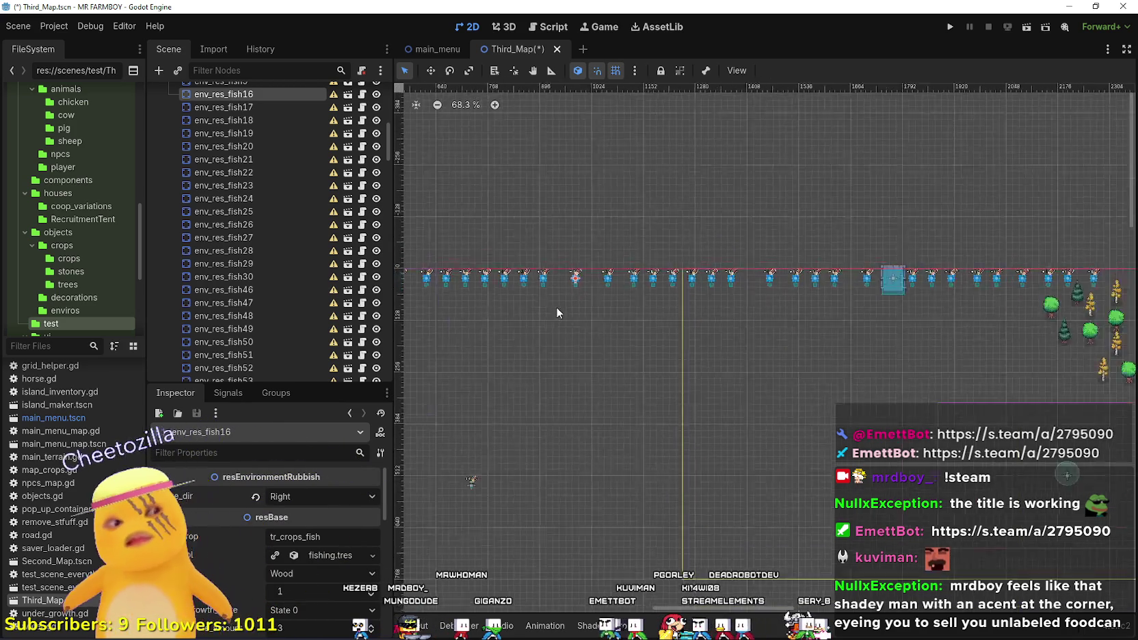
{"action": "scroll", "coordinate": [556, 309], "scroll_direction": "down", "scroll_amount": 9}
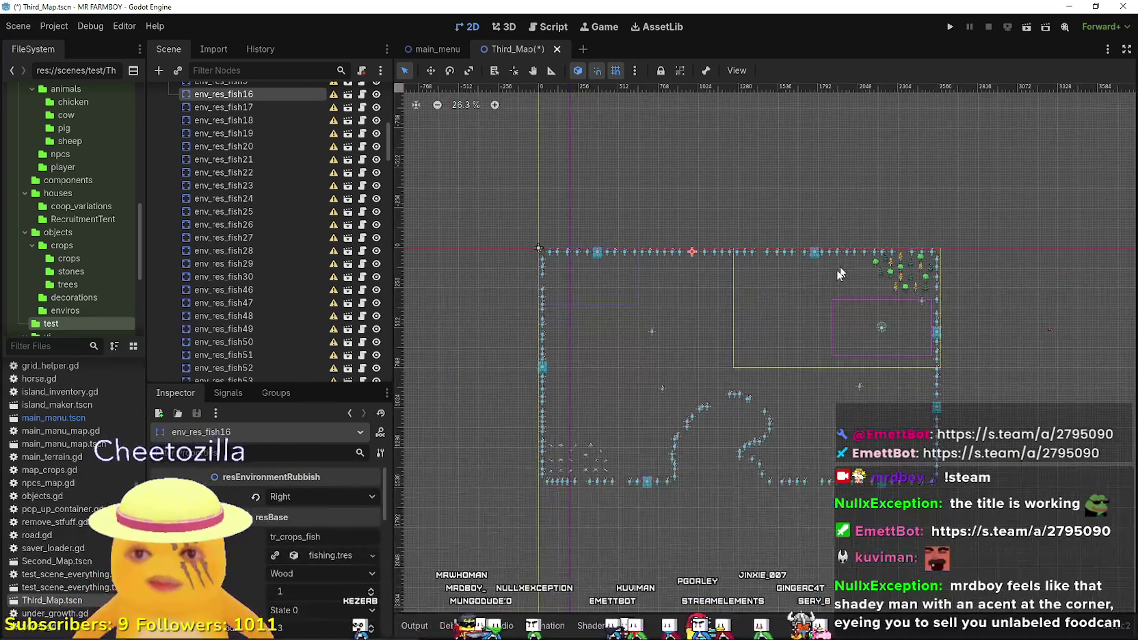
{"action": "scroll", "coordinate": [716, 295], "scroll_direction": "up", "scroll_amount": 10}
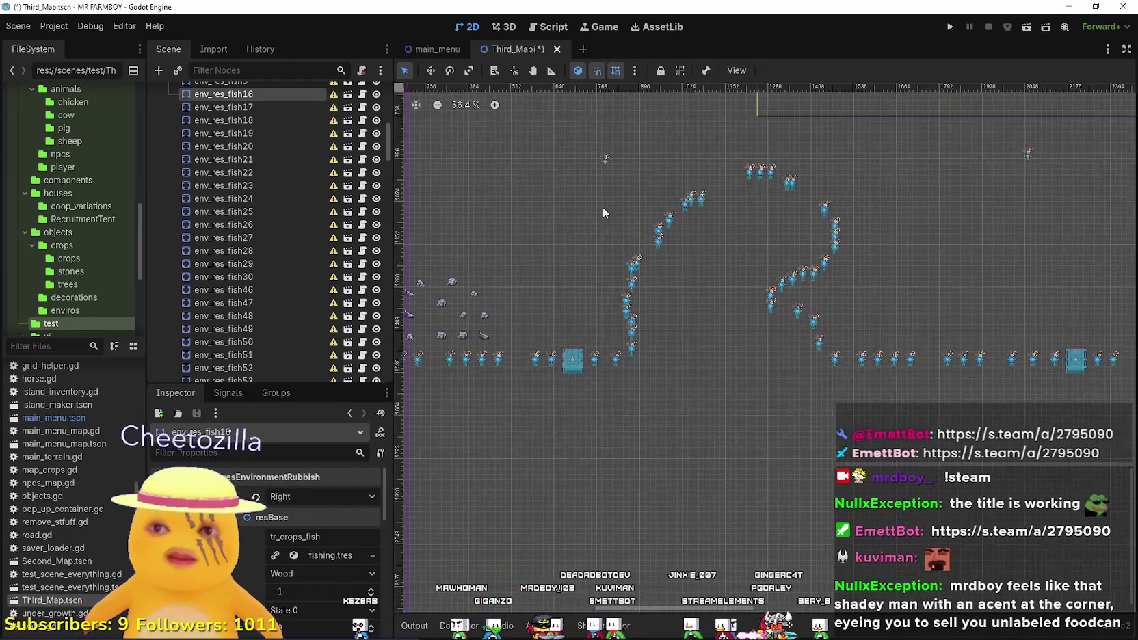
{"action": "scroll", "coordinate": [616, 205], "scroll_direction": "down", "scroll_amount": 8}
{"action": "mouse_move", "coordinate": [761, 188]}
{"action": "left_mouse_down"}
{"action": "mouse_move", "coordinate": [698, 209]}
{"action": "mouse_move", "coordinate": [625, 261]}
{"action": "left_mouse_up"}
{"action": "scroll", "coordinate": [649, 246], "scroll_direction": "up", "scroll_amount": 8}
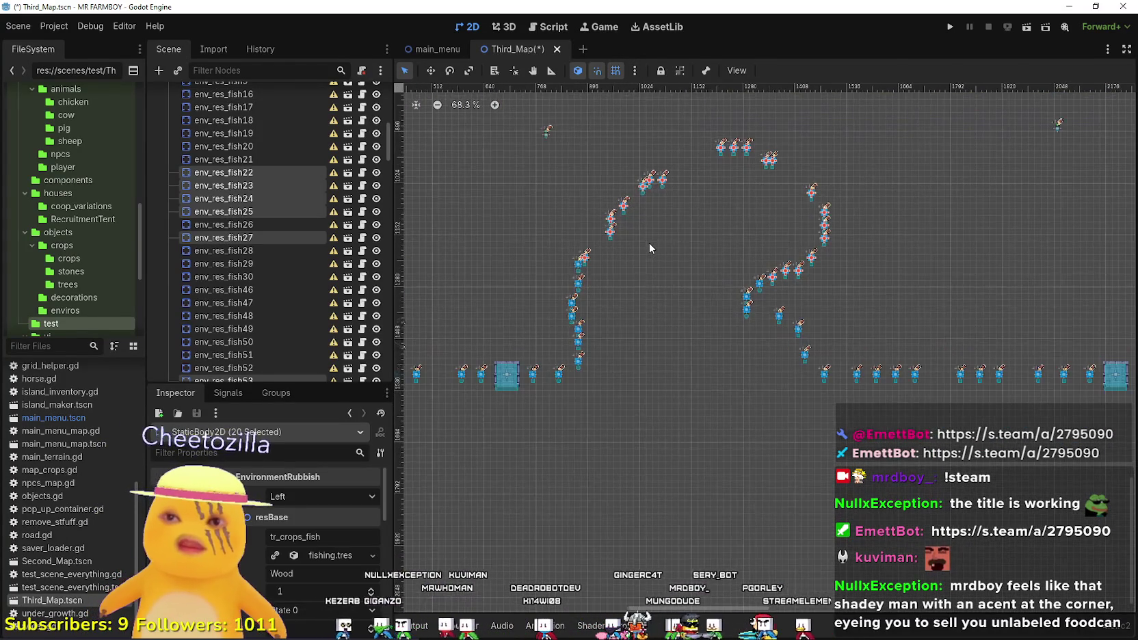
{"action": "key", "text": "Delete"}
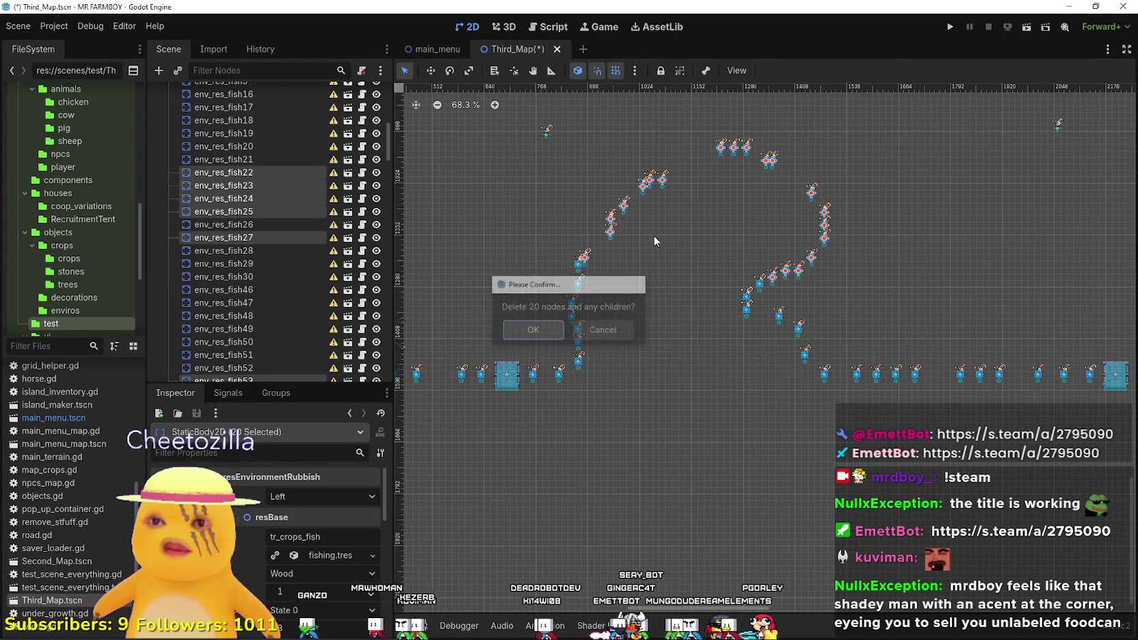
{"action": "key", "text": "Return"}
{"action": "scroll", "coordinate": [589, 284], "scroll_direction": "up", "scroll_amount": 3}
{"action": "scroll", "coordinate": [618, 444], "scroll_direction": "up", "scroll_amount": 12}
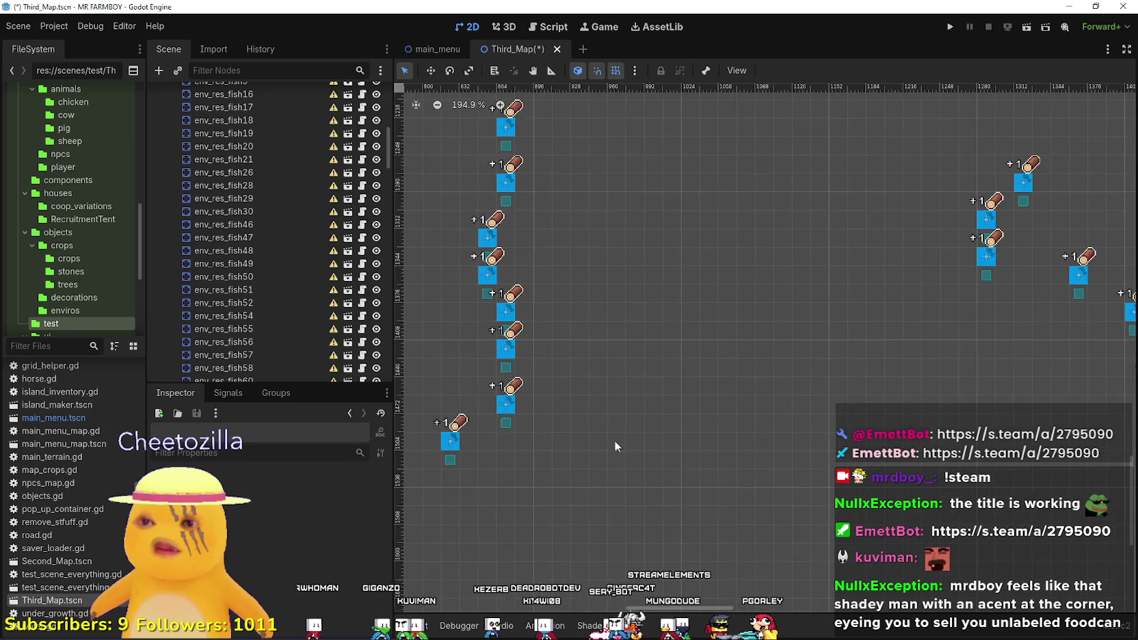
{"action": "left_click", "coordinate": [688, 341]}
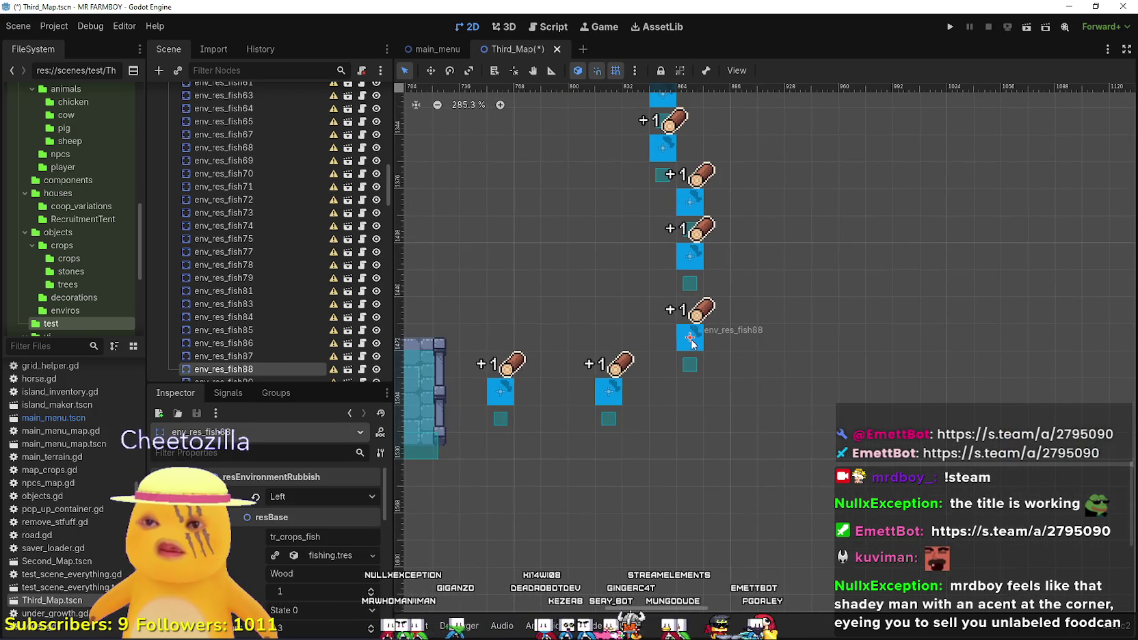
Set fish spots env_res_fish18, fish16, fish17 and fish157 to face Bottom.
{"action": "scroll", "coordinate": [687, 341], "scroll_direction": "down", "scroll_amount": 17}
{"action": "scroll", "coordinate": [725, 246], "scroll_direction": "up", "scroll_amount": 12}
{"action": "scroll", "coordinate": [679, 301], "scroll_direction": "up", "scroll_amount": 3}
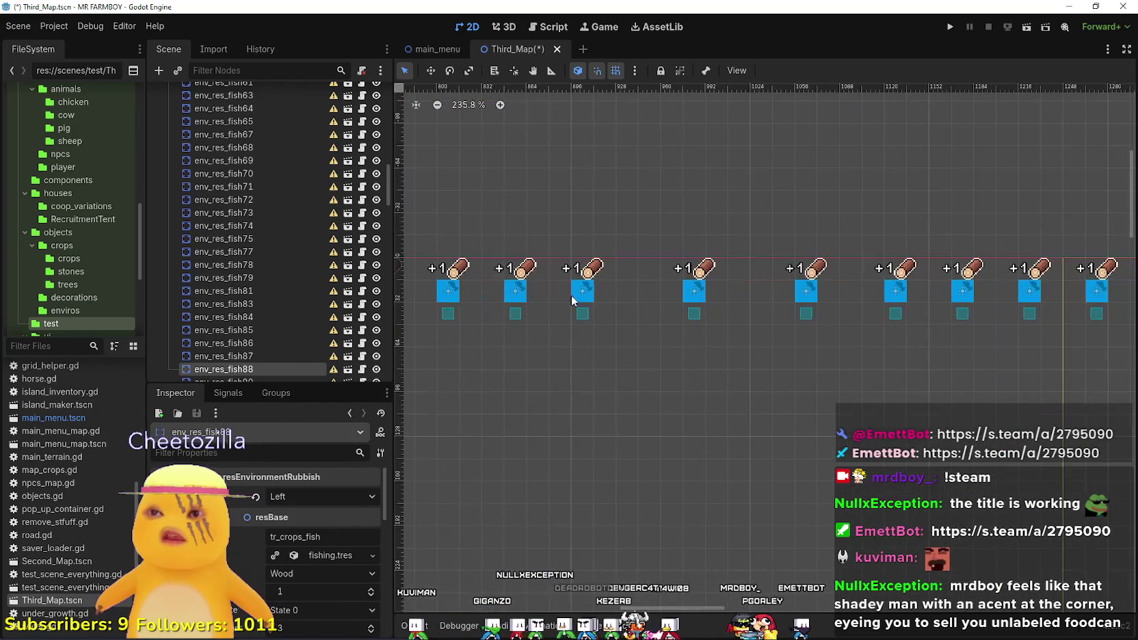
{"action": "left_click", "coordinate": [586, 295]}
{"action": "left_click", "coordinate": [314, 503]}
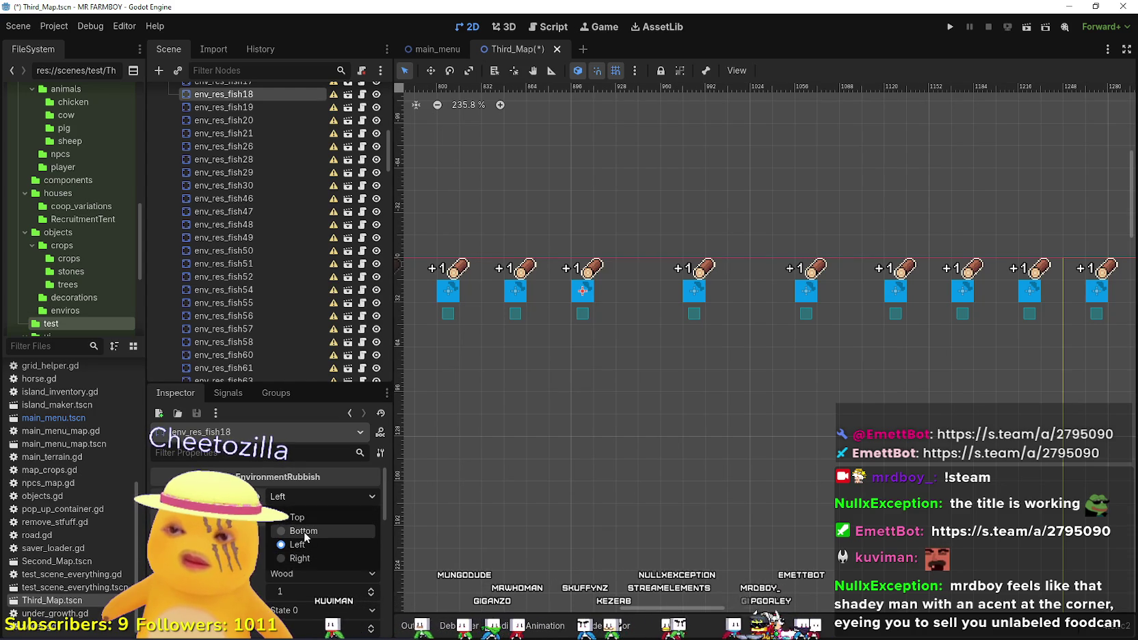
{"action": "left_click", "coordinate": [304, 532]}
{"action": "left_click", "coordinate": [694, 296]}
{"action": "left_click", "coordinate": [301, 497]}
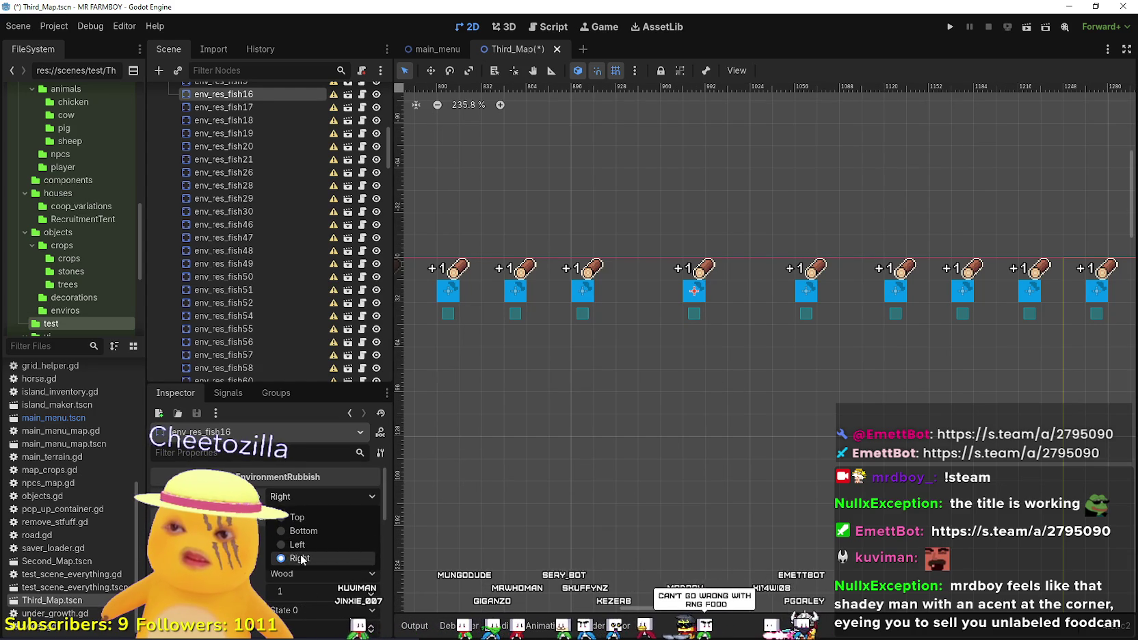
{"action": "left_click", "coordinate": [304, 530]}
{"action": "left_click", "coordinate": [806, 298]}
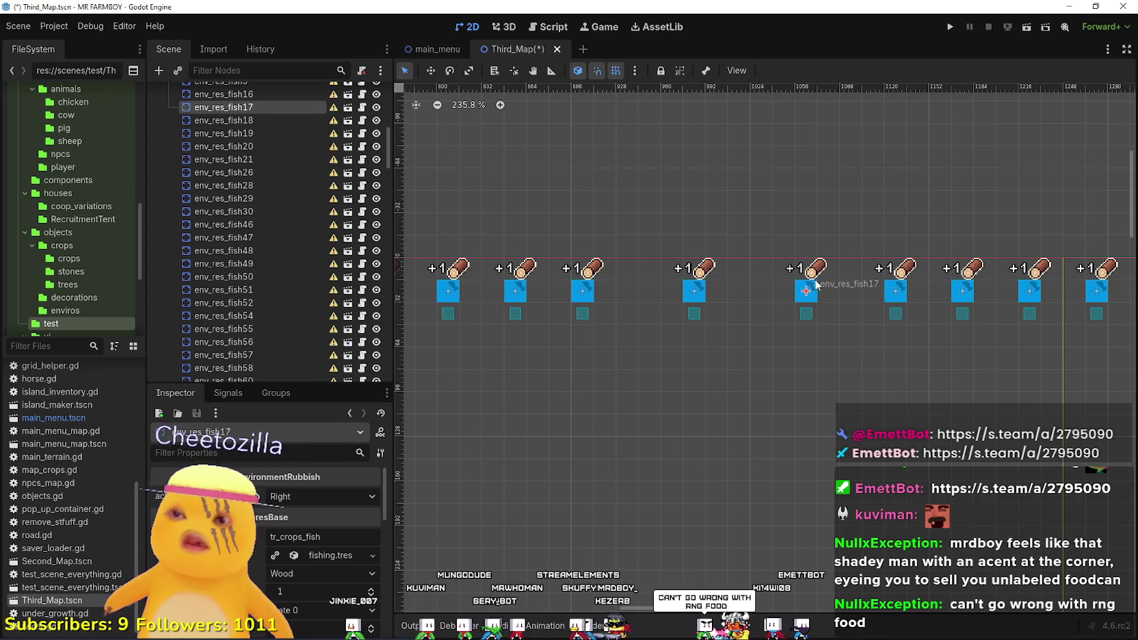
{"action": "left_click", "coordinate": [313, 499]}
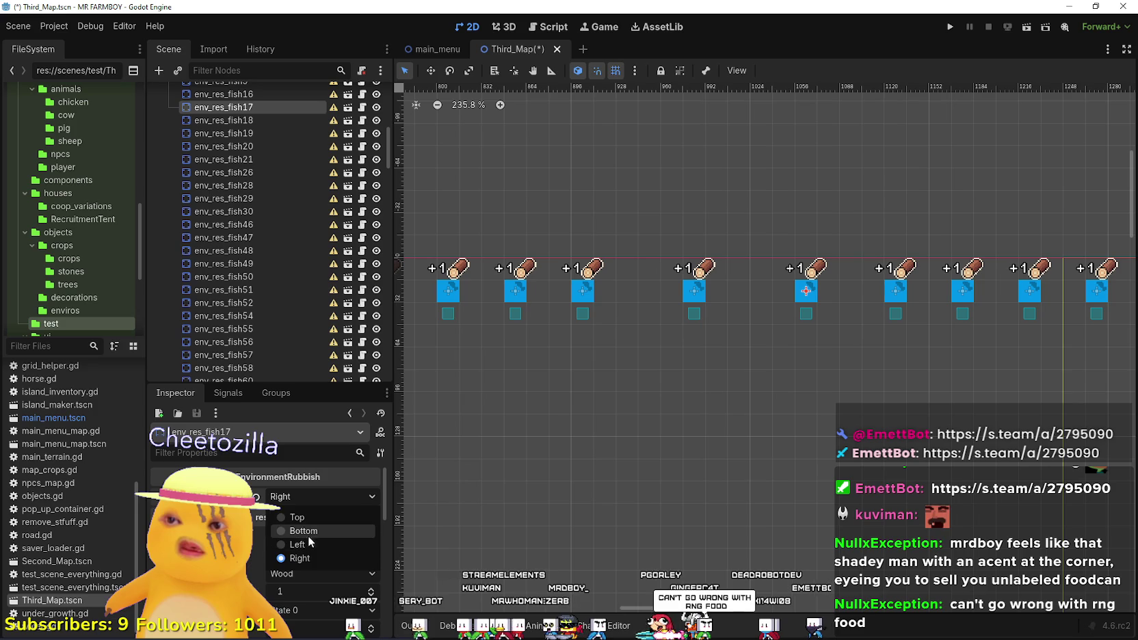
{"action": "left_click", "coordinate": [304, 531]}
{"action": "left_click", "coordinate": [841, 303]}
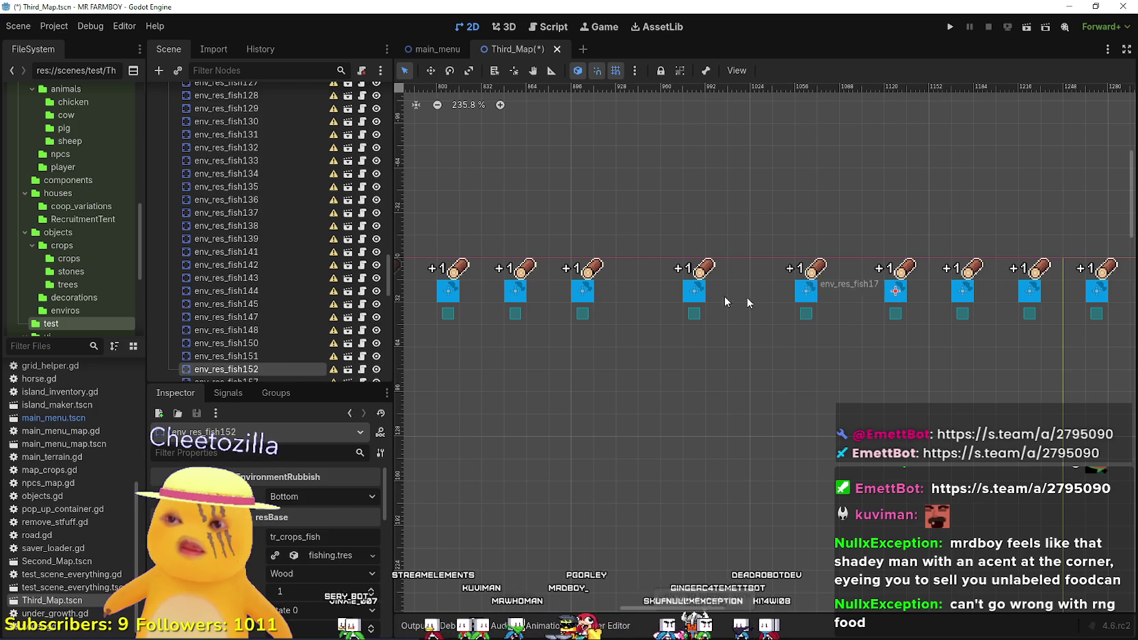
{"action": "left_click", "coordinate": [575, 293]}
{"action": "left_click", "coordinate": [518, 293]}
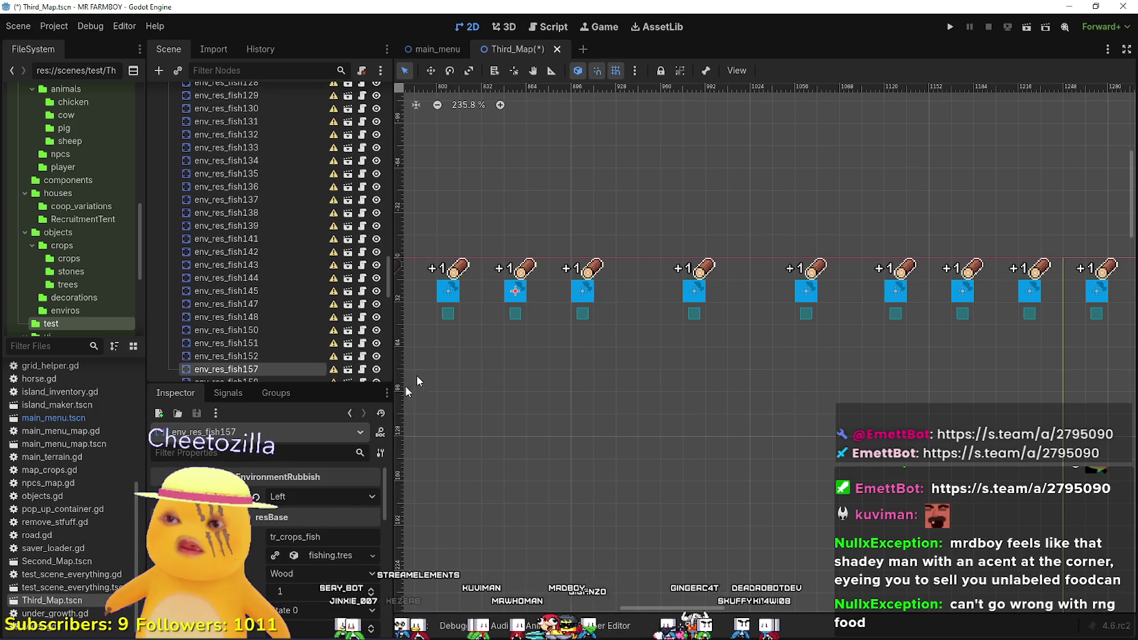
{"action": "left_click", "coordinate": [321, 497]}
{"action": "left_click", "coordinate": [306, 531]}
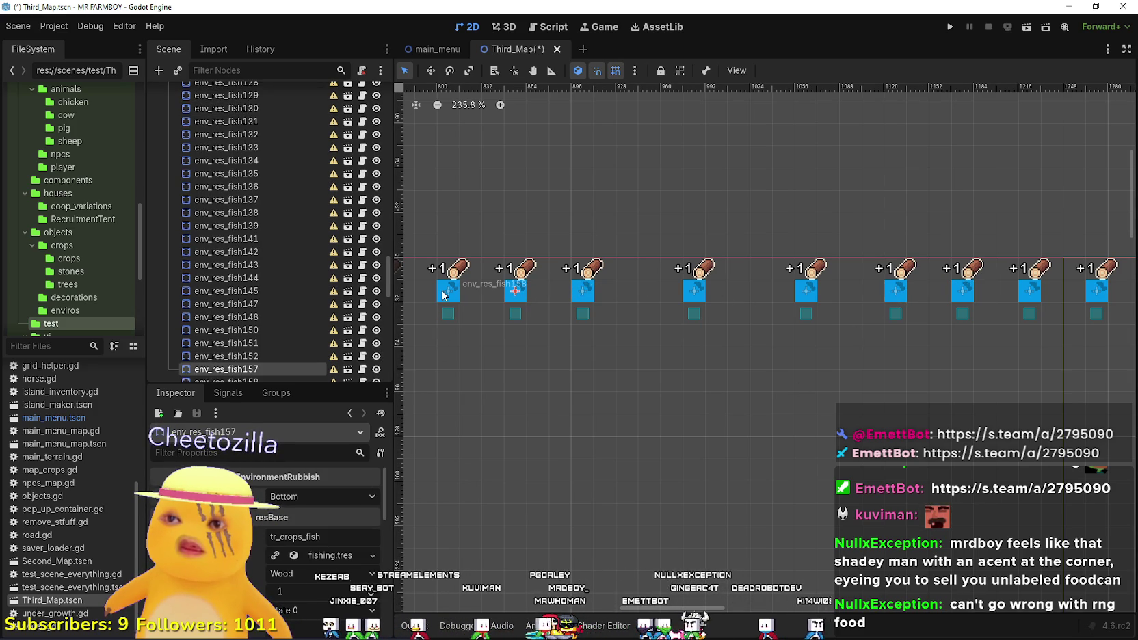
Move fish88 down into the bottom row and make it face Top.
{"action": "scroll", "coordinate": [560, 349], "scroll_direction": "down", "scroll_amount": 7}
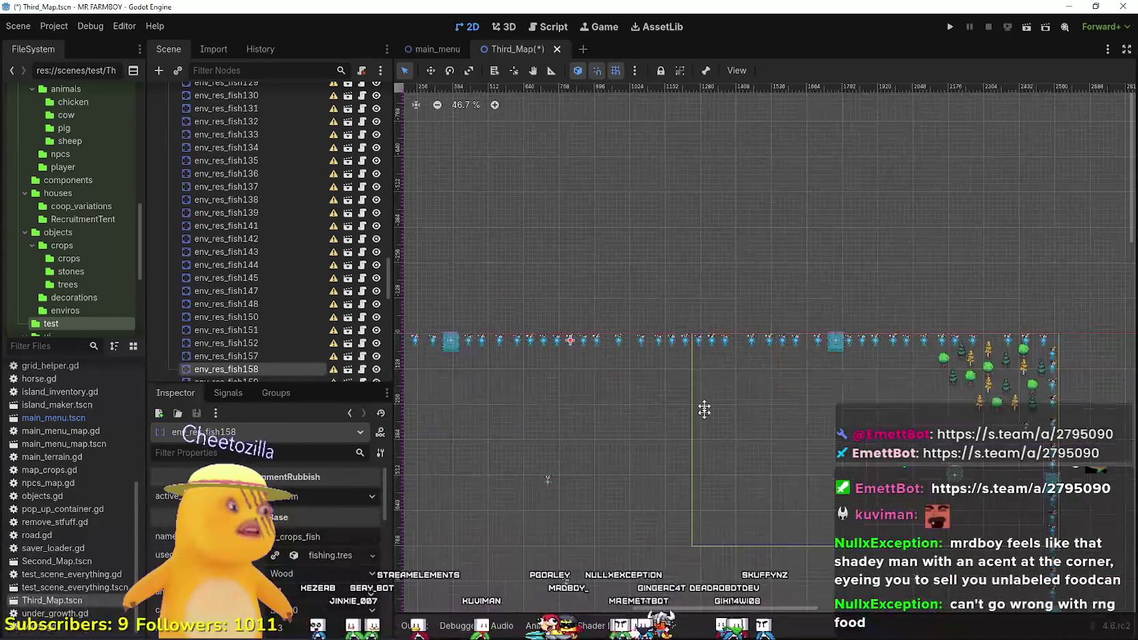
{"action": "scroll", "coordinate": [771, 237], "scroll_direction": "up", "scroll_amount": 5}
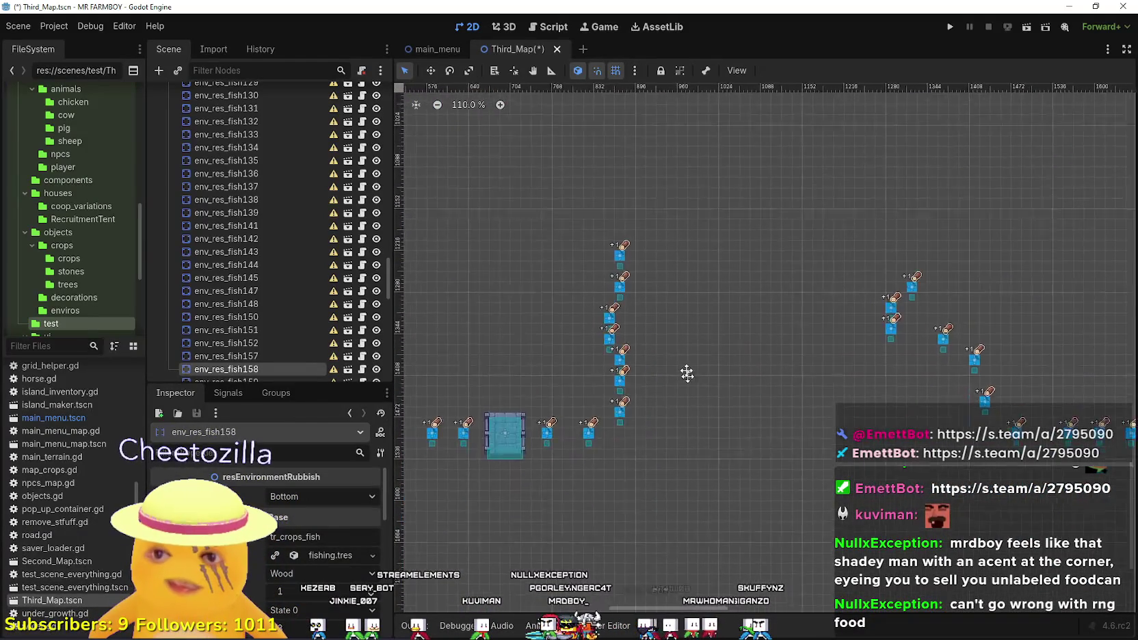
{"action": "scroll", "coordinate": [560, 350], "scroll_direction": "up", "scroll_amount": 3}
{"action": "left_click", "coordinate": [604, 307]}
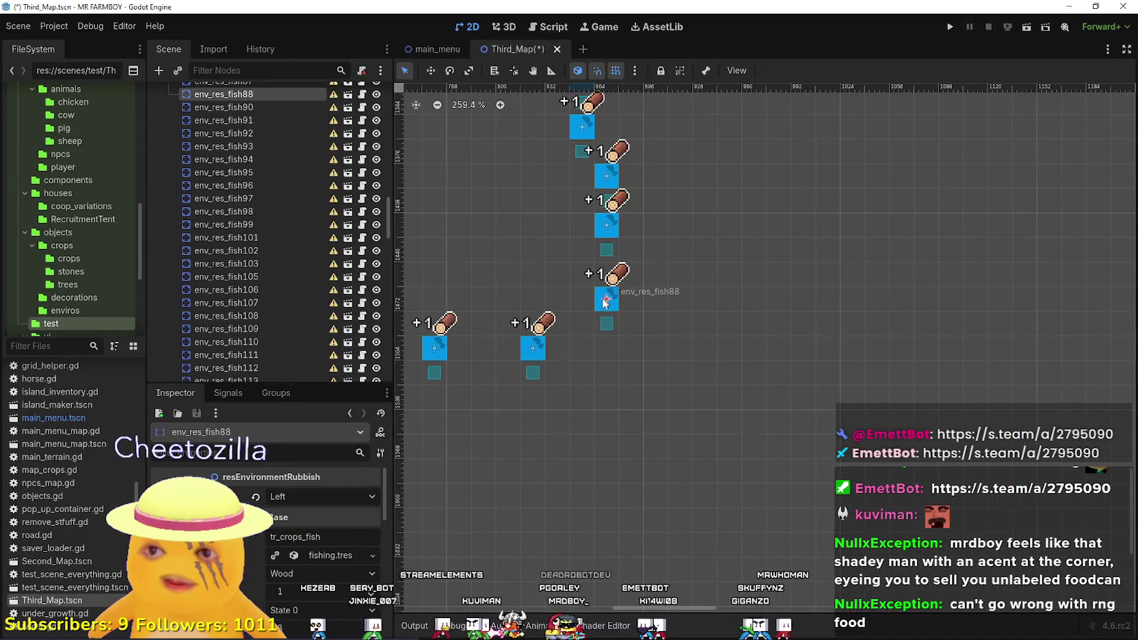
{"action": "scroll", "coordinate": [605, 308], "scroll_direction": "up", "scroll_amount": 3}
{"action": "left_click_drag", "start_coordinate": [605, 309], "coordinate": [609, 364]}
{"action": "scroll", "coordinate": [609, 365], "scroll_direction": "up", "scroll_amount": 3}
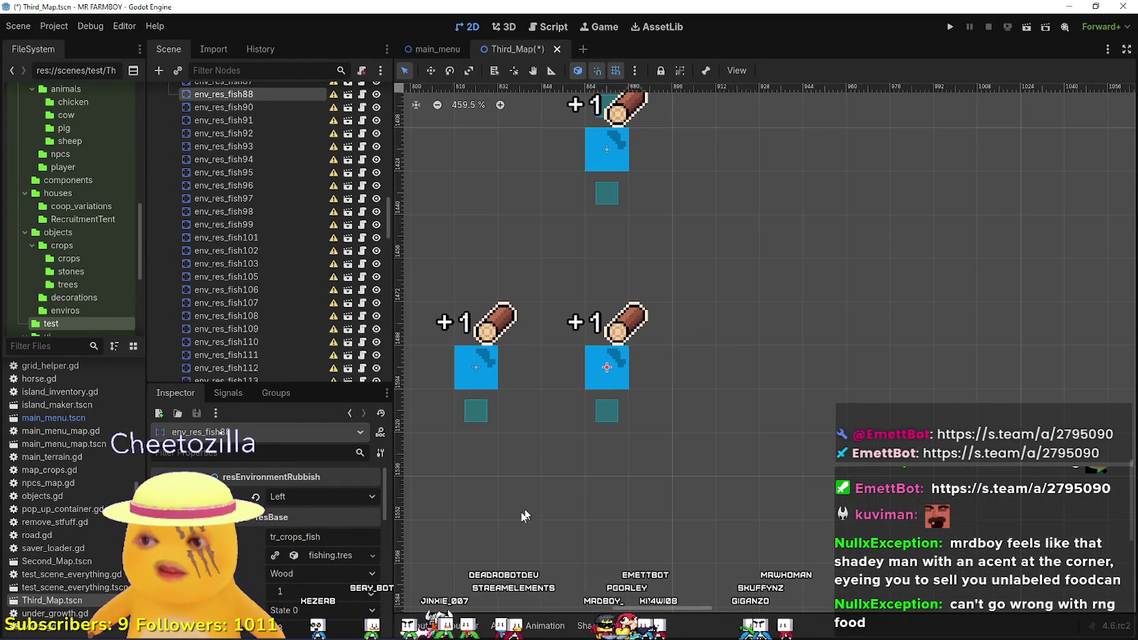
{"action": "scroll", "coordinate": [604, 358], "scroll_direction": "up", "scroll_amount": 8}
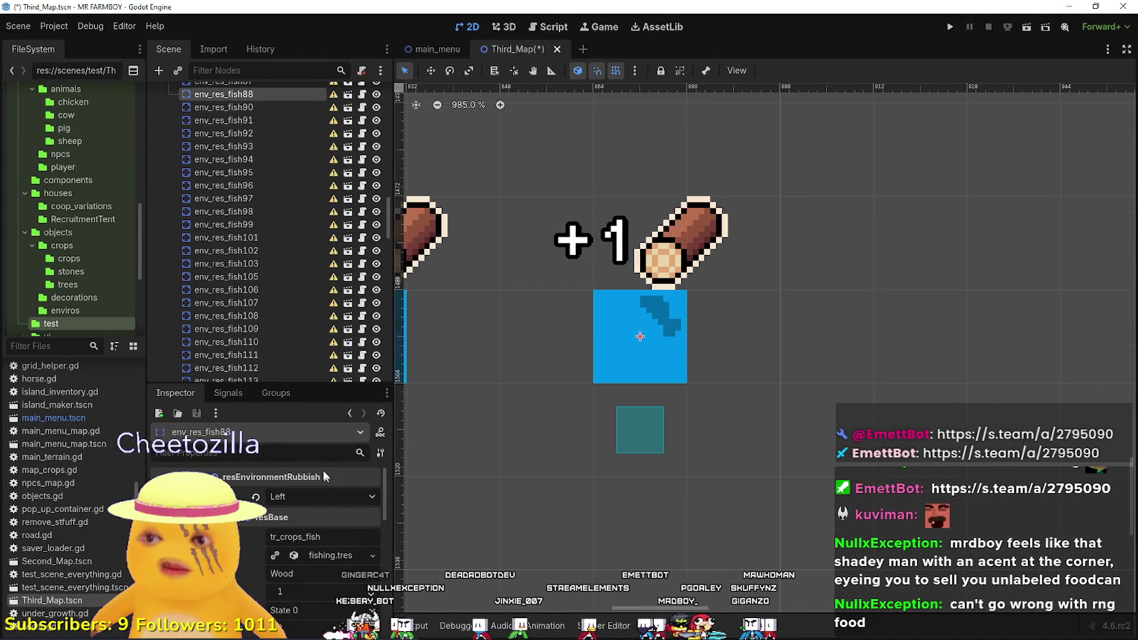
{"action": "left_click", "coordinate": [311, 498]}
{"action": "left_click", "coordinate": [311, 516]}
{"action": "scroll", "coordinate": [435, 393], "scroll_direction": "down", "scroll_amount": 11}
Move fish87 down in line with its neighbours and make it face Top.
{"action": "left_click", "coordinate": [412, 380]}
{"action": "scroll", "coordinate": [413, 380], "scroll_direction": "down", "scroll_amount": 10}
{"action": "scroll", "coordinate": [470, 286], "scroll_direction": "up", "scroll_amount": 10}
{"action": "mouse_move", "coordinate": [471, 287]}
{"action": "left_mouse_down"}
{"action": "mouse_move", "coordinate": [557, 399]}
{"action": "mouse_move", "coordinate": [555, 430]}
{"action": "left_mouse_up"}
{"action": "scroll", "coordinate": [547, 423], "scroll_direction": "up", "scroll_amount": 10}
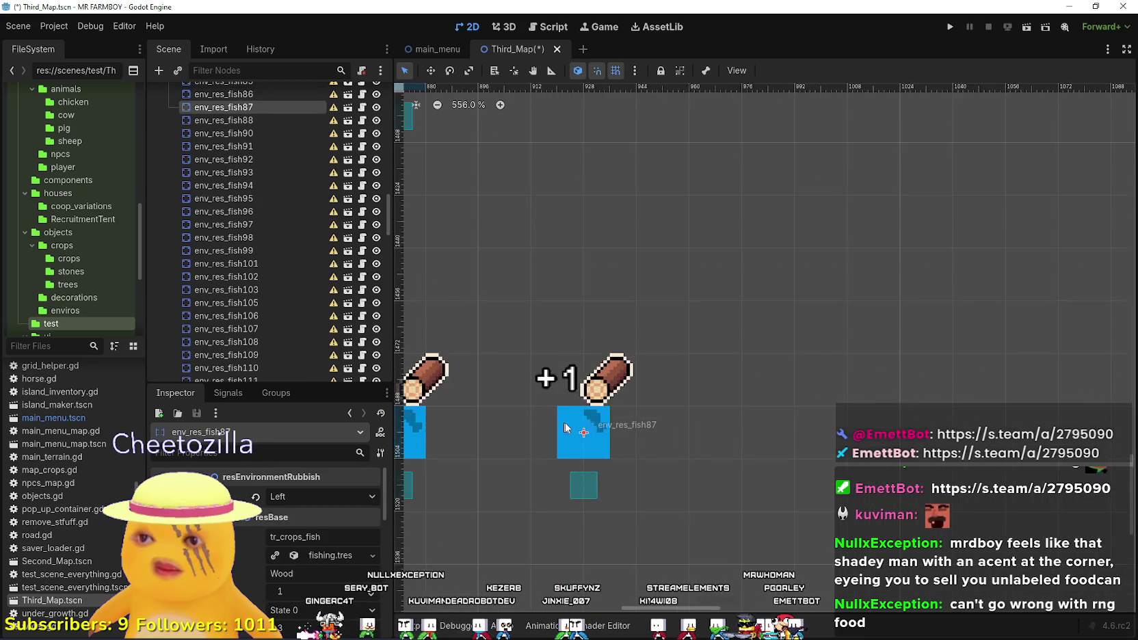
{"action": "scroll", "coordinate": [554, 409], "scroll_direction": "up", "scroll_amount": 1}
{"action": "scroll", "coordinate": [529, 412], "scroll_direction": "up", "scroll_amount": 1}
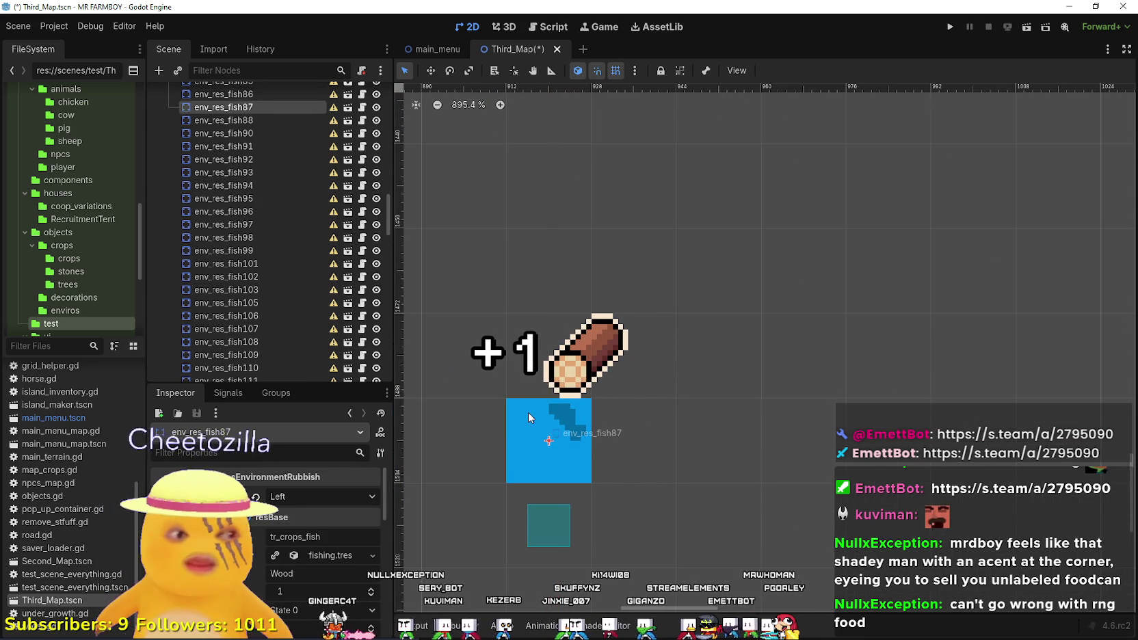
{"action": "scroll", "coordinate": [551, 441], "scroll_direction": "up", "scroll_amount": 4}
{"action": "scroll", "coordinate": [542, 450], "scroll_direction": "down", "scroll_amount": 5}
{"action": "left_click", "coordinate": [316, 495]}
{"action": "left_click", "coordinate": [301, 512]}
Move env_res_fish60 beside the other fish and make it face Top.
{"action": "scroll", "coordinate": [636, 343], "scroll_direction": "down", "scroll_amount": 6}
{"action": "scroll", "coordinate": [636, 342], "scroll_direction": "down", "scroll_amount": 4}
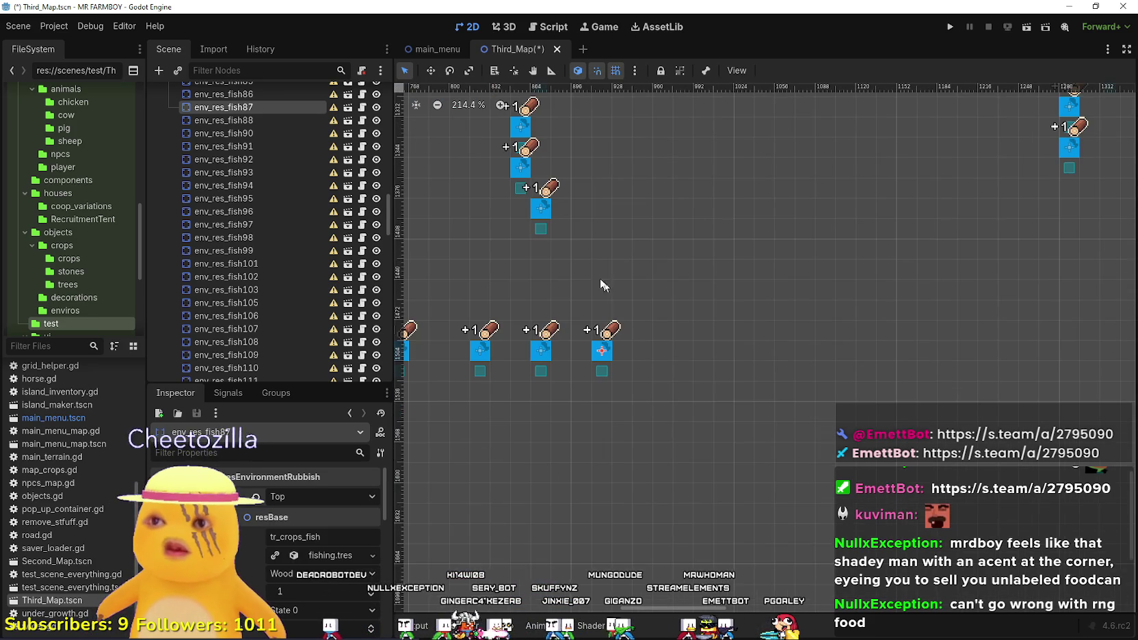
{"action": "left_click_drag", "start_coordinate": [536, 198], "coordinate": [660, 354]}
{"action": "scroll", "coordinate": [660, 352], "scroll_direction": "up", "scroll_amount": 8}
{"action": "scroll", "coordinate": [661, 350], "scroll_direction": "up", "scroll_amount": 1}
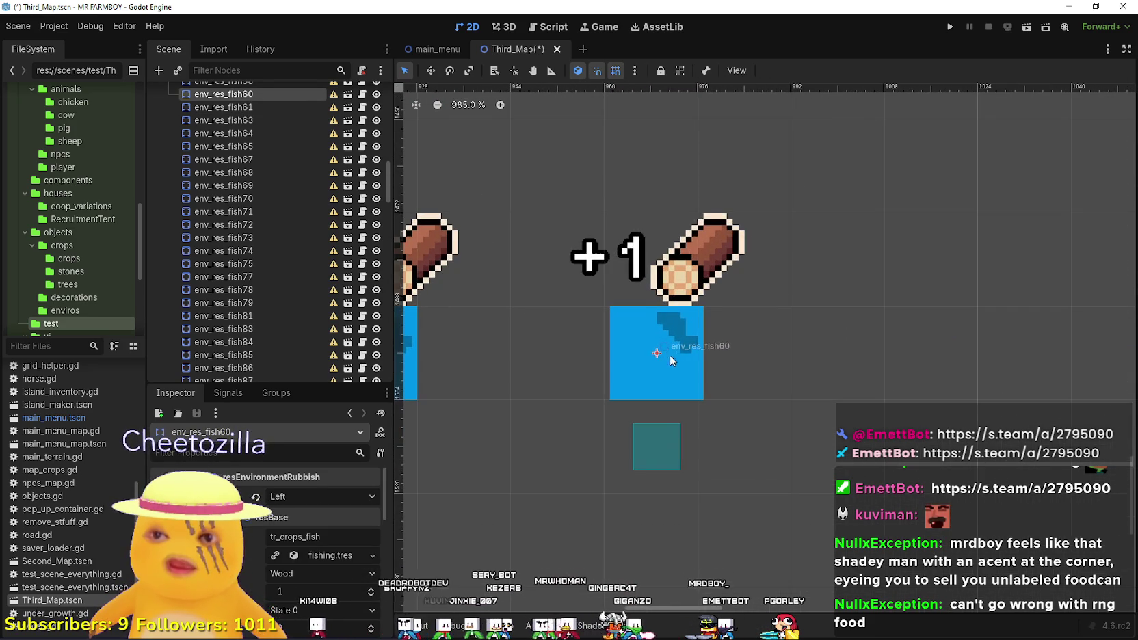
{"action": "left_click", "coordinate": [350, 495]}
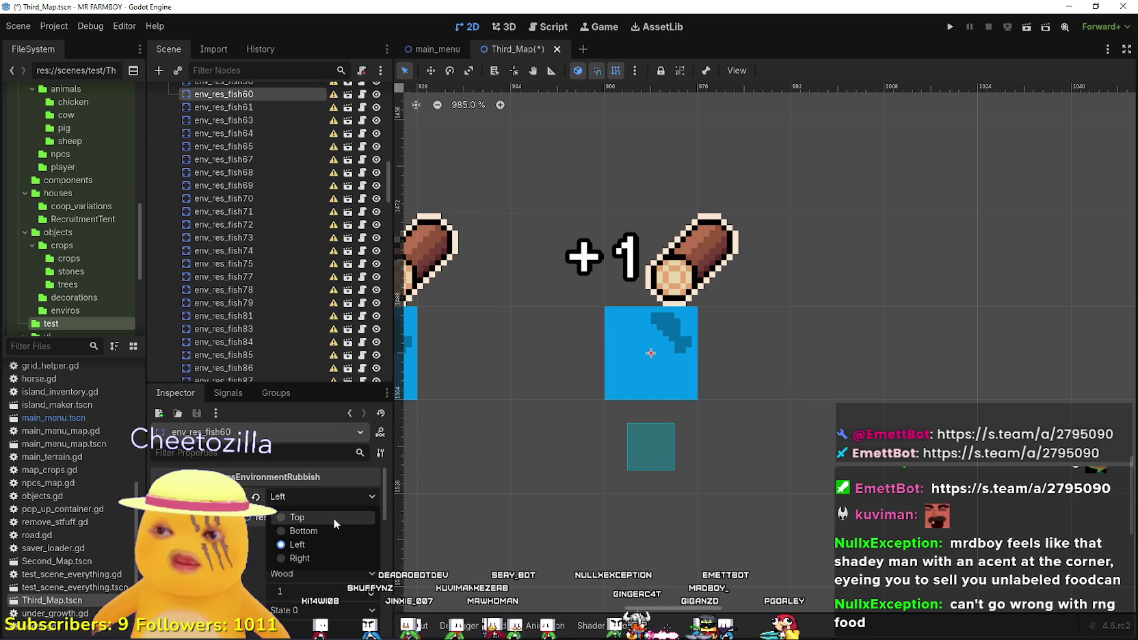
{"action": "left_click", "coordinate": [333, 512]}
Move env_res_fish94 into place along the edge and make it face Top.
{"action": "scroll", "coordinate": [498, 341], "scroll_direction": "down", "scroll_amount": 8}
{"action": "scroll", "coordinate": [510, 332], "scroll_direction": "down", "scroll_amount": 3}
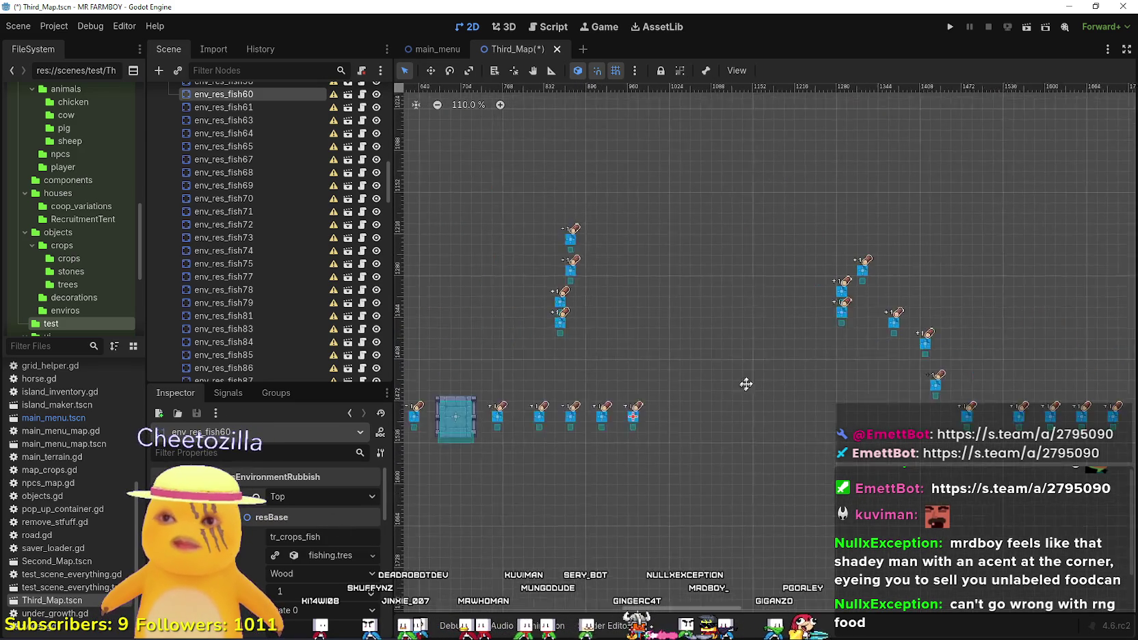
{"action": "scroll", "coordinate": [734, 373], "scroll_direction": "down", "scroll_amount": 1}
{"action": "scroll", "coordinate": [950, 328], "scroll_direction": "up", "scroll_amount": 7}
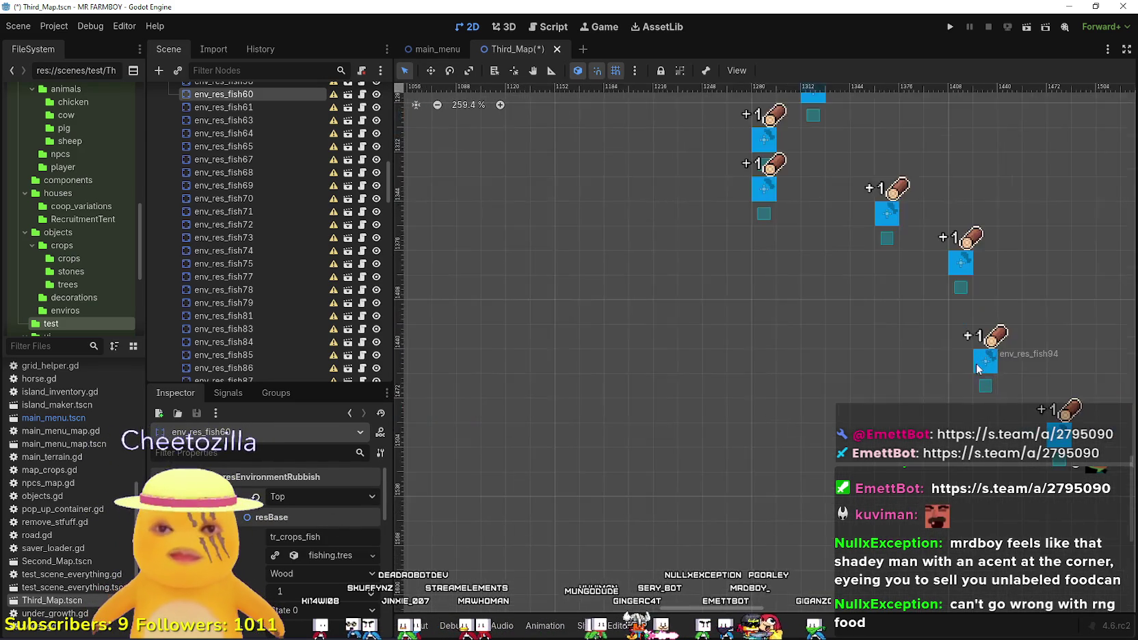
{"action": "mouse_move", "coordinate": [786, 301]}
{"action": "left_mouse_down"}
{"action": "mouse_move", "coordinate": [715, 363]}
{"action": "mouse_move", "coordinate": [736, 414]}
{"action": "left_mouse_up"}
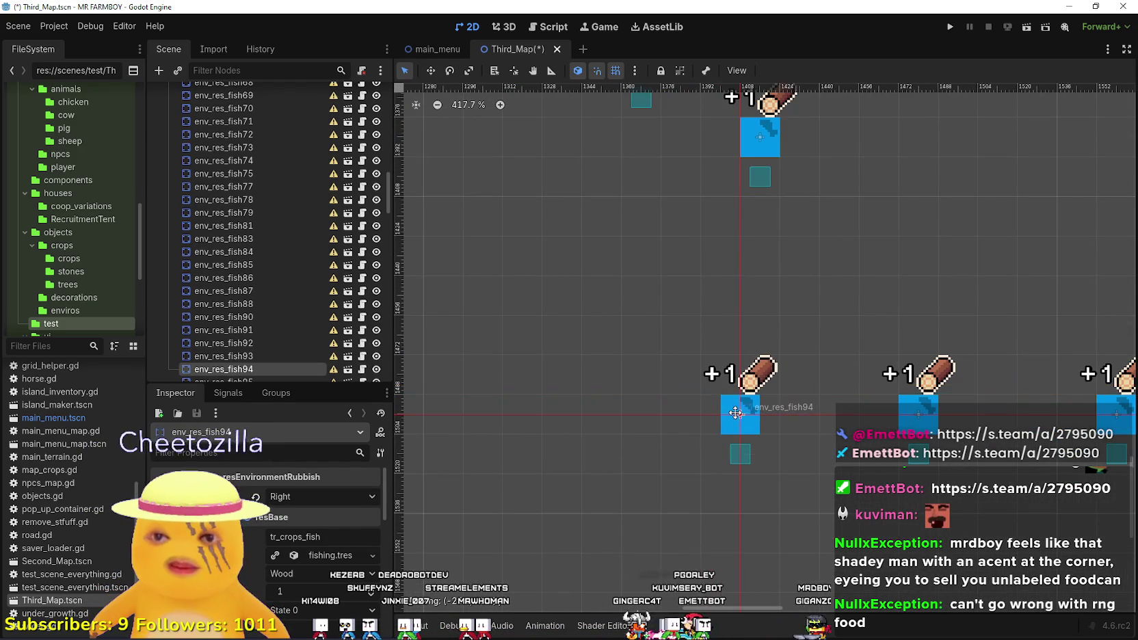
{"action": "scroll", "coordinate": [738, 429], "scroll_direction": "up", "scroll_amount": 5}
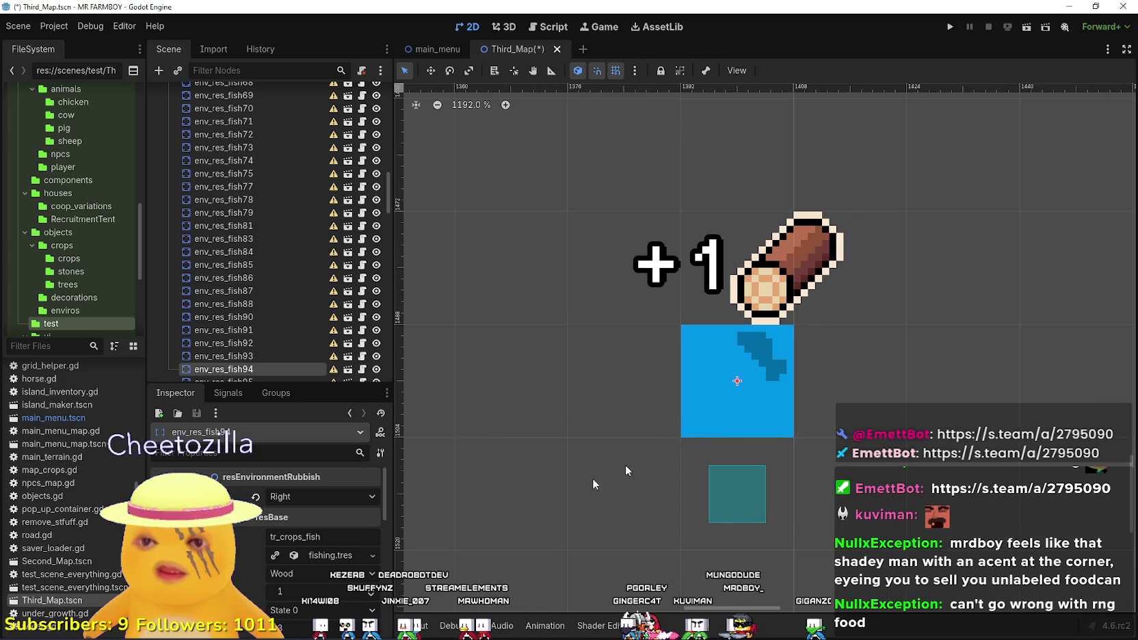
{"action": "left_click", "coordinate": [294, 504]}
{"action": "left_click", "coordinate": [288, 515]}
Move env_res_fish92 and env_res_fish91 into the bottom row, setting fish91 to face Top.
{"action": "scroll", "coordinate": [602, 397], "scroll_direction": "down", "scroll_amount": 9}
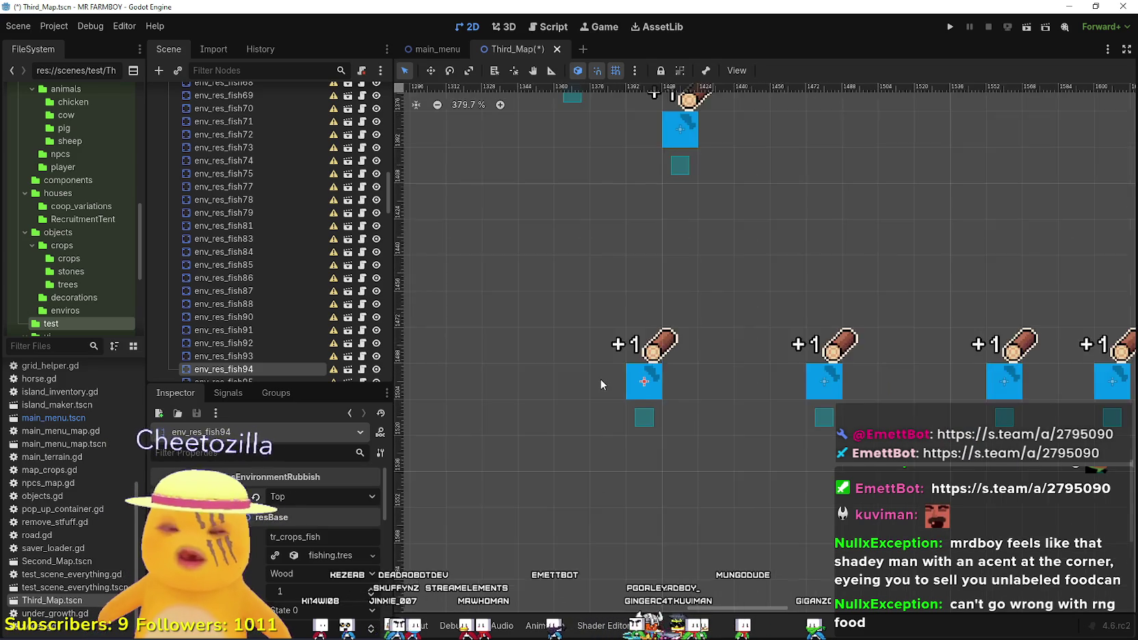
{"action": "scroll", "coordinate": [622, 341], "scroll_direction": "down", "scroll_amount": 3}
{"action": "mouse_move", "coordinate": [593, 304]}
{"action": "left_mouse_down"}
{"action": "mouse_move", "coordinate": [542, 383]}
{"action": "mouse_move", "coordinate": [580, 384]}
{"action": "left_mouse_up"}
{"action": "scroll", "coordinate": [594, 387], "scroll_direction": "up", "scroll_amount": 10}
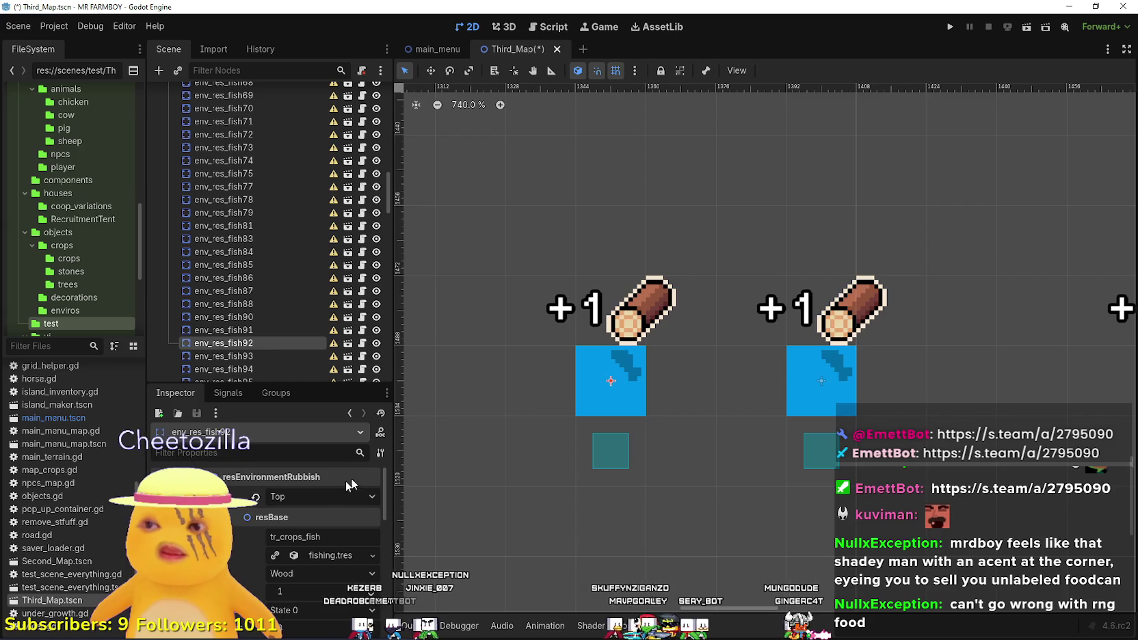
{"action": "scroll", "coordinate": [544, 405], "scroll_direction": "down", "scroll_amount": 3}
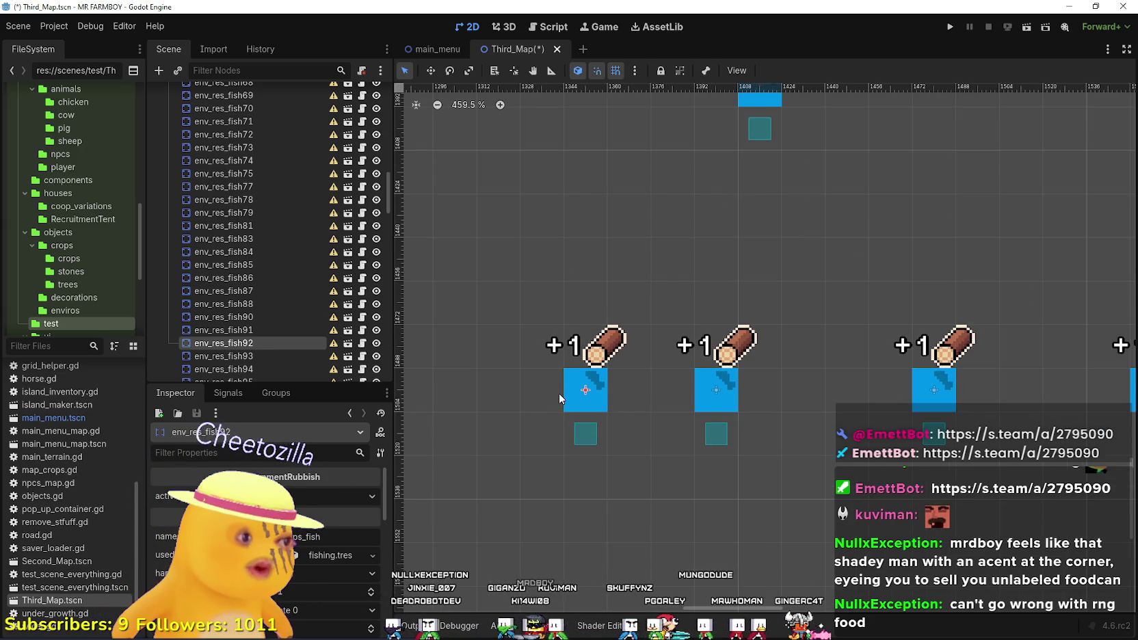
{"action": "scroll", "coordinate": [561, 369], "scroll_direction": "down", "scroll_amount": 7}
{"action": "left_click_drag", "start_coordinate": [571, 344], "coordinate": [947, 335]}
{"action": "scroll", "coordinate": [760, 337], "scroll_direction": "up", "scroll_amount": 4}
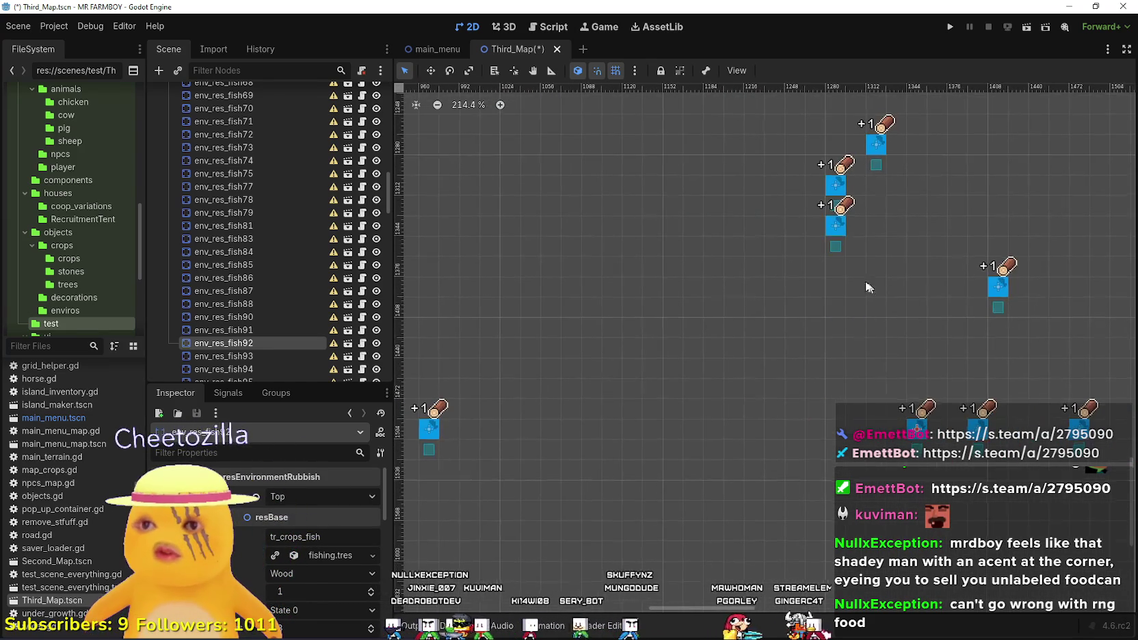
{"action": "mouse_move", "coordinate": [836, 226]}
{"action": "left_mouse_down"}
{"action": "mouse_move", "coordinate": [797, 431]}
{"action": "mouse_move", "coordinate": [849, 431]}
{"action": "mouse_move", "coordinate": [811, 402]}
{"action": "left_mouse_up"}
{"action": "scroll", "coordinate": [849, 430], "scroll_direction": "up", "scroll_amount": 12}
{"action": "left_click", "coordinate": [338, 498]}
{"action": "left_click", "coordinate": [296, 517]}
Move env_res_fish90 into the bottom row and make it face Top.
{"action": "scroll", "coordinate": [800, 335], "scroll_direction": "down", "scroll_amount": 15}
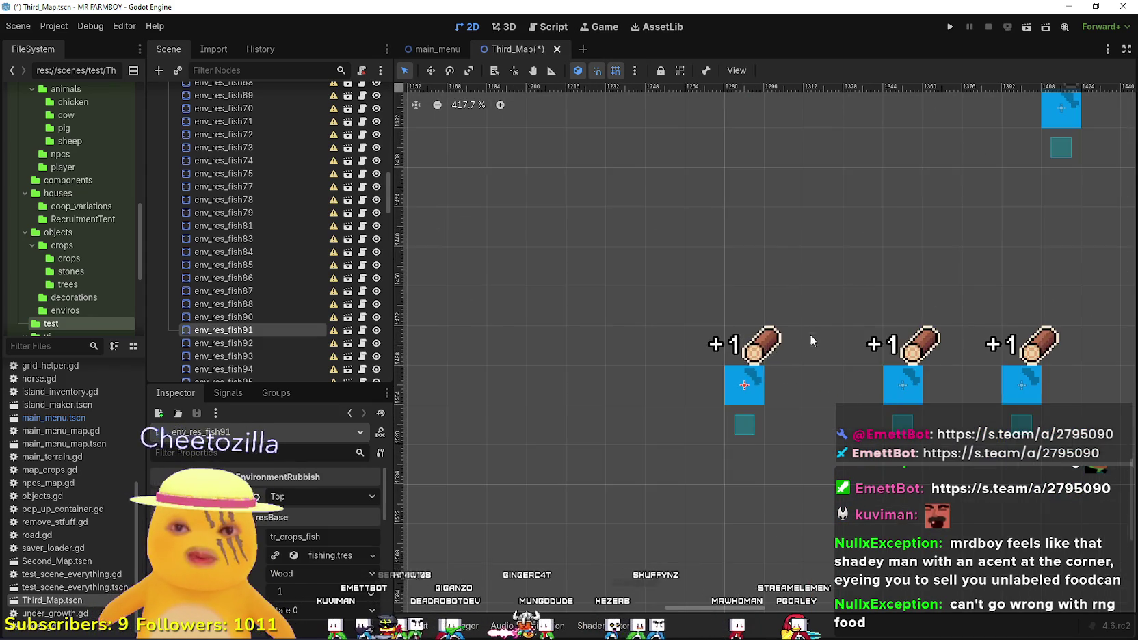
{"action": "scroll", "coordinate": [819, 299], "scroll_direction": "up", "scroll_amount": 3}
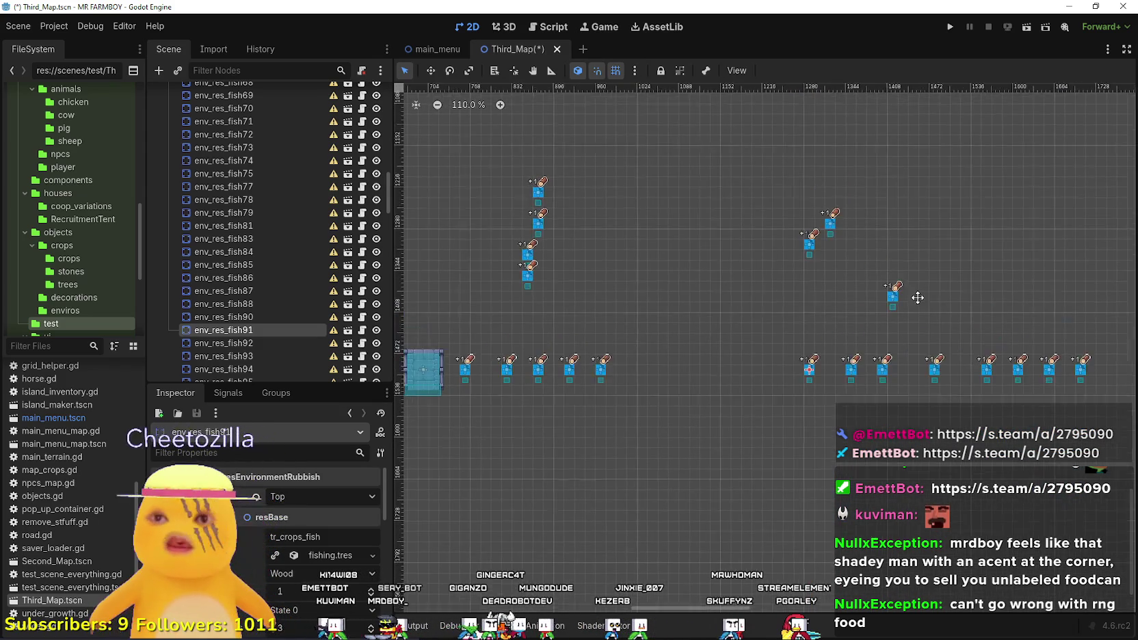
{"action": "mouse_move", "coordinate": [799, 241]}
{"action": "left_mouse_down"}
{"action": "mouse_move", "coordinate": [754, 392]}
{"action": "mouse_move", "coordinate": [735, 390]}
{"action": "left_mouse_up"}
{"action": "scroll", "coordinate": [754, 392], "scroll_direction": "up", "scroll_amount": 10}
{"action": "scroll", "coordinate": [734, 395], "scroll_direction": "up", "scroll_amount": 4}
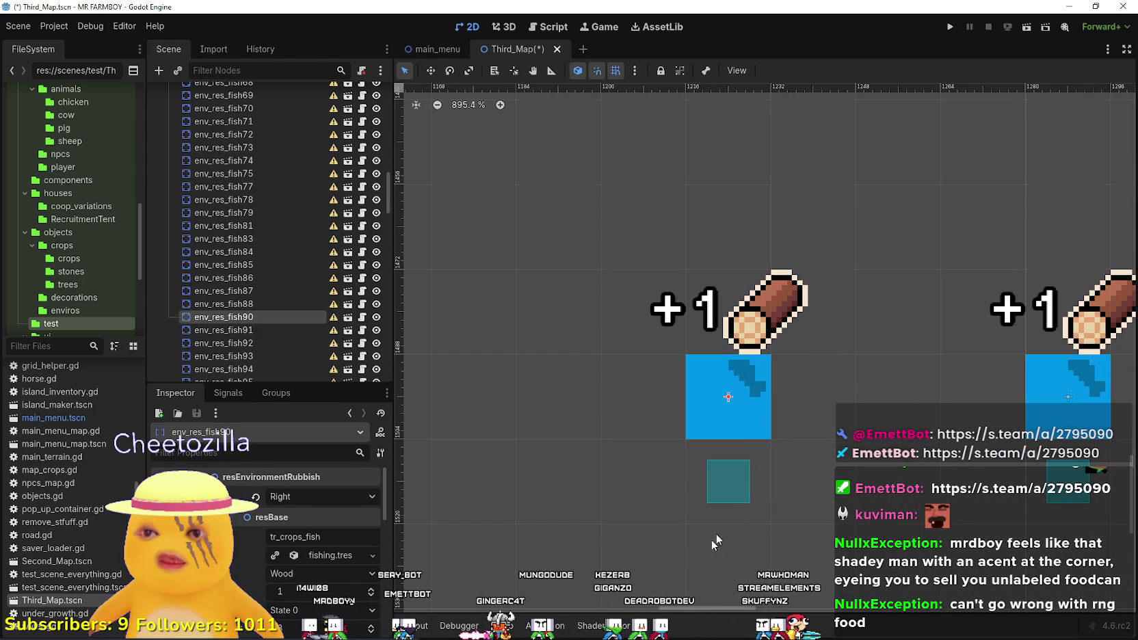
{"action": "left_click", "coordinate": [338, 502]}
{"action": "left_click", "coordinate": [321, 518]}
Move env_res_fish29 down-right and change its facing from Left to Top.
{"action": "scroll", "coordinate": [661, 342], "scroll_direction": "down", "scroll_amount": 9}
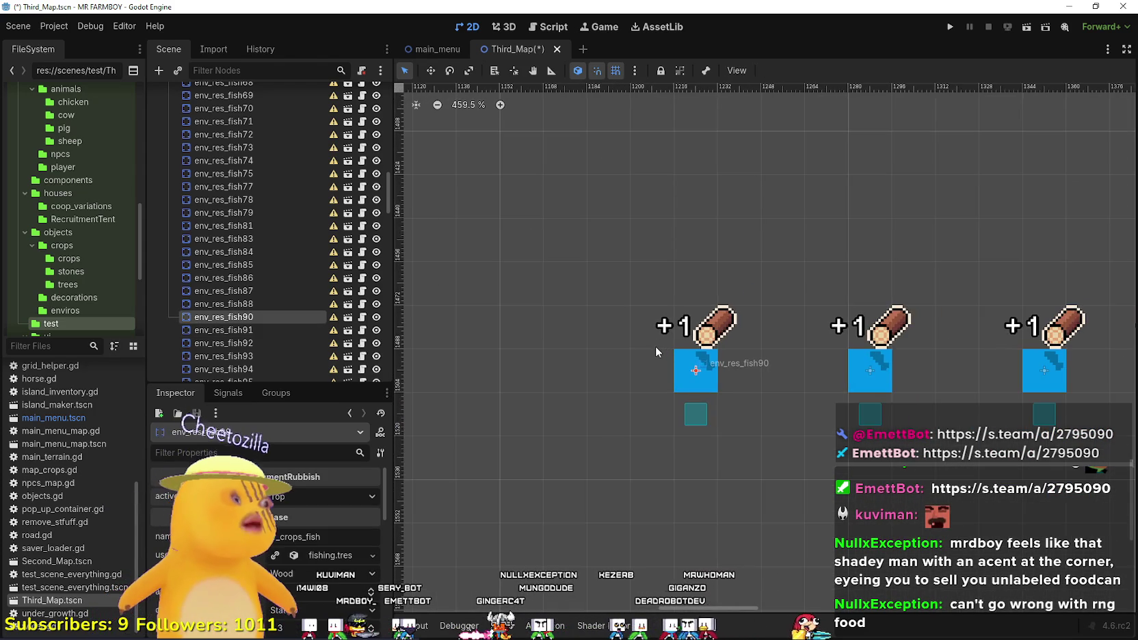
{"action": "scroll", "coordinate": [889, 228], "scroll_direction": "down", "scroll_amount": 4}
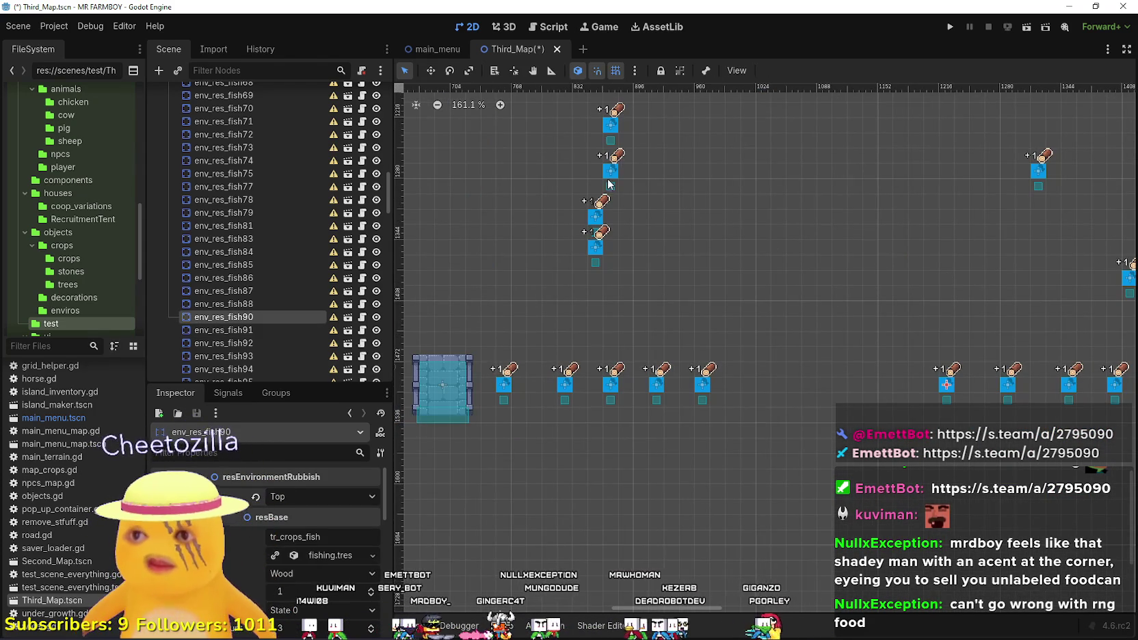
{"action": "left_click", "coordinate": [793, 345]}
{"action": "left_click_drag", "start_coordinate": [793, 345], "coordinate": [829, 381]}
{"action": "scroll", "coordinate": [830, 381], "scroll_direction": "up", "scroll_amount": 10}
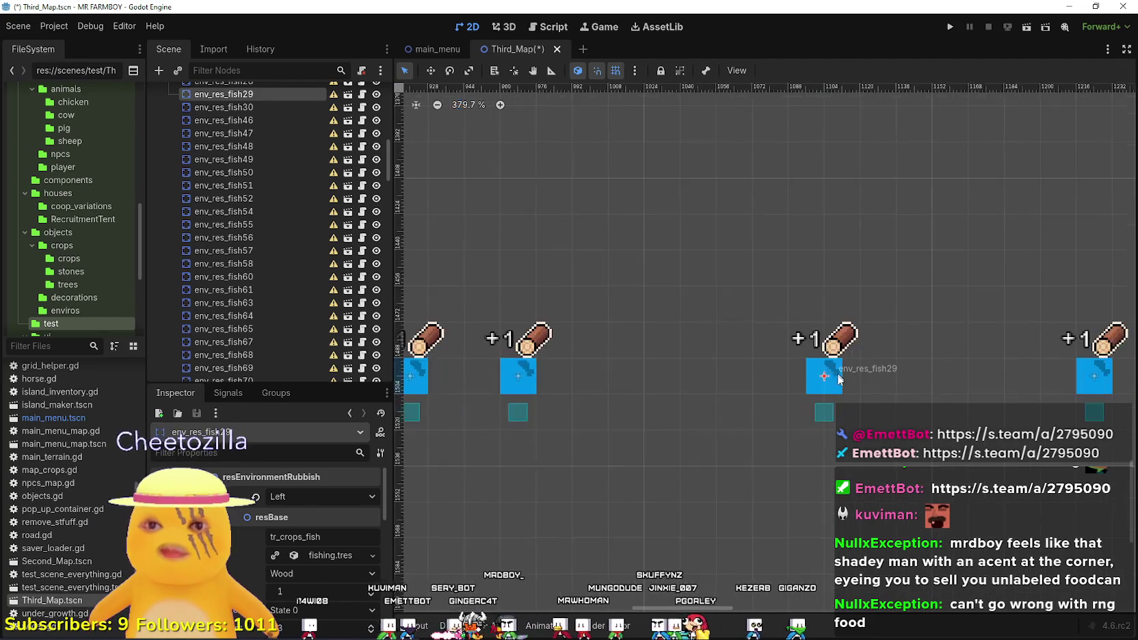
{"action": "scroll", "coordinate": [848, 378], "scroll_direction": "up", "scroll_amount": 5}
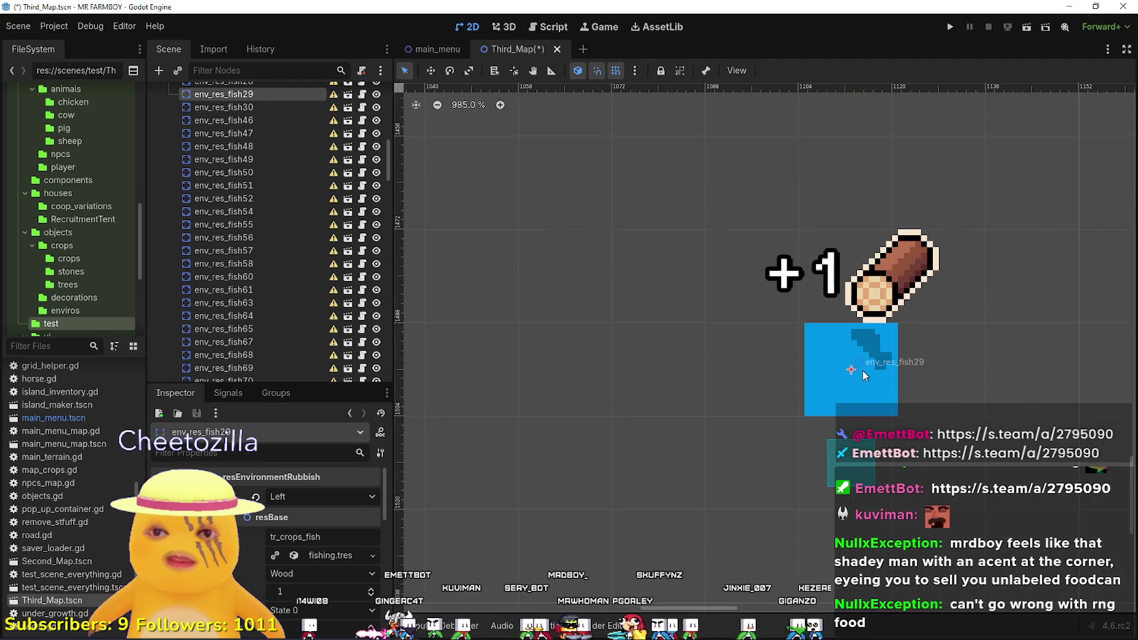
{"action": "scroll", "coordinate": [848, 376], "scroll_direction": "down", "scroll_amount": 4}
{"action": "left_click", "coordinate": [322, 496]}
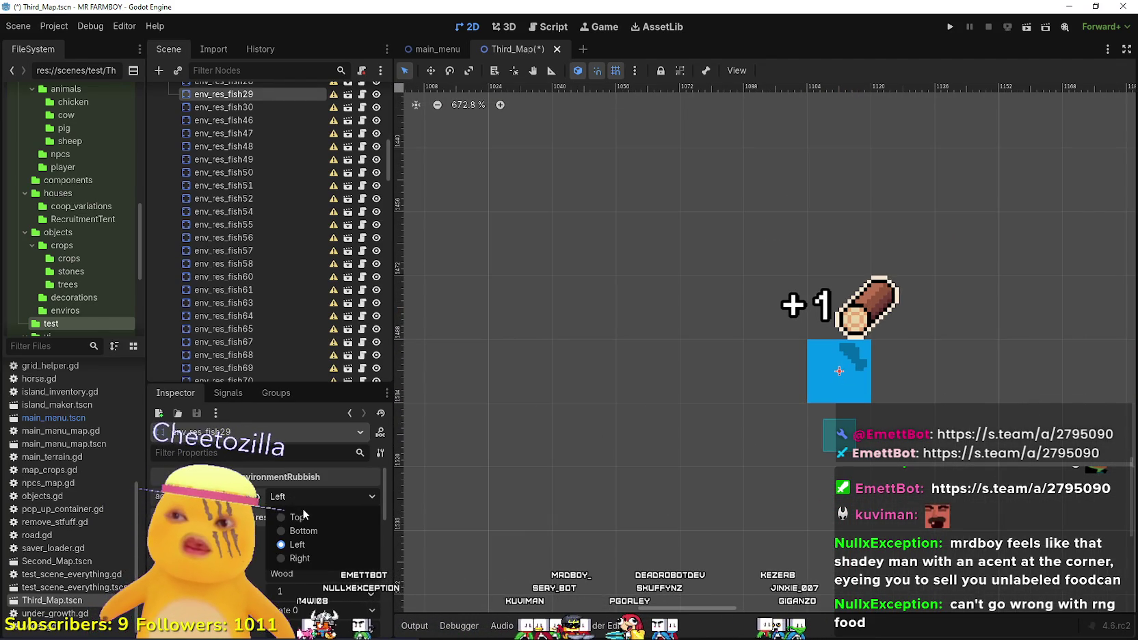
{"action": "left_click", "coordinate": [303, 523]}
Move env_res_fish30 into the bottom row, align it, and box-select the four stray mid-map spots.
{"action": "scroll", "coordinate": [549, 395], "scroll_direction": "down", "scroll_amount": 8}
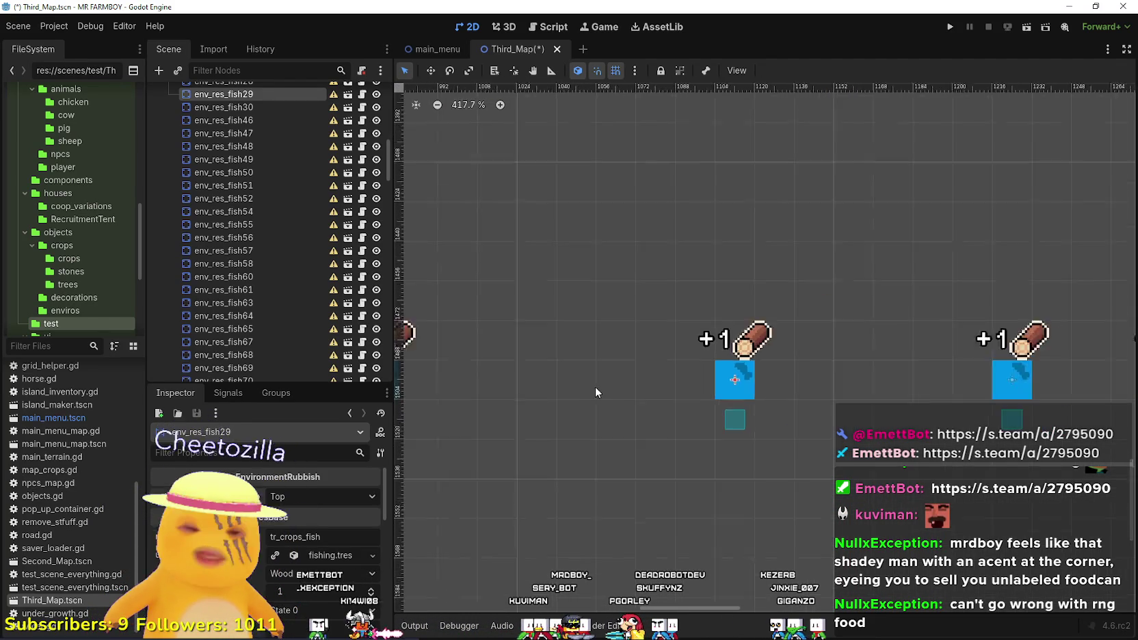
{"action": "scroll", "coordinate": [642, 344], "scroll_direction": "down", "scroll_amount": 2}
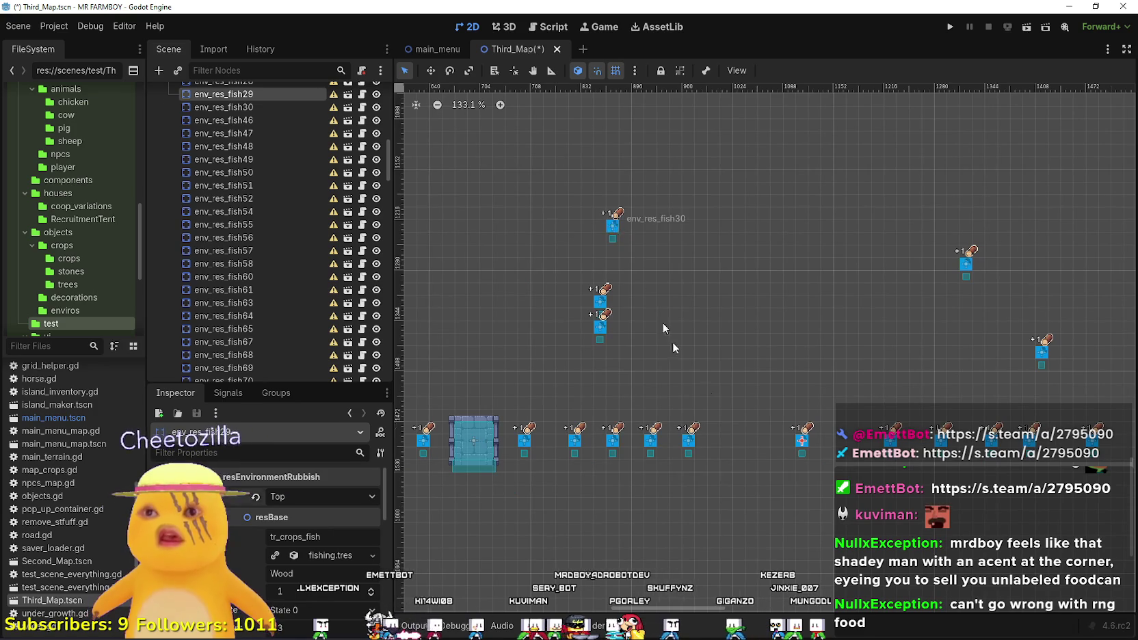
{"action": "left_click_drag", "start_coordinate": [612, 226], "coordinate": [774, 446]}
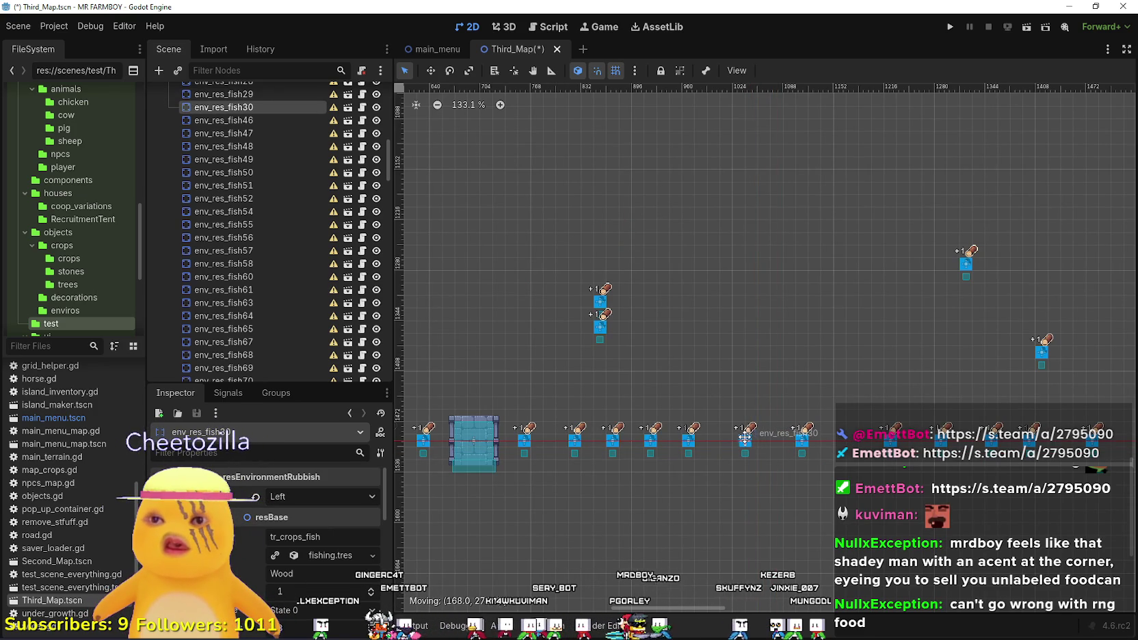
{"action": "scroll", "coordinate": [737, 434], "scroll_direction": "up", "scroll_amount": 12}
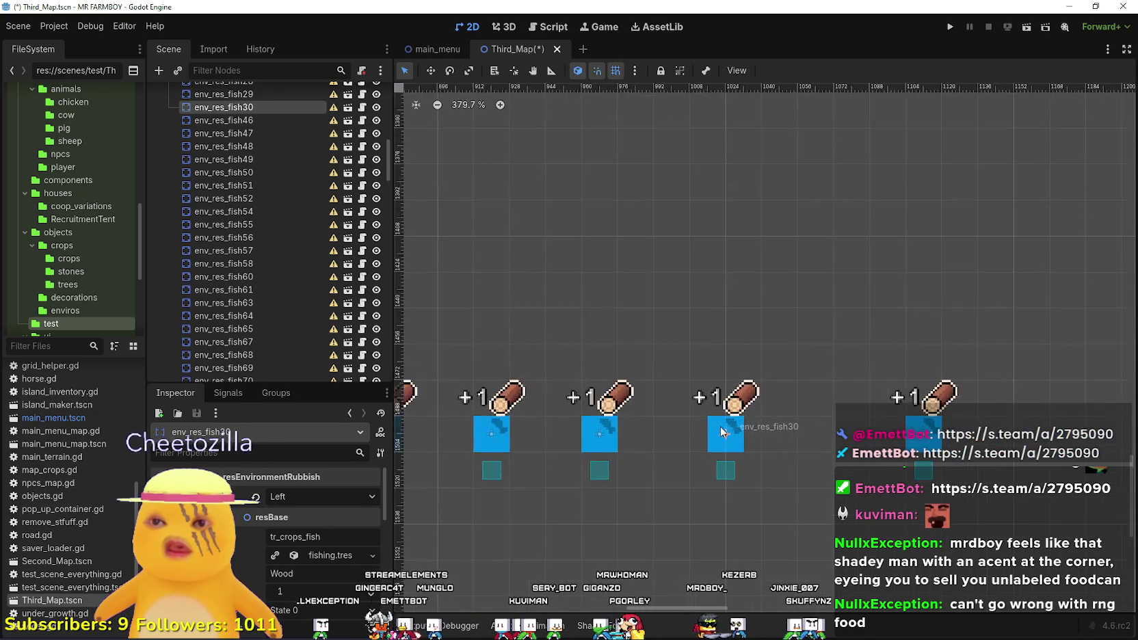
{"action": "left_click_drag", "start_coordinate": [756, 428], "coordinate": [771, 431]}
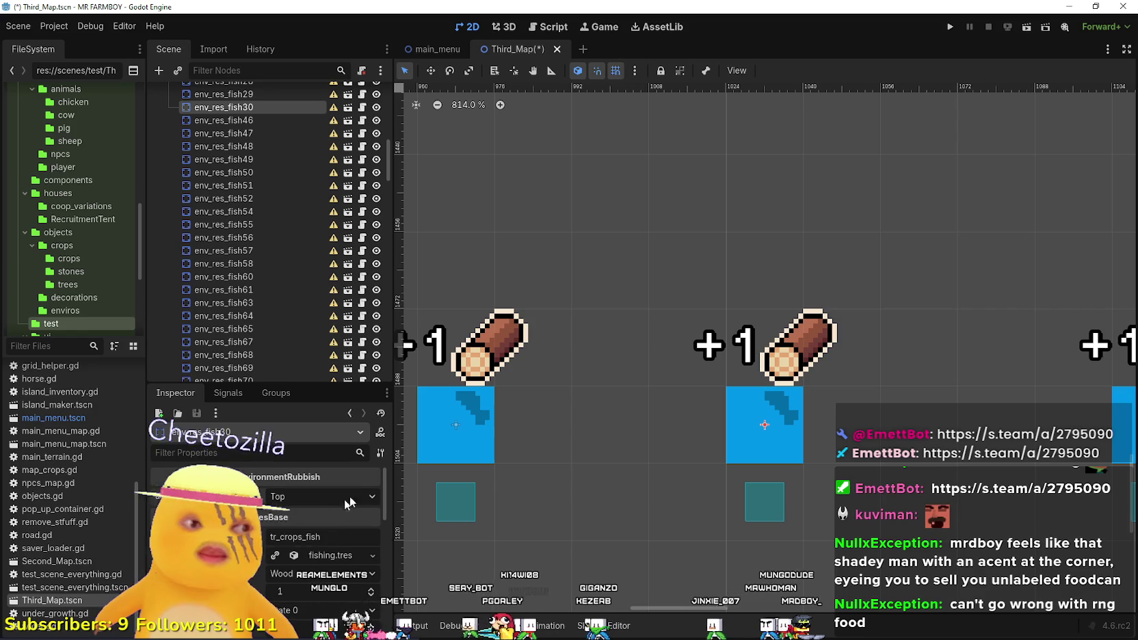
{"action": "scroll", "coordinate": [725, 453], "scroll_direction": "down", "scroll_amount": 13}
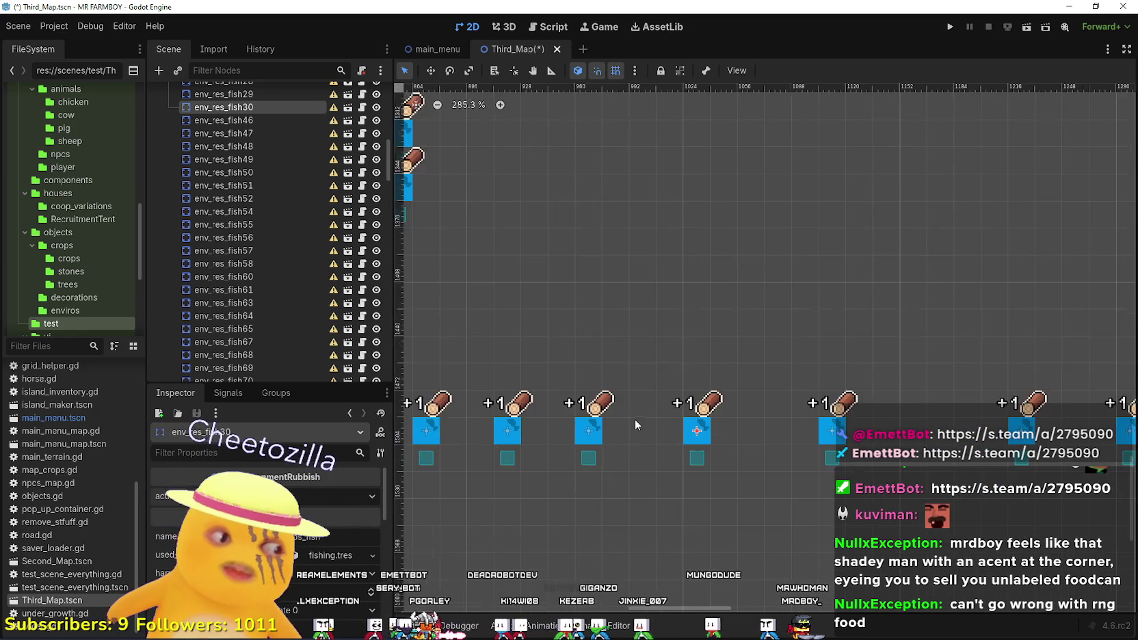
{"action": "scroll", "coordinate": [632, 389], "scroll_direction": "down", "scroll_amount": 4}
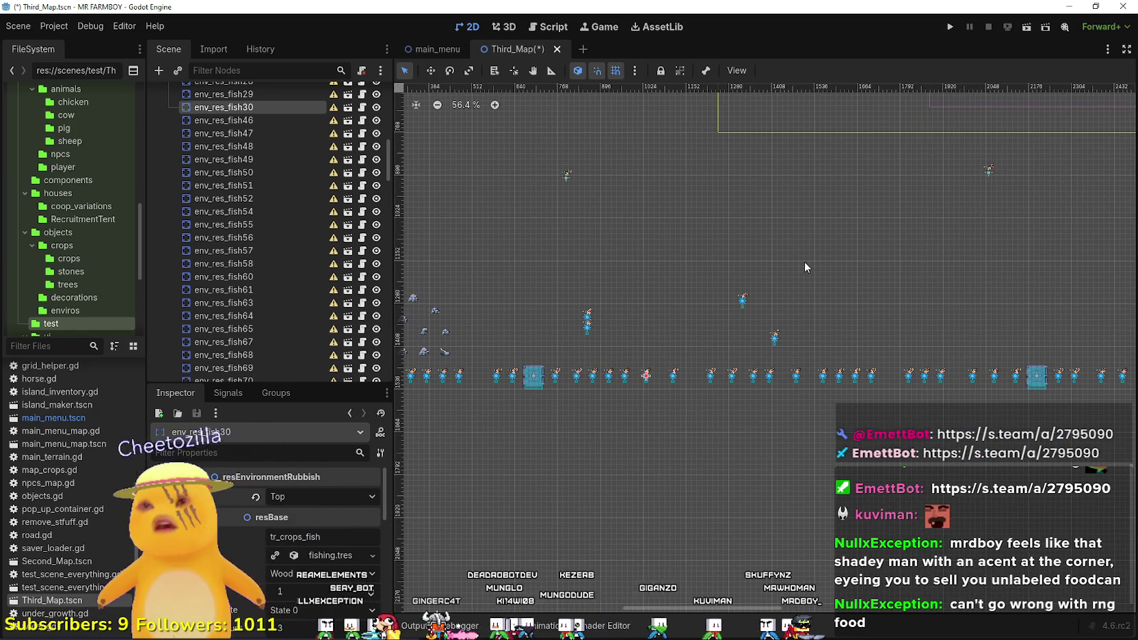
{"action": "scroll", "coordinate": [785, 279], "scroll_direction": "down", "scroll_amount": 1}
{"action": "scroll", "coordinate": [759, 267], "scroll_direction": "left", "scroll_amount": 3}
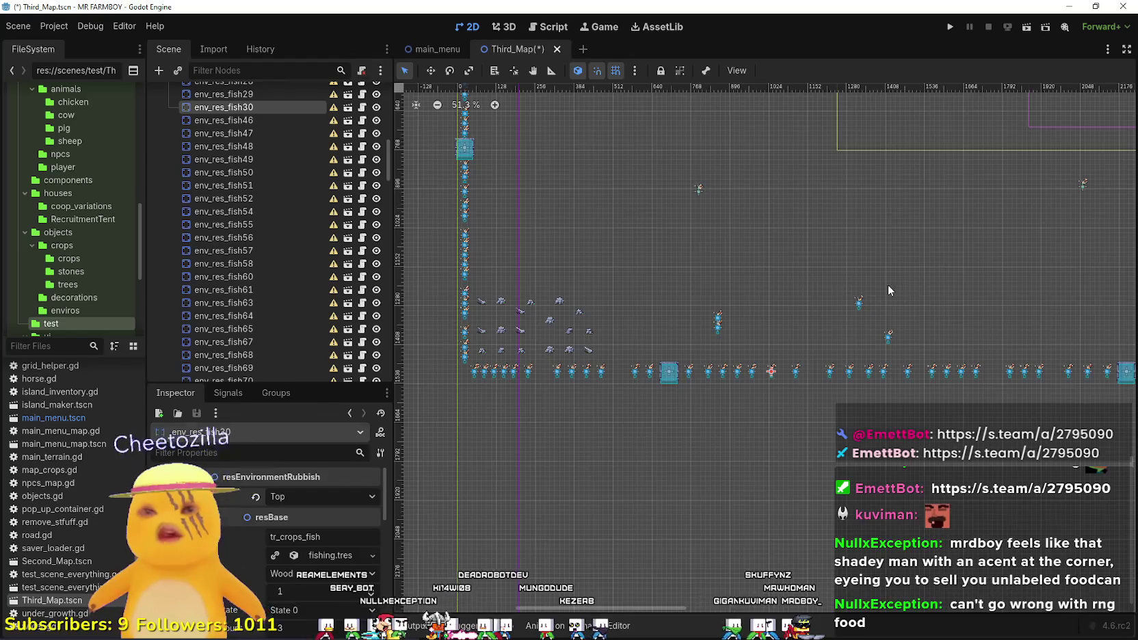
{"action": "mouse_move", "coordinate": [916, 281]}
{"action": "left_mouse_down"}
{"action": "mouse_move", "coordinate": [551, 349]}
{"action": "mouse_move", "coordinate": [644, 345]}
{"action": "left_mouse_up"}
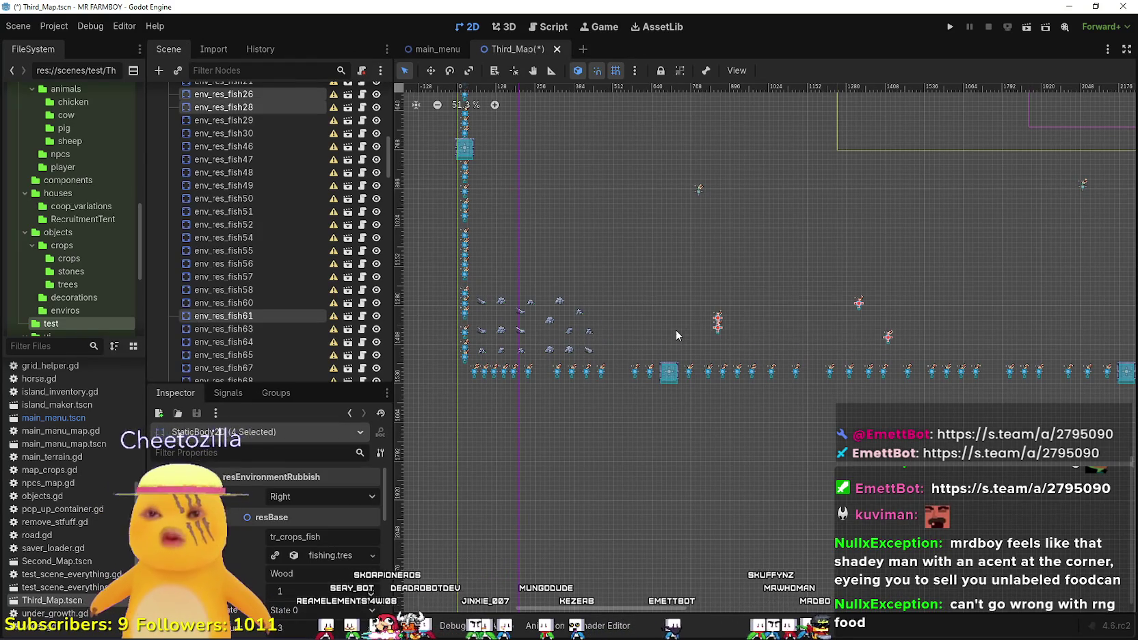
Delete the four selected stray fish spots, confirming the 'Delete 4 nodes?' prompt.
{"action": "key", "text": "Delete"}
{"action": "key", "text": "Return"}
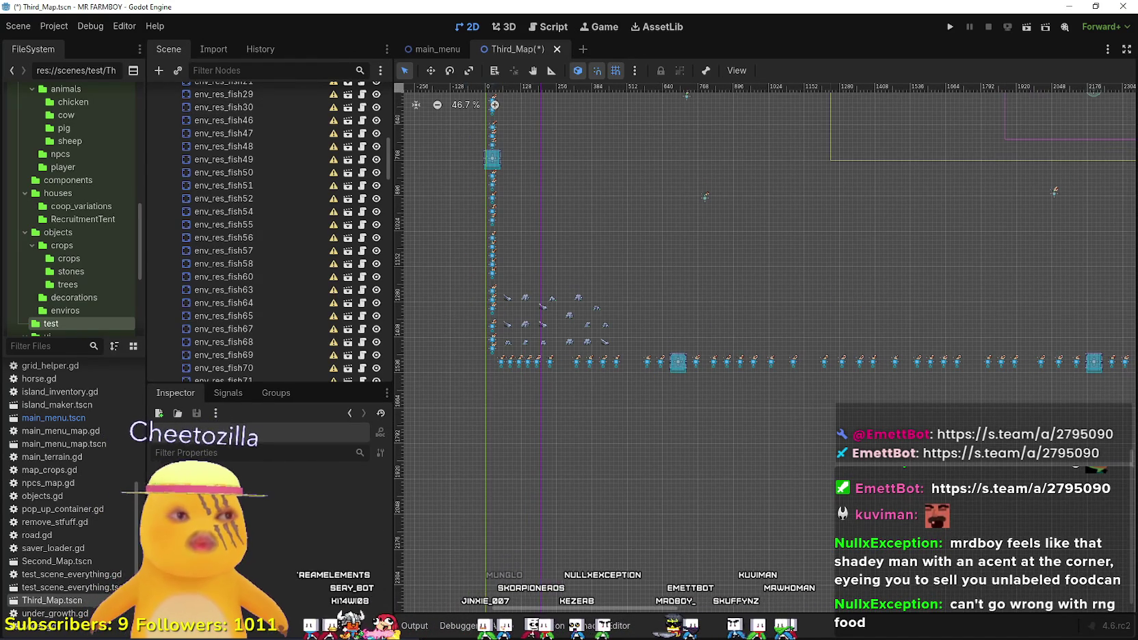
{"action": "scroll", "coordinate": [686, 357], "scroll_direction": "up", "scroll_amount": 5}
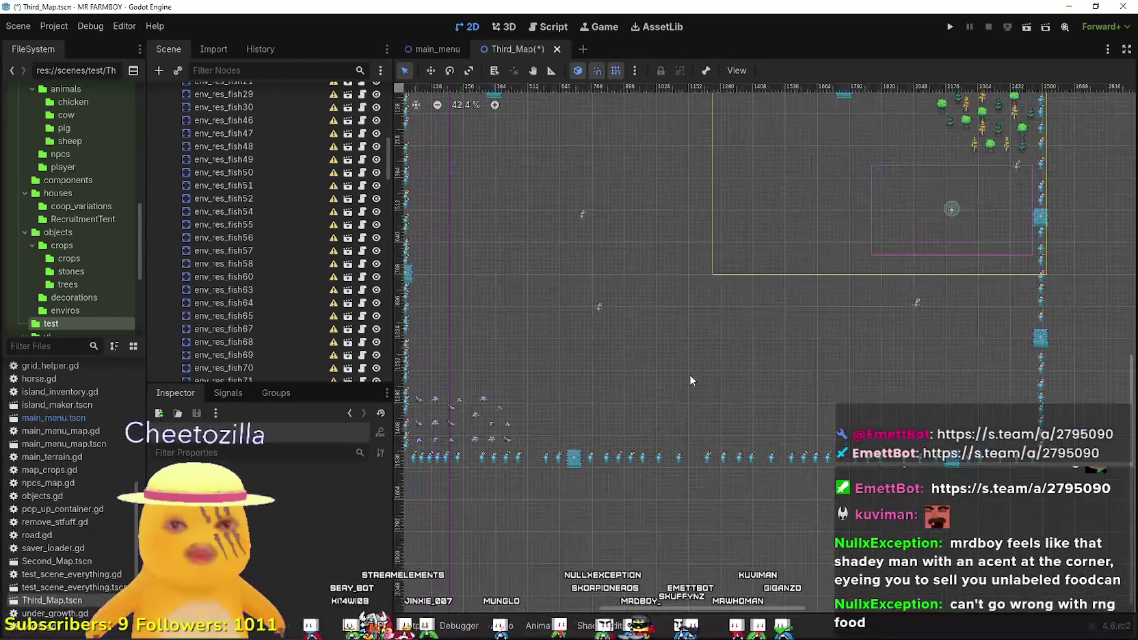
{"action": "scroll", "coordinate": [778, 415], "scroll_direction": "down", "scroll_amount": 1, "text": "ctrl"}
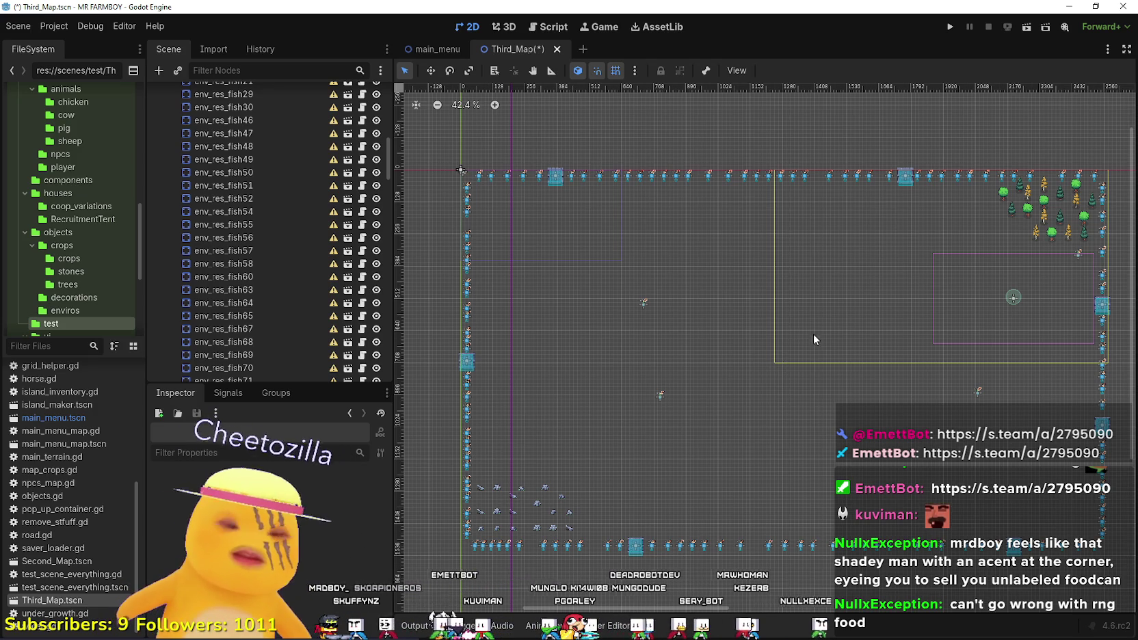
{"action": "scroll", "coordinate": [782, 385], "scroll_direction": "down", "scroll_amount": 1}
Collapse the fish group in the Scene tree and switch GameTileMap's visibility back on.
{"action": "scroll", "coordinate": [749, 259], "scroll_direction": "left", "scroll_amount": 2}
{"action": "scroll", "coordinate": [369, 286], "scroll_direction": "up", "scroll_amount": 10}
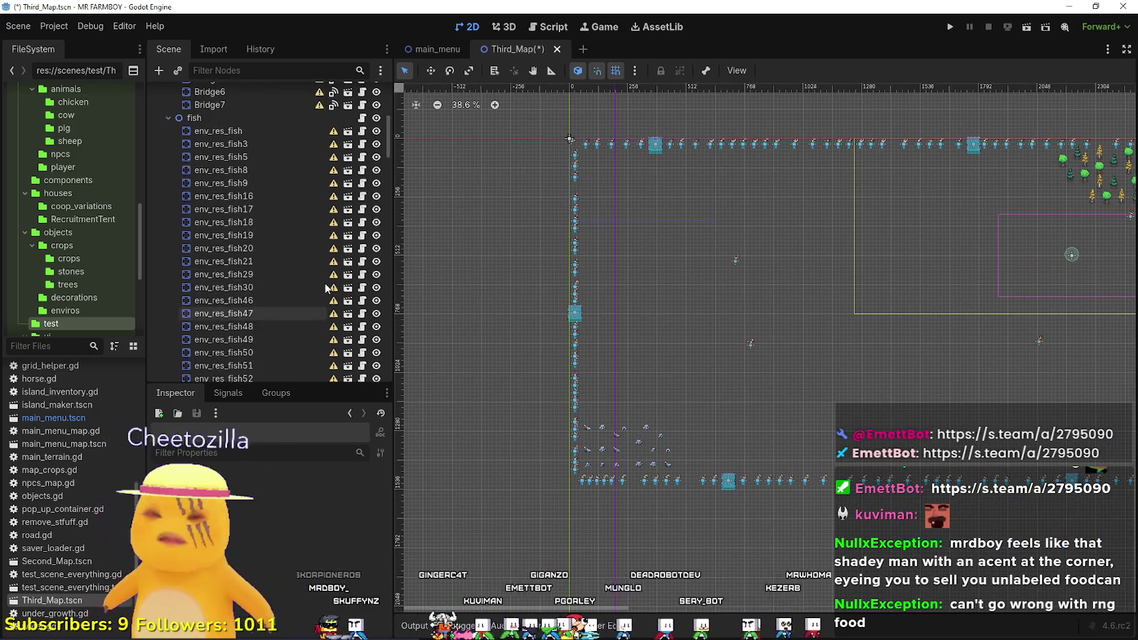
{"action": "scroll", "coordinate": [326, 286], "scroll_direction": "down", "scroll_amount": 5}
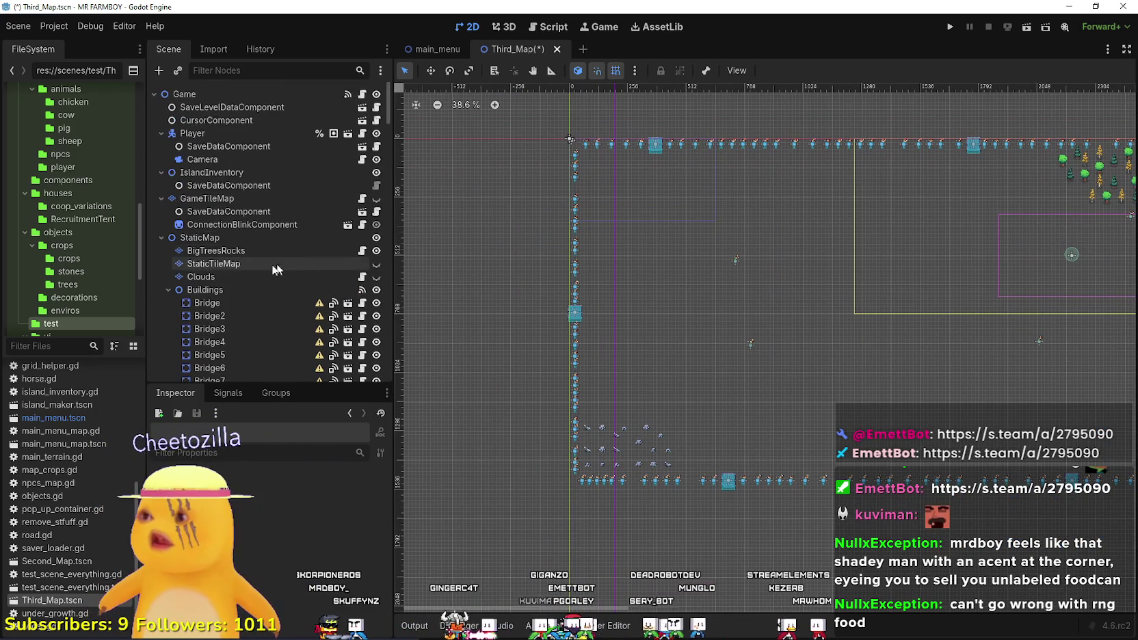
{"action": "left_click", "coordinate": [168, 215]}
{"action": "scroll", "coordinate": [233, 281], "scroll_direction": "down", "scroll_amount": 1}
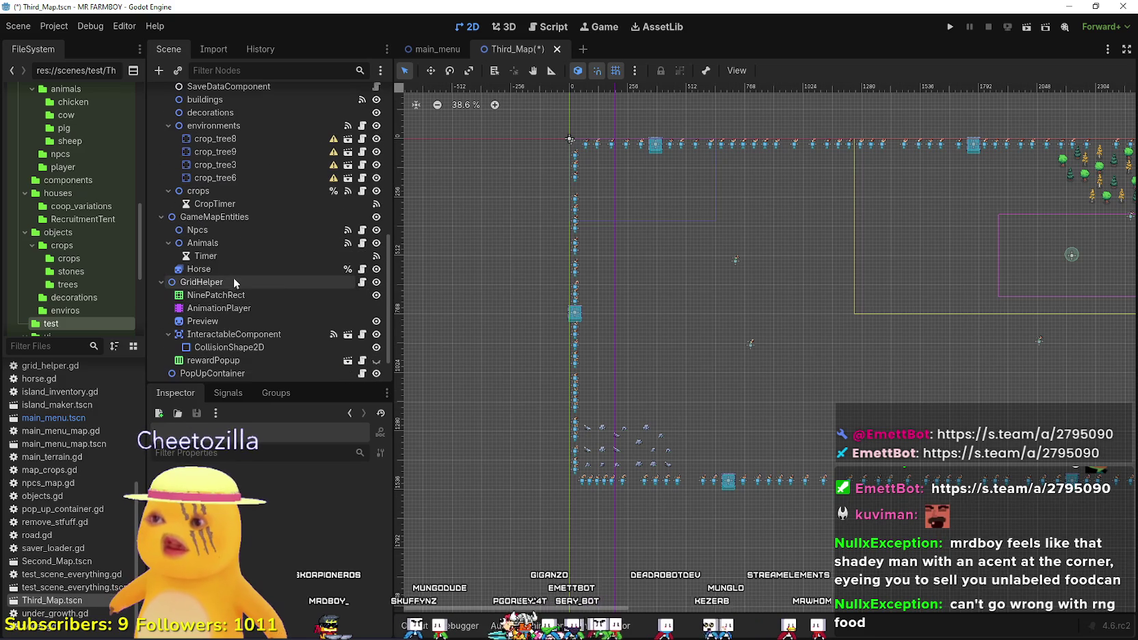
{"action": "scroll", "coordinate": [233, 275], "scroll_direction": "up", "scroll_amount": 1}
{"action": "scroll", "coordinate": [235, 279], "scroll_direction": "up", "scroll_amount": 5}
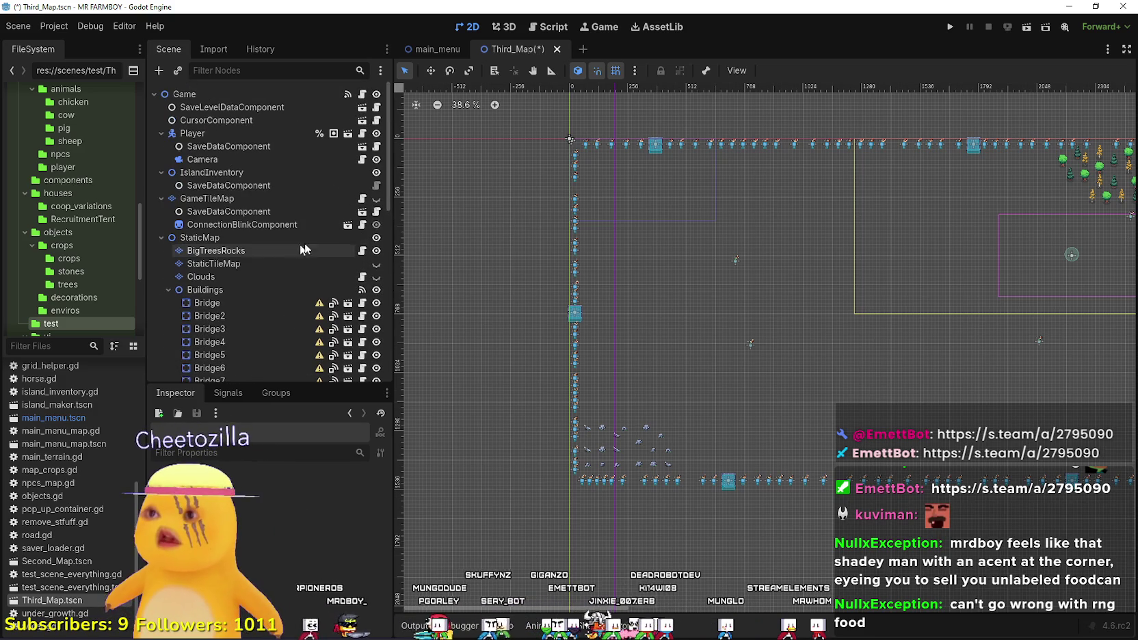
{"action": "left_click", "coordinate": [377, 198]}
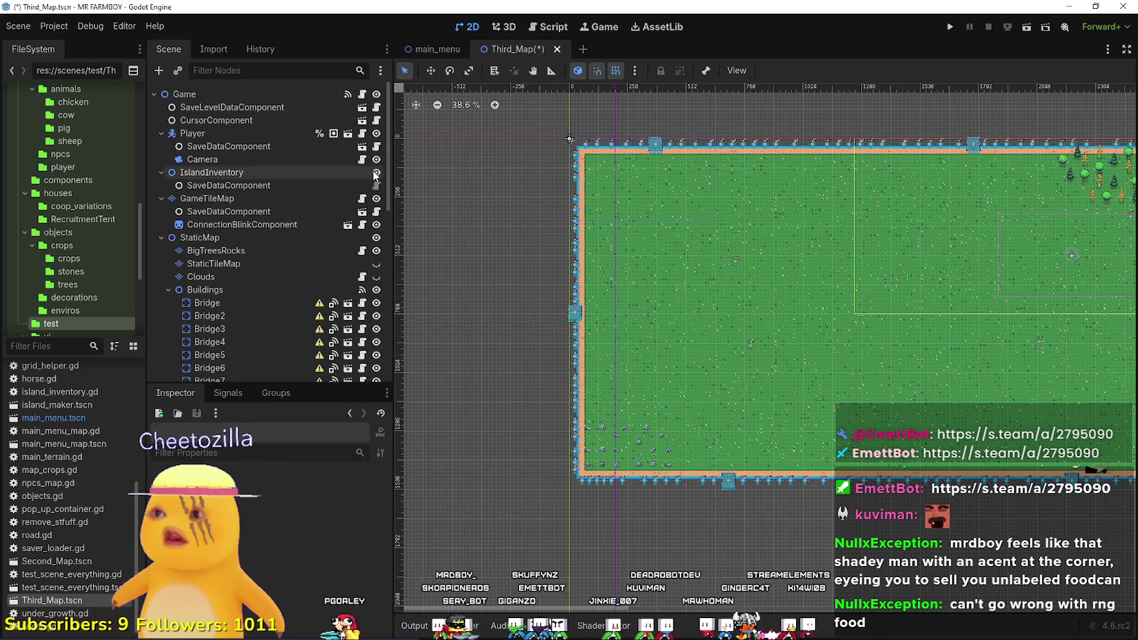
{"action": "left_click", "coordinate": [376, 198]}
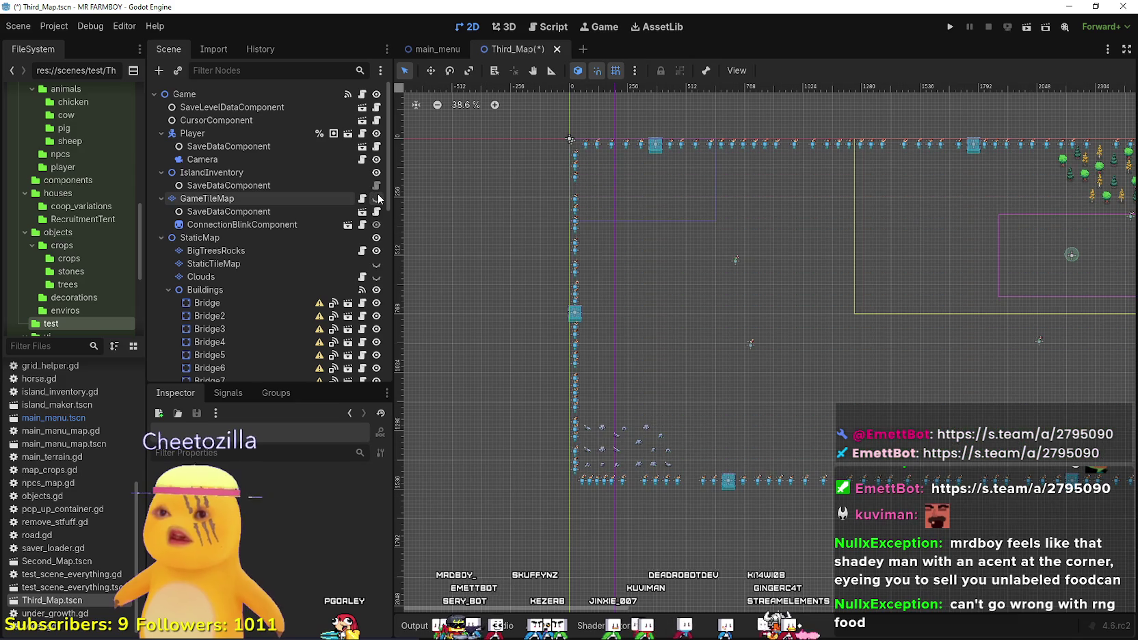
{"action": "left_click", "coordinate": [377, 198]}
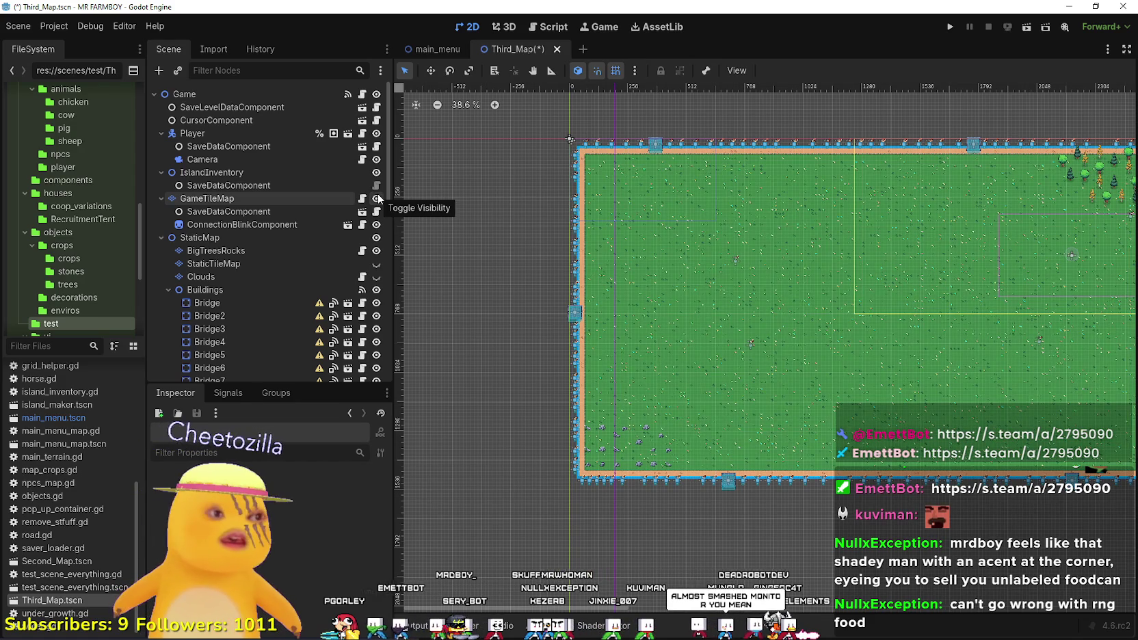
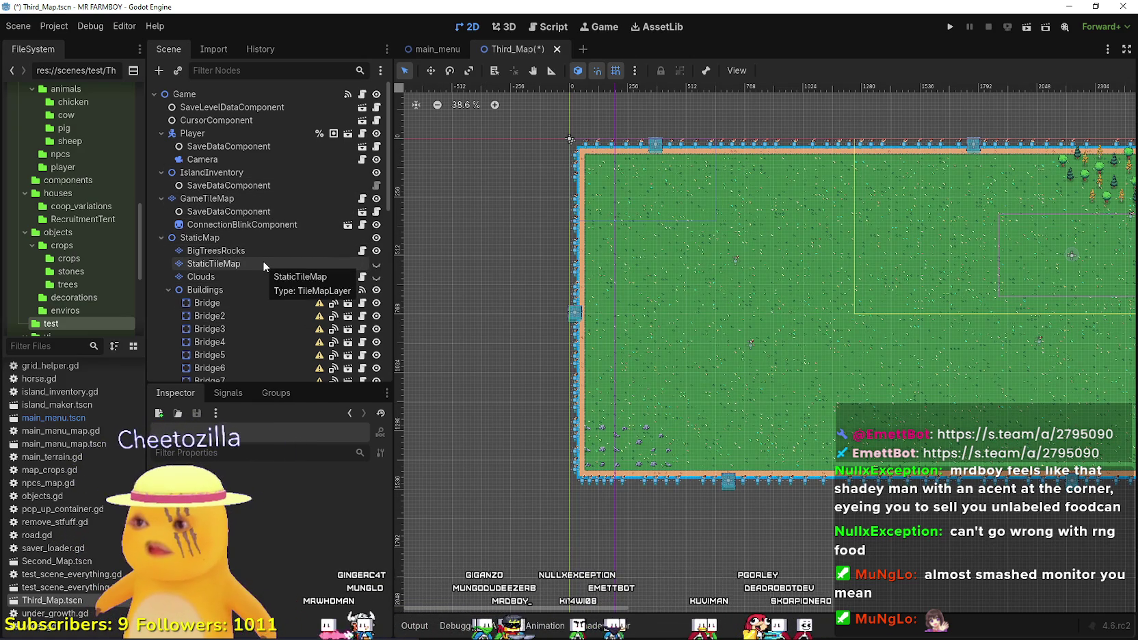
Undo a stray move of BigTreesRocks, then erase trees and rocks from the bottom-left area.
{"action": "left_click_drag", "start_coordinate": [258, 250], "coordinate": [254, 265]}
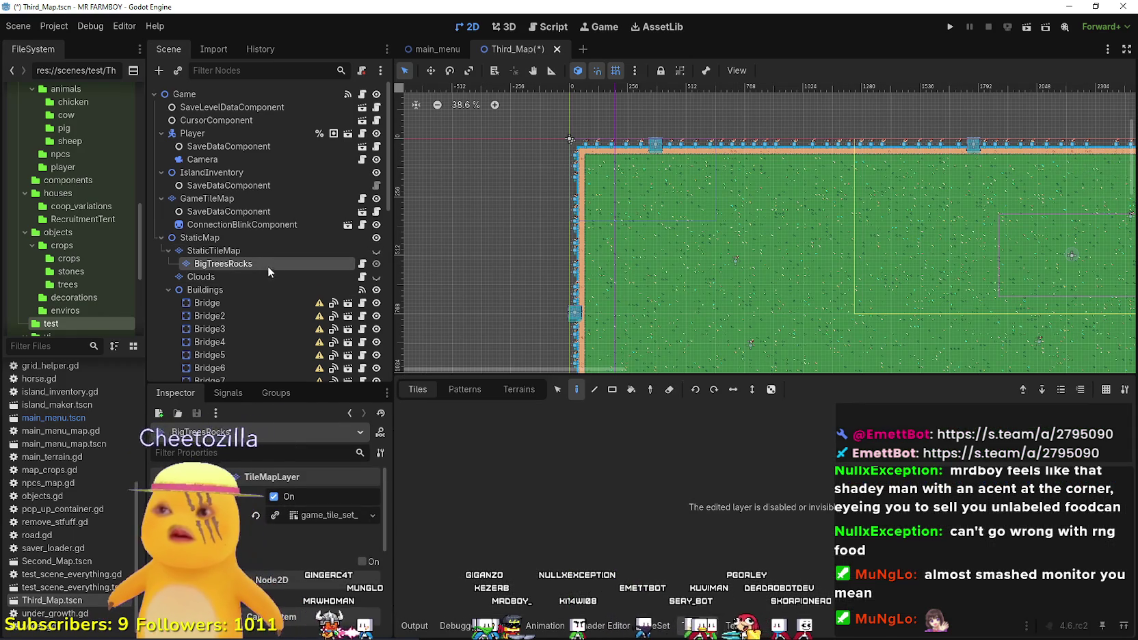
{"action": "key", "text": "ctrl+z"}
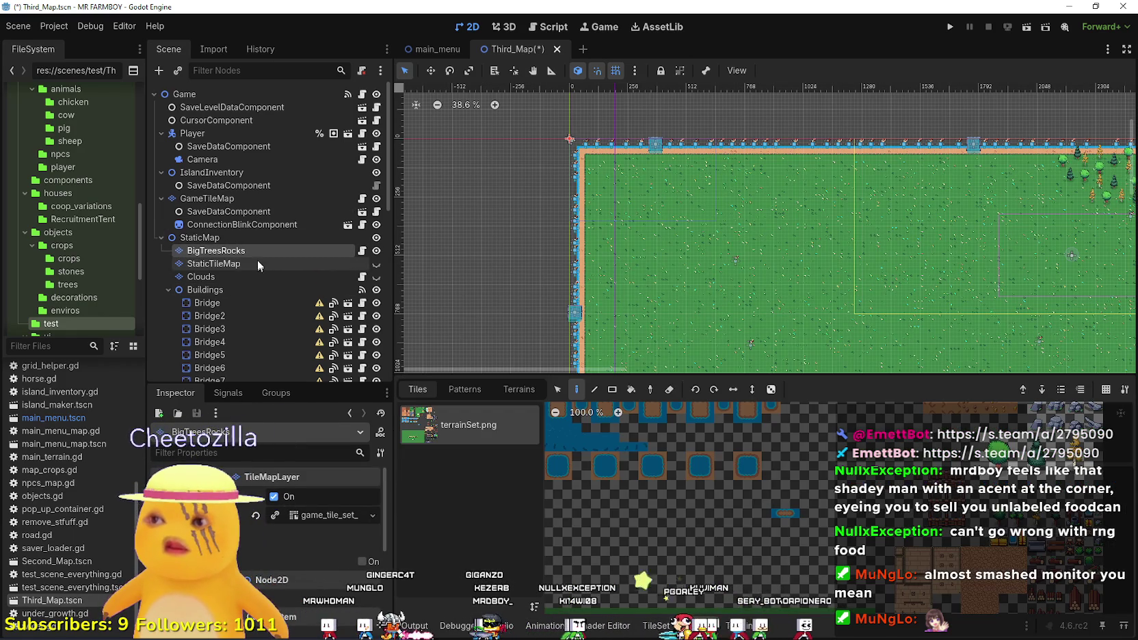
{"action": "left_click", "coordinate": [730, 627]}
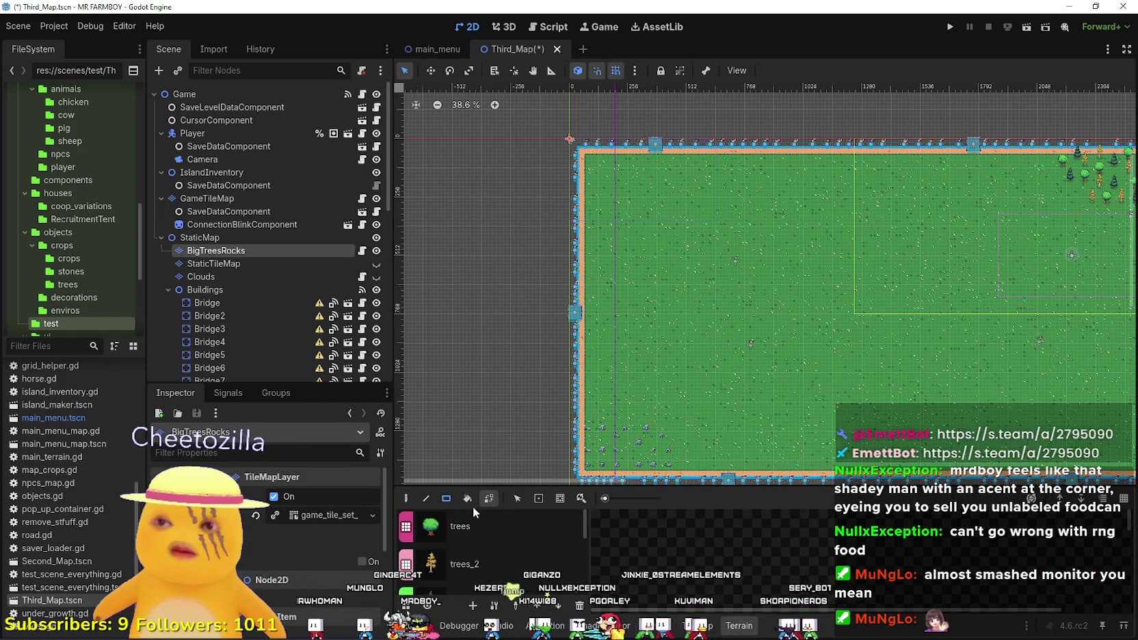
{"action": "scroll", "coordinate": [635, 234], "scroll_direction": "up", "scroll_amount": 7}
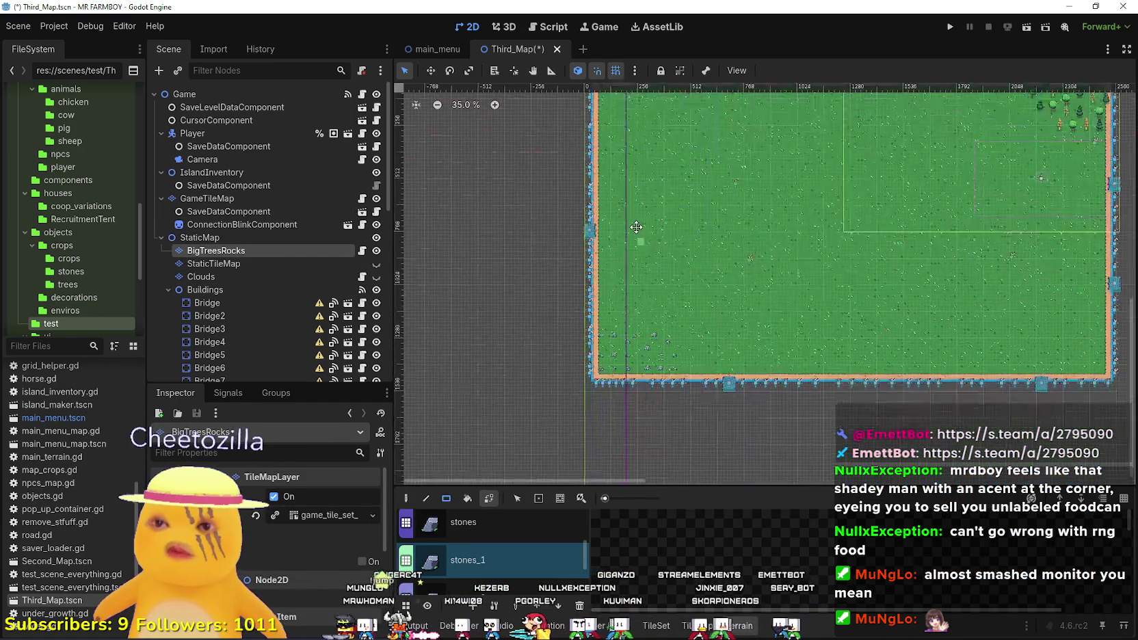
{"action": "mouse_move", "coordinate": [568, 369]}
{"action": "left_mouse_down"}
{"action": "mouse_move", "coordinate": [731, 252]}
{"action": "mouse_move", "coordinate": [916, 197]}
{"action": "left_mouse_up"}
{"action": "scroll", "coordinate": [909, 199], "scroll_direction": "down", "scroll_amount": 5}
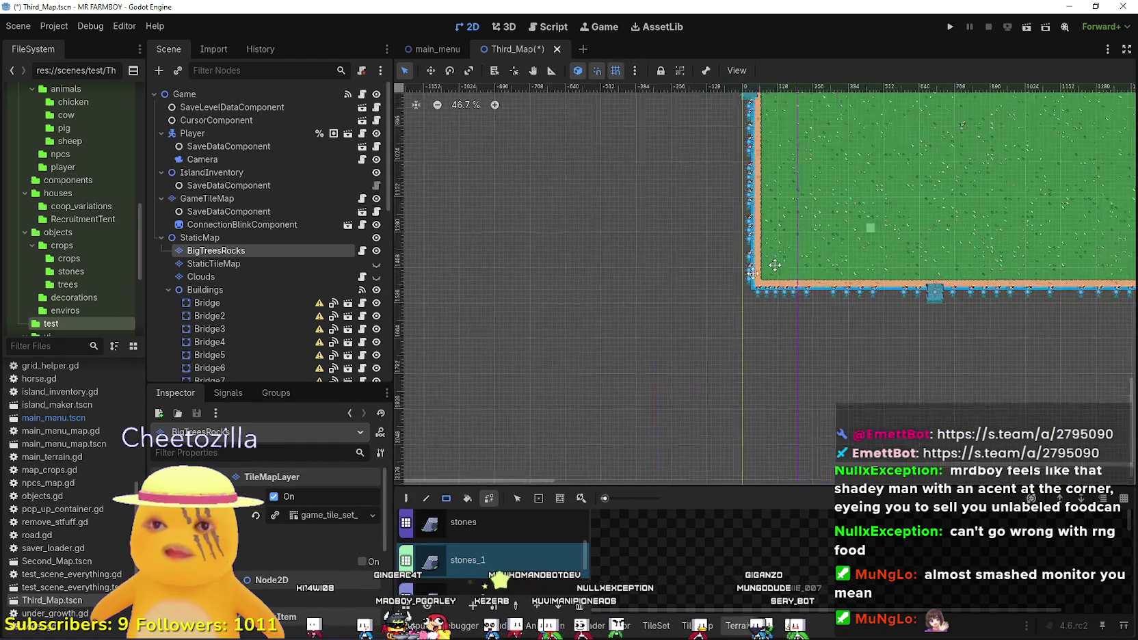
{"action": "scroll", "coordinate": [908, 199], "scroll_direction": "down", "scroll_amount": 4}
{"action": "scroll", "coordinate": [886, 208], "scroll_direction": "up", "scroll_amount": 2}
{"action": "scroll", "coordinate": [886, 208], "scroll_direction": "up", "scroll_amount": 4}
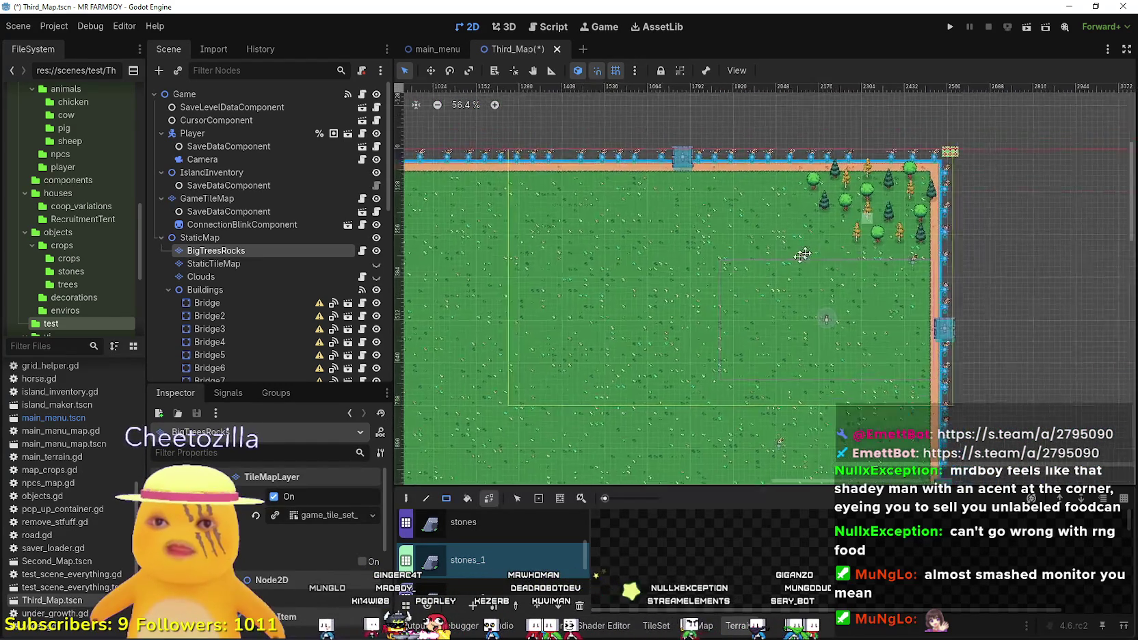
Clear the trees from the map's top-right corner and save the scene.
{"action": "left_click_drag", "start_coordinate": [765, 305], "coordinate": [618, 358]}
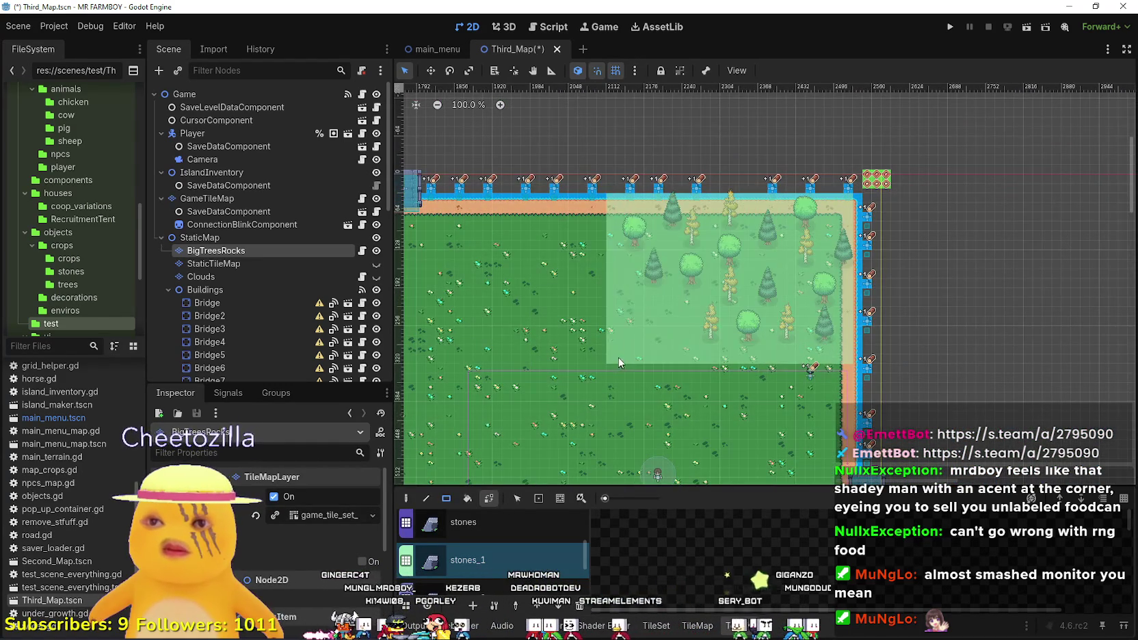
{"action": "scroll", "coordinate": [602, 374], "scroll_direction": "down", "scroll_amount": 4}
{"action": "scroll", "coordinate": [629, 316], "scroll_direction": "down", "scroll_amount": 4}
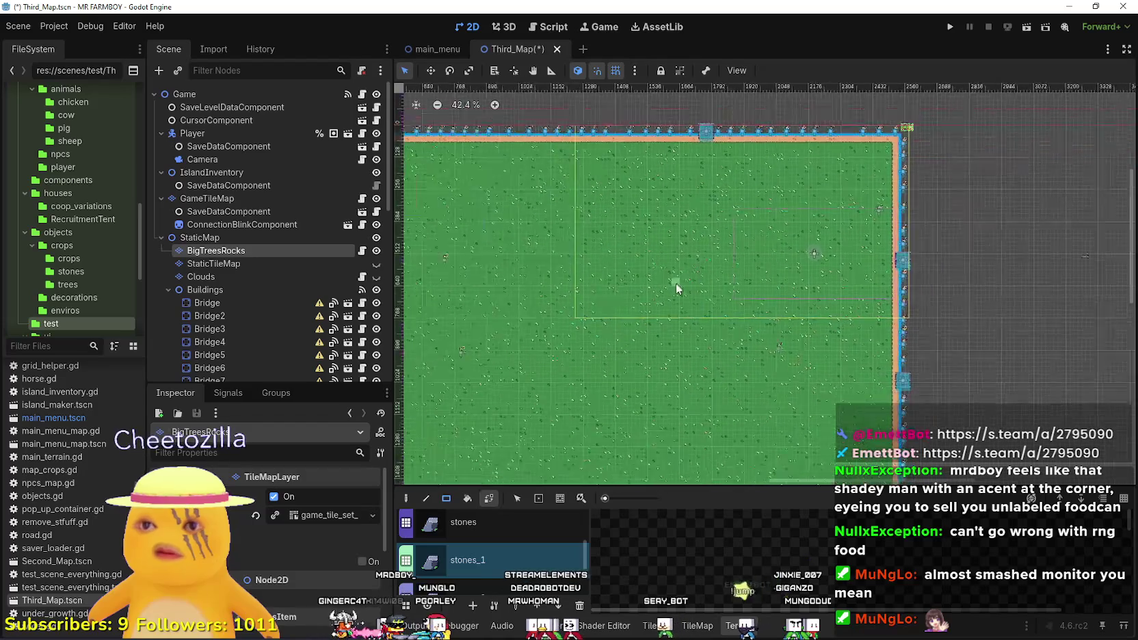
{"action": "key", "text": "ctrl+s"}
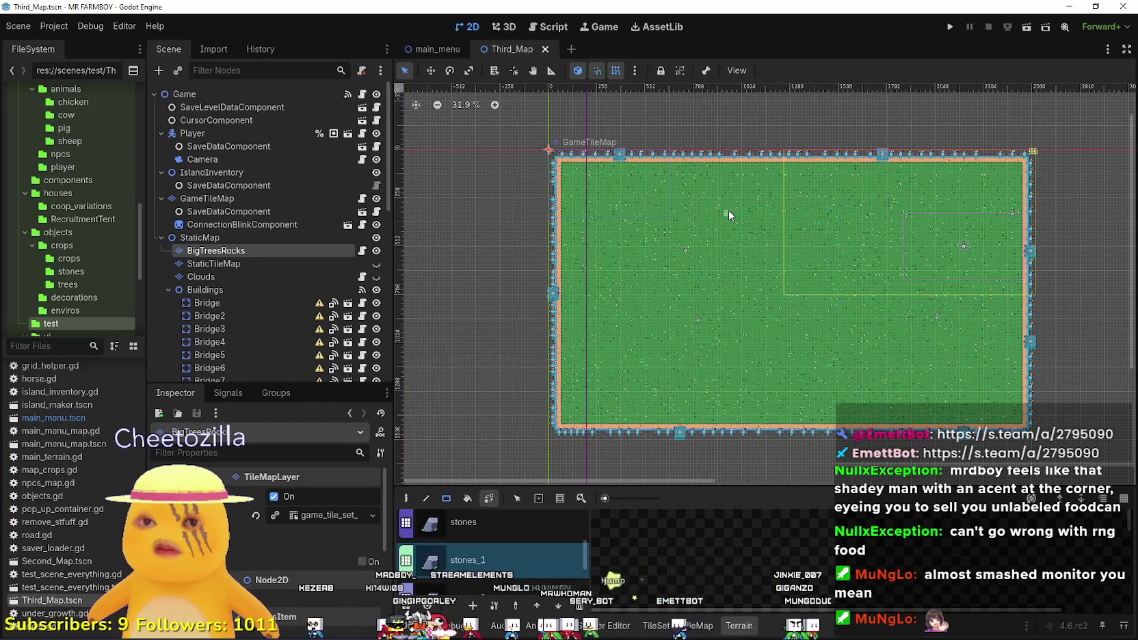
Return to the selection tool, hide the Clouds layer and make StaticTileMap visible again.
{"action": "scroll", "coordinate": [815, 299], "scroll_direction": "up", "scroll_amount": 5}
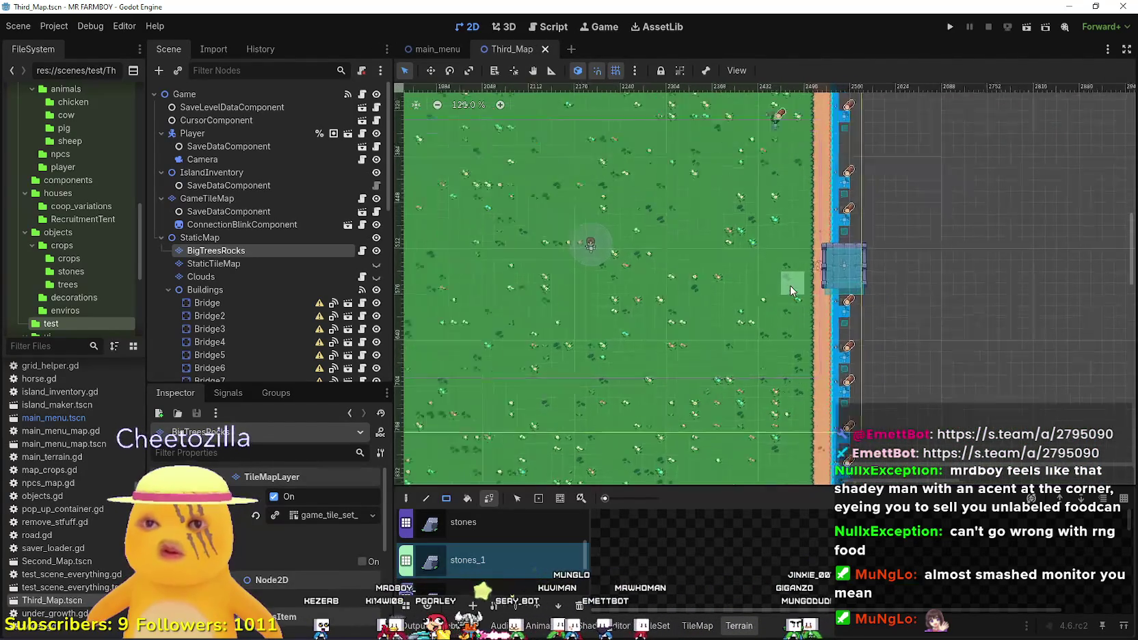
{"action": "scroll", "coordinate": [789, 285], "scroll_direction": "down", "scroll_amount": 3}
{"action": "scroll", "coordinate": [895, 317], "scroll_direction": "left", "scroll_amount": 3}
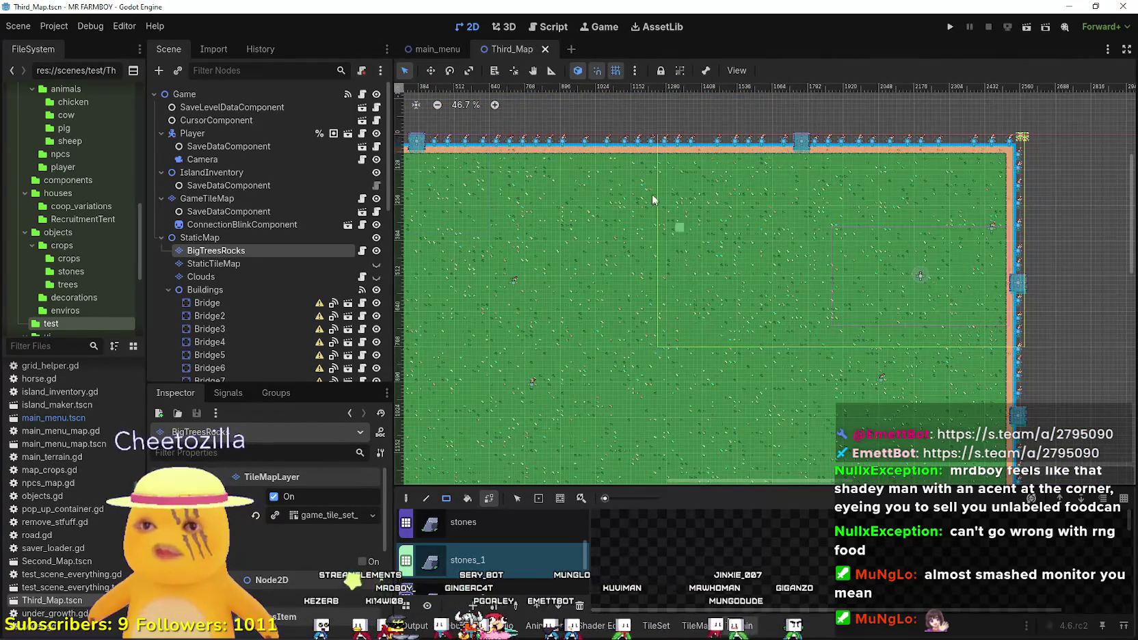
{"action": "scroll", "coordinate": [895, 317], "scroll_direction": "up", "scroll_amount": 2}
{"action": "left_click", "coordinate": [406, 69]}
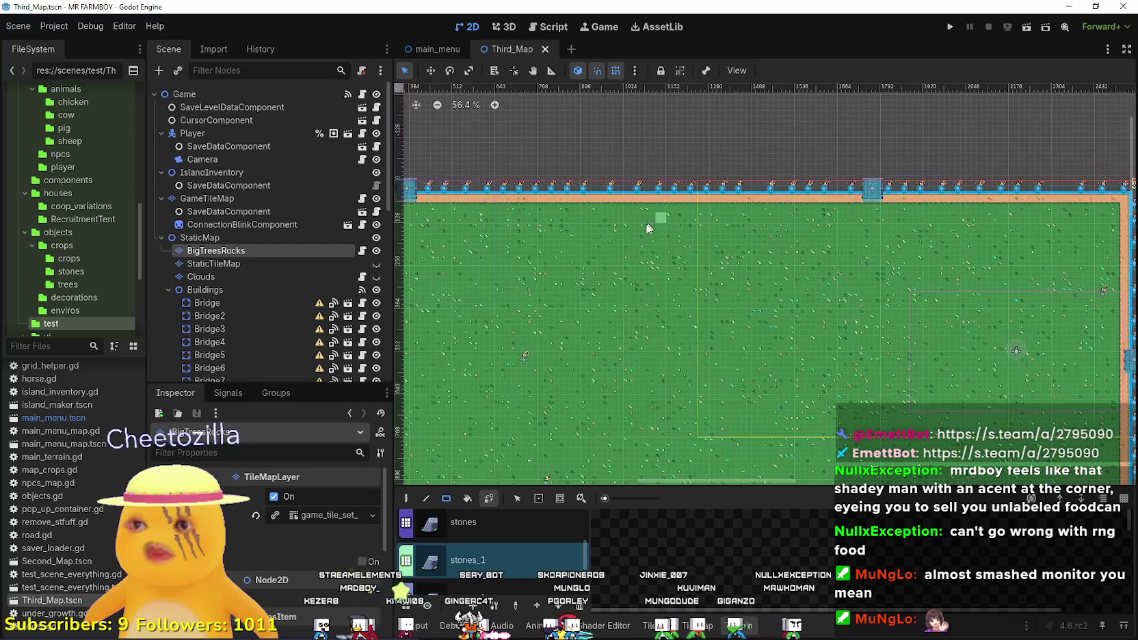
{"action": "scroll", "coordinate": [654, 223], "scroll_direction": "down", "scroll_amount": 3}
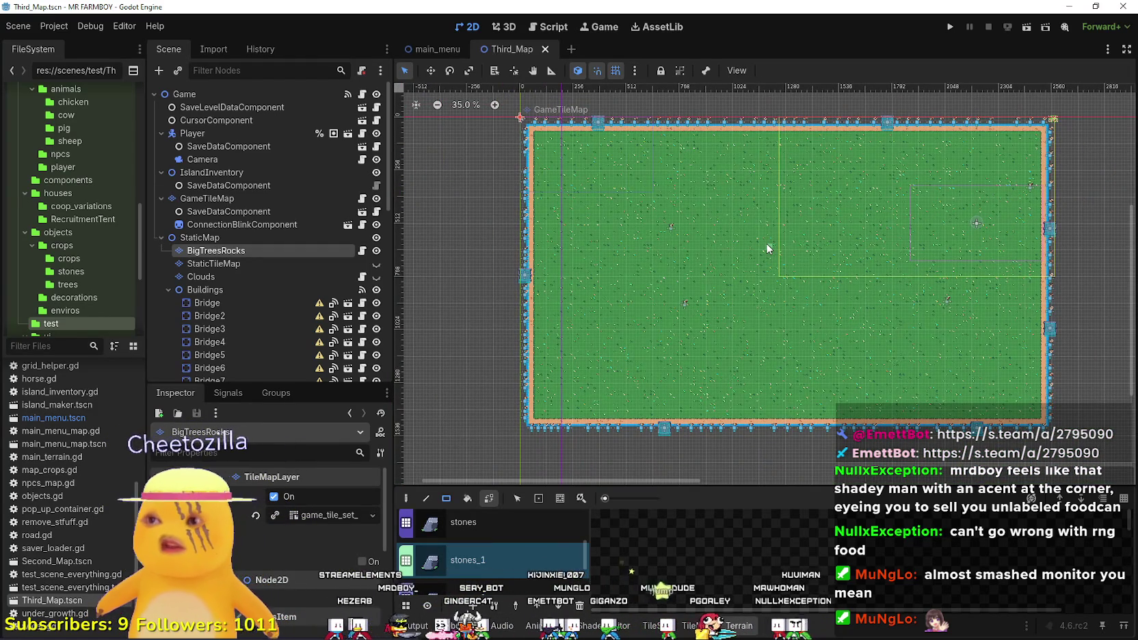
{"action": "left_click", "coordinate": [377, 276]}
{"action": "left_click", "coordinate": [376, 263]}
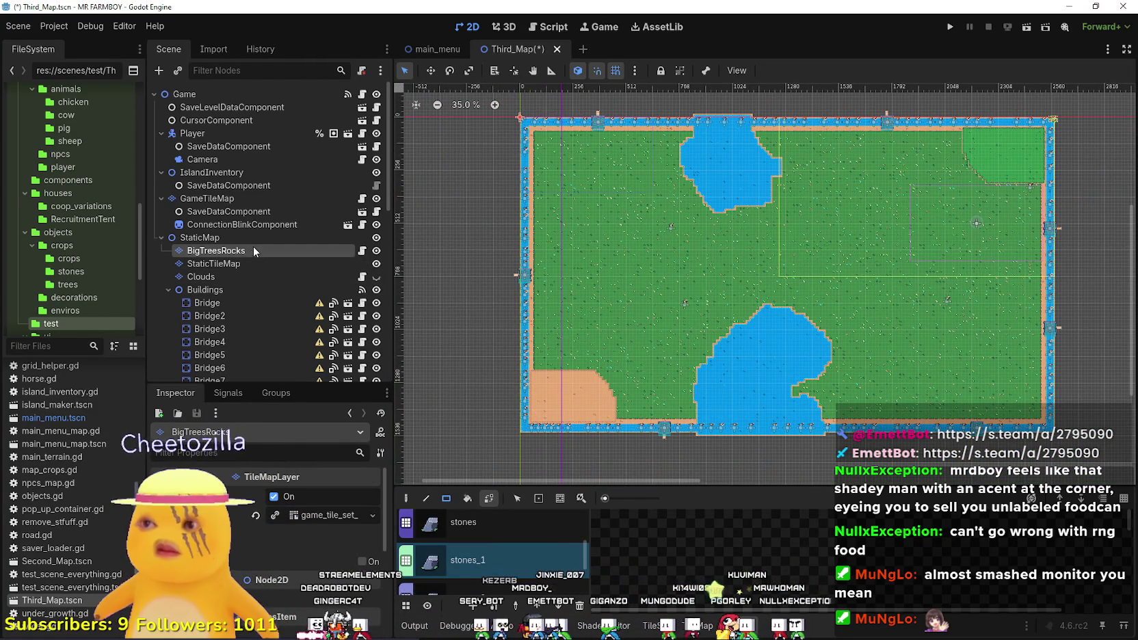
Select the StaticTileMap layer and choose grass as the terrain to paint.
{"action": "left_click", "coordinate": [250, 264]}
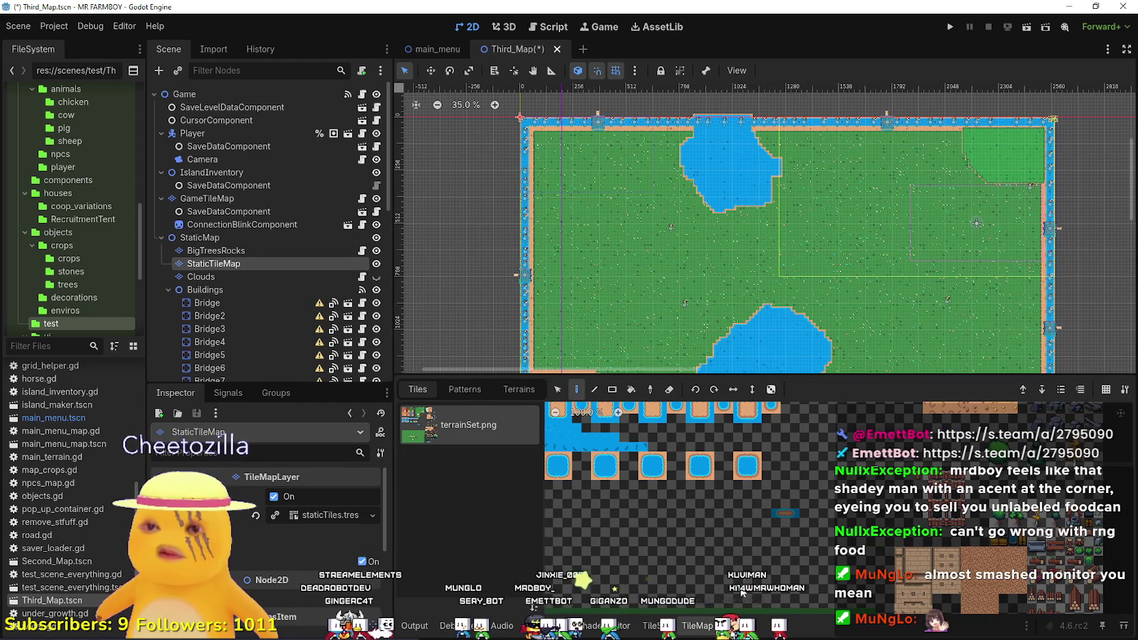
{"action": "left_click", "coordinate": [519, 389]}
{"action": "left_click_drag", "start_coordinate": [474, 376], "coordinate": [474, 491]}
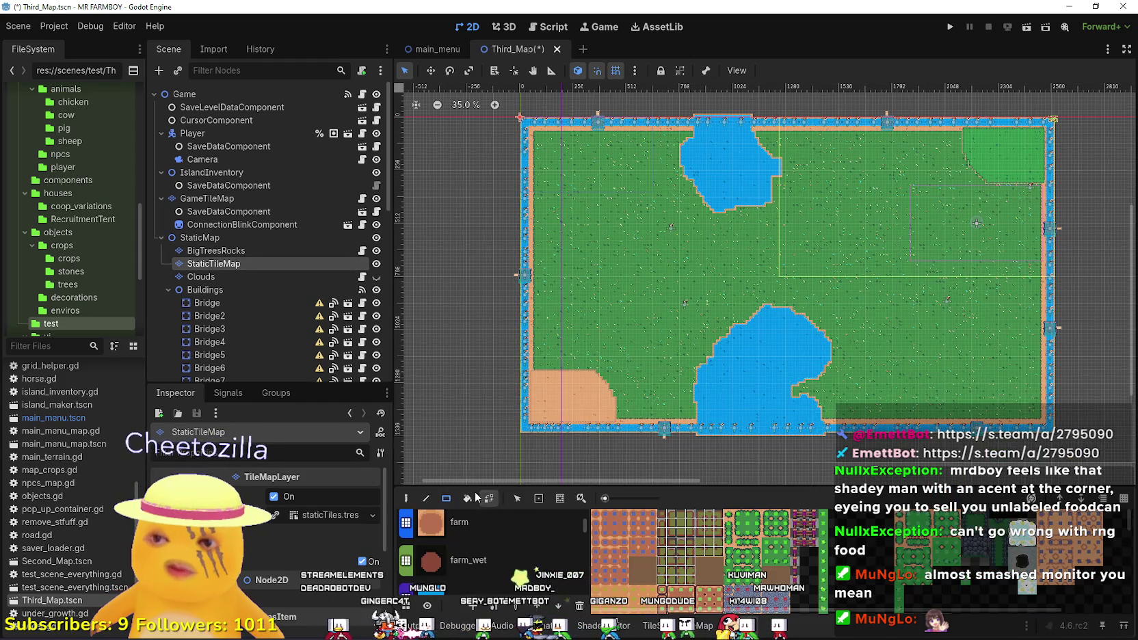
{"action": "left_click", "coordinate": [479, 530]}
{"action": "scroll", "coordinate": [534, 400], "scroll_direction": "down", "scroll_amount": 5}
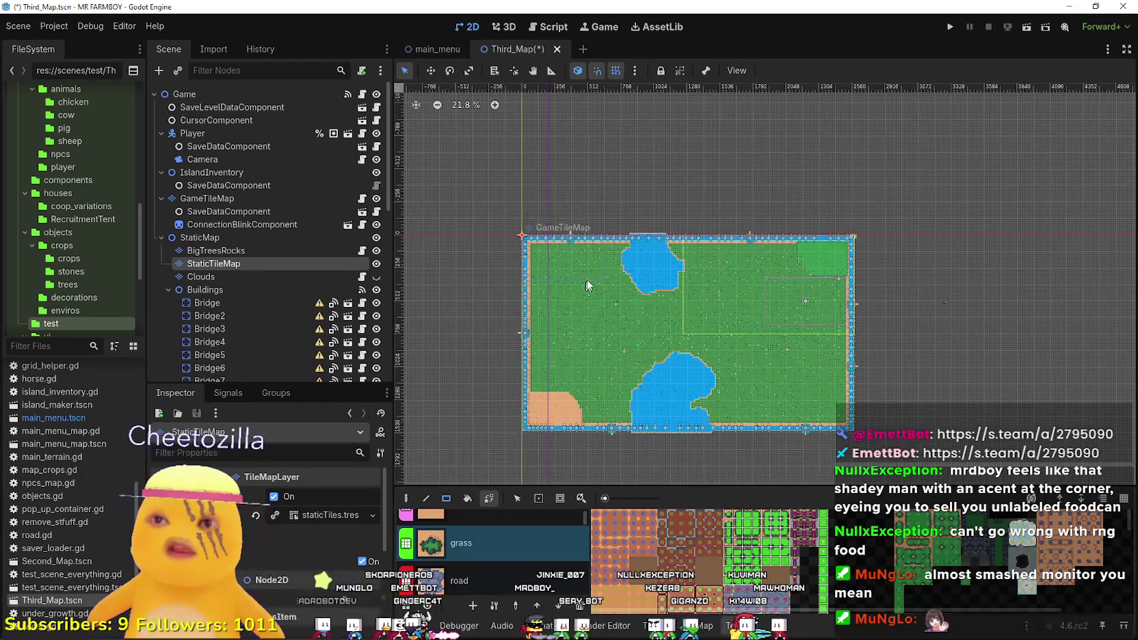
{"action": "scroll", "coordinate": [598, 229], "scroll_direction": "up", "scroll_amount": 4}
Paint grass over the top pond and top-right area, undoing the last stroke.
{"action": "mouse_move", "coordinate": [609, 218]}
{"action": "left_mouse_down"}
{"action": "mouse_move", "coordinate": [762, 334]}
{"action": "mouse_move", "coordinate": [753, 327]}
{"action": "left_mouse_up"}
{"action": "left_click_drag", "start_coordinate": [854, 296], "coordinate": [1002, 211]}
{"action": "scroll", "coordinate": [742, 387], "scroll_direction": "up", "scroll_amount": 2}
{"action": "scroll", "coordinate": [747, 271], "scroll_direction": "down", "scroll_amount": 2}
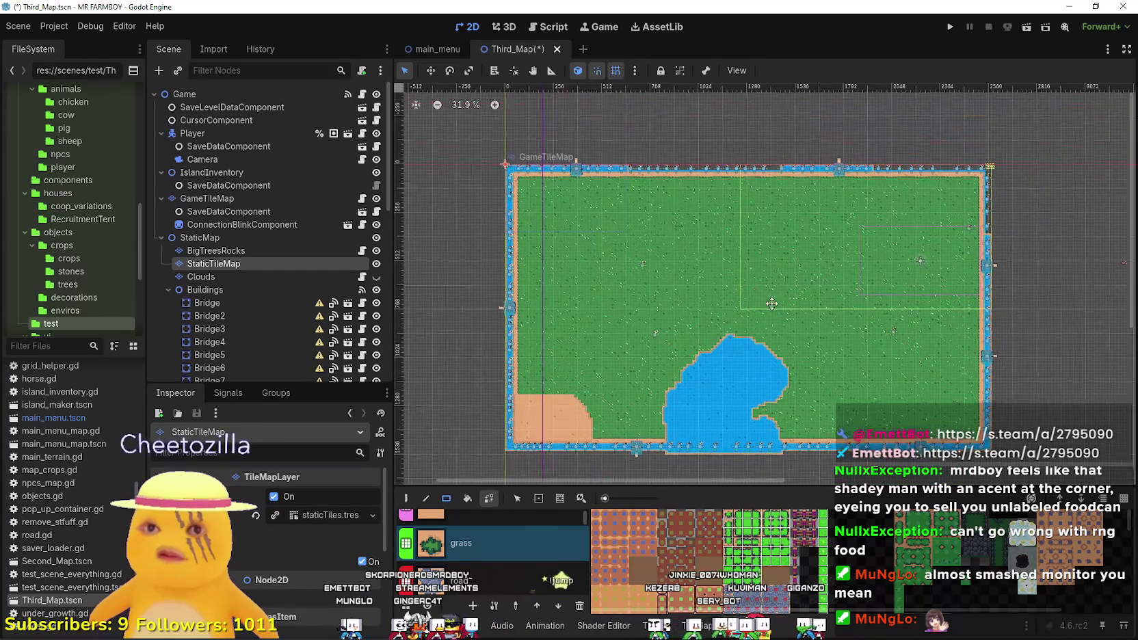
{"action": "key", "text": "ctrl+z"}
{"action": "key", "text": "ctrl+z"}
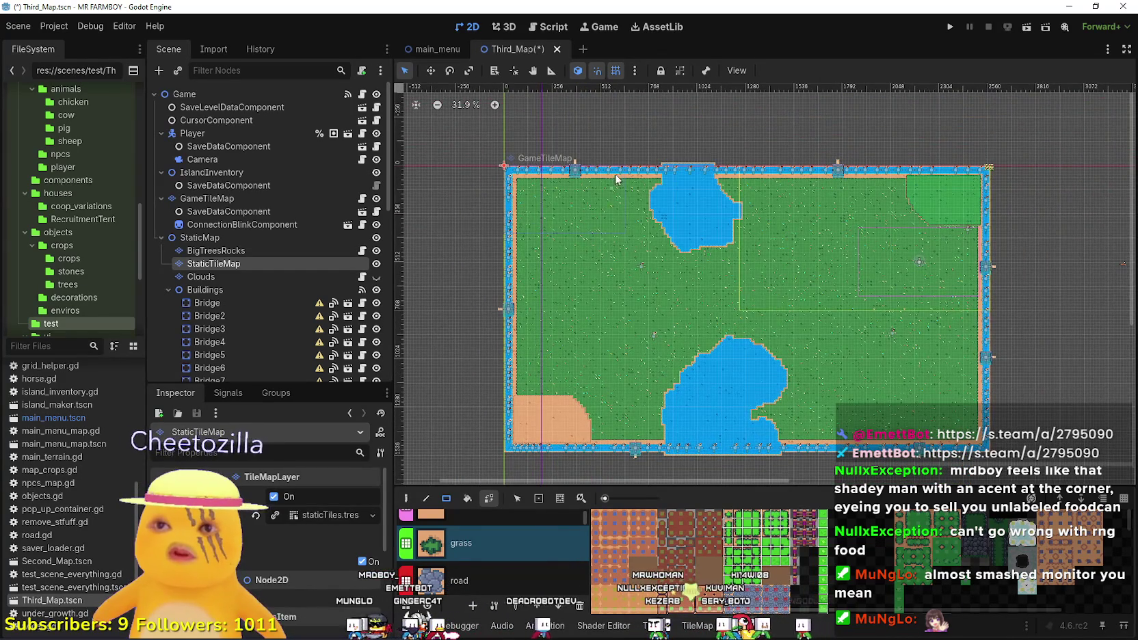
{"action": "scroll", "coordinate": [639, 179], "scroll_direction": "up", "scroll_amount": 2}
{"action": "scroll", "coordinate": [649, 187], "scroll_direction": "up", "scroll_amount": 2}
Repaint the top pond with grass, removing the leftover bump and covering the top-right area.
{"action": "left_click_drag", "start_coordinate": [656, 169], "coordinate": [871, 338]}
{"action": "scroll", "coordinate": [713, 266], "scroll_direction": "up", "scroll_amount": 2}
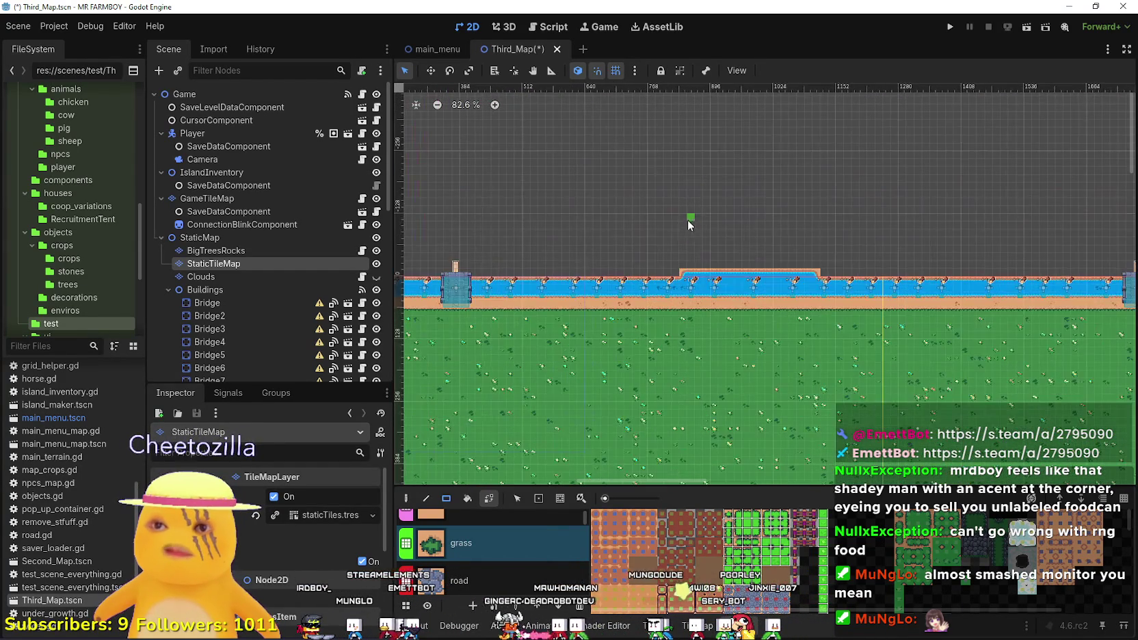
{"action": "left_click_drag", "start_coordinate": [675, 237], "coordinate": [814, 273]}
{"action": "scroll", "coordinate": [713, 308], "scroll_direction": "down", "scroll_amount": 4}
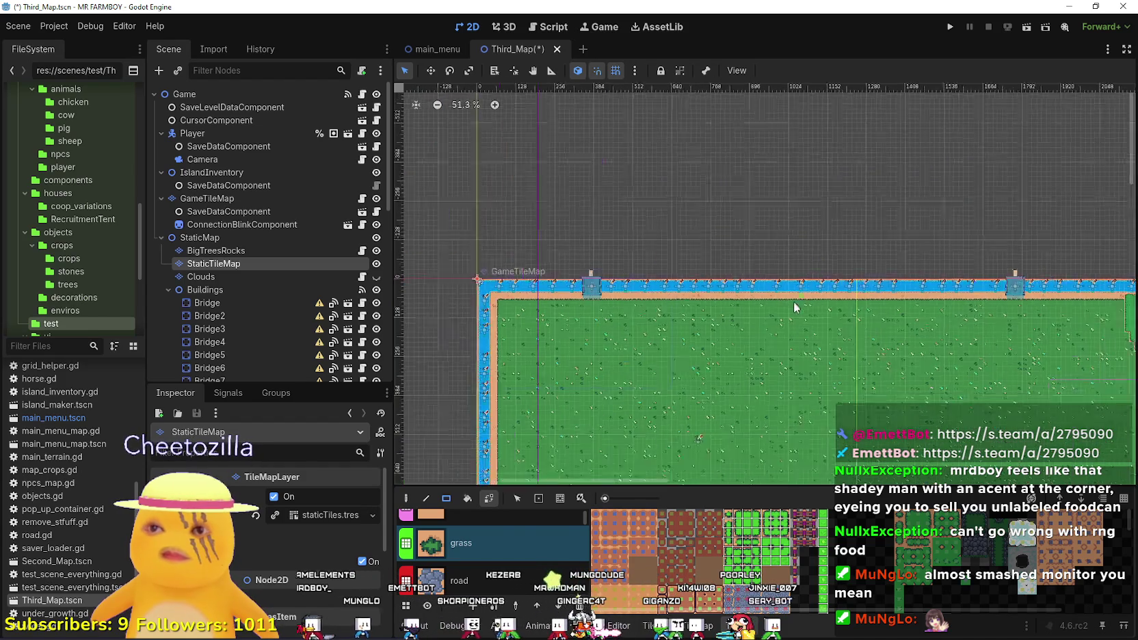
{"action": "scroll", "coordinate": [899, 283], "scroll_direction": "right", "scroll_amount": 5}
{"action": "scroll", "coordinate": [886, 293], "scroll_direction": "up", "scroll_amount": 1}
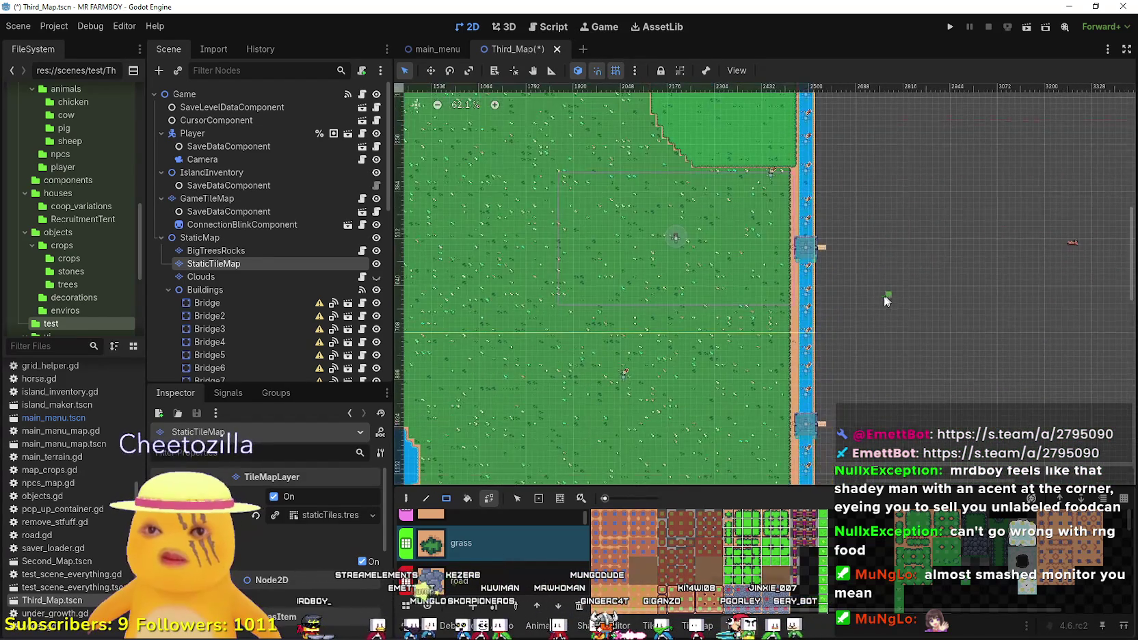
{"action": "scroll", "coordinate": [878, 269], "scroll_direction": "up", "scroll_amount": 2}
{"action": "scroll", "coordinate": [744, 262], "scroll_direction": "left", "scroll_amount": 1}
{"action": "left_click_drag", "start_coordinate": [687, 238], "coordinate": [833, 159]}
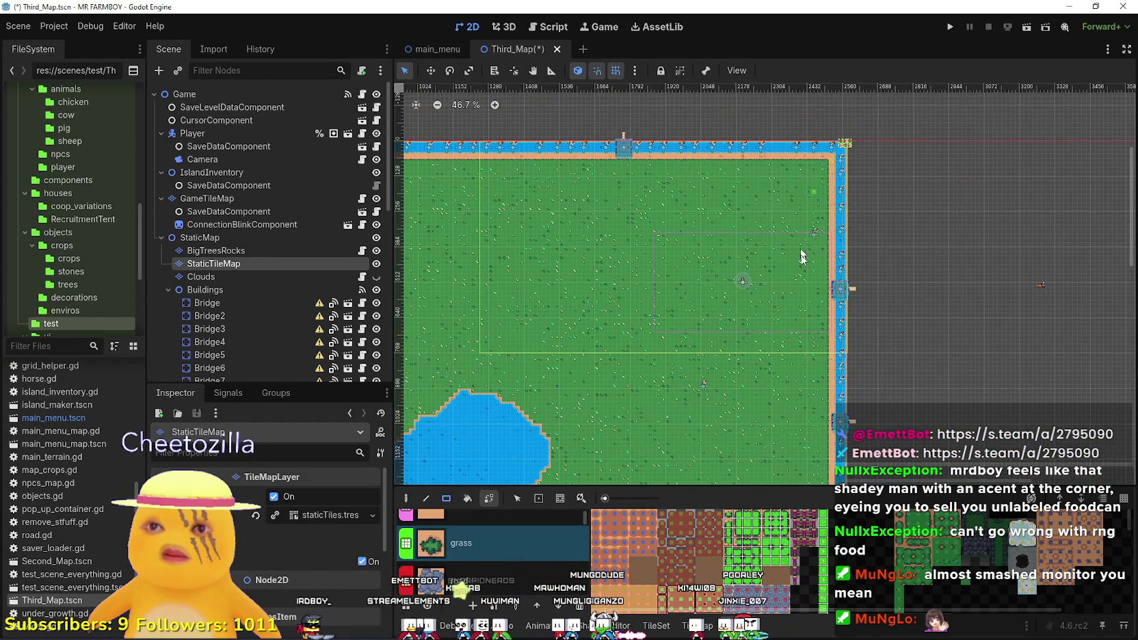
Fill the bottom pond and the remaining bottom area with grass.
{"action": "scroll", "coordinate": [752, 274], "scroll_direction": "down", "scroll_amount": 5}
{"action": "scroll", "coordinate": [684, 240], "scroll_direction": "left", "scroll_amount": 2}
{"action": "mouse_move", "coordinate": [498, 164]}
{"action": "left_mouse_down"}
{"action": "mouse_move", "coordinate": [589, 213]}
{"action": "mouse_move", "coordinate": [722, 321]}
{"action": "mouse_move", "coordinate": [724, 346]}
{"action": "left_mouse_up"}
{"action": "scroll", "coordinate": [520, 372], "scroll_direction": "up", "scroll_amount": 3}
{"action": "mouse_move", "coordinate": [530, 276]}
{"action": "left_mouse_down"}
{"action": "mouse_move", "coordinate": [615, 302]}
{"action": "mouse_move", "coordinate": [894, 319]}
{"action": "left_mouse_up"}
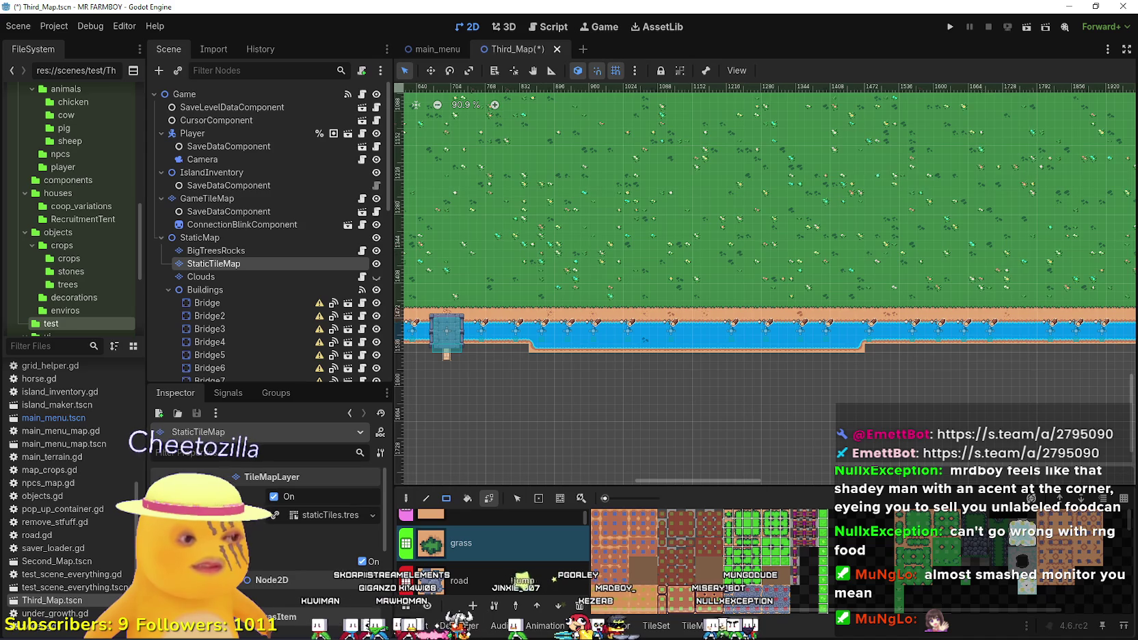
{"action": "key", "text": "alt+Tab"}
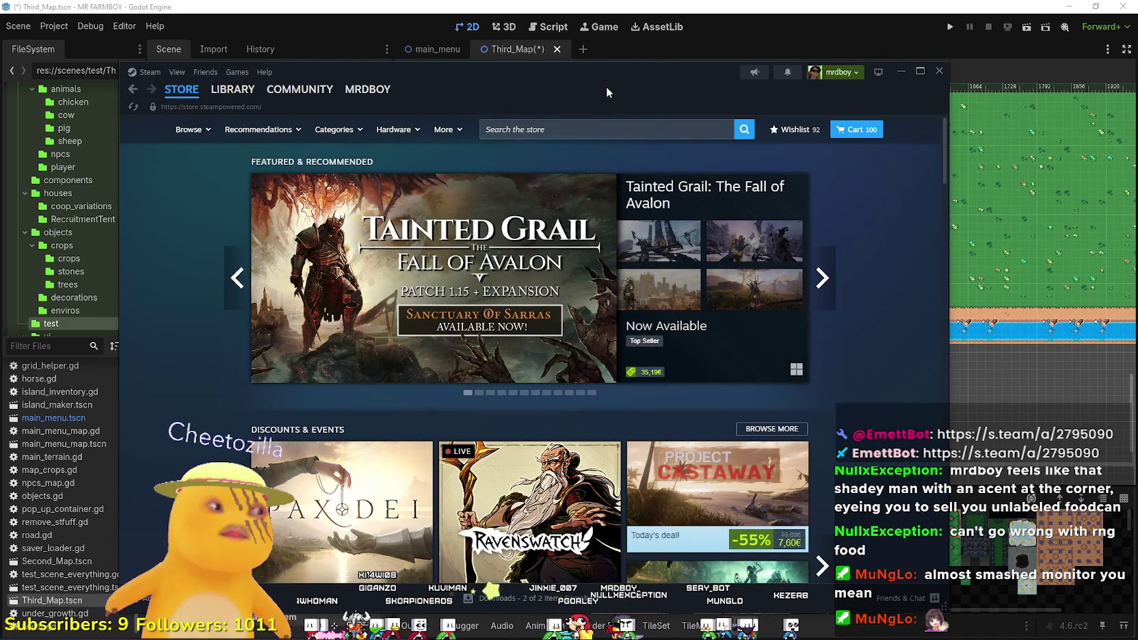
Open the Steam library and view the Duet Night Abyss page.
{"action": "left_click", "coordinate": [232, 88]}
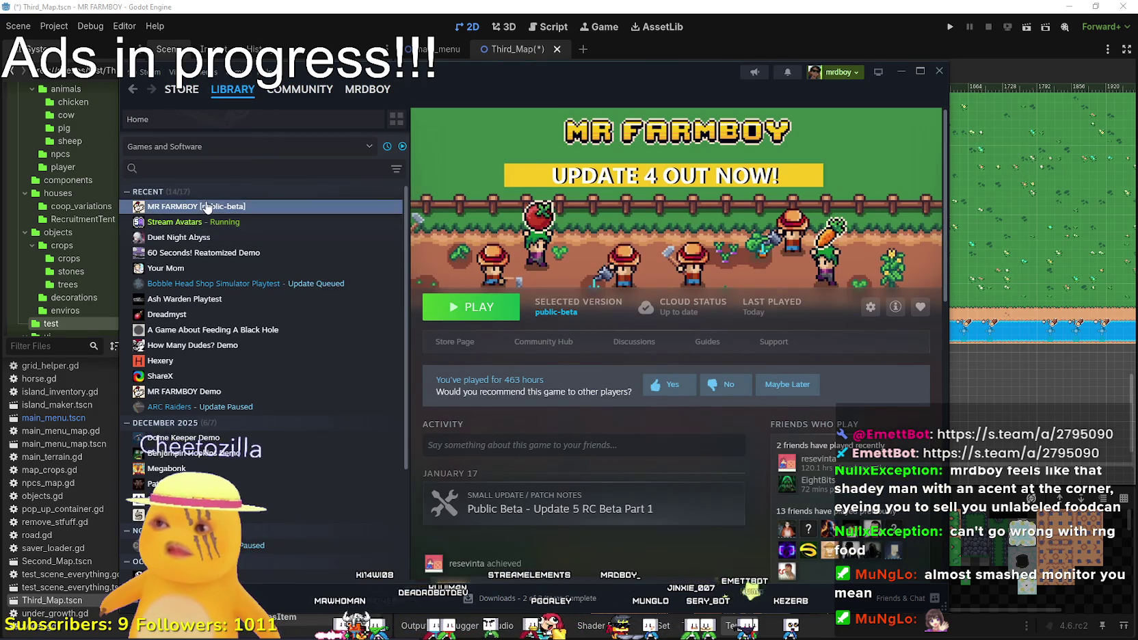
{"action": "left_click", "coordinate": [207, 238]}
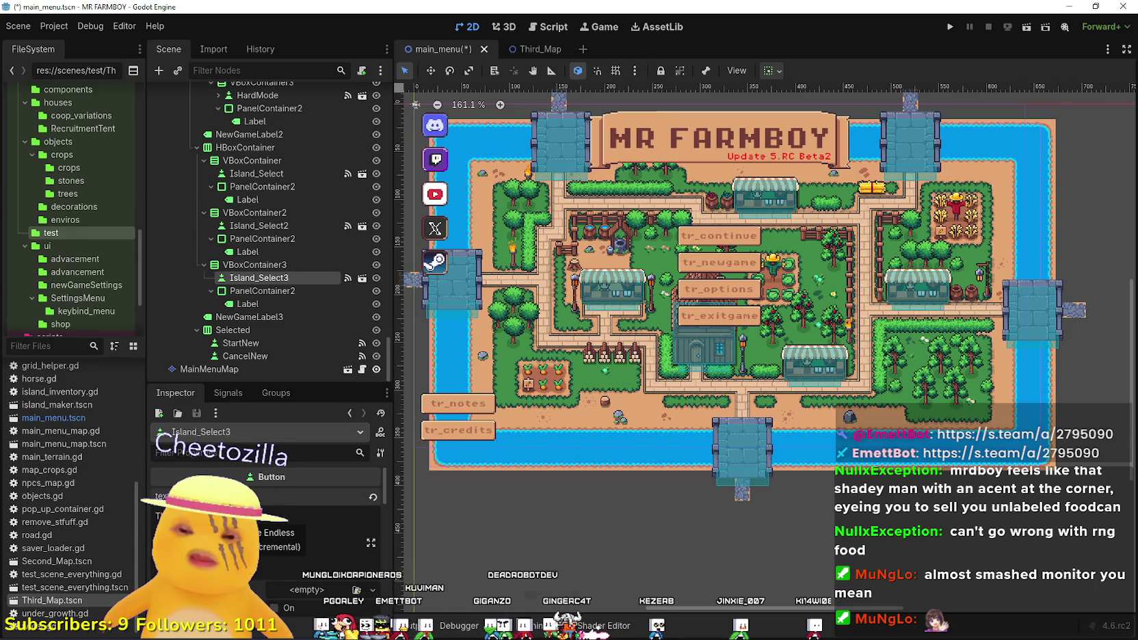
Save the scene and reopen login_yo.gd at the ISLAND_2 handler on line 635.
{"action": "key", "text": "ctrl+s"}
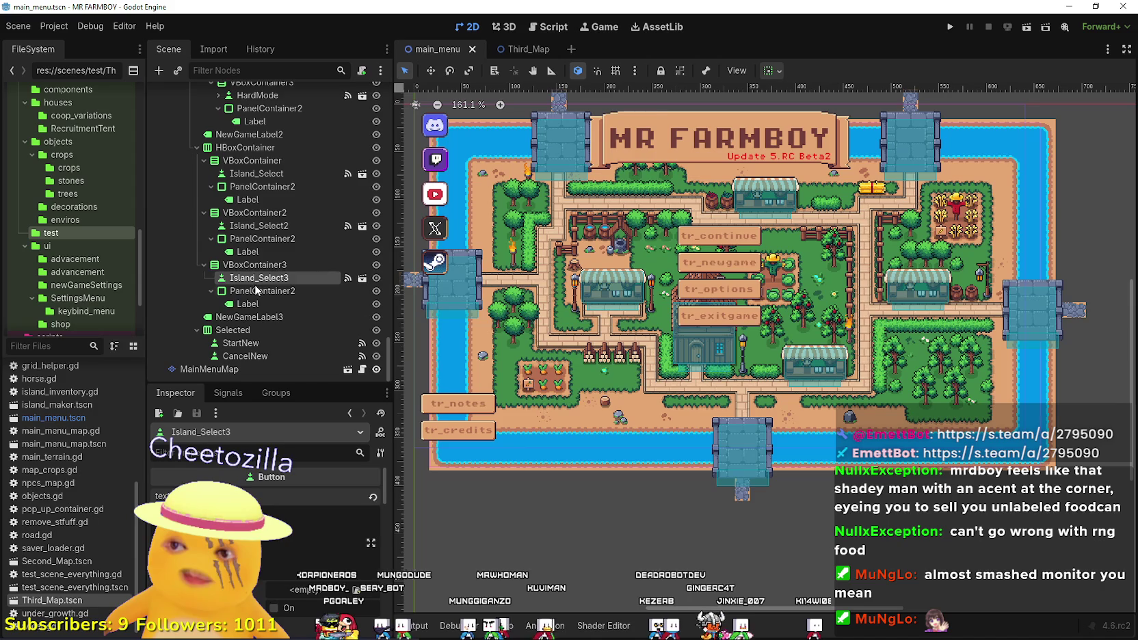
{"action": "left_click", "coordinate": [229, 397]}
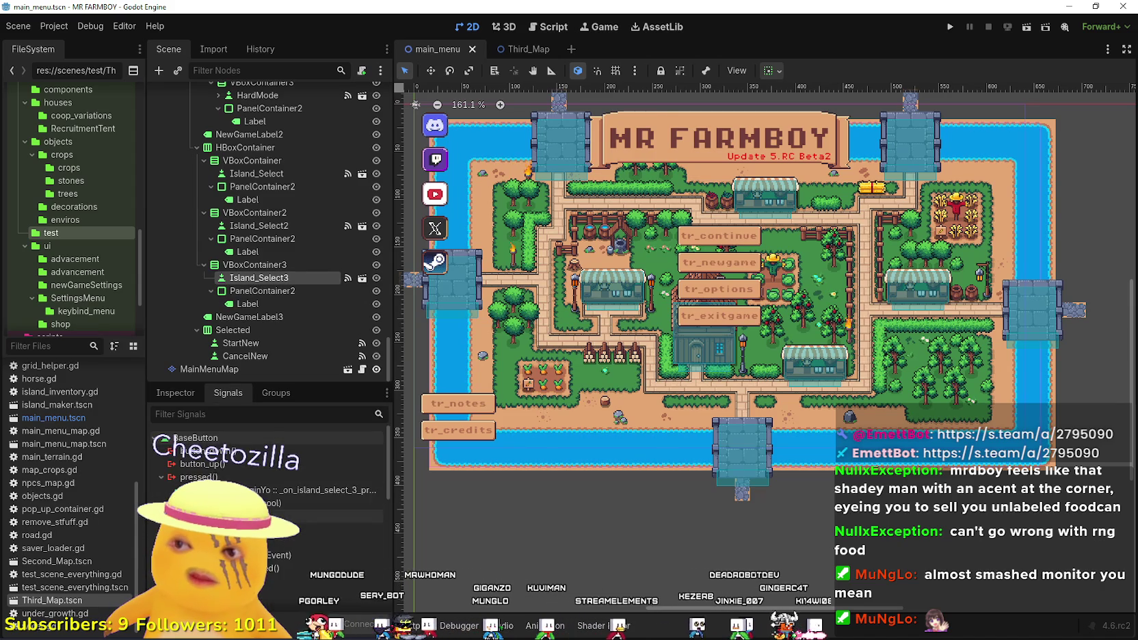
{"action": "double_click", "coordinate": [315, 490]}
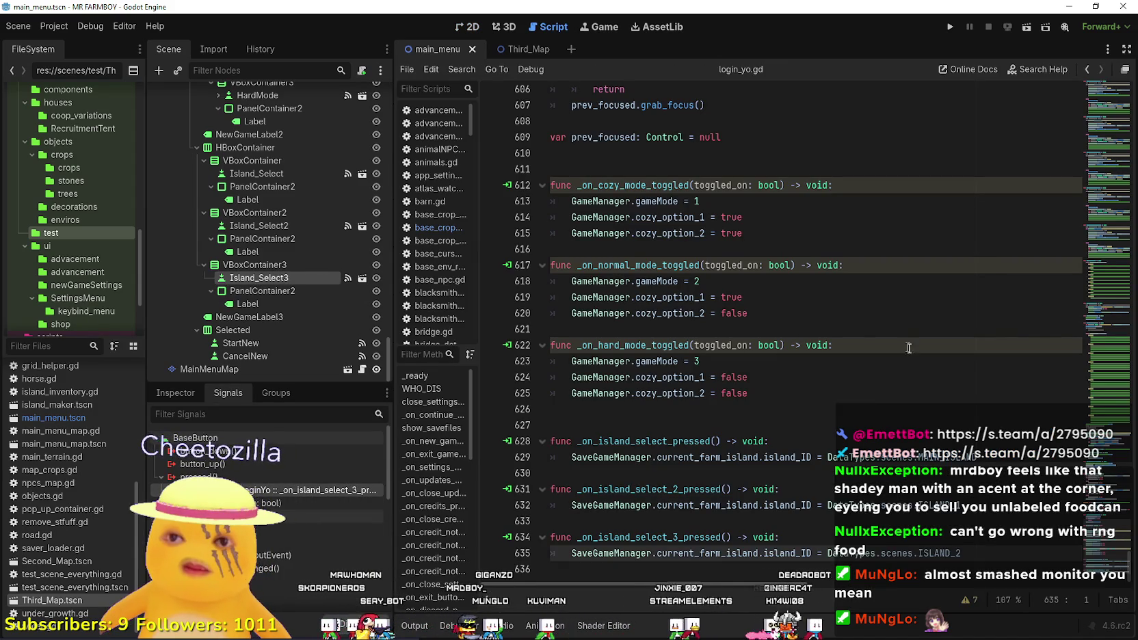
{"action": "left_click", "coordinate": [887, 396]}
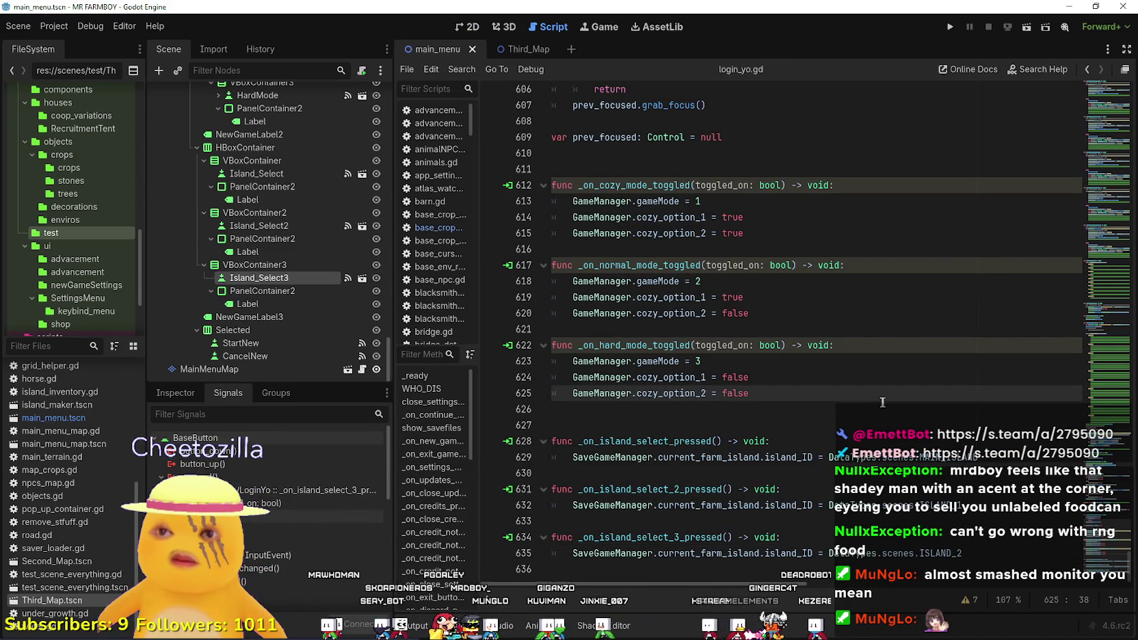
{"action": "left_click", "coordinate": [978, 556]}
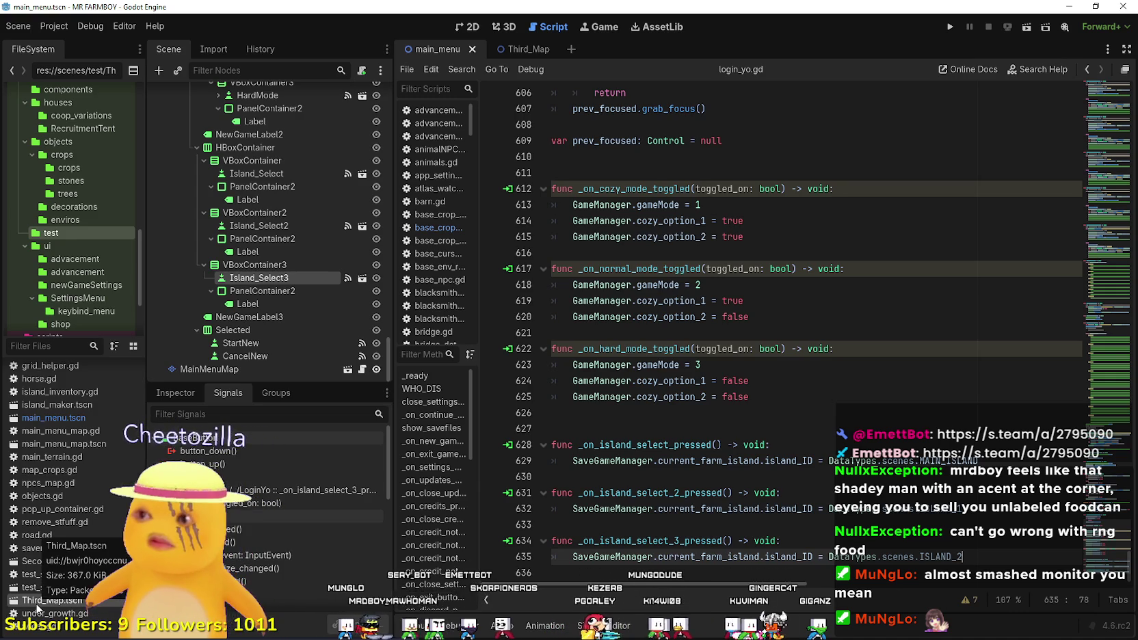
{"action": "left_click", "coordinate": [58, 348]}
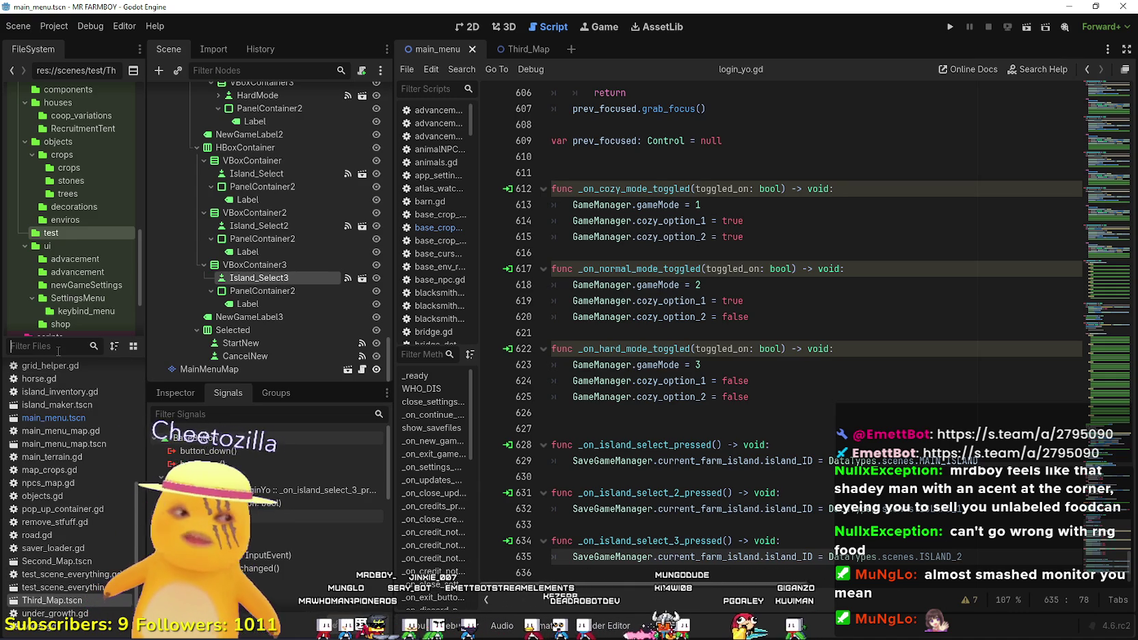
Filter the FileSystem for 'prelo' and open preloader_manager.tscn.
{"action": "type", "text": "prelo"}
{"action": "double_click", "coordinate": [60, 368]}
{"action": "scroll", "coordinate": [718, 531], "scroll_direction": "up", "scroll_amount": 2}
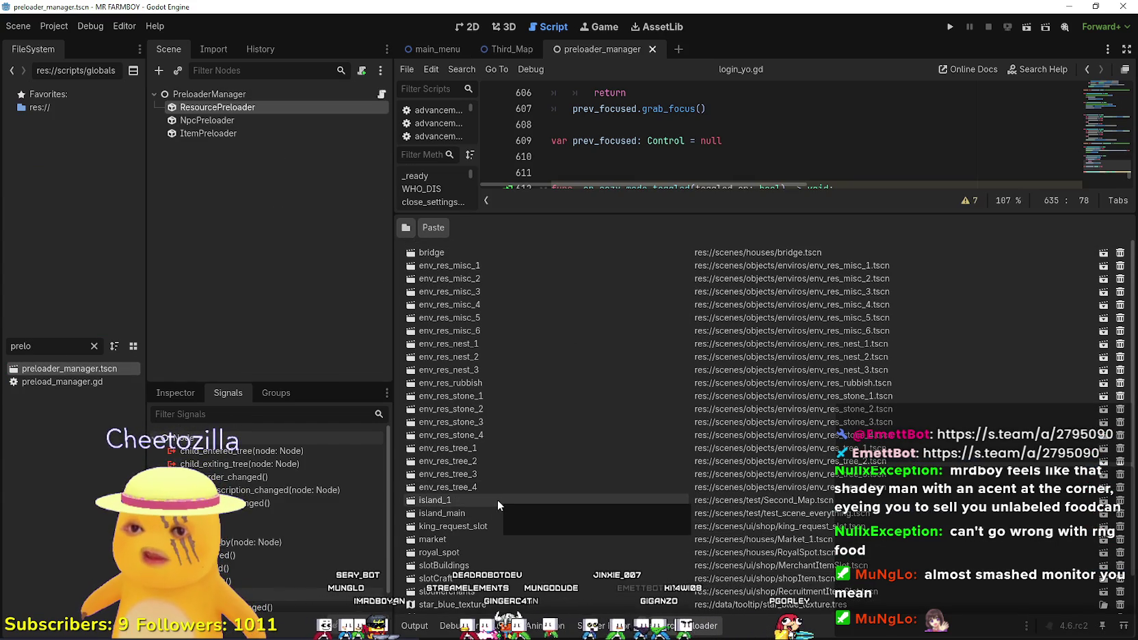
{"action": "scroll", "coordinate": [529, 502], "scroll_direction": "down", "scroll_amount": 2}
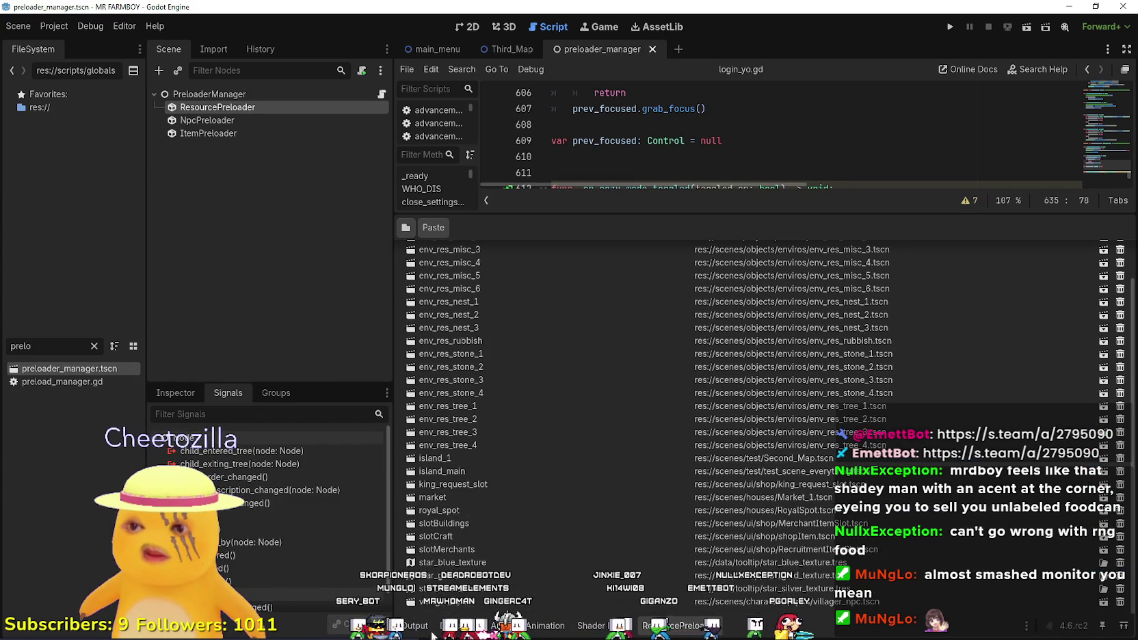
Load Third_Map.tscn from the scenes/test folder into the ResourcePreloader.
{"action": "left_click", "coordinate": [406, 227]}
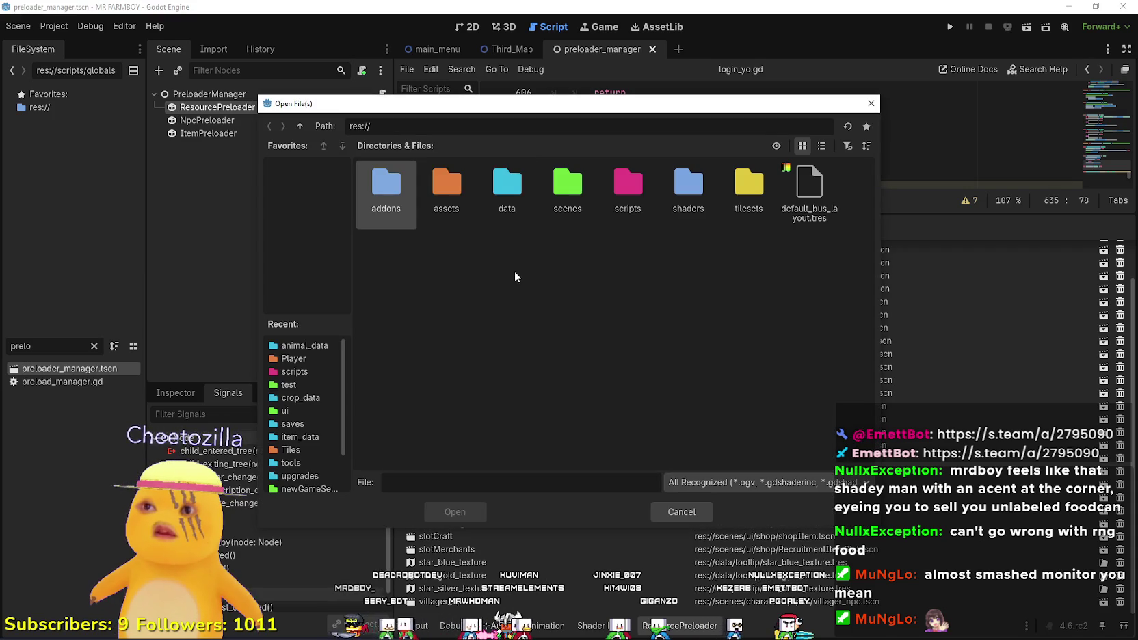
{"action": "left_click", "coordinate": [616, 191]}
{"action": "double_click", "coordinate": [568, 186]}
{"action": "left_click", "coordinate": [630, 197]}
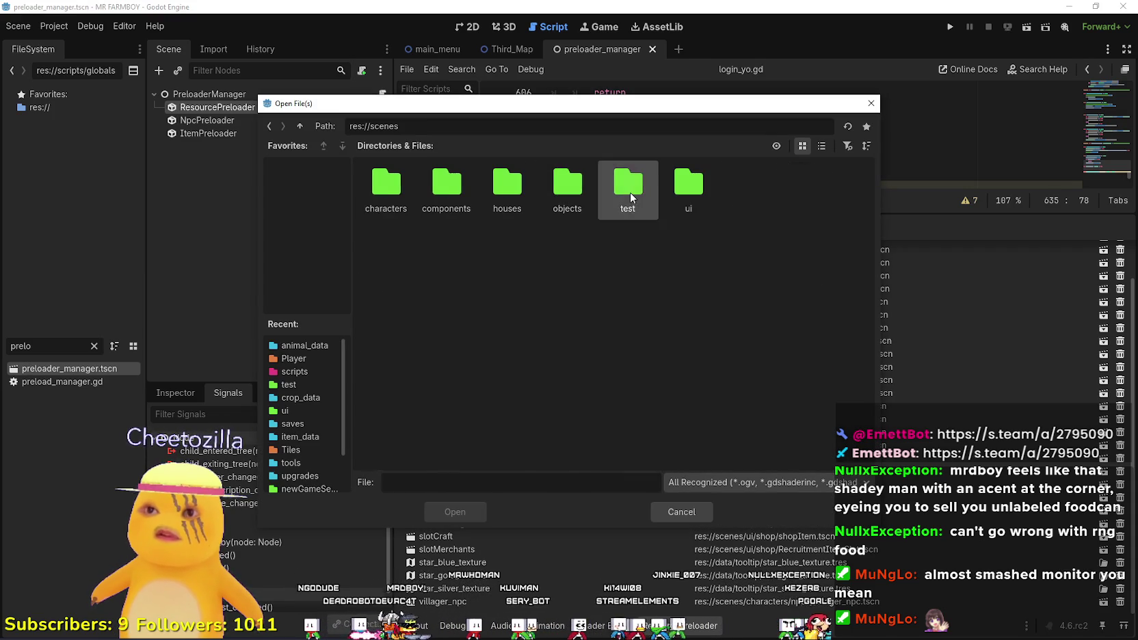
{"action": "double_click", "coordinate": [630, 198]}
{"action": "left_click", "coordinate": [821, 146]}
{"action": "scroll", "coordinate": [465, 405], "scroll_direction": "down", "scroll_amount": 5}
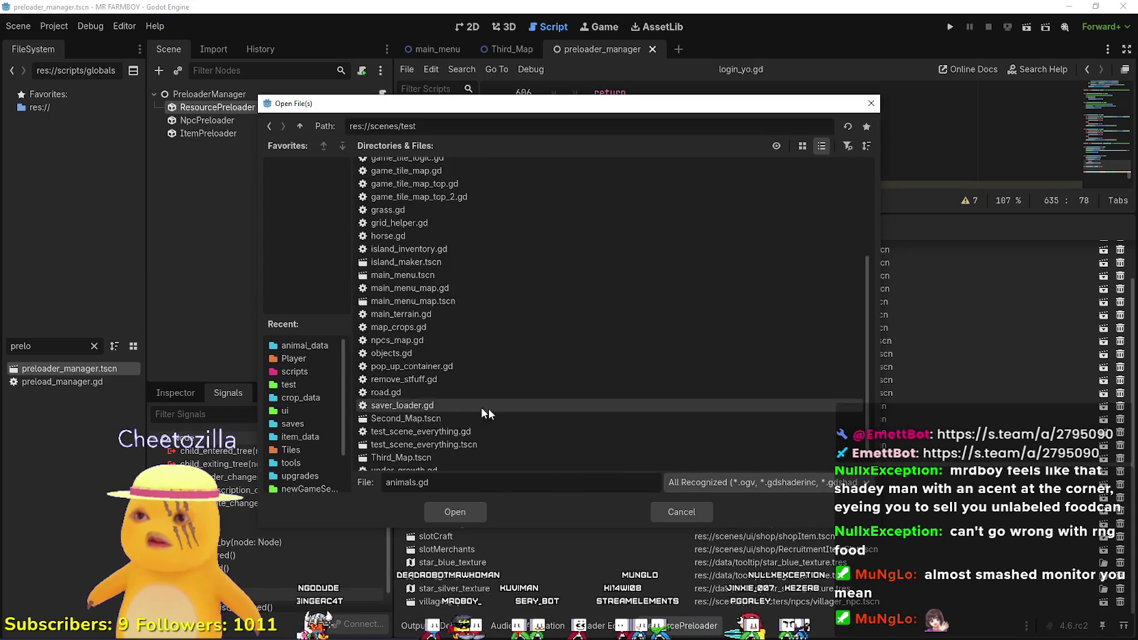
{"action": "scroll", "coordinate": [465, 411], "scroll_direction": "down", "scroll_amount": 1}
{"action": "left_click", "coordinate": [410, 432]}
{"action": "left_click", "coordinate": [441, 514]}
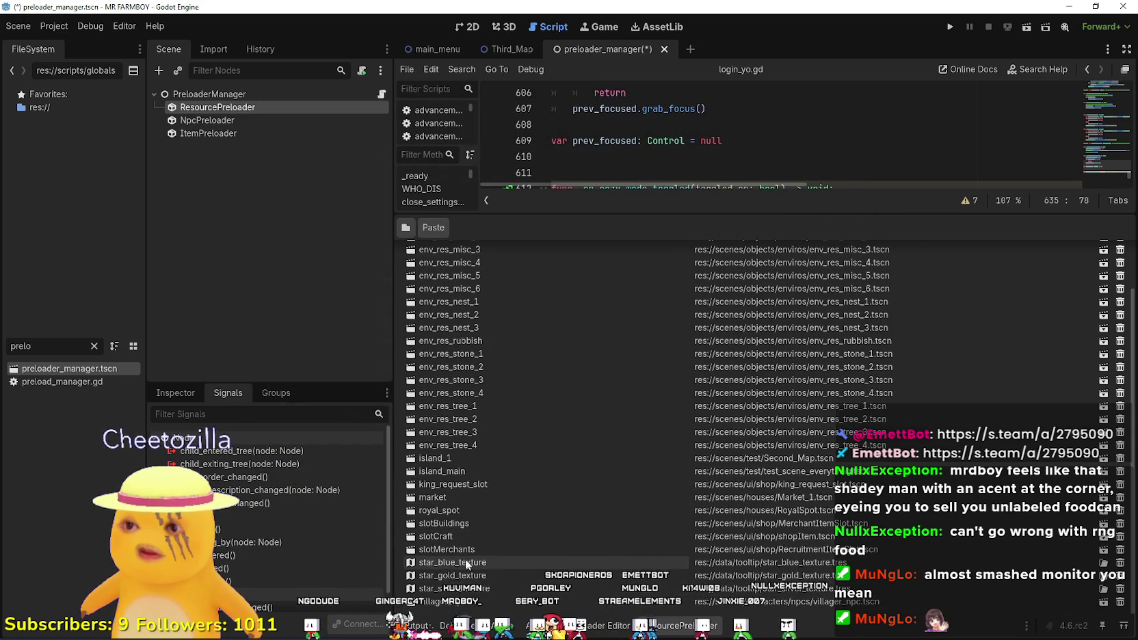
Rename the new Third_Map resource to island_2 and save preloader_manager.tscn.
{"action": "scroll", "coordinate": [465, 547], "scroll_direction": "up", "scroll_amount": 2}
{"action": "double_click", "coordinate": [462, 253]}
{"action": "type", "text": "island-"}
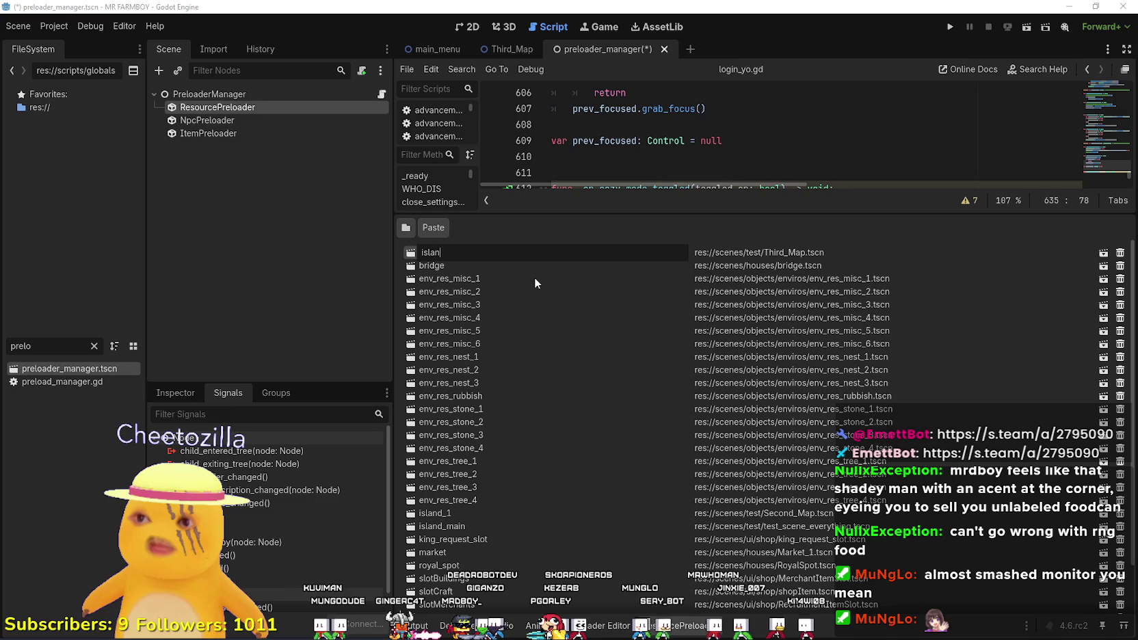
{"action": "key", "text": "BackSpace"}
{"action": "type", "text": "_2"}
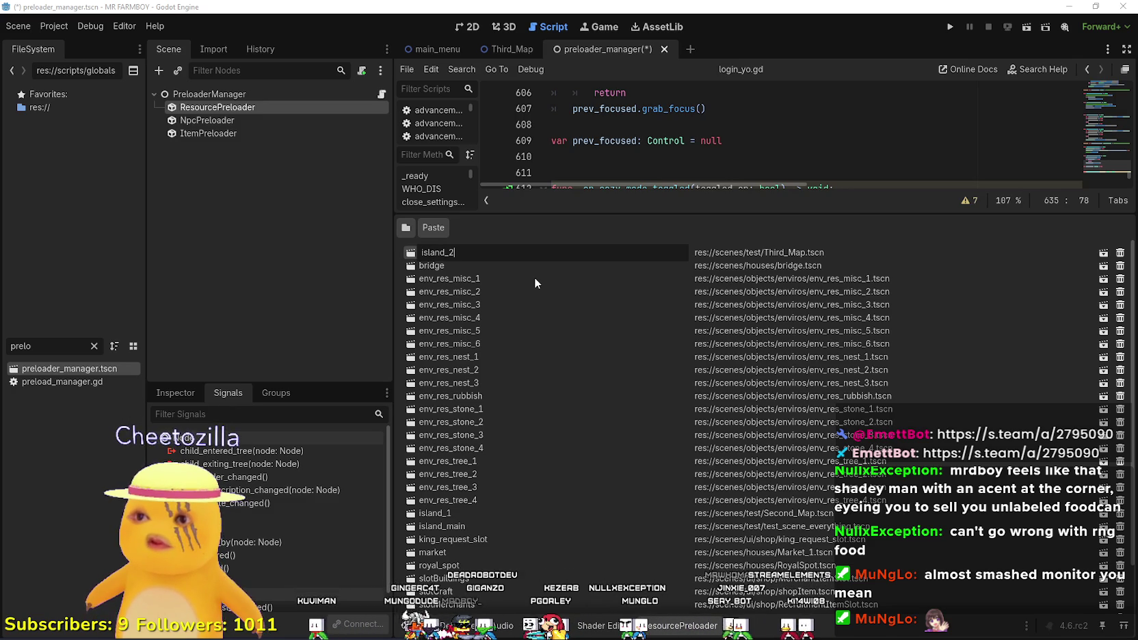
{"action": "key", "text": "Return"}
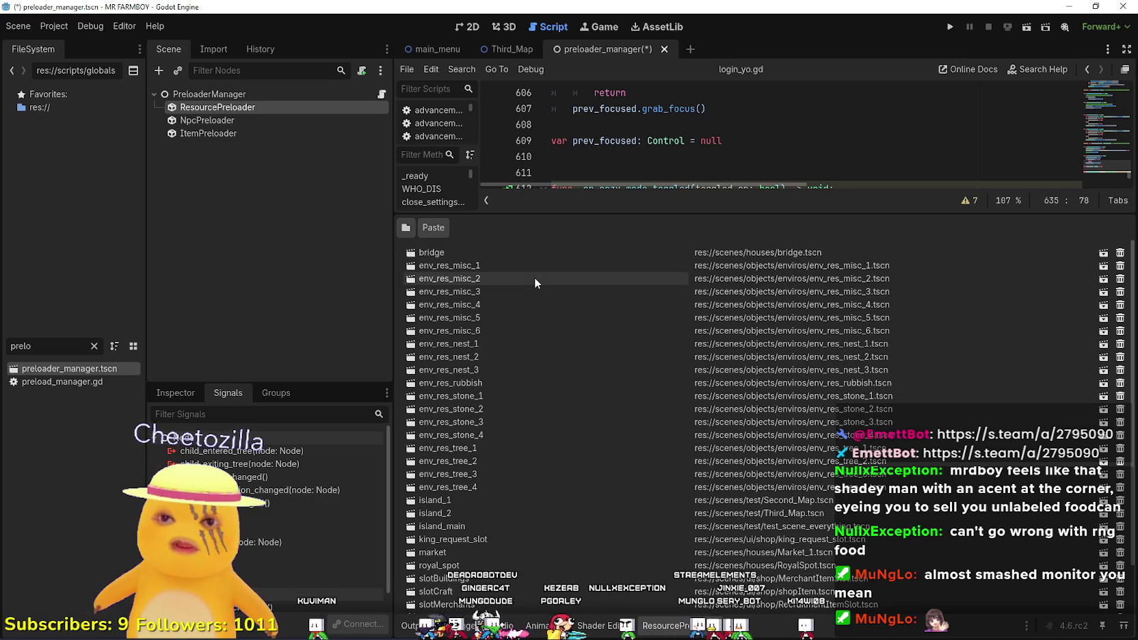
{"action": "scroll", "coordinate": [637, 511], "scroll_direction": "down", "scroll_amount": 2}
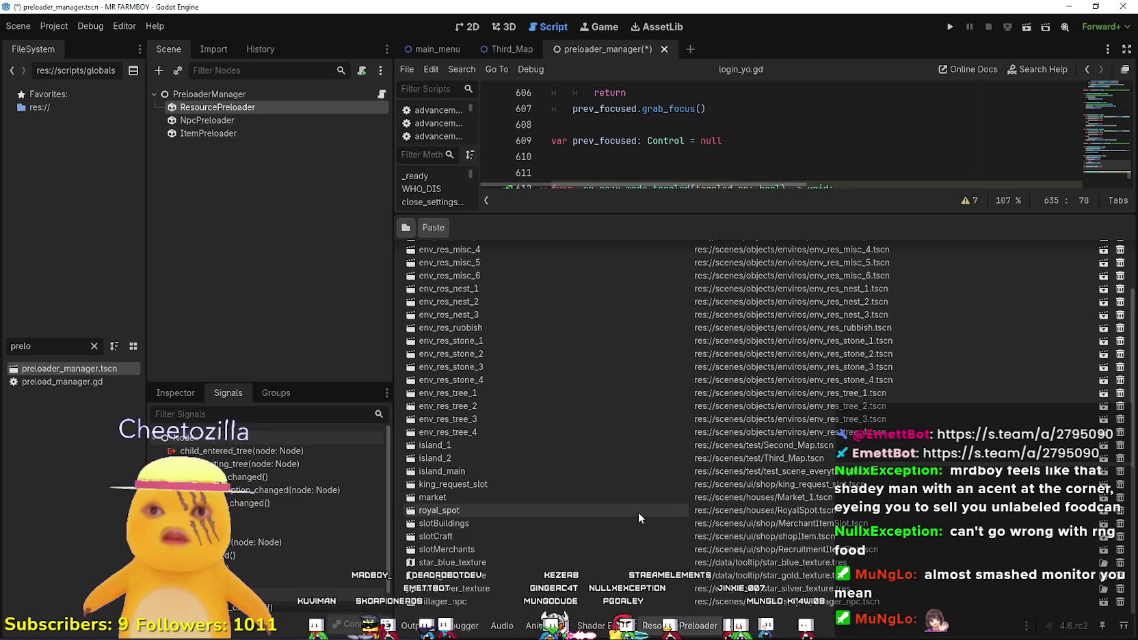
{"action": "key", "text": "ctrl+s"}
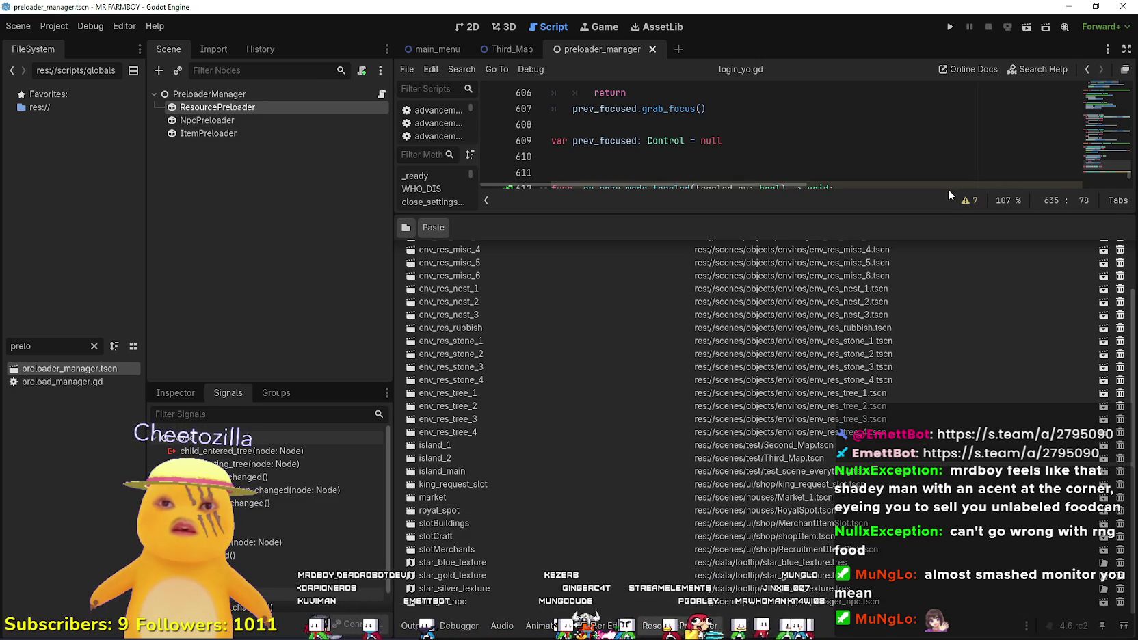
Enlarge the script editor and place the caret on blank line 627.
{"action": "left_click_drag", "start_coordinate": [932, 209], "coordinate": [888, 459]}
{"action": "left_click", "coordinate": [855, 349]}
{"action": "scroll", "coordinate": [855, 314], "scroll_direction": "down", "scroll_amount": 3}
{"action": "left_click", "coordinate": [815, 285]}
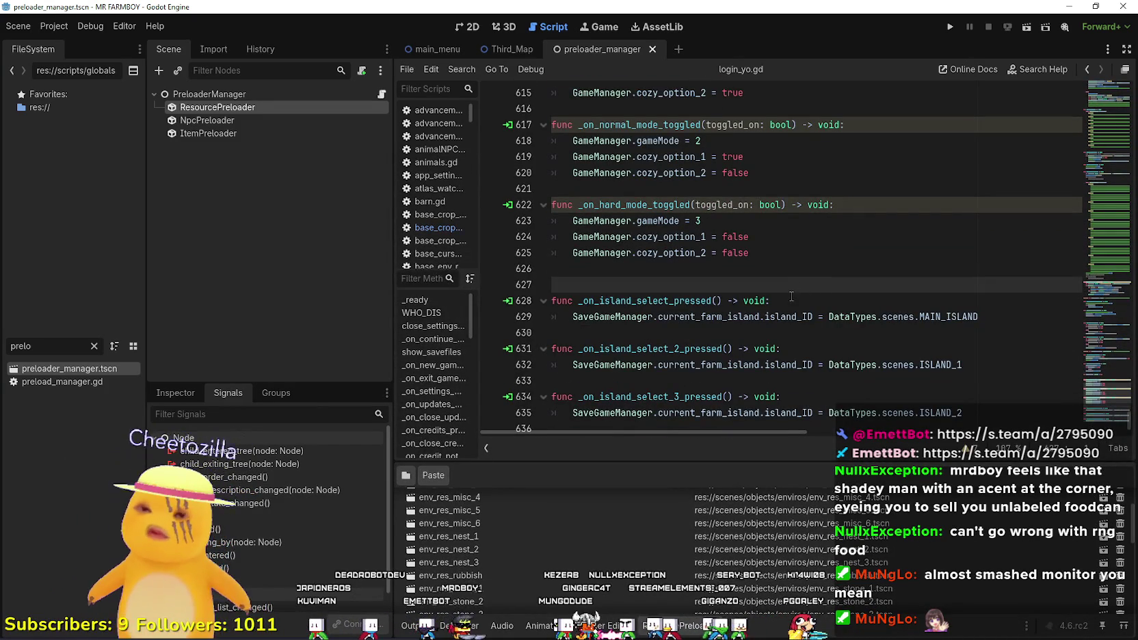
Switch from the script to the Third_Map scene and run the project.
{"action": "scroll", "coordinate": [784, 311], "scroll_direction": "down", "scroll_amount": 1}
{"action": "left_click", "coordinate": [850, 257]}
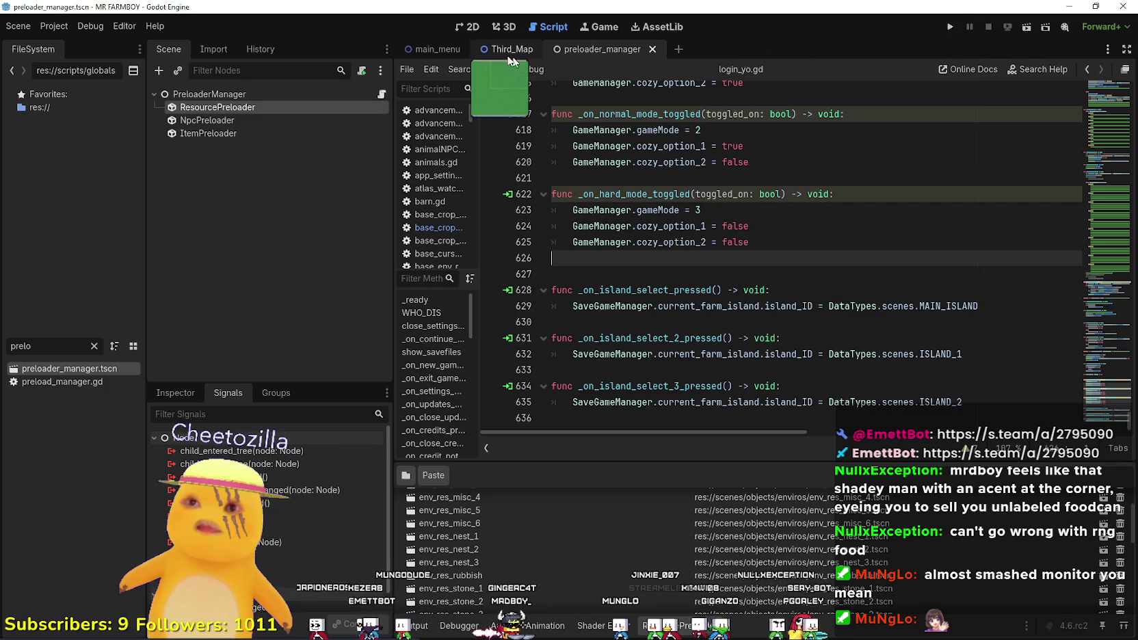
{"action": "key", "text": "ctrl+shift+Tab"}
{"action": "scroll", "coordinate": [272, 267], "scroll_direction": "down", "scroll_amount": 10}
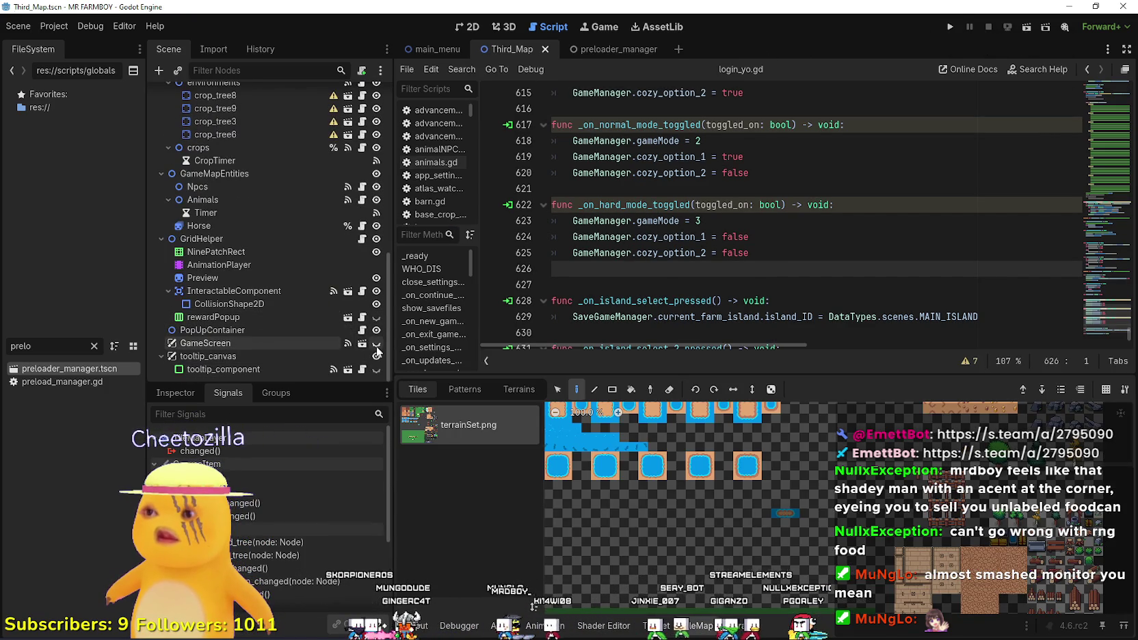
{"action": "left_click", "coordinate": [952, 26]}
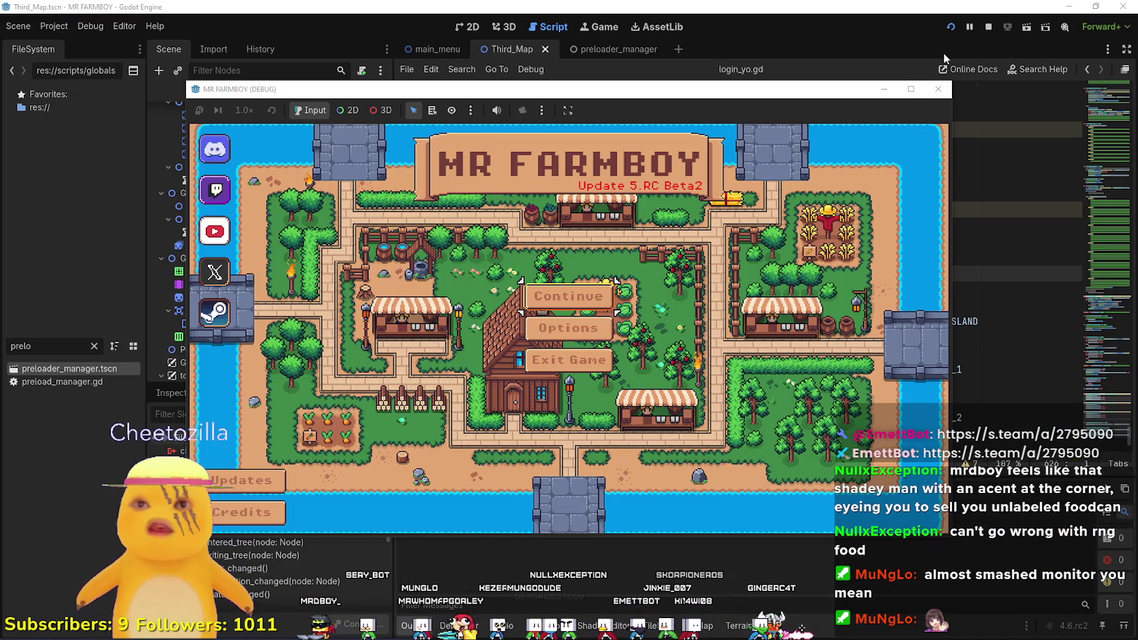
Maximize the game window and create a Balanced Economy save on The Endless island.
{"action": "left_click", "coordinate": [911, 89]}
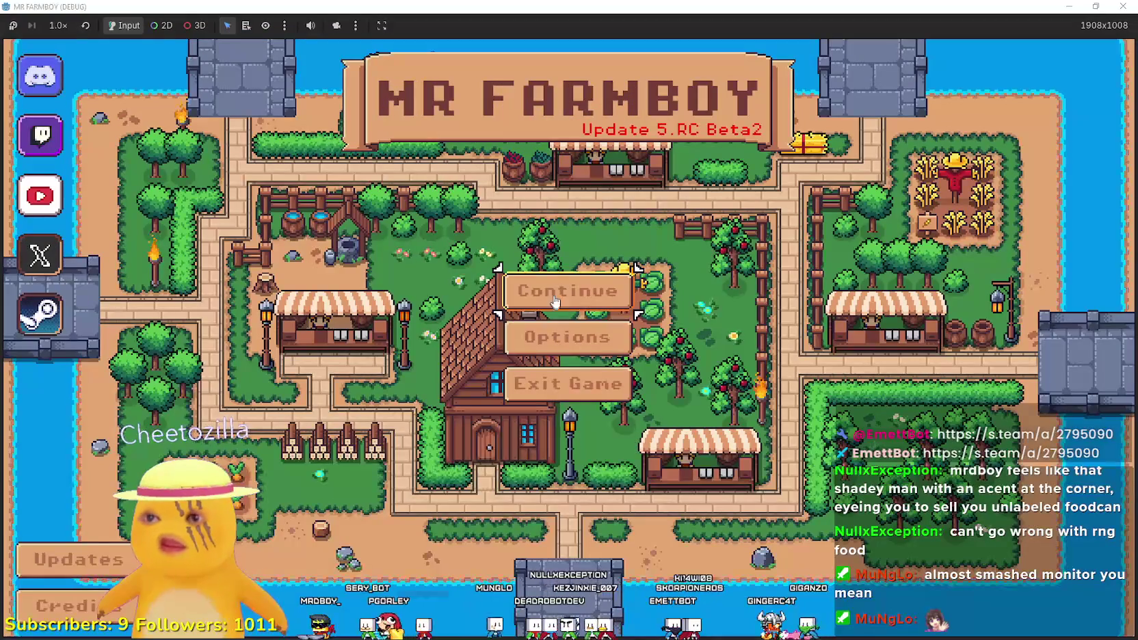
{"action": "left_click", "coordinate": [602, 293]}
{"action": "scroll", "coordinate": [625, 387], "scroll_direction": "down", "scroll_amount": 2}
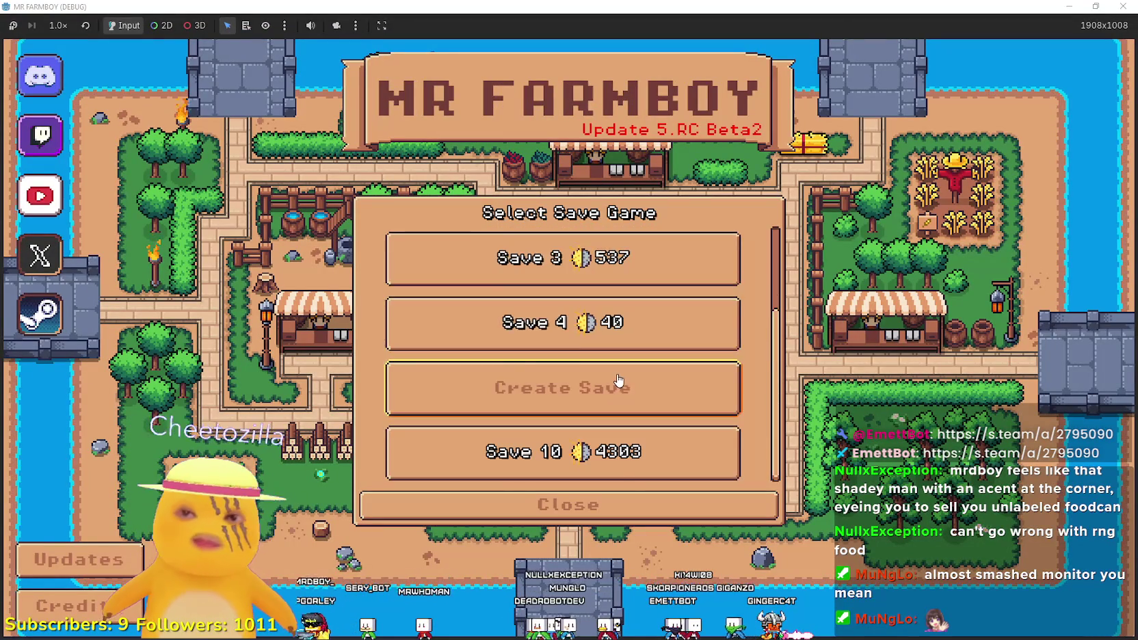
{"action": "left_click", "coordinate": [623, 403]}
{"action": "left_click", "coordinate": [770, 400]}
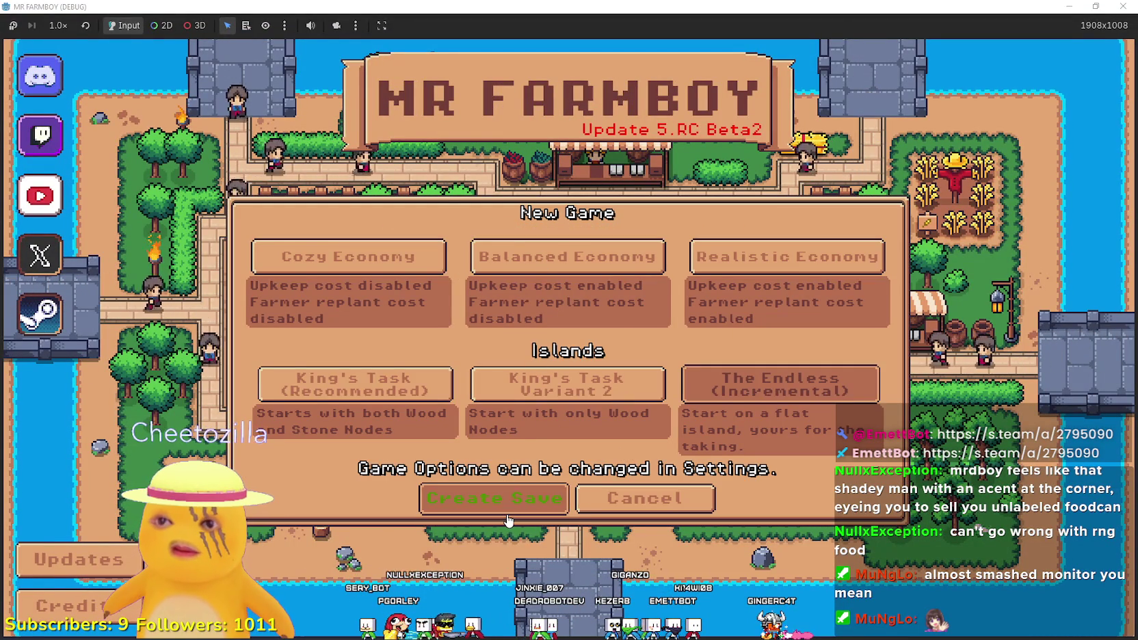
{"action": "left_click", "coordinate": [642, 257]}
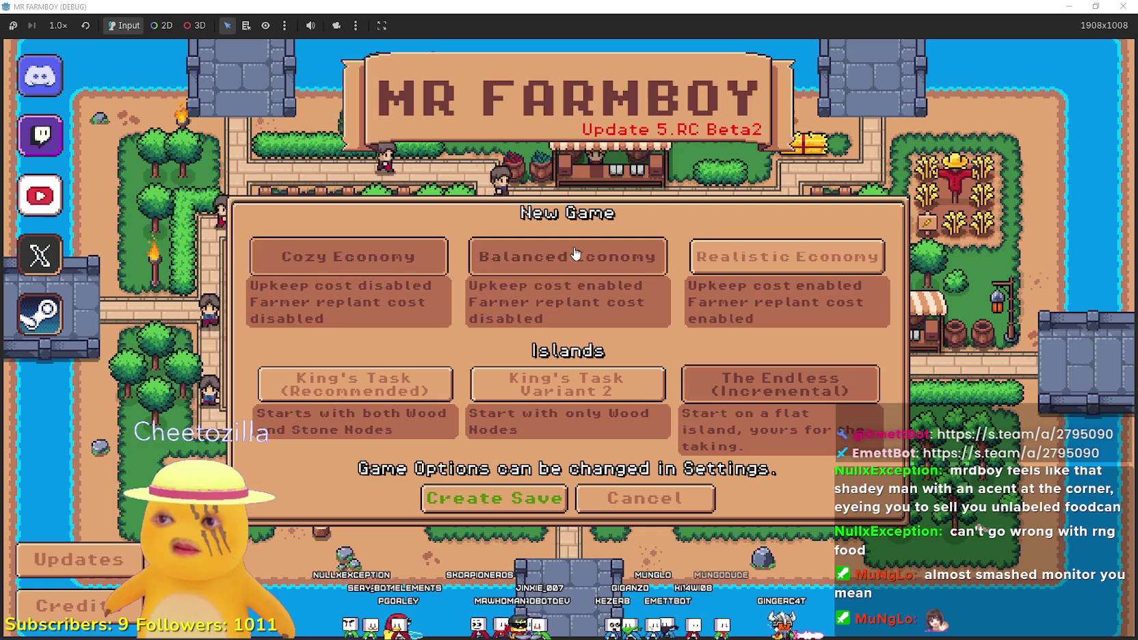
{"action": "left_click", "coordinate": [512, 484]}
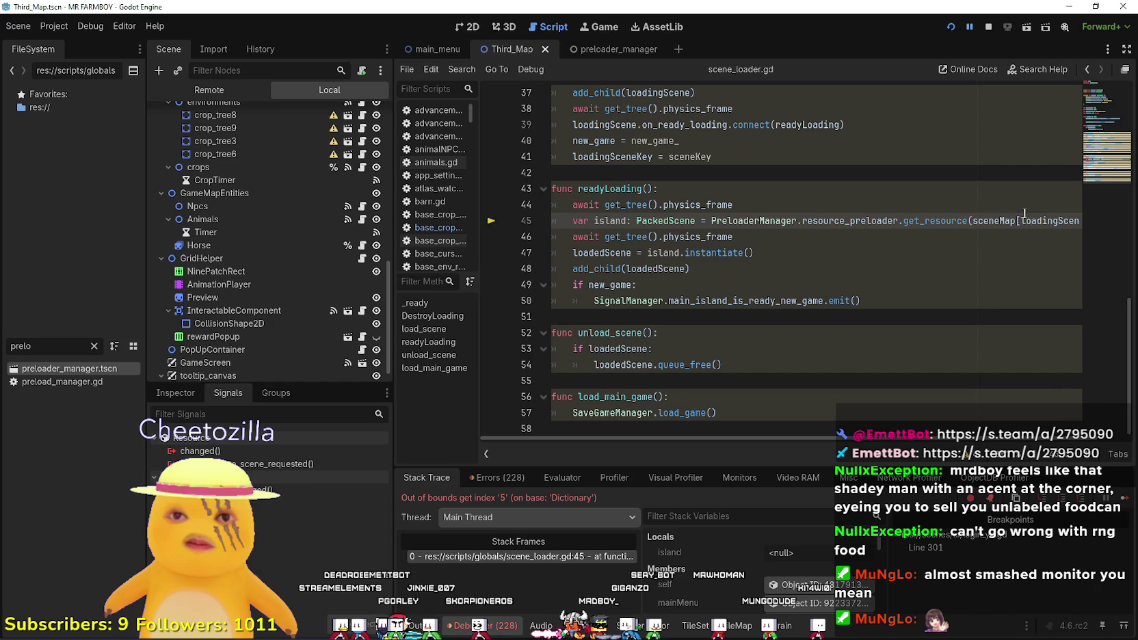
Jump from the failing sceneMap lookup on line 45 to sceneMap's definition.
{"action": "right_click", "coordinate": [1002, 217]}
{"action": "left_click", "coordinate": [888, 246]}
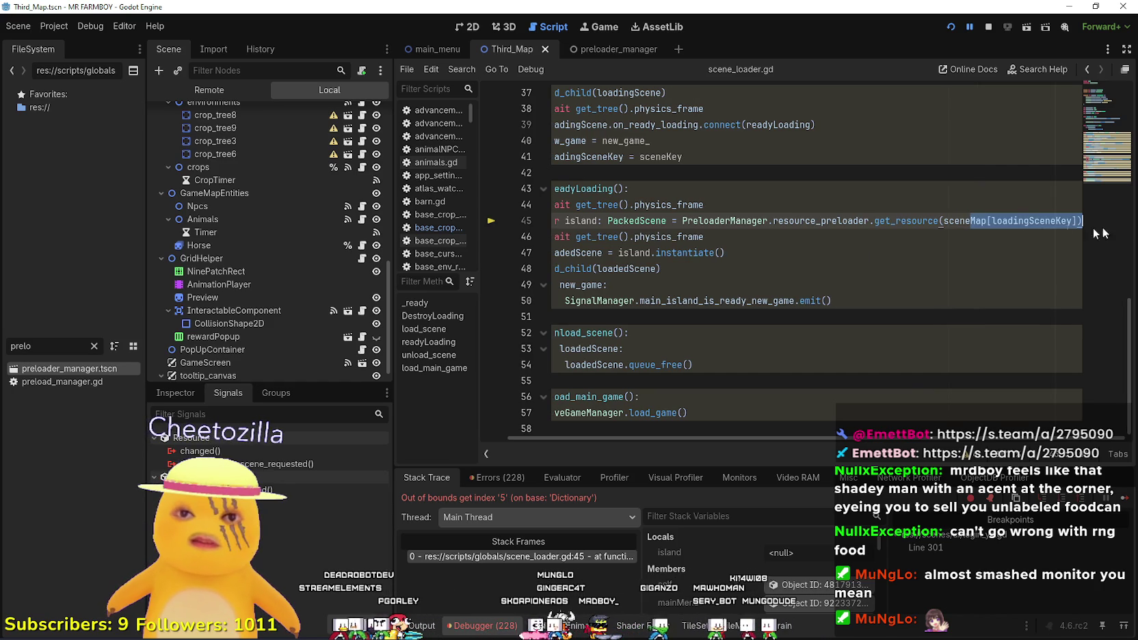
{"action": "left_click", "coordinate": [969, 208]}
{"action": "right_click", "coordinate": [963, 216]}
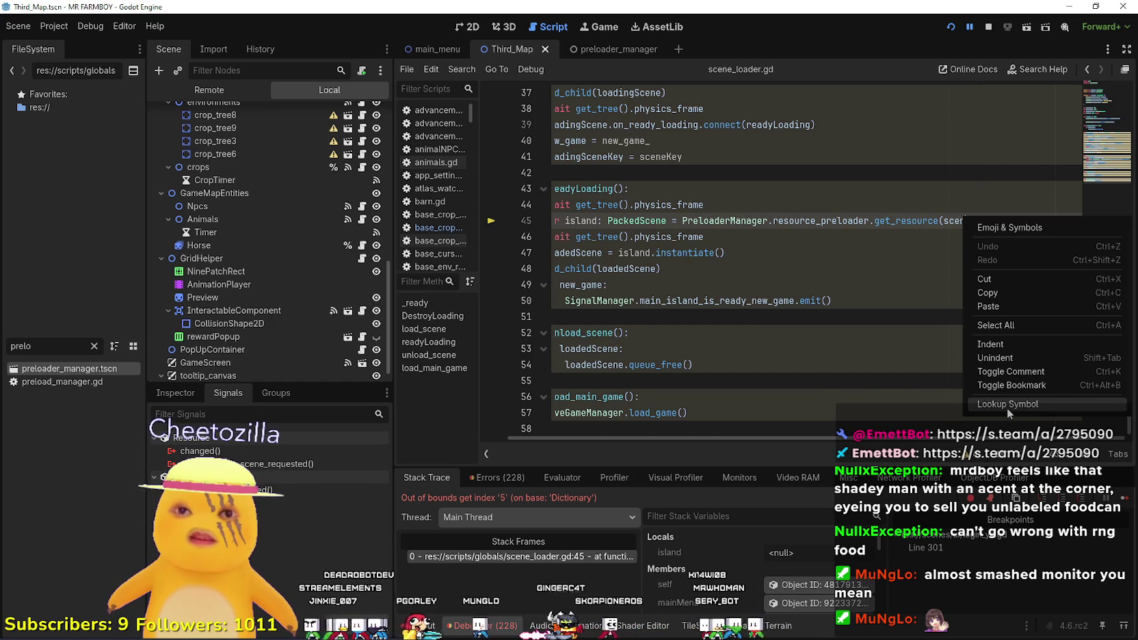
{"action": "left_click", "coordinate": [1006, 404]}
{"action": "left_click", "coordinate": [794, 295]}
{"action": "left_click", "coordinate": [831, 286]}
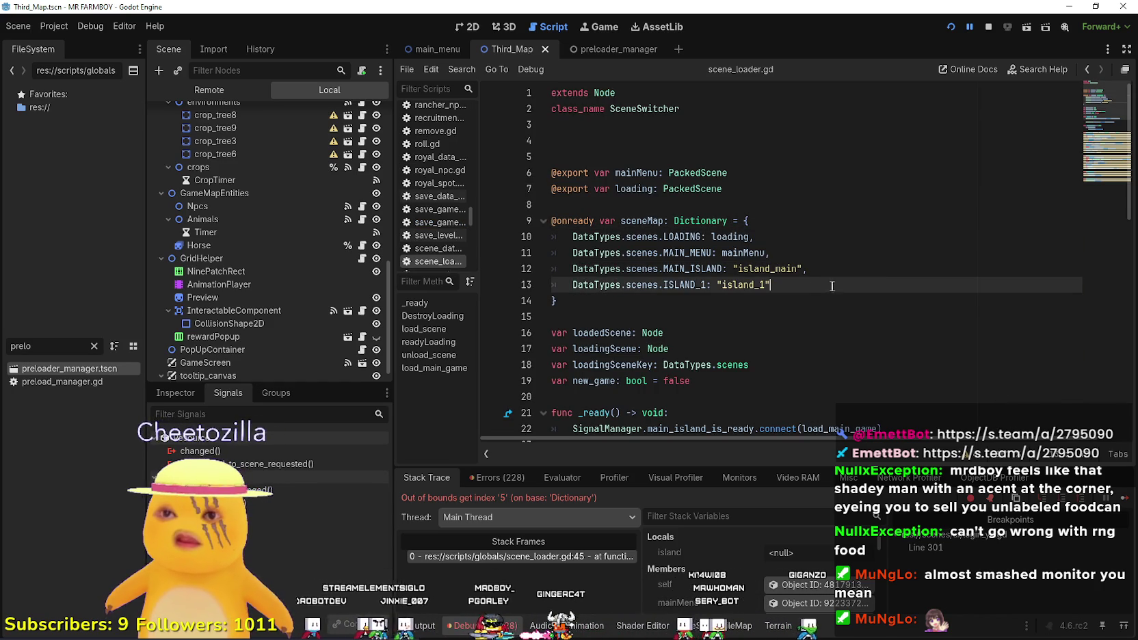
Add a DataTypes.scenes.ISLAND_2: "island_2" entry to sceneMap and restart the game.
{"action": "key", "text": "Return"}
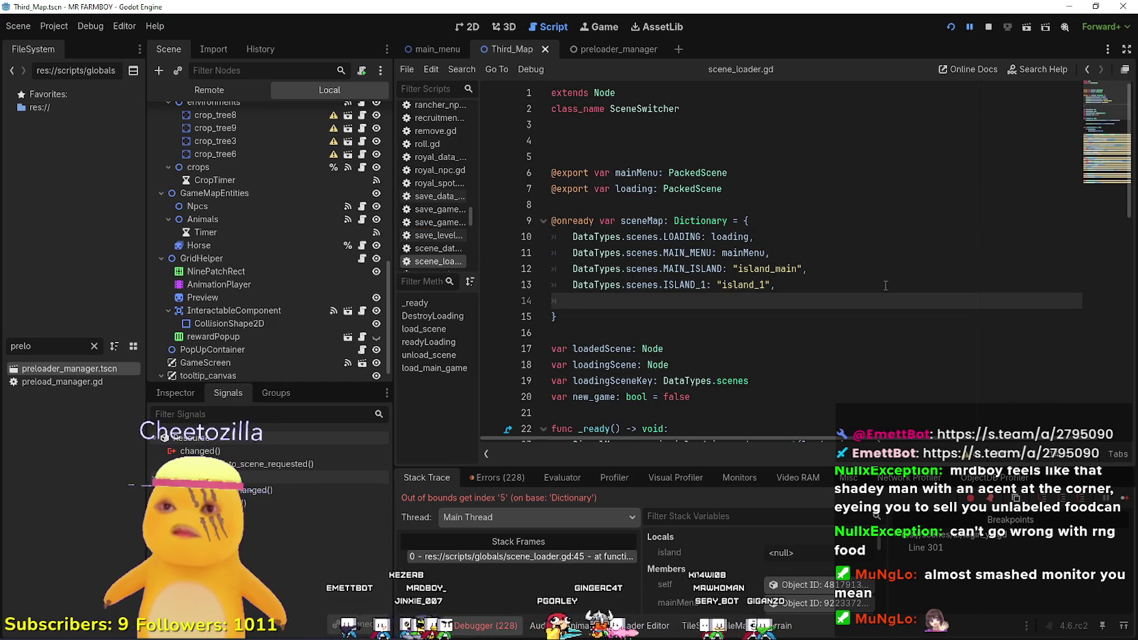
{"action": "type", "text": "Data"}
{"action": "key", "text": "Return"}
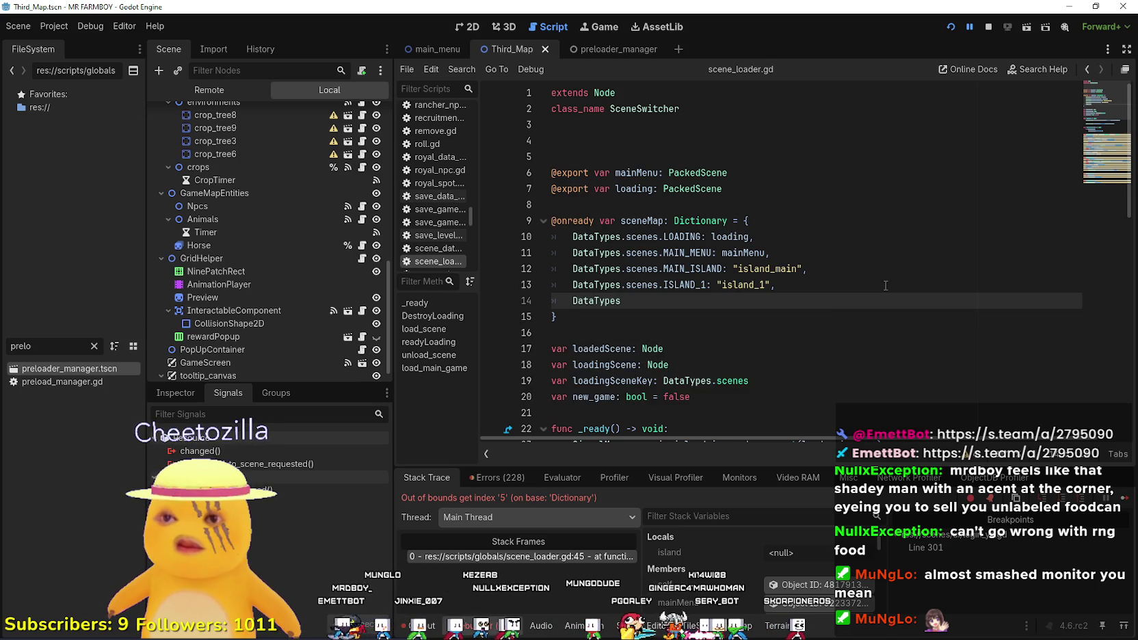
{"action": "type", "text": "scenes.Isl"}
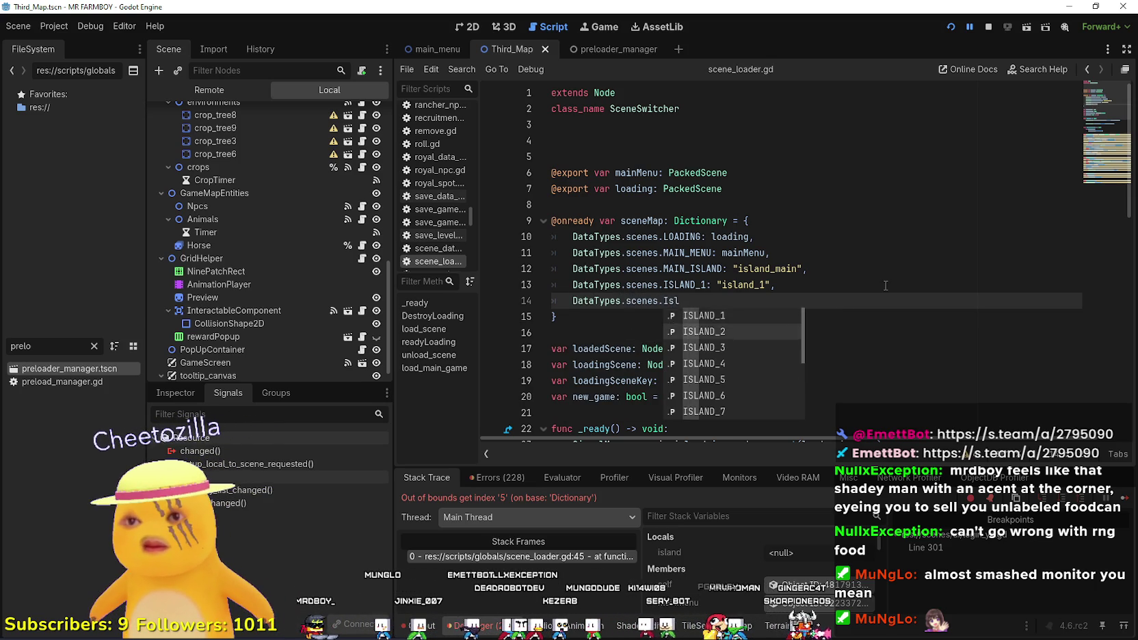
{"action": "key", "text": "Return"}
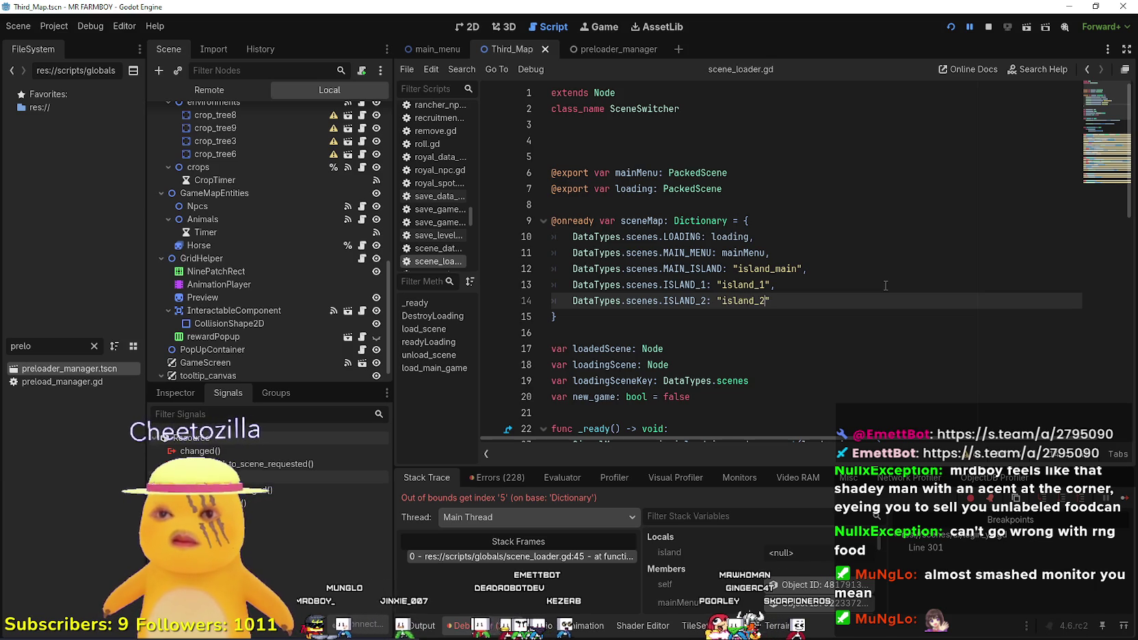
{"action": "type", "text": "\""}
{"action": "left_click", "coordinate": [872, 236]}
{"action": "left_click", "coordinate": [858, 305]}
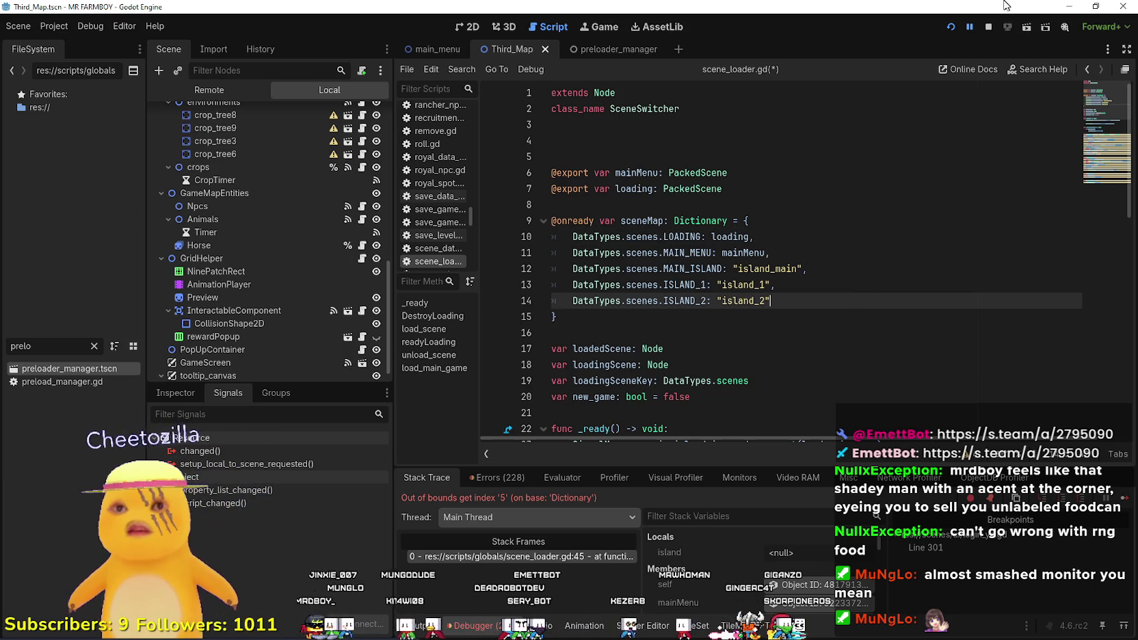
{"action": "left_click", "coordinate": [950, 26]}
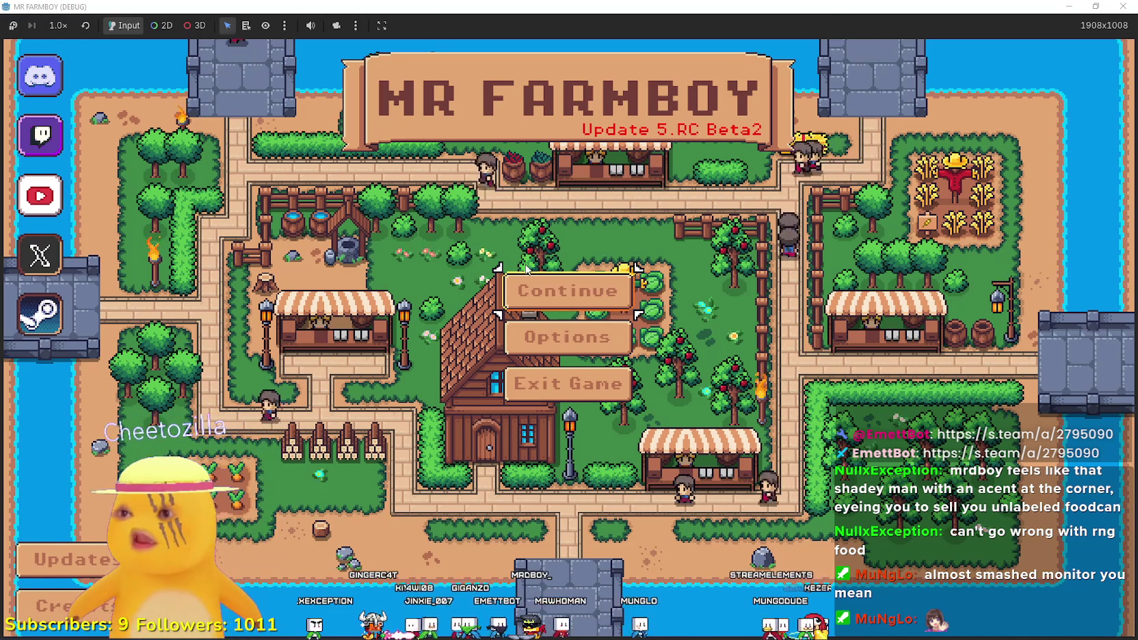
From Continue, create a new save choosing The Endless island and Balanced Economy.
{"action": "left_click", "coordinate": [605, 296]}
{"action": "scroll", "coordinate": [617, 377], "scroll_direction": "down", "scroll_amount": 2}
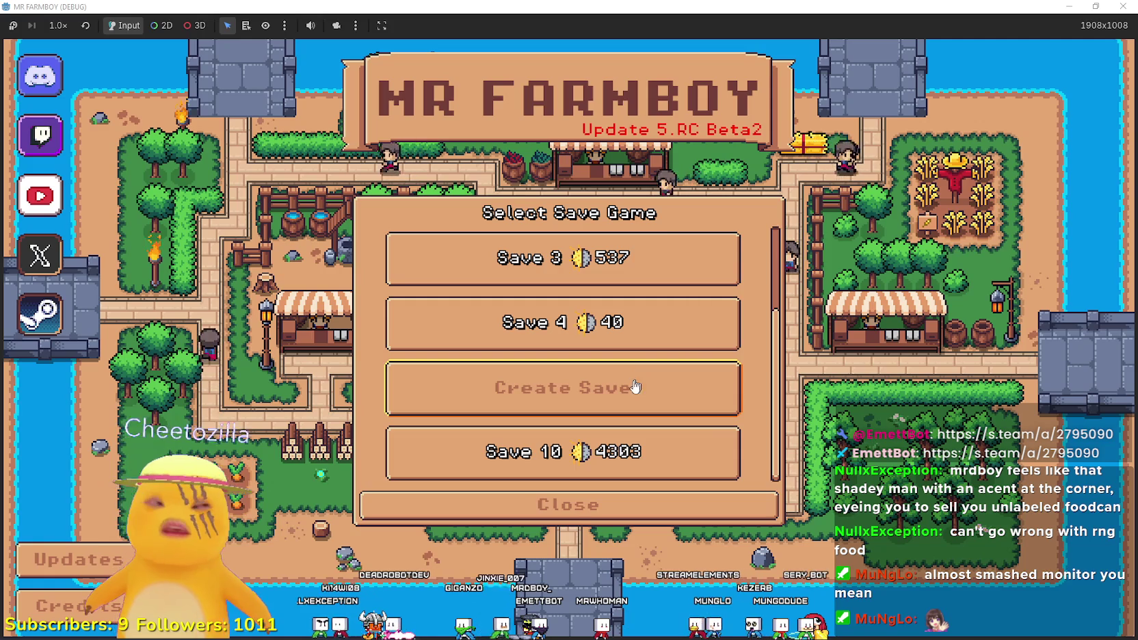
{"action": "left_click", "coordinate": [633, 386]}
{"action": "left_click", "coordinate": [704, 405]}
{"action": "left_click", "coordinate": [567, 256]}
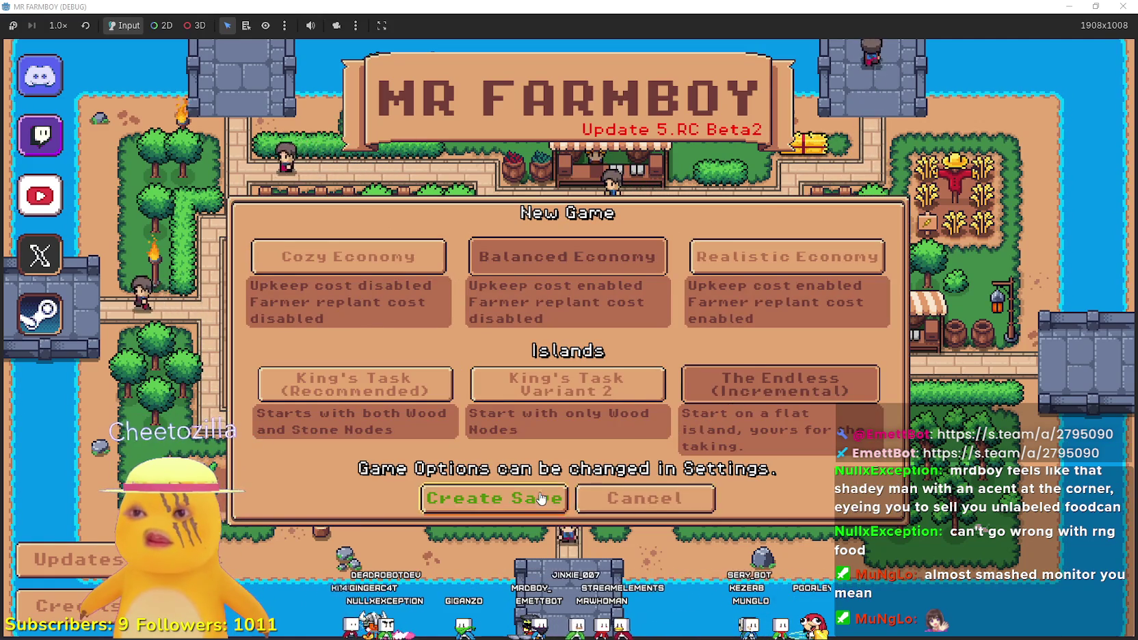
{"action": "left_click", "coordinate": [494, 497]}
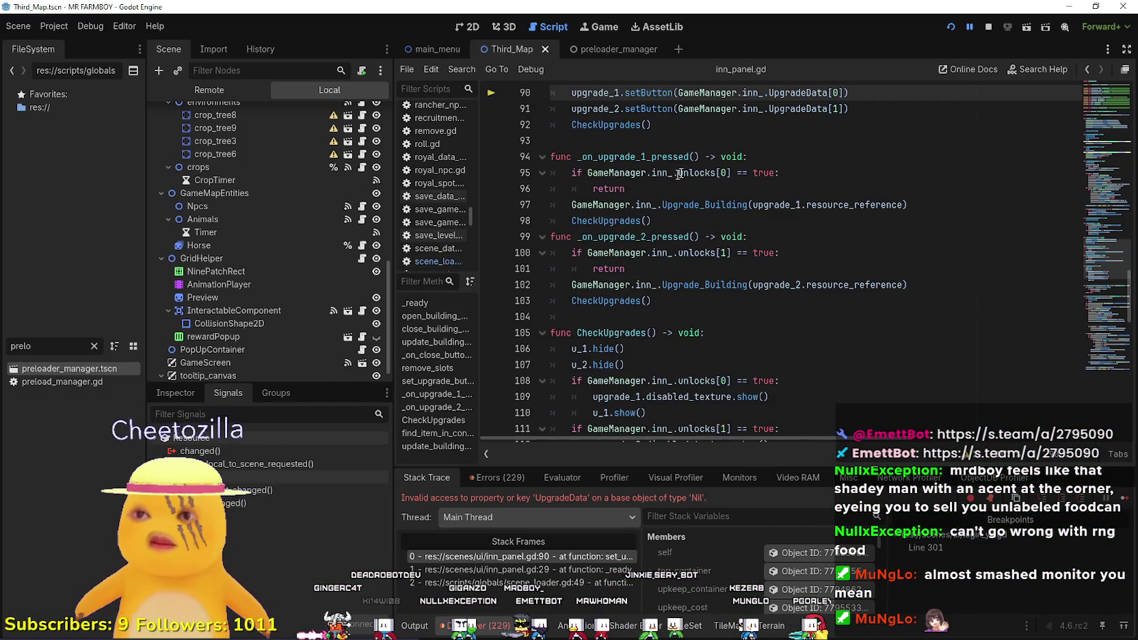
Inspect the line 91 error and upgrade_1 usages in inn_panel.gd, then resume with F5.
{"action": "left_click", "coordinate": [873, 250]}
{"action": "scroll", "coordinate": [783, 351], "scroll_direction": "up", "scroll_amount": 3}
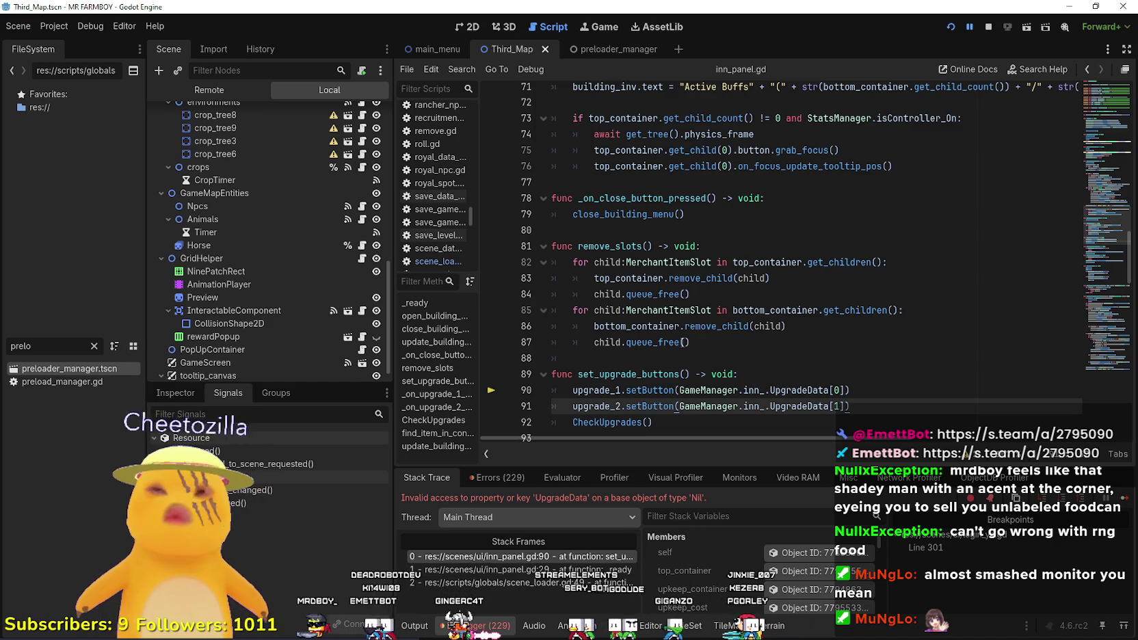
{"action": "mouse_move", "coordinate": [682, 342]}
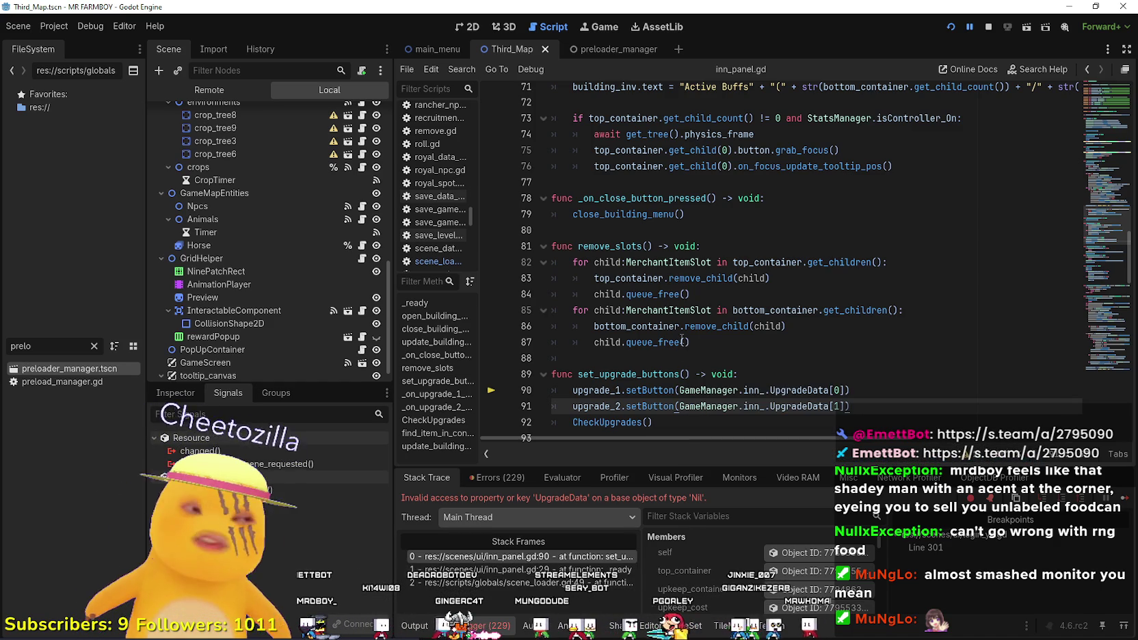
{"action": "mouse_move", "coordinate": [671, 388]}
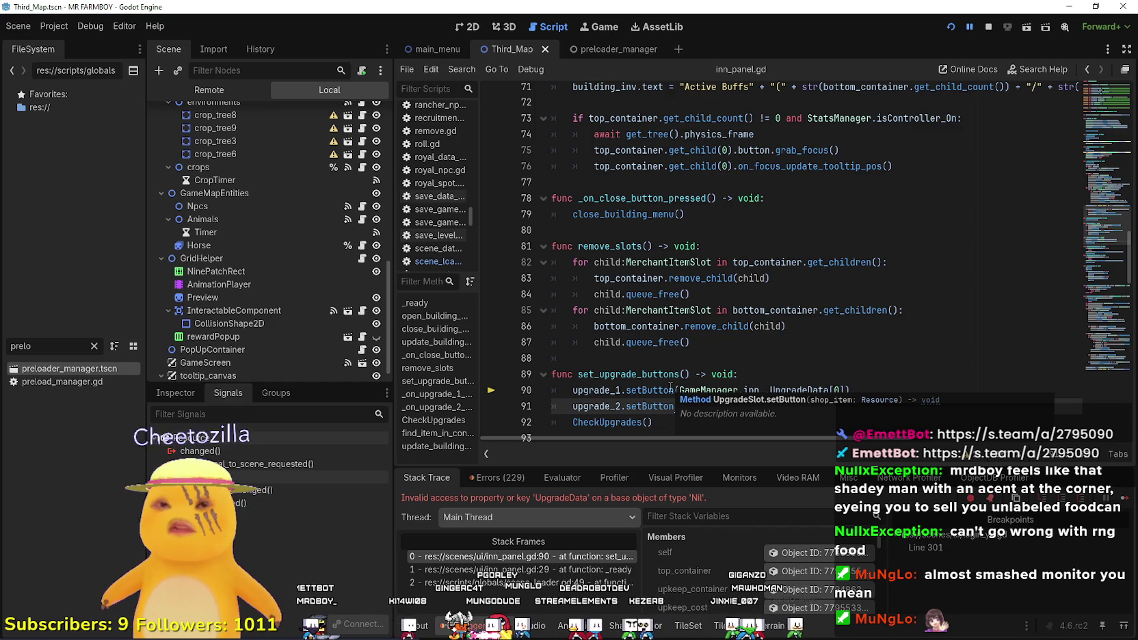
{"action": "scroll", "coordinate": [811, 221], "scroll_direction": "down", "scroll_amount": 2}
{"action": "type", "text": "(GameManager.inn_.UpgradeData[1])"}
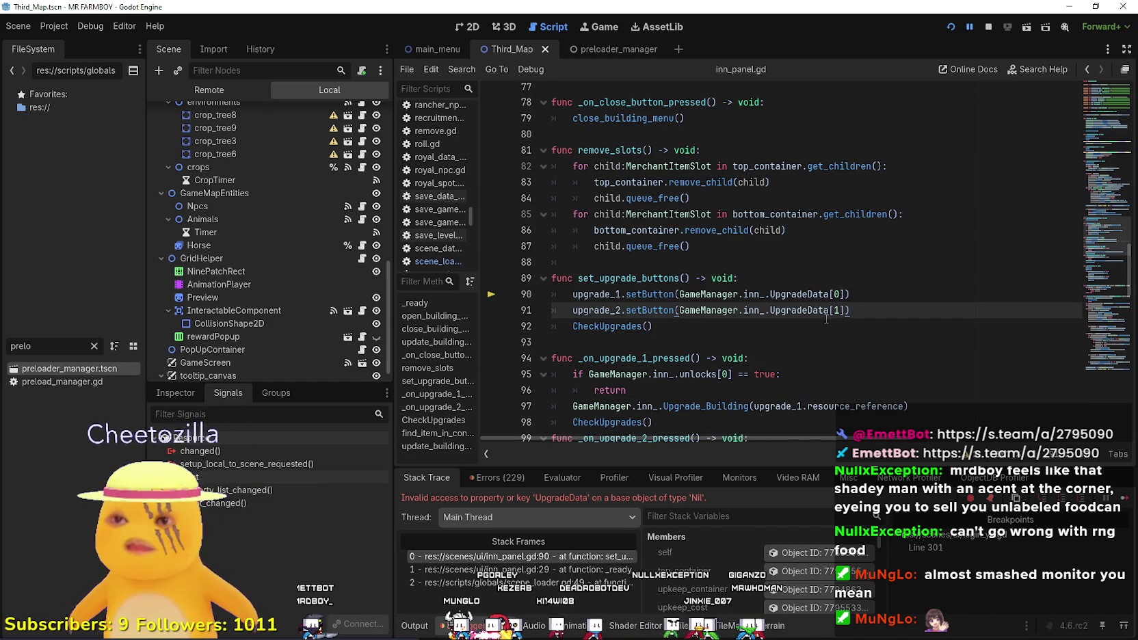
{"action": "double_click", "coordinate": [601, 294]}
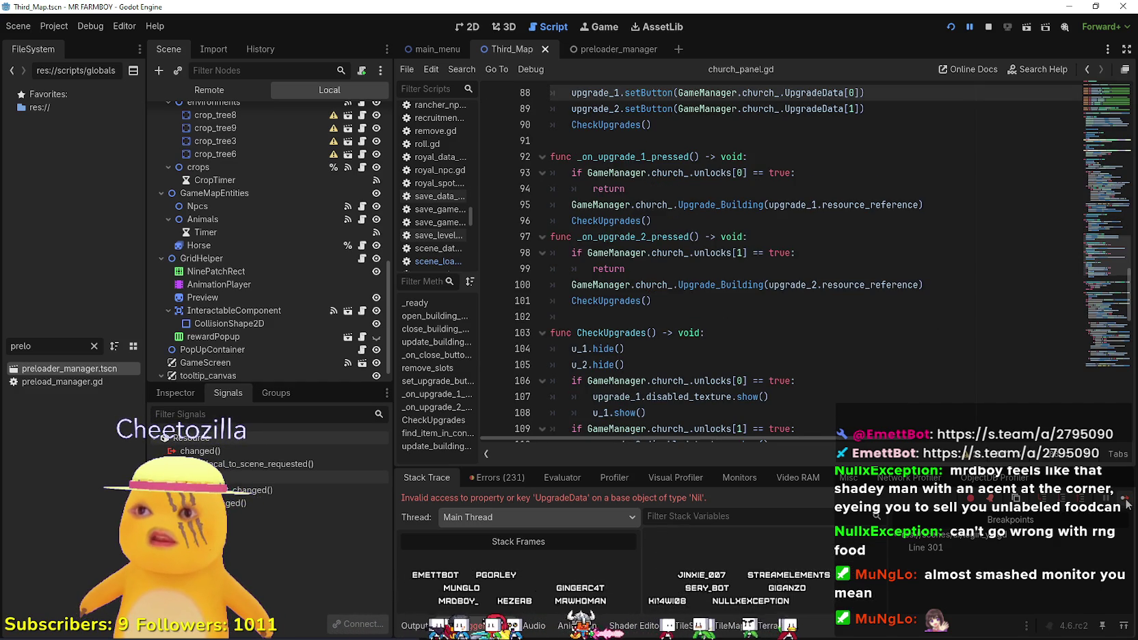
{"action": "key", "text": "F5"}
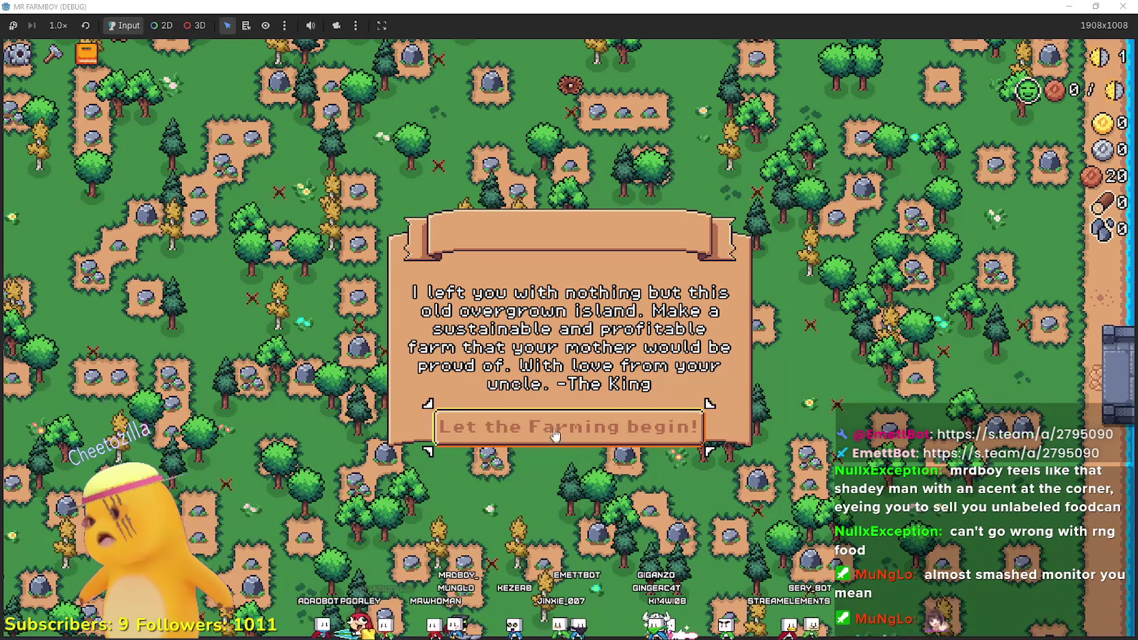
Dismiss the intro message and zoom the camera in and out to survey the new island.
{"action": "left_click", "coordinate": [553, 435]}
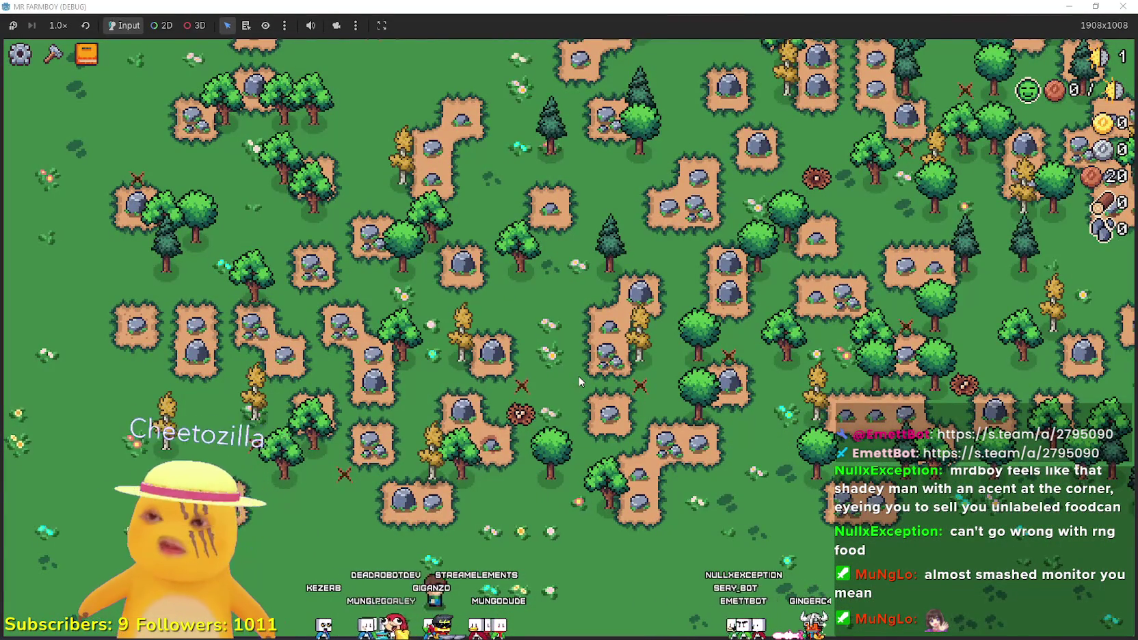
{"action": "scroll", "coordinate": [578, 380], "scroll_direction": "down", "scroll_amount": 3}
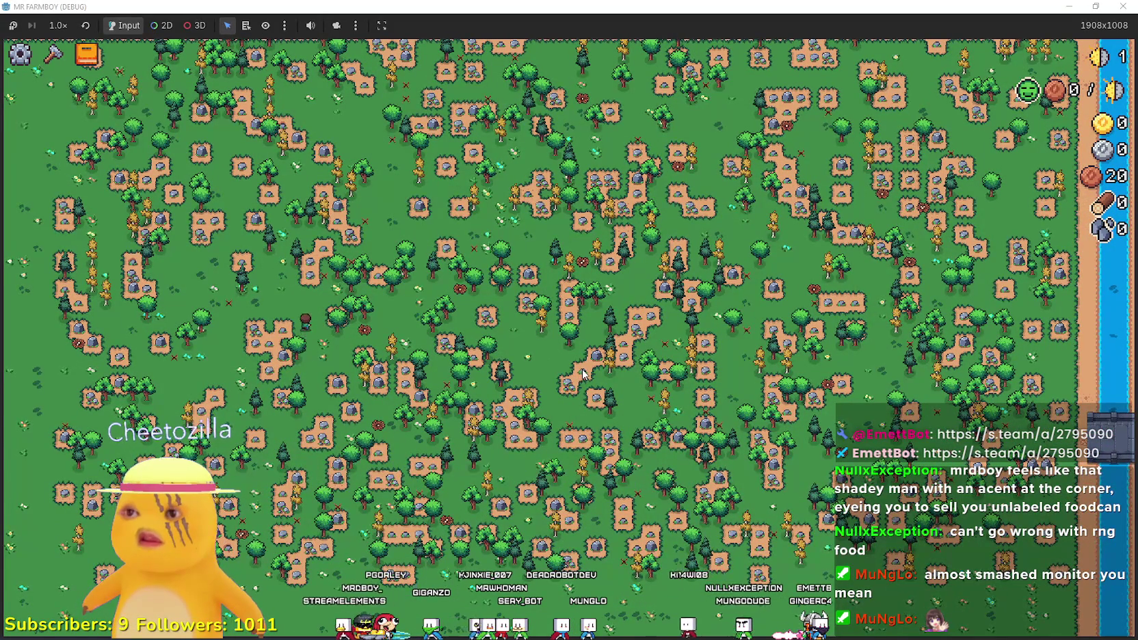
{"action": "scroll", "coordinate": [583, 372], "scroll_direction": "up", "scroll_amount": 3}
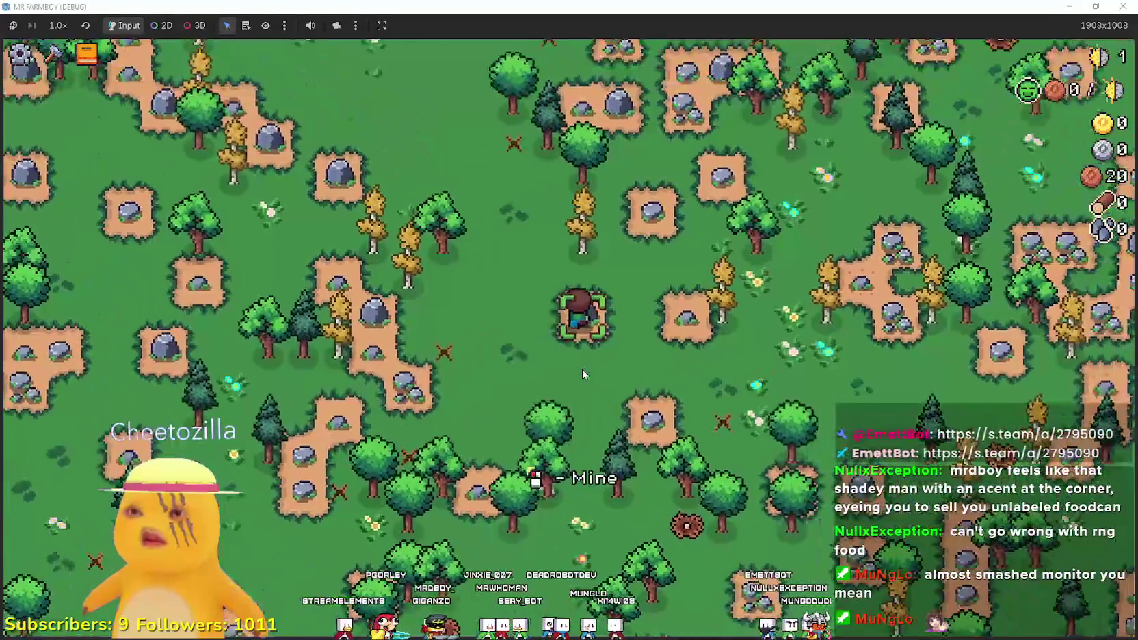
{"action": "scroll", "coordinate": [583, 373], "scroll_direction": "down", "scroll_amount": 3}
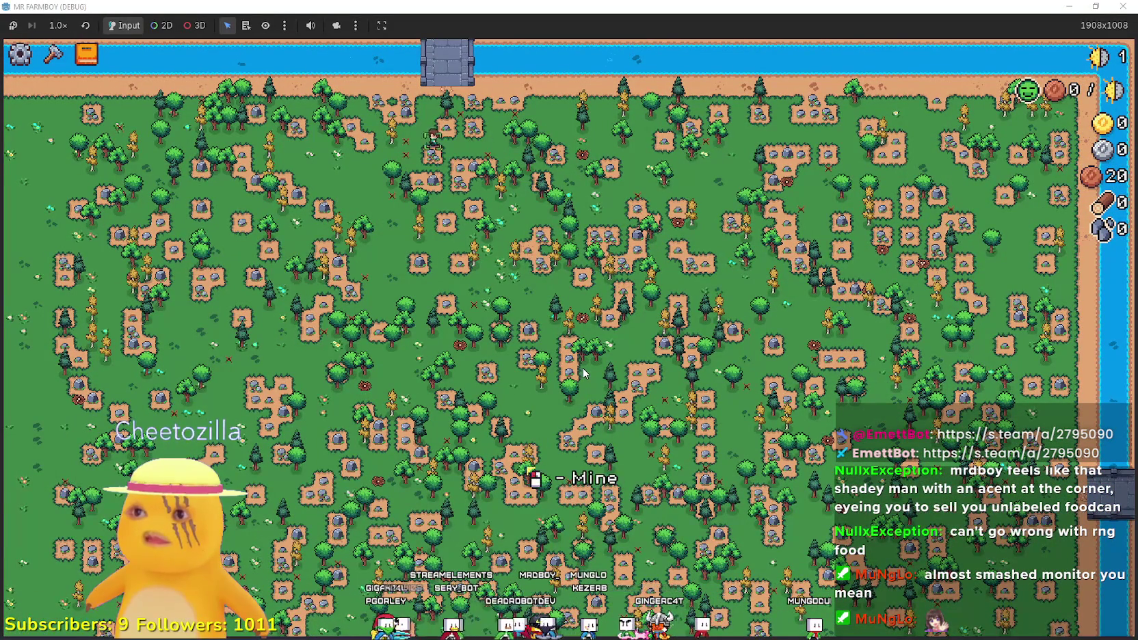
{"action": "scroll", "coordinate": [583, 367], "scroll_direction": "up", "scroll_amount": 3}
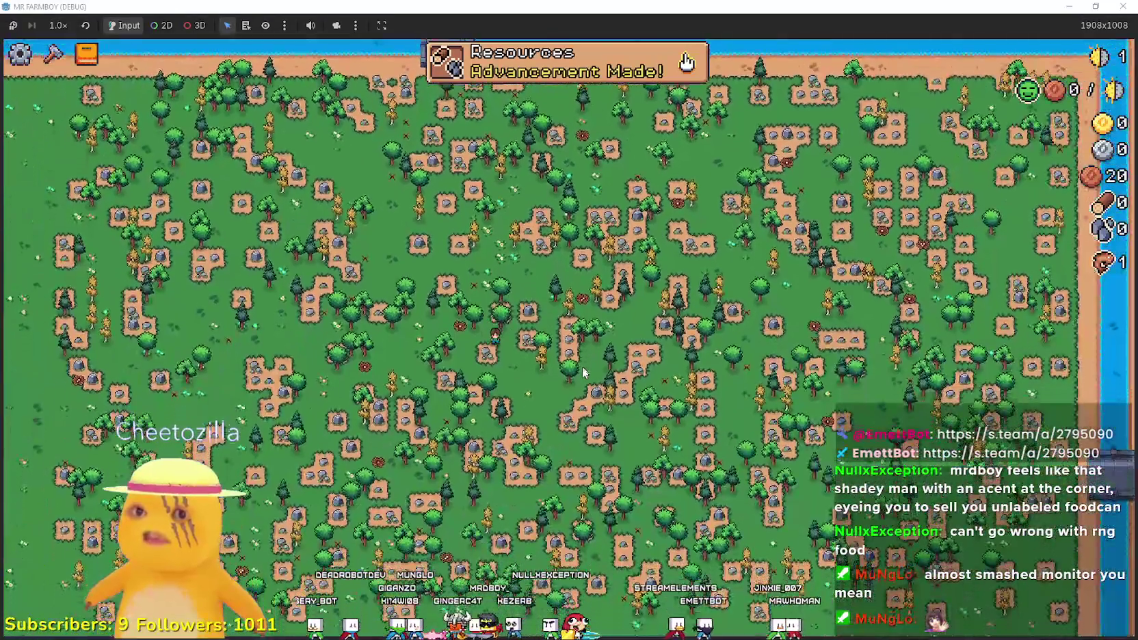
Pause the game and quit back to the Godot editor.
{"action": "key", "text": "Escape"}
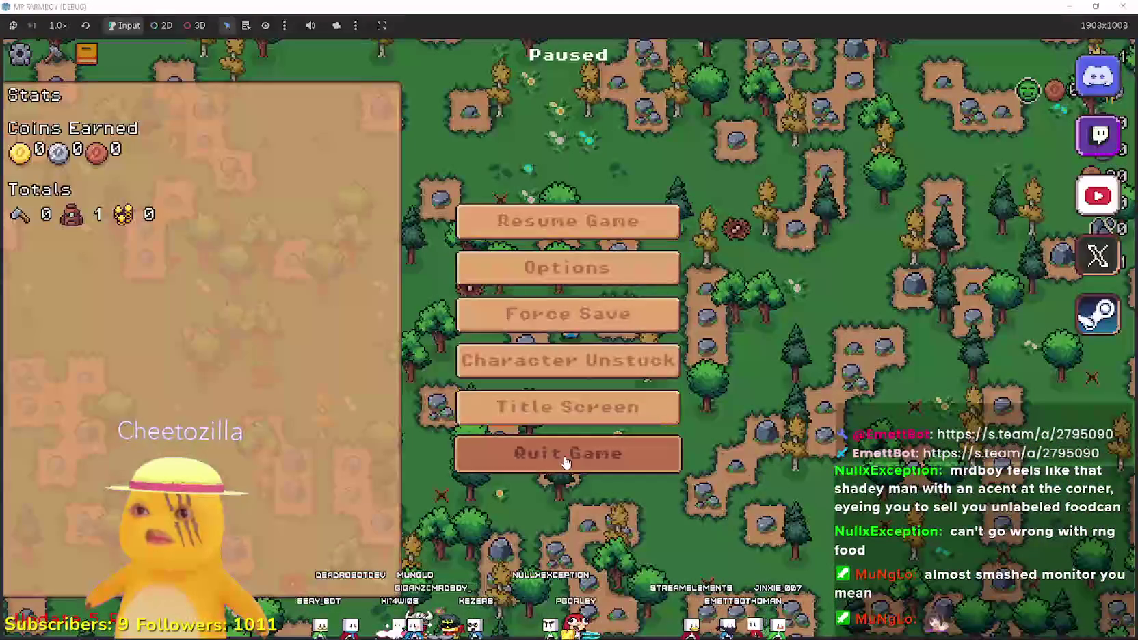
{"action": "key", "text": "Escape"}
{"action": "key", "text": "F8"}
{"action": "scroll", "coordinate": [724, 295], "scroll_direction": "up", "scroll_amount": 5}
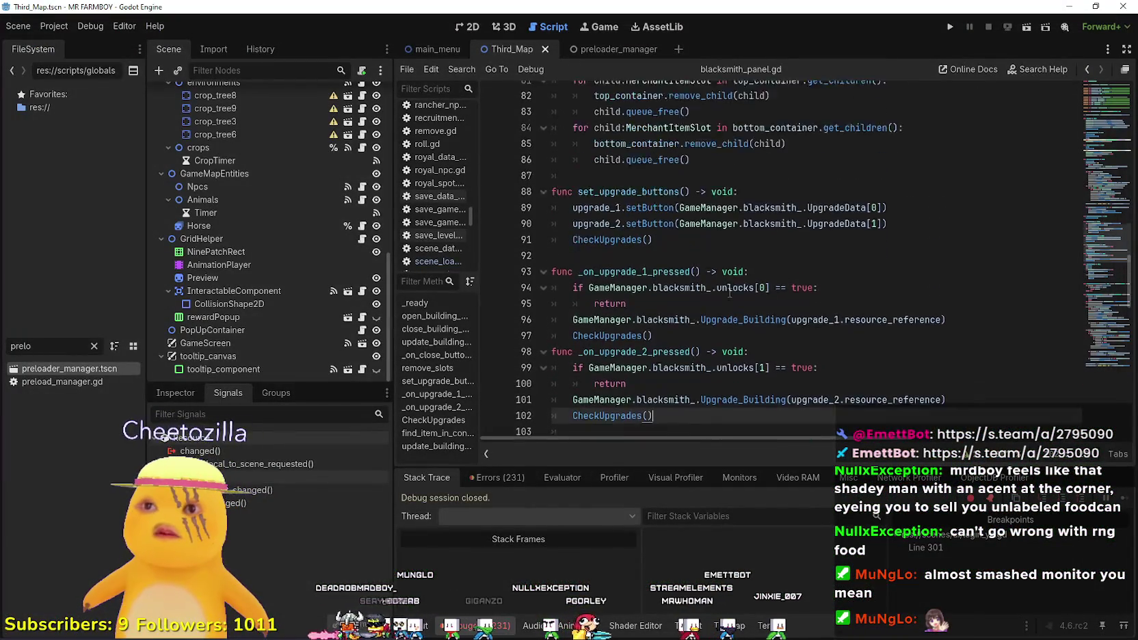
Search blacksmith_panel.gd for set_upgrade_buttons and select GameManager.blacksmith_ in its definition.
{"action": "left_click", "coordinate": [593, 333]}
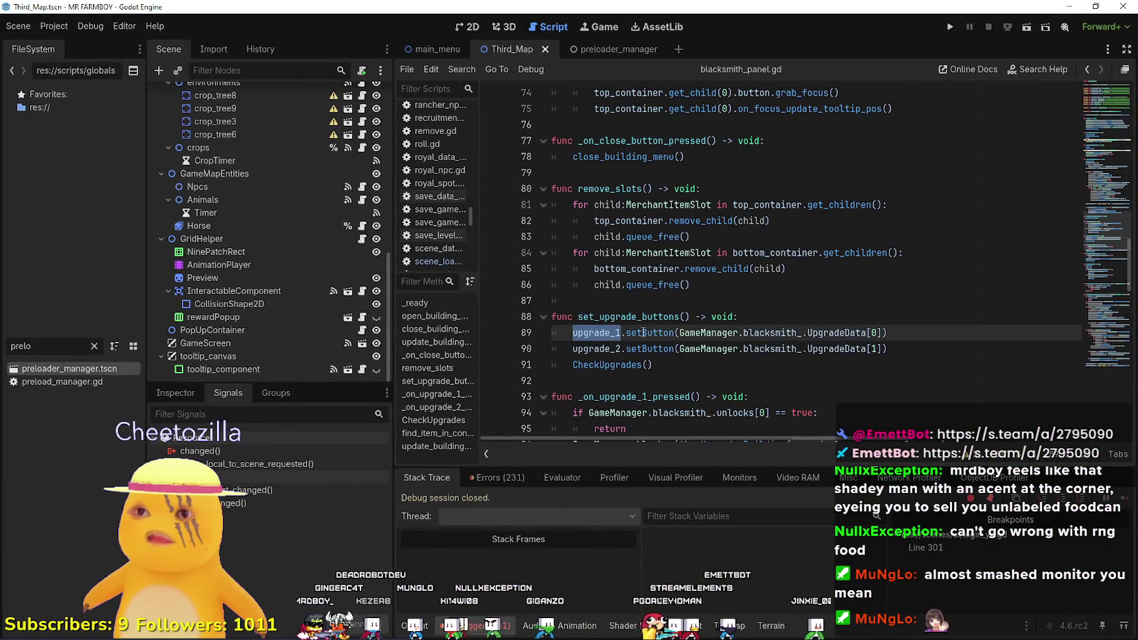
{"action": "scroll", "coordinate": [642, 332], "scroll_direction": "up", "scroll_amount": 5}
{"action": "scroll", "coordinate": [642, 332], "scroll_direction": "down", "scroll_amount": 5}
{"action": "left_click", "coordinate": [616, 326]}
{"action": "double_click", "coordinate": [618, 325]}
{"action": "key", "text": "ctrl+f"}
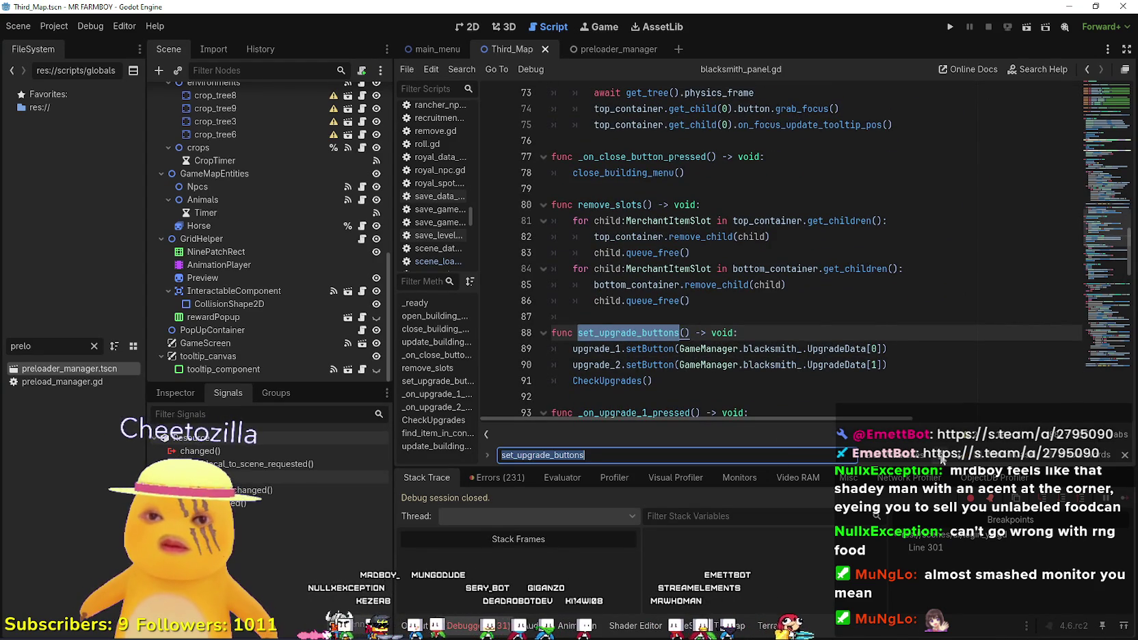
{"action": "left_click", "coordinate": [942, 455]}
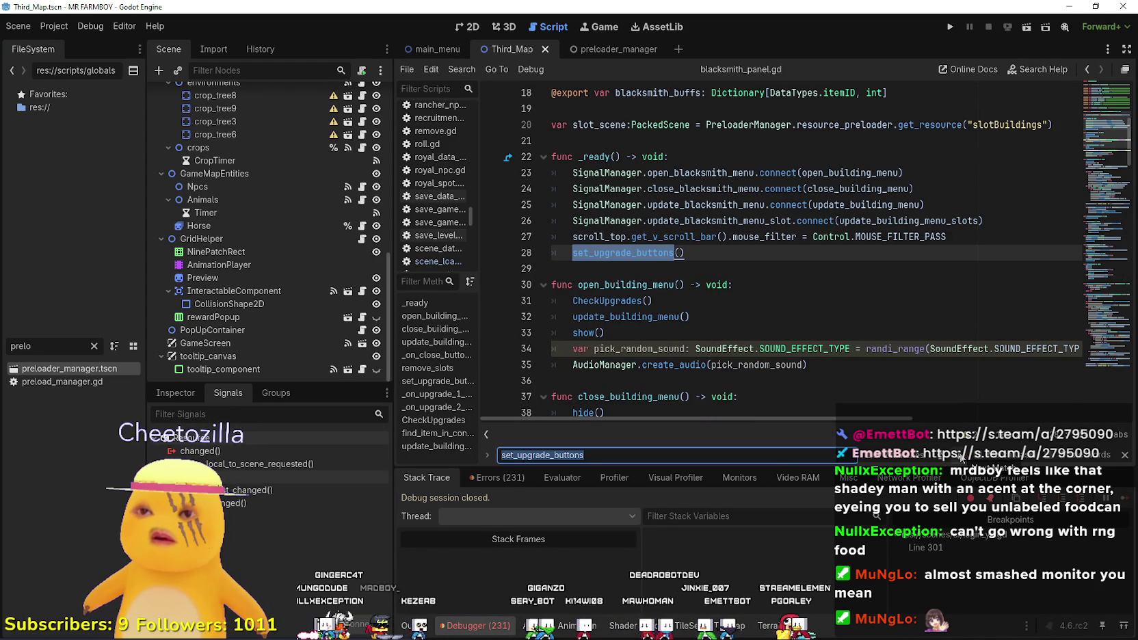
{"action": "scroll", "coordinate": [957, 451], "scroll_direction": "down", "scroll_amount": 1}
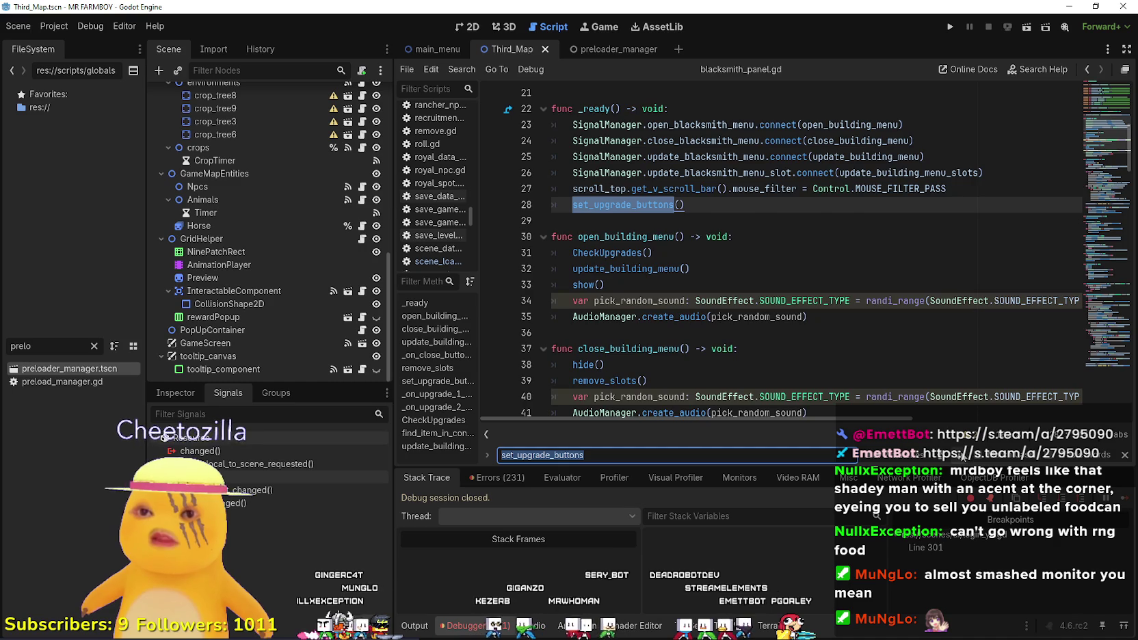
{"action": "left_click", "coordinate": [962, 455]}
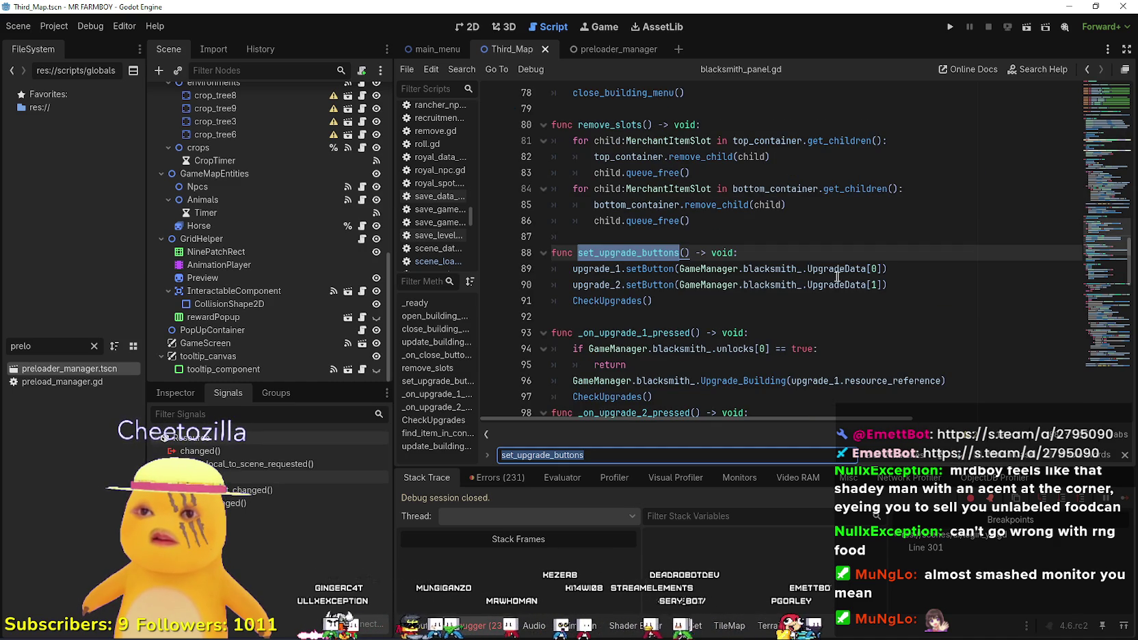
{"action": "double_click", "coordinate": [790, 270]}
{"action": "left_click_drag", "start_coordinate": [738, 268], "coordinate": [731, 268]}
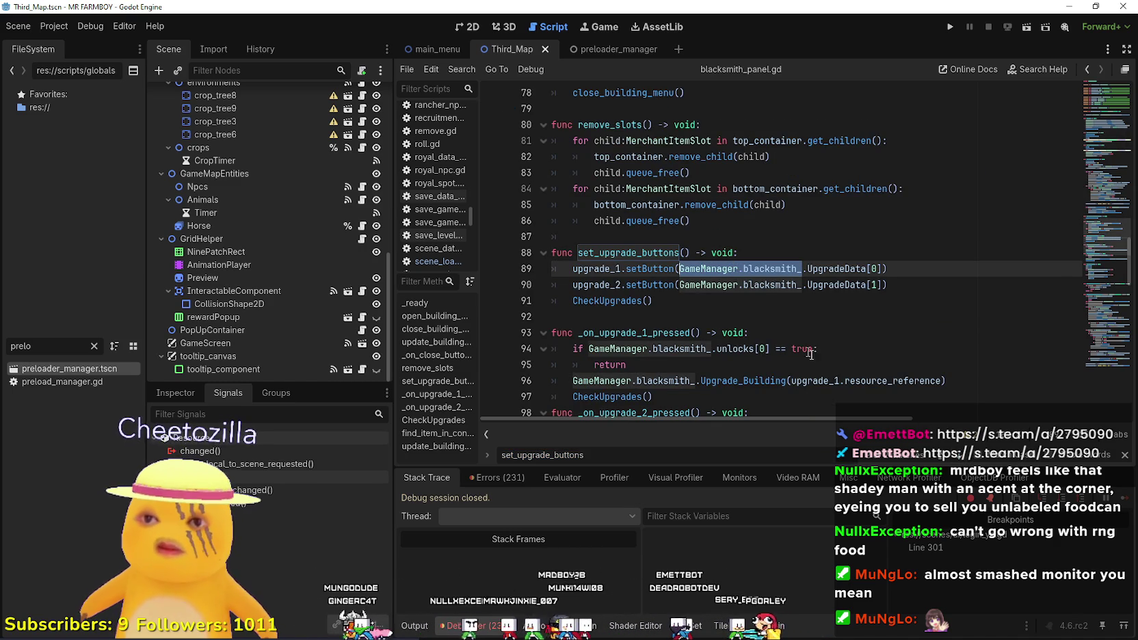
{"action": "scroll", "coordinate": [795, 348], "scroll_direction": "up", "scroll_amount": 13}
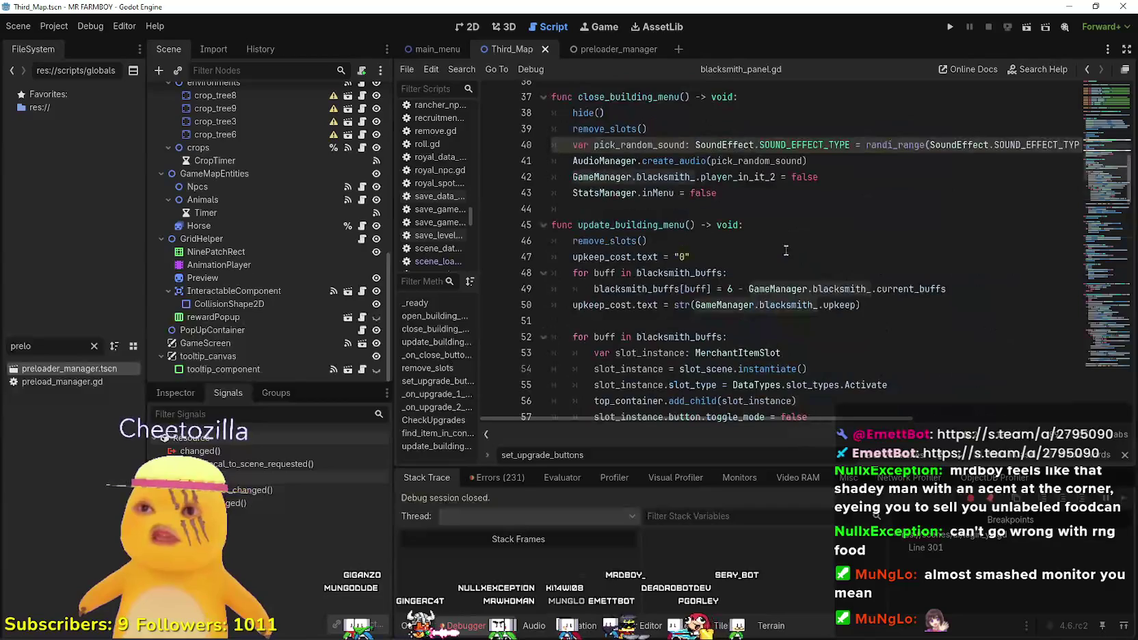
{"action": "scroll", "coordinate": [785, 248], "scroll_direction": "up", "scroll_amount": 1}
Go back up to the set_upgrade_buttons() call on line 28 in _ready.
{"action": "left_click", "coordinate": [847, 208]}
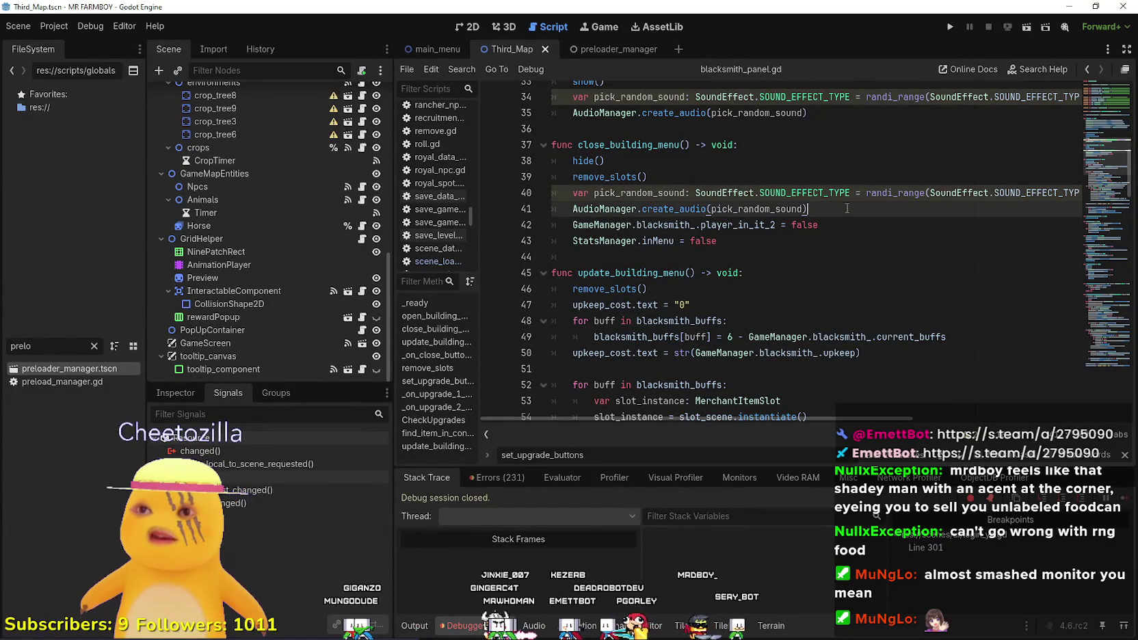
{"action": "key", "text": "Up"}
{"action": "key", "text": "Up"}
{"action": "key", "text": "Up"}
{"action": "scroll", "coordinate": [743, 265], "scroll_direction": "up", "scroll_amount": 3}
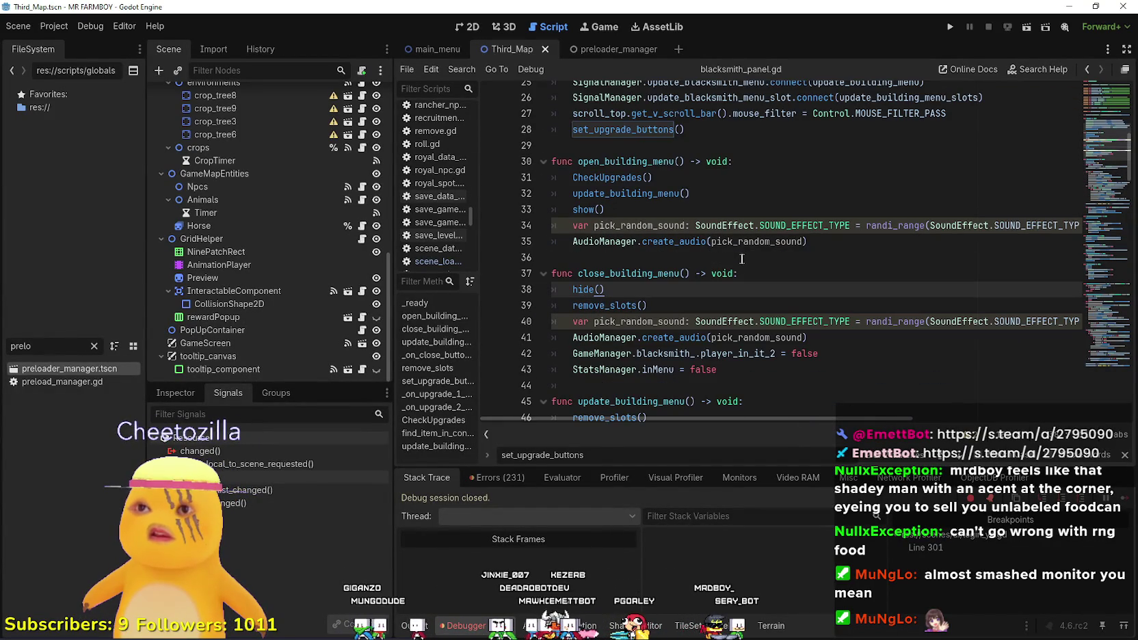
{"action": "scroll", "coordinate": [733, 254], "scroll_direction": "up", "scroll_amount": 2}
{"action": "left_click", "coordinate": [687, 241]}
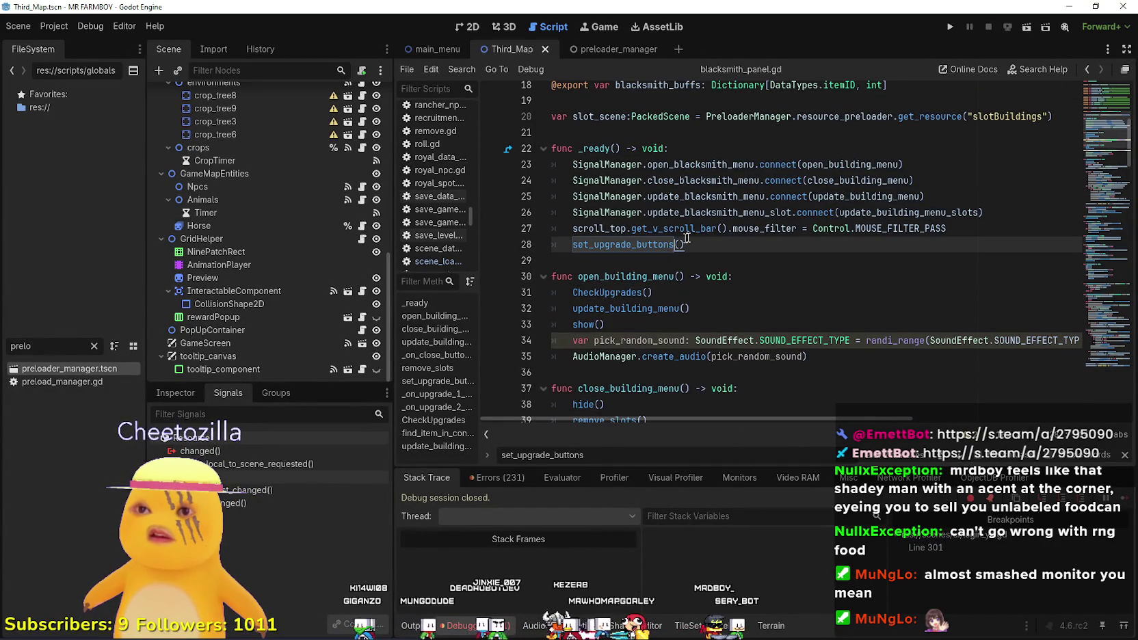
{"action": "double_click", "coordinate": [621, 243]}
{"action": "left_click", "coordinate": [742, 228]}
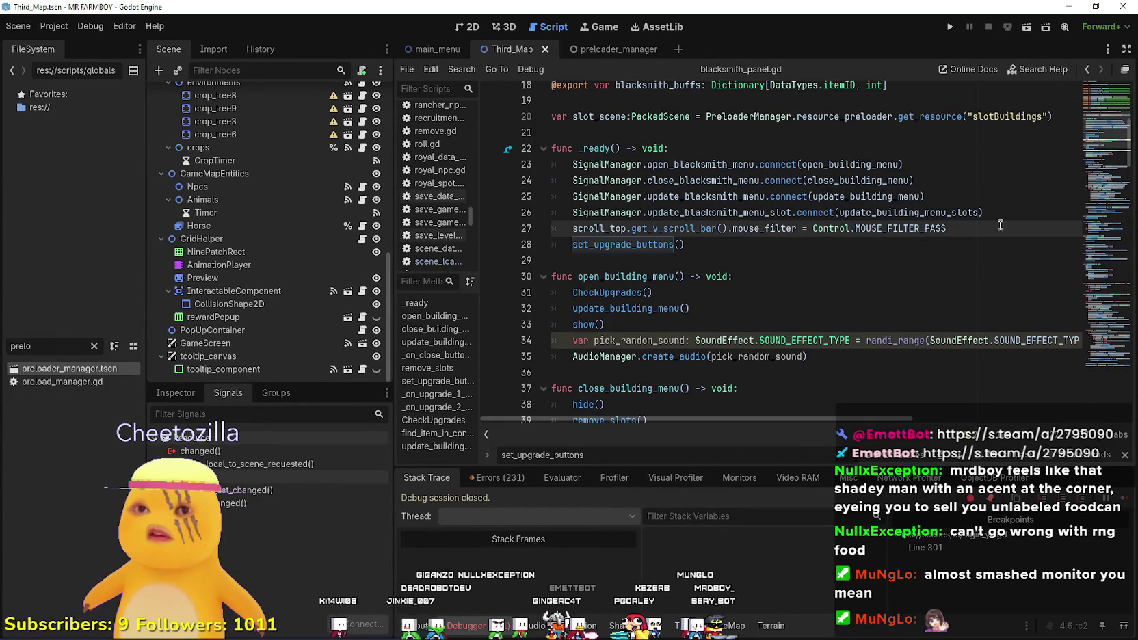
Insert 'if !GameManager.blacksmith_: return' above the set_upgrade_buttons() call.
{"action": "key", "text": "End"}
{"action": "key", "text": "Return"}
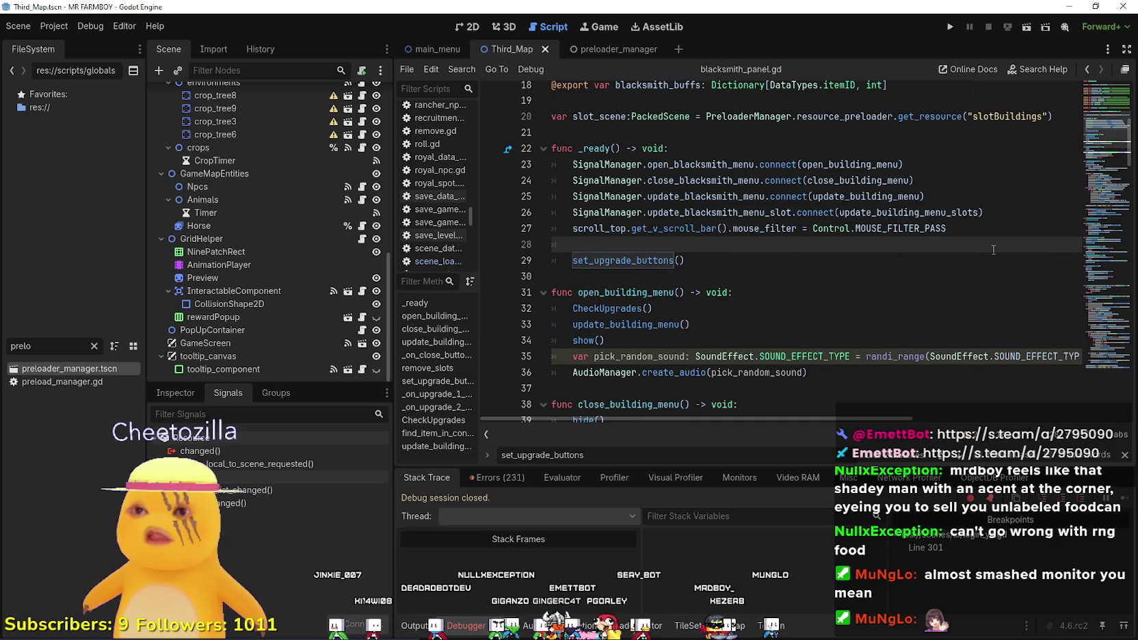
{"action": "type", "text": "if "}
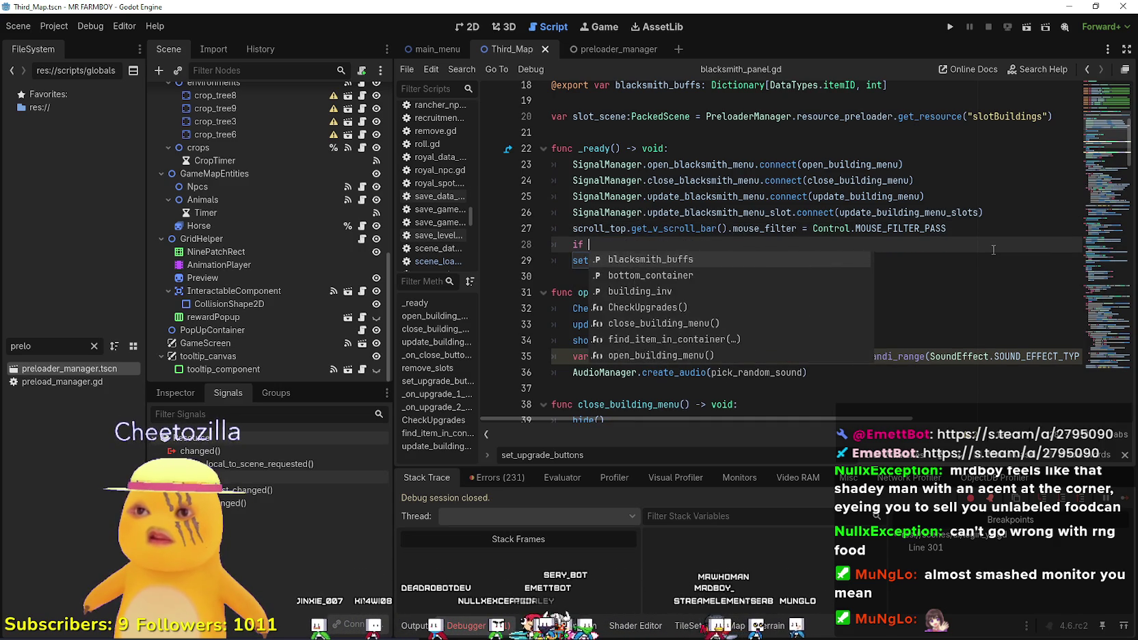
{"action": "type", "text": "GameManager.blacksmith_"}
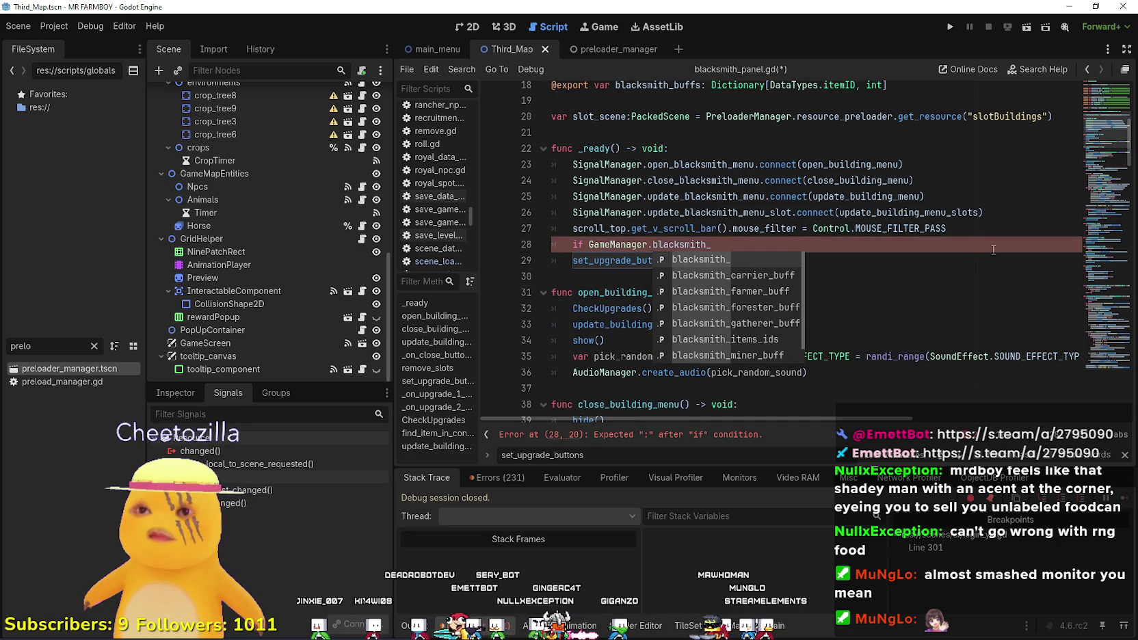
{"action": "type", "text": ":"}
{"action": "key", "text": "Return"}
{"action": "type", "text": "re"}
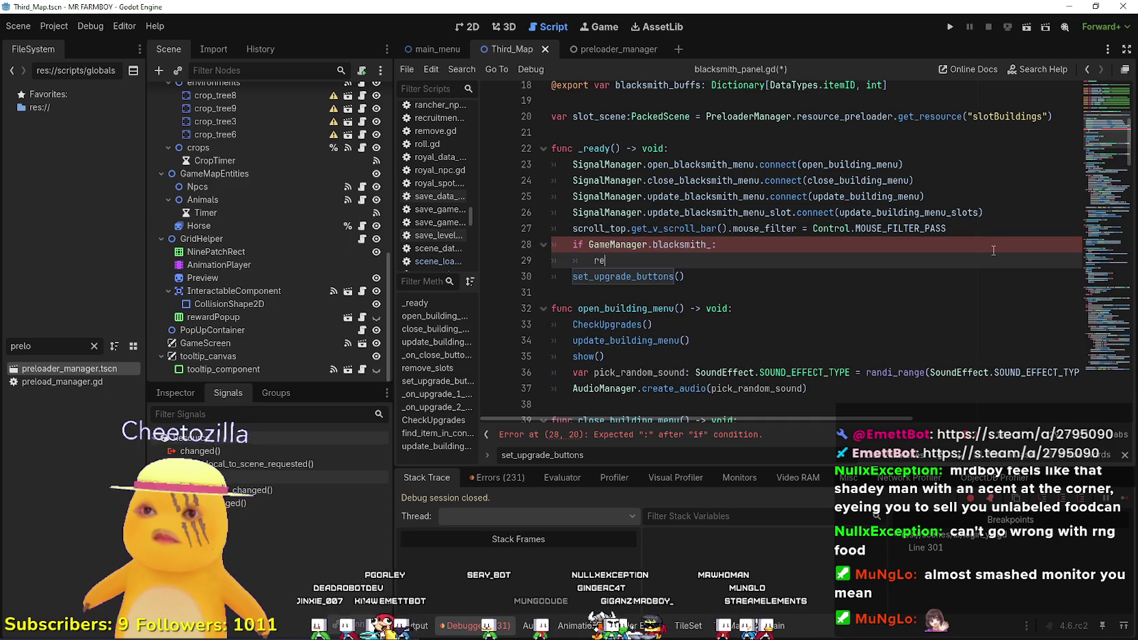
{"action": "type", "text": "turn"}
{"action": "left_click", "coordinate": [590, 244]}
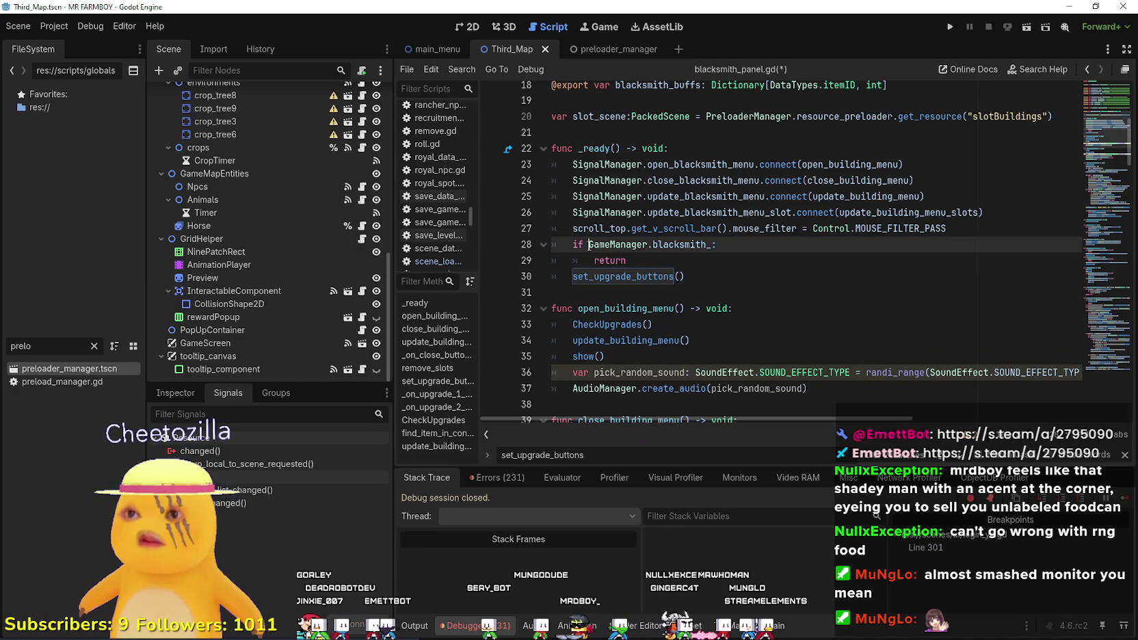
{"action": "type", "text": "!"}
{"action": "left_click_drag", "start_coordinate": [646, 257], "coordinate": [551, 244]}
{"action": "key", "text": "ctrl+c"}
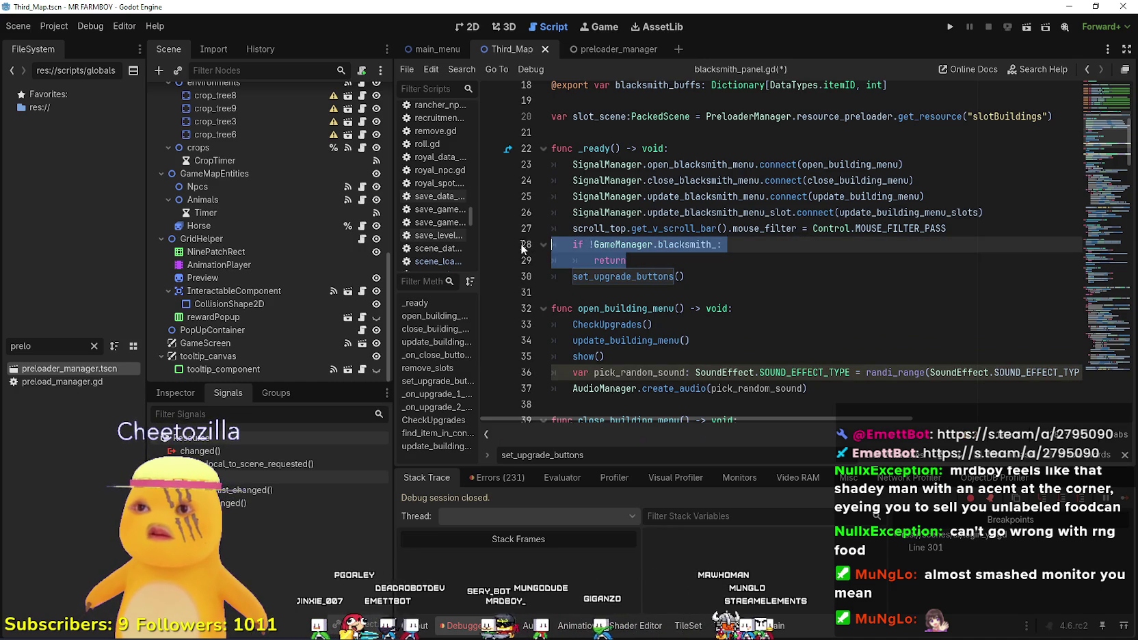
{"action": "left_click", "coordinate": [662, 263]}
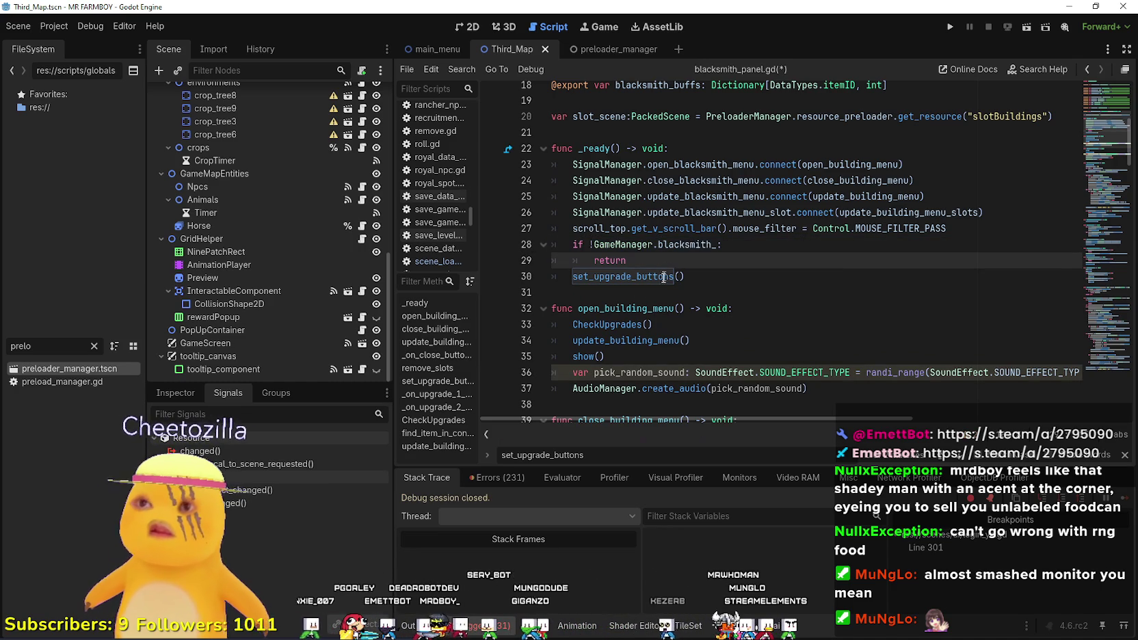
Show the Debugger's Errors list and jump to the code behind the set_upgrade_buttons error.
{"action": "key", "text": "ctrl+j"}
{"action": "key", "text": "ctrl+j"}
{"action": "key", "text": "alt+o"}
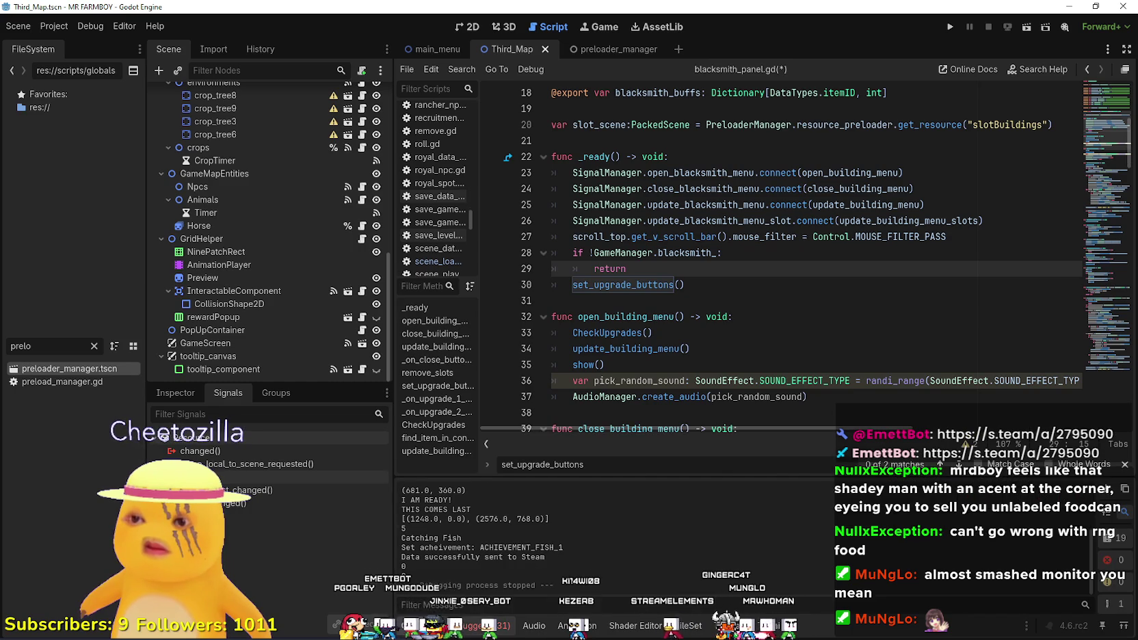
{"action": "key", "text": "alt+d"}
{"action": "left_click_drag", "start_coordinate": [1131, 523], "coordinate": [1132, 619]}
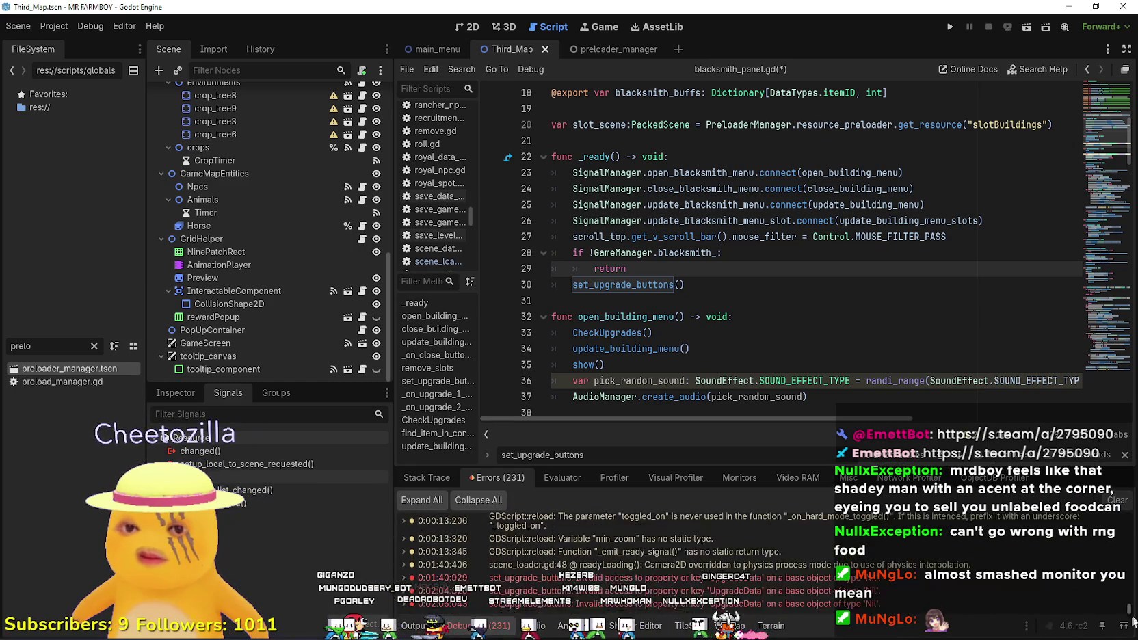
{"action": "left_click", "coordinate": [803, 584]}
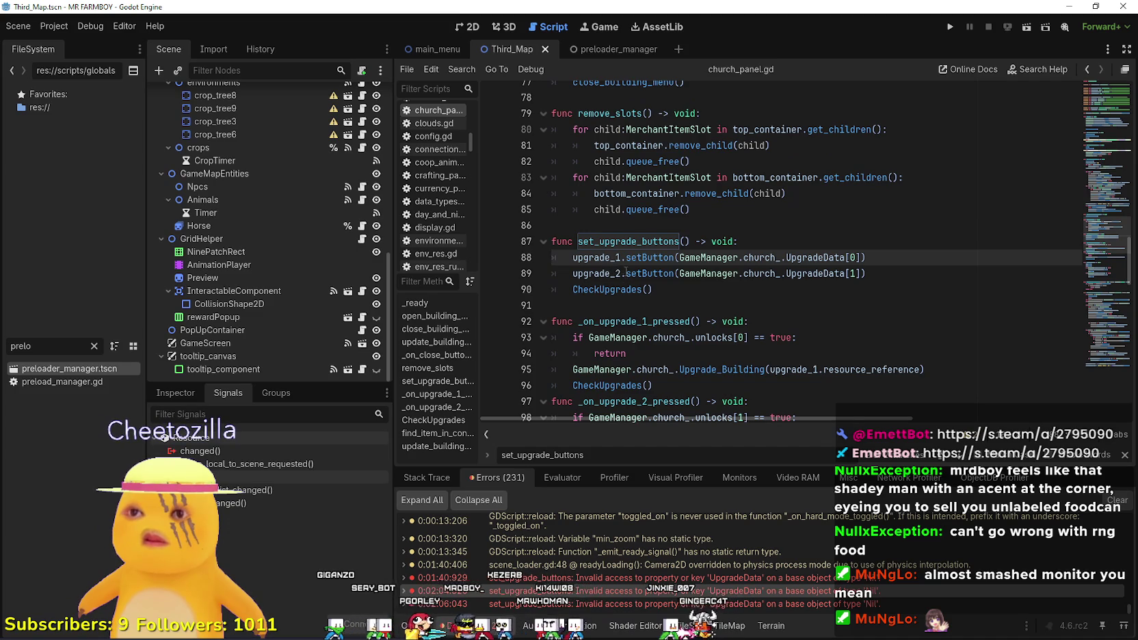
Paste the early-return guard into church_panel.gd's _ready, checking GameManager.church_.
{"action": "scroll", "coordinate": [625, 272], "scroll_direction": "up", "scroll_amount": 10}
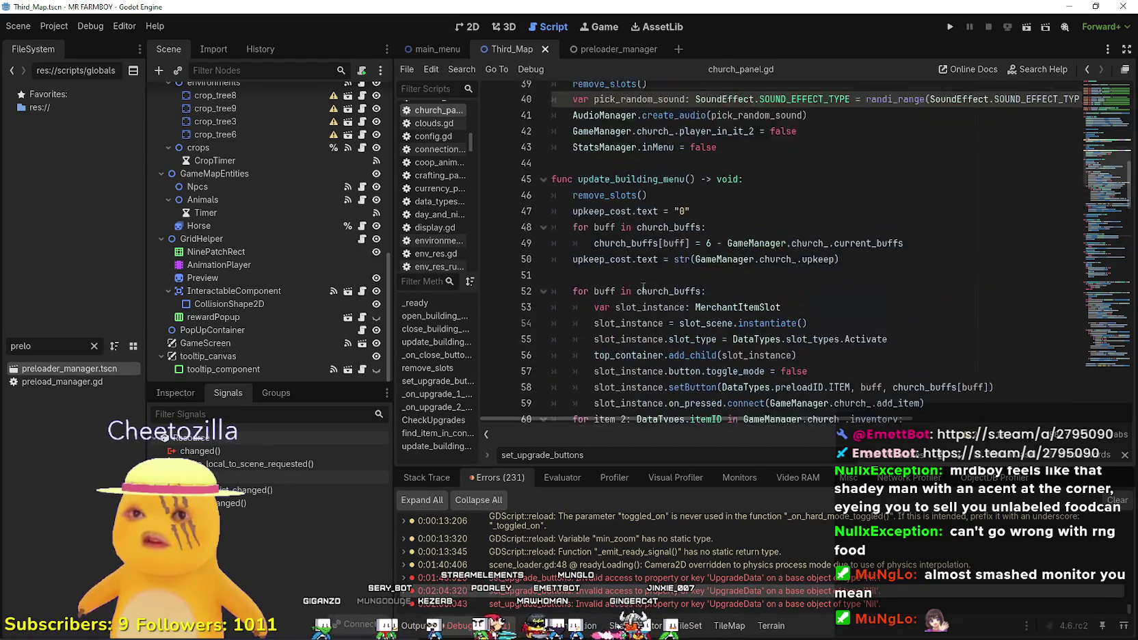
{"action": "scroll", "coordinate": [642, 287], "scroll_direction": "up", "scroll_amount": 10}
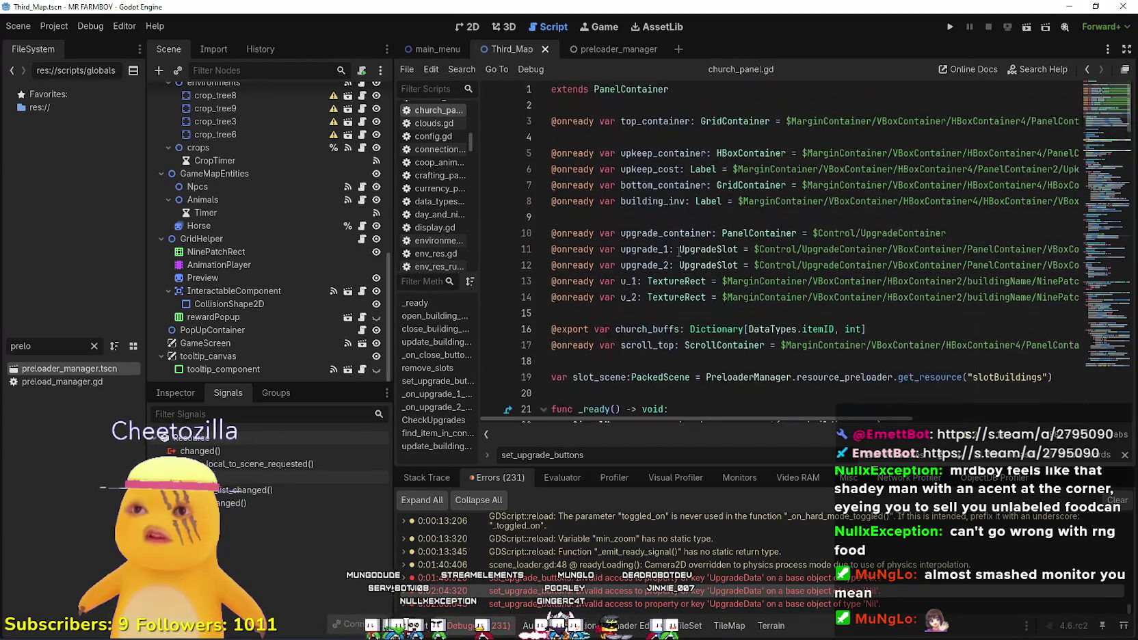
{"action": "scroll", "coordinate": [624, 256], "scroll_direction": "down", "scroll_amount": 5}
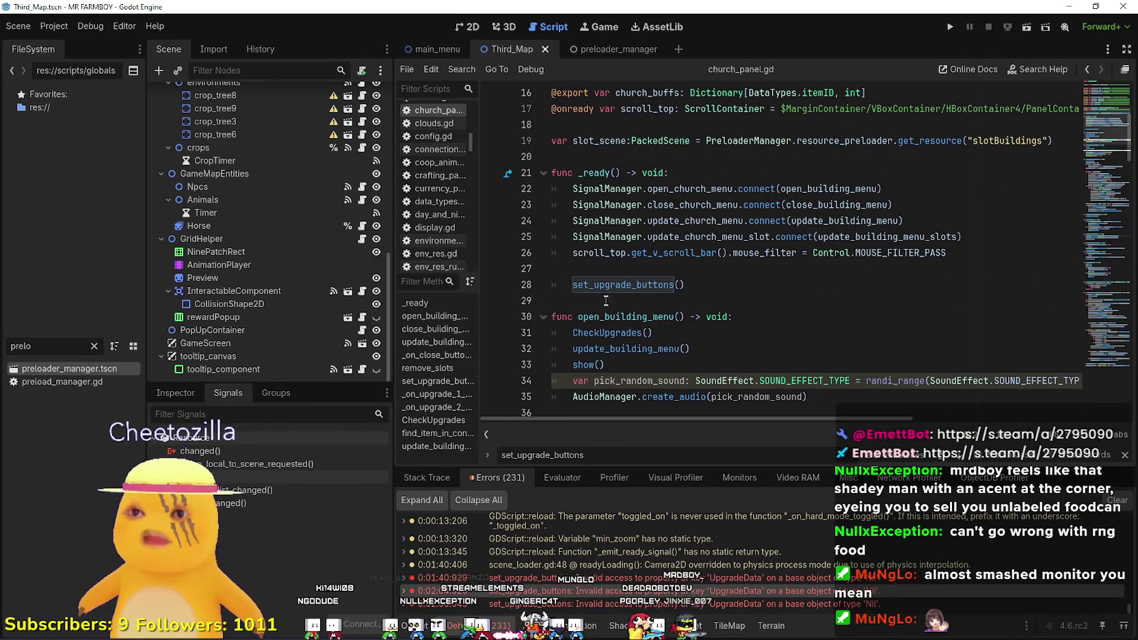
{"action": "left_click", "coordinate": [599, 267]}
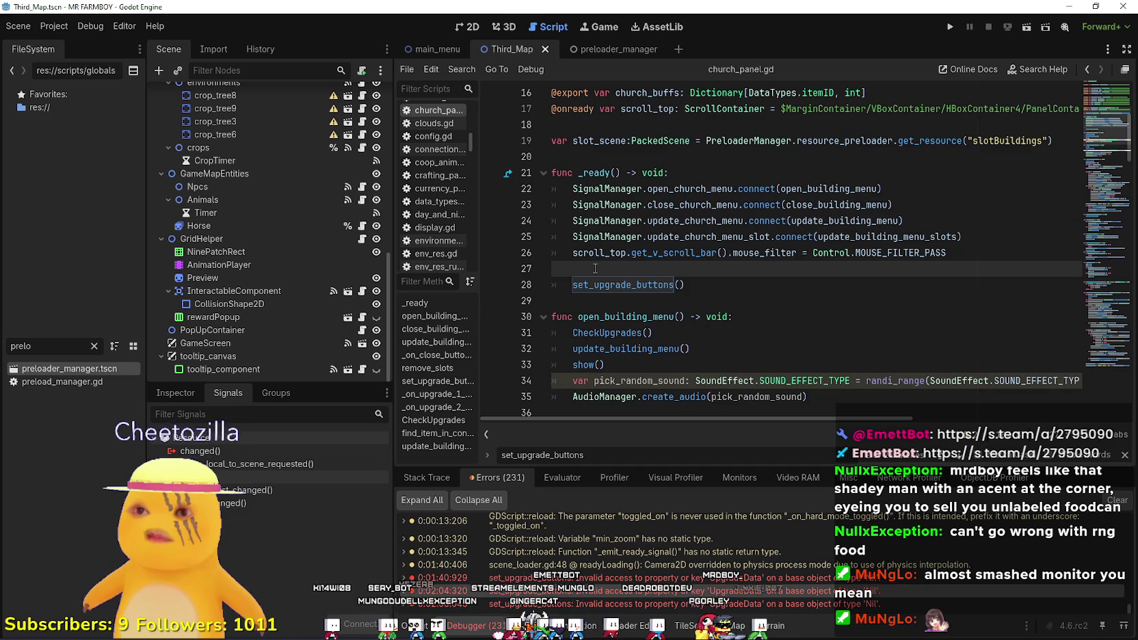
{"action": "key", "text": "ctrl+v"}
{"action": "type", "text": "church_"}
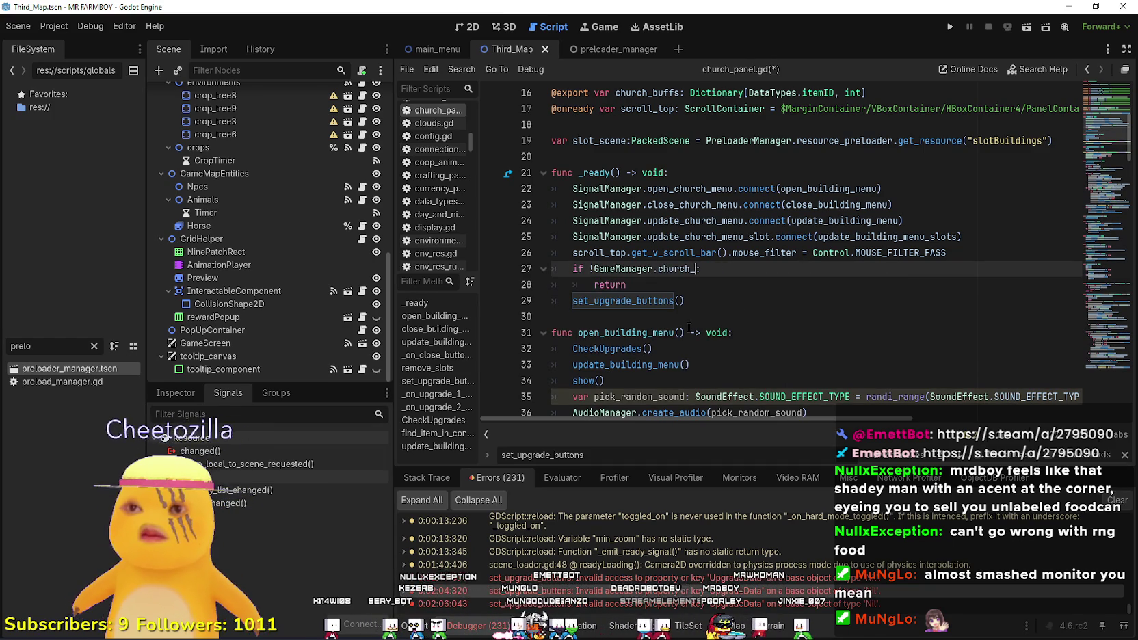
Paste the guard into inn_panel.gd checking GameManager.inn_, save, and relaunch the game.
{"action": "left_click", "coordinate": [649, 300], "text": "ctrl"}
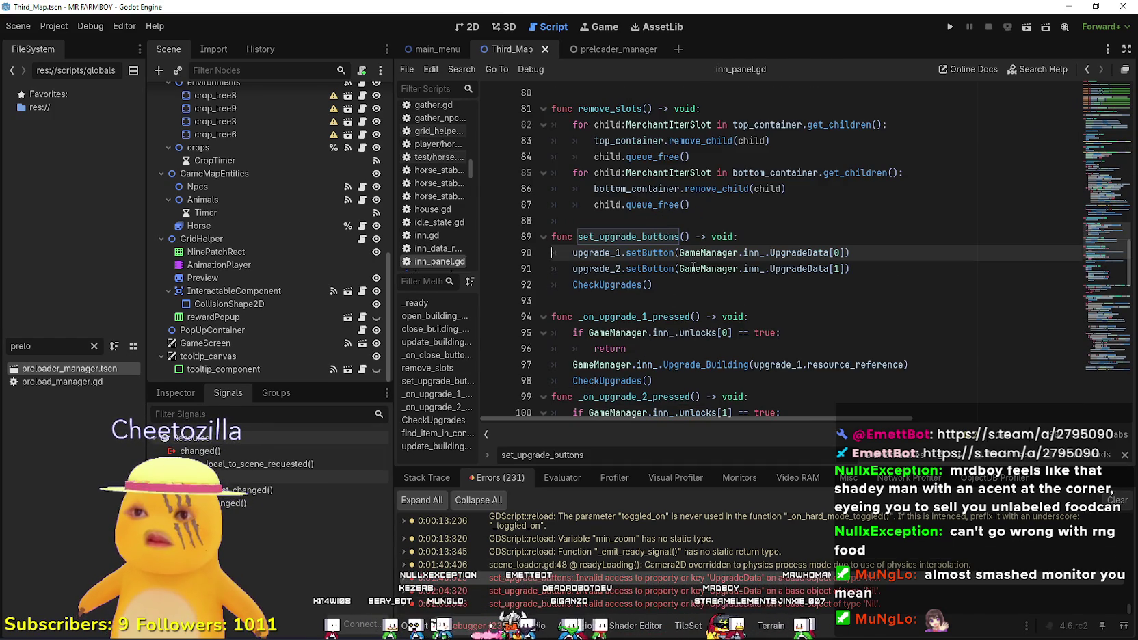
{"action": "scroll", "coordinate": [693, 267], "scroll_direction": "up", "scroll_amount": 15}
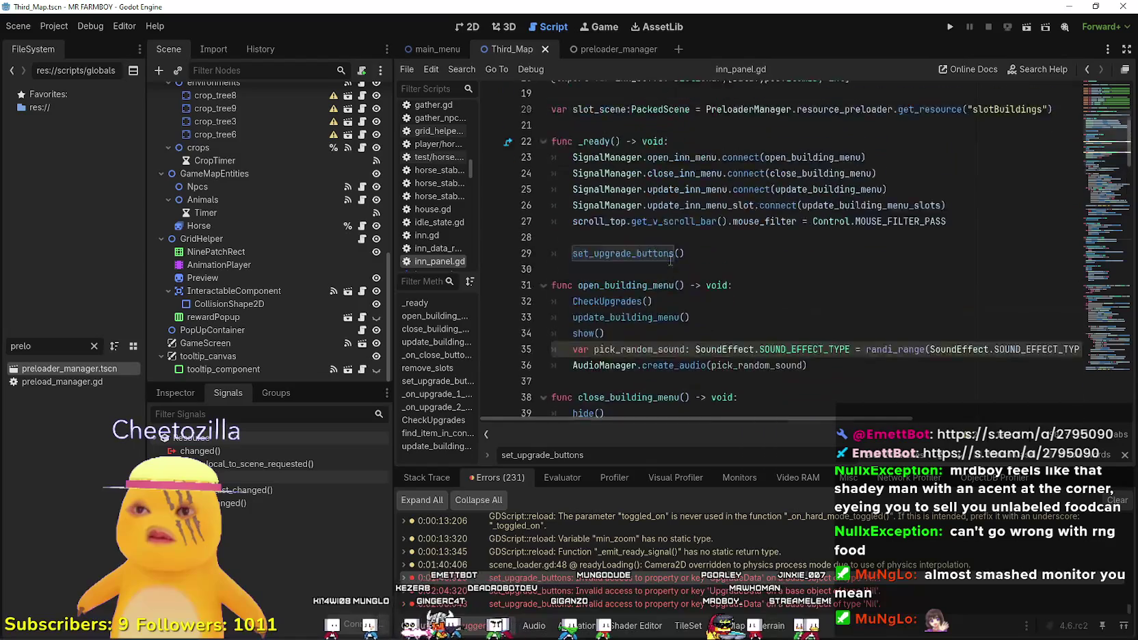
{"action": "scroll", "coordinate": [670, 259], "scroll_direction": "up", "scroll_amount": 2}
{"action": "left_click", "coordinate": [638, 285]}
{"action": "key", "text": "ctrl+v"}
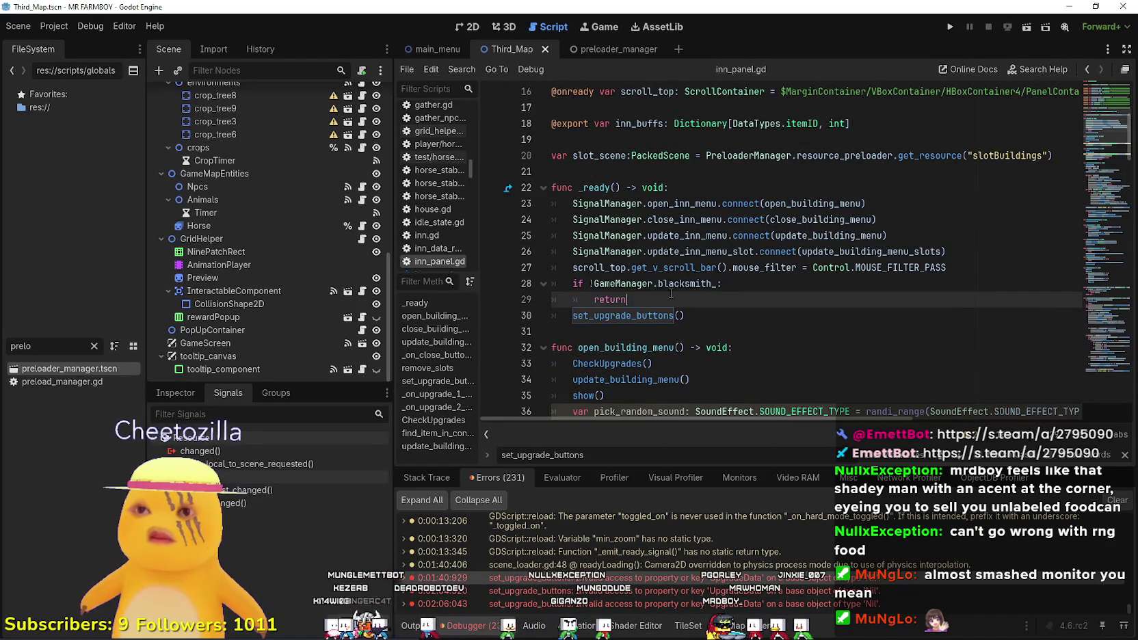
{"action": "left_click", "coordinate": [678, 285]}
{"action": "type", "text": "inn_"}
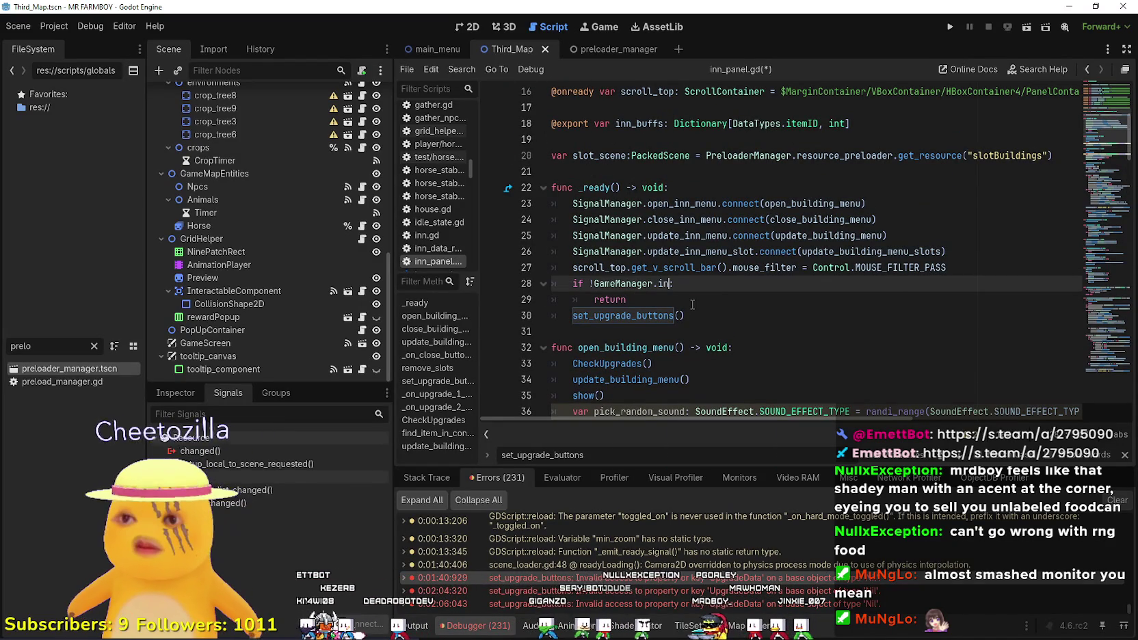
{"action": "key", "text": "Escape"}
{"action": "key", "text": "ctrl+s"}
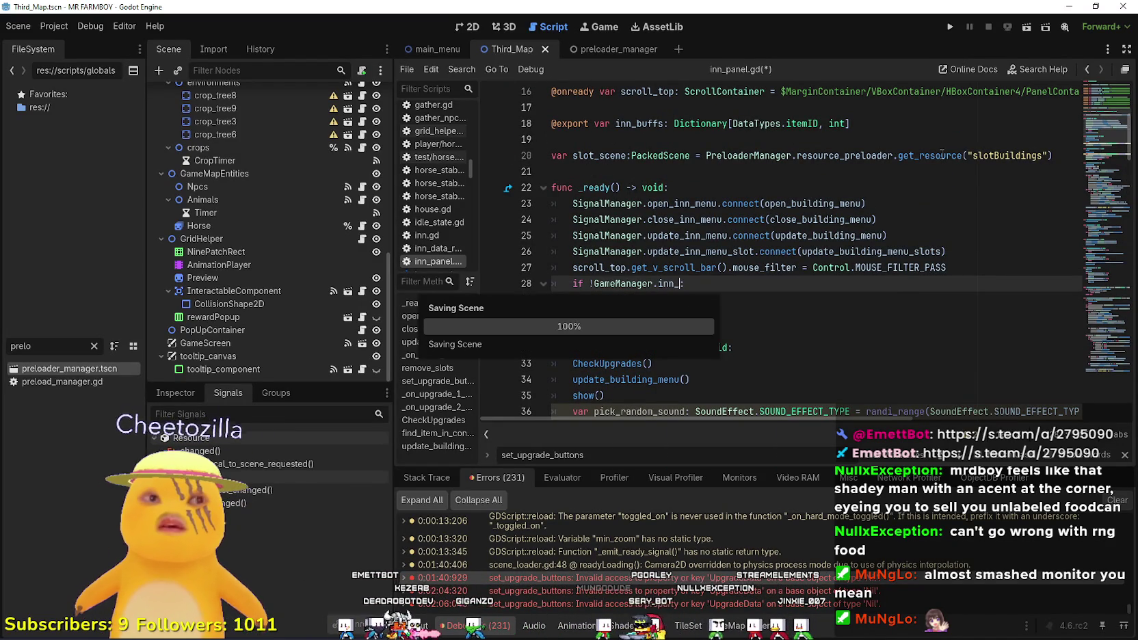
{"action": "left_click", "coordinate": [949, 27]}
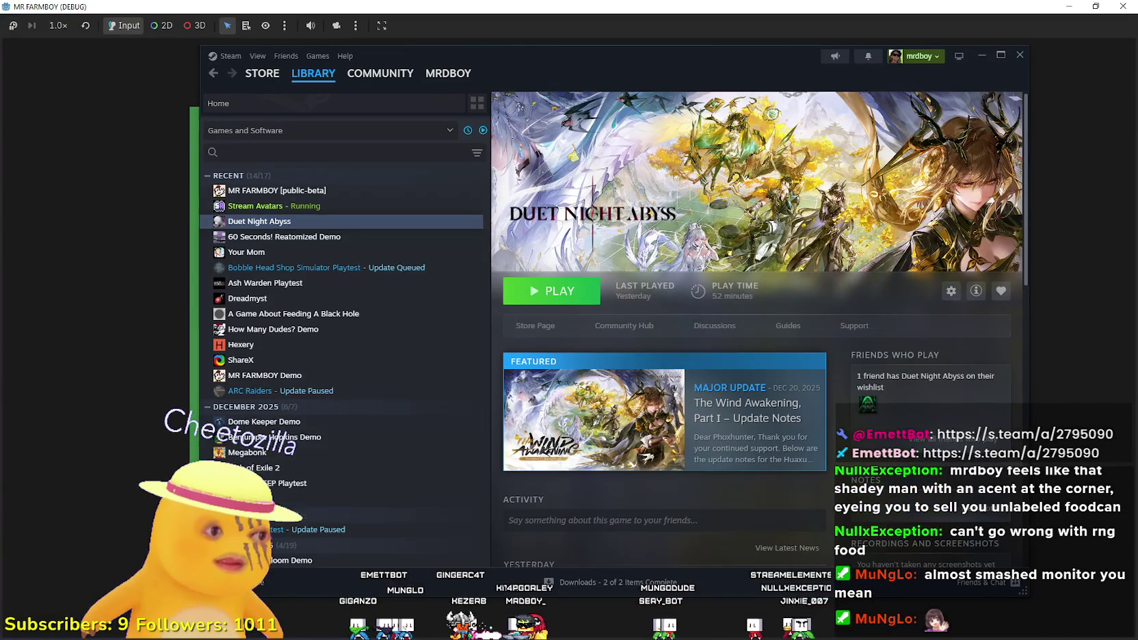
Browse MR FARMBOY's Steam library page and community hub, then close the overlay.
{"action": "left_click", "coordinate": [258, 190]}
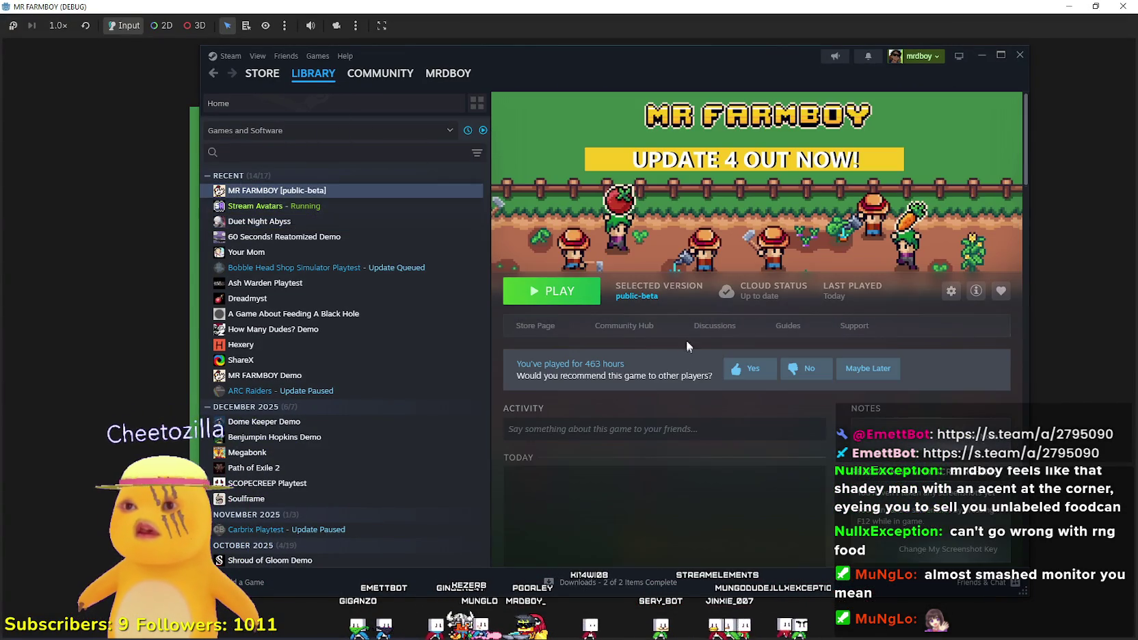
{"action": "left_click", "coordinate": [624, 326]}
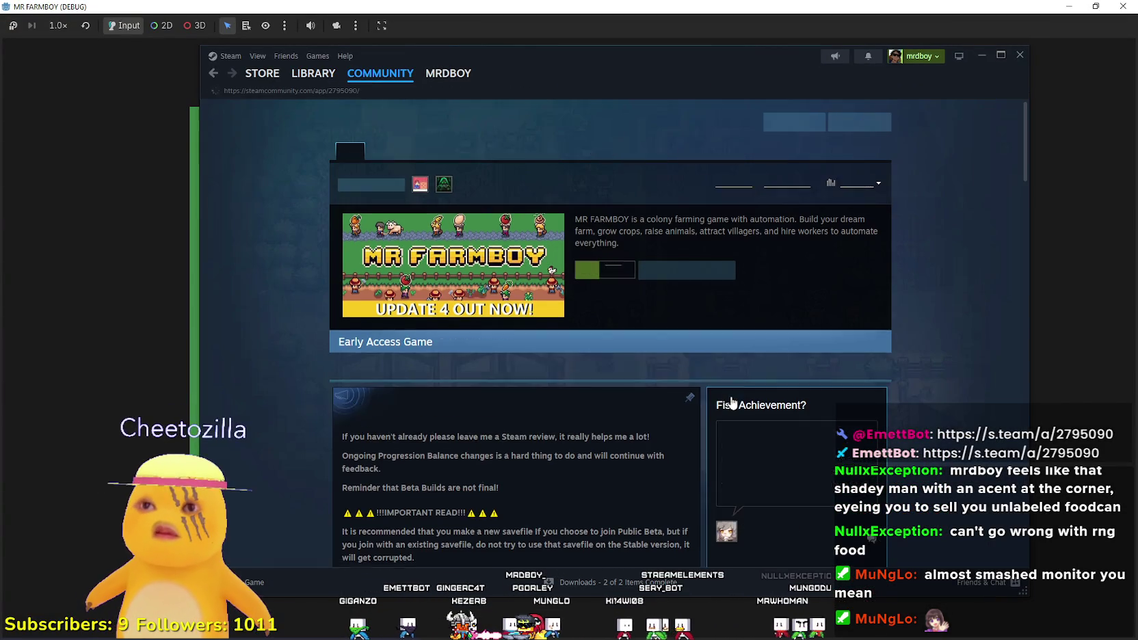
{"action": "scroll", "coordinate": [618, 385], "scroll_direction": "down", "scroll_amount": 4}
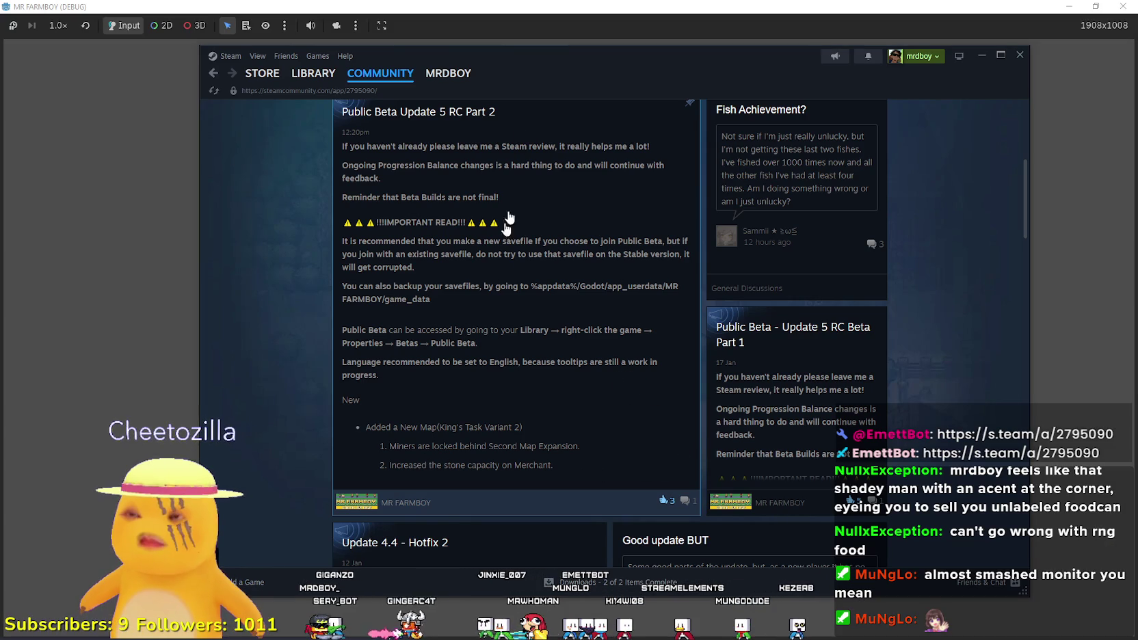
{"action": "key", "text": "shift+Tab"}
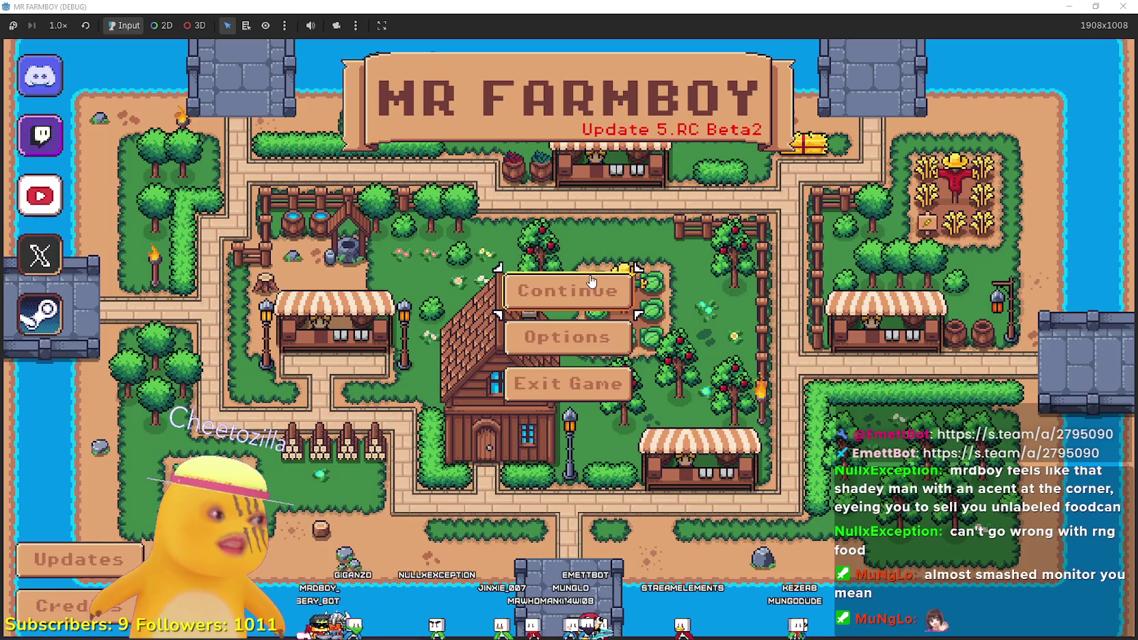
Delete Save 5 and create a new save on The Endless (Incremental) island.
{"action": "left_click", "coordinate": [592, 282]}
{"action": "scroll", "coordinate": [595, 342], "scroll_direction": "down", "scroll_amount": 4}
{"action": "left_click", "coordinate": [601, 356]}
{"action": "left_click", "coordinate": [596, 368]}
{"action": "left_click", "coordinate": [549, 371]}
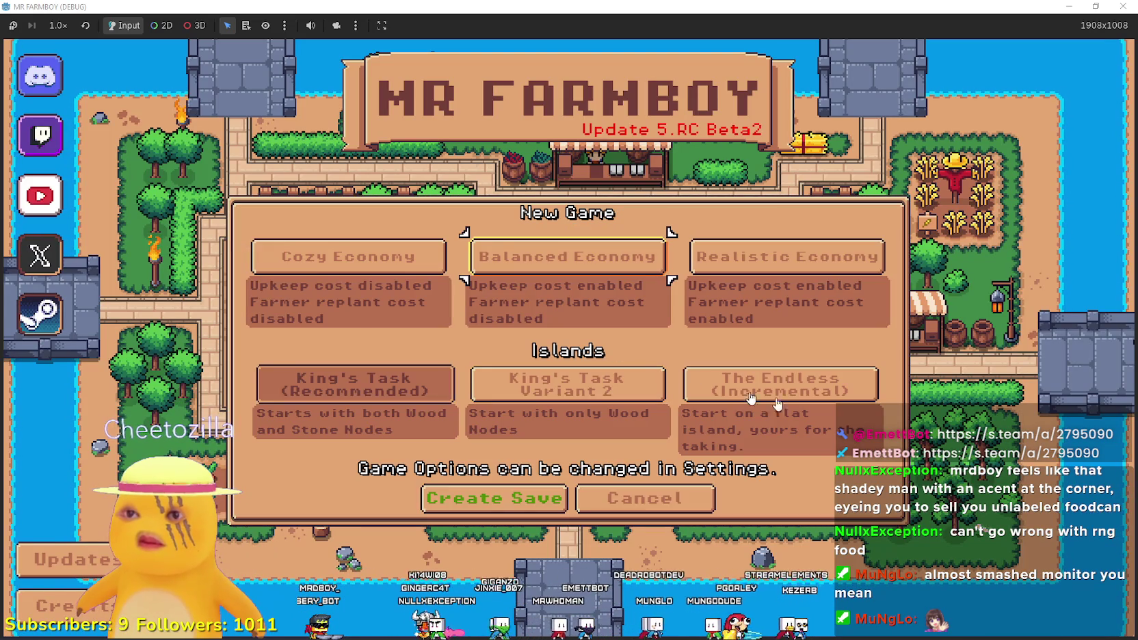
{"action": "left_click", "coordinate": [813, 403]}
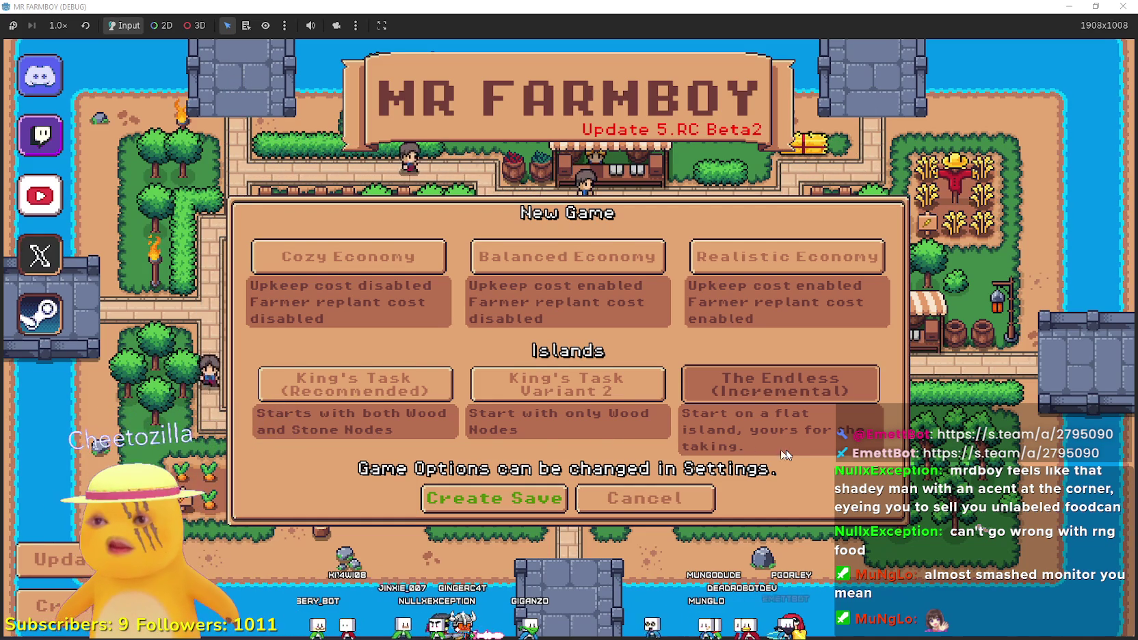
{"action": "left_click", "coordinate": [483, 495]}
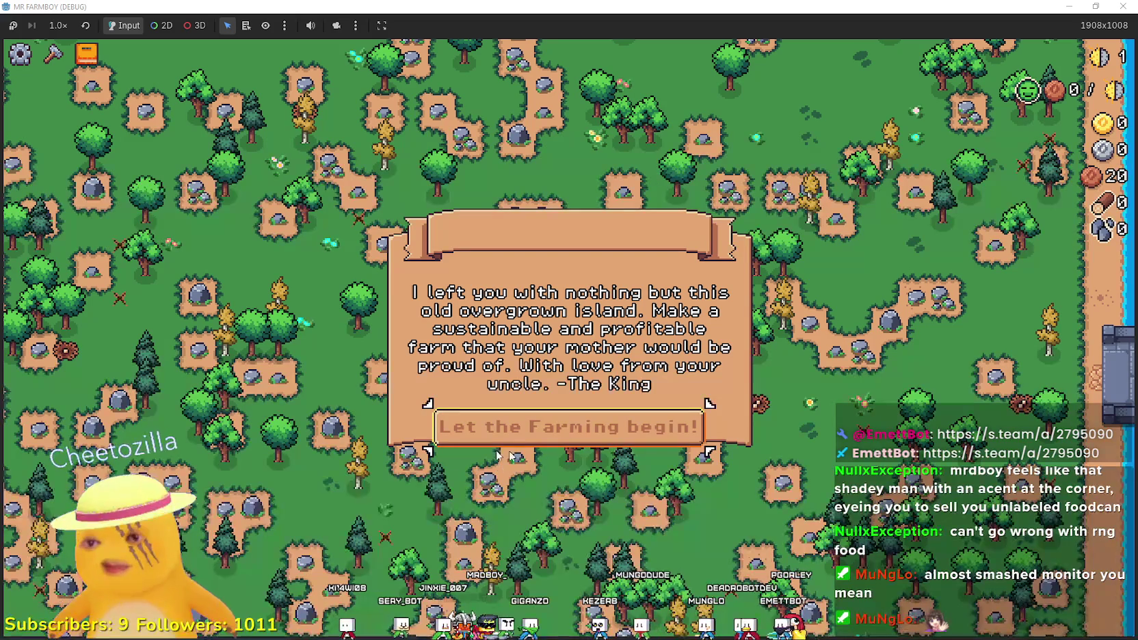
Dismiss the King's letter and walk the farmboy around, zooming in and out.
{"action": "left_click", "coordinate": [547, 437]}
{"action": "scroll", "coordinate": [569, 334], "scroll_direction": "down", "scroll_amount": 5}
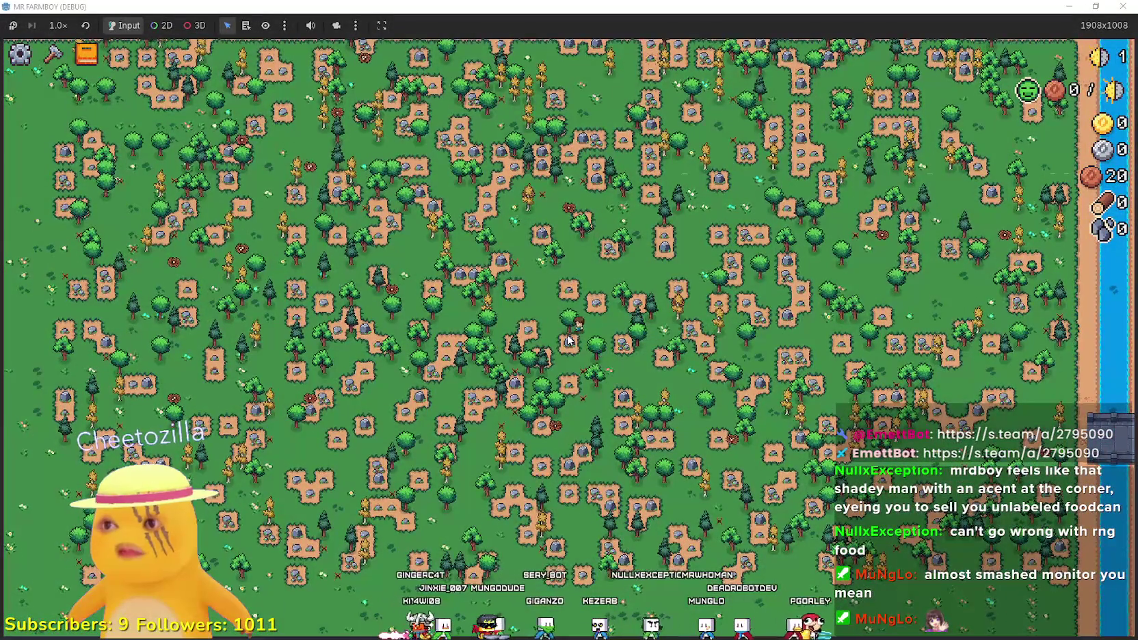
{"action": "key", "text": "w+a"}
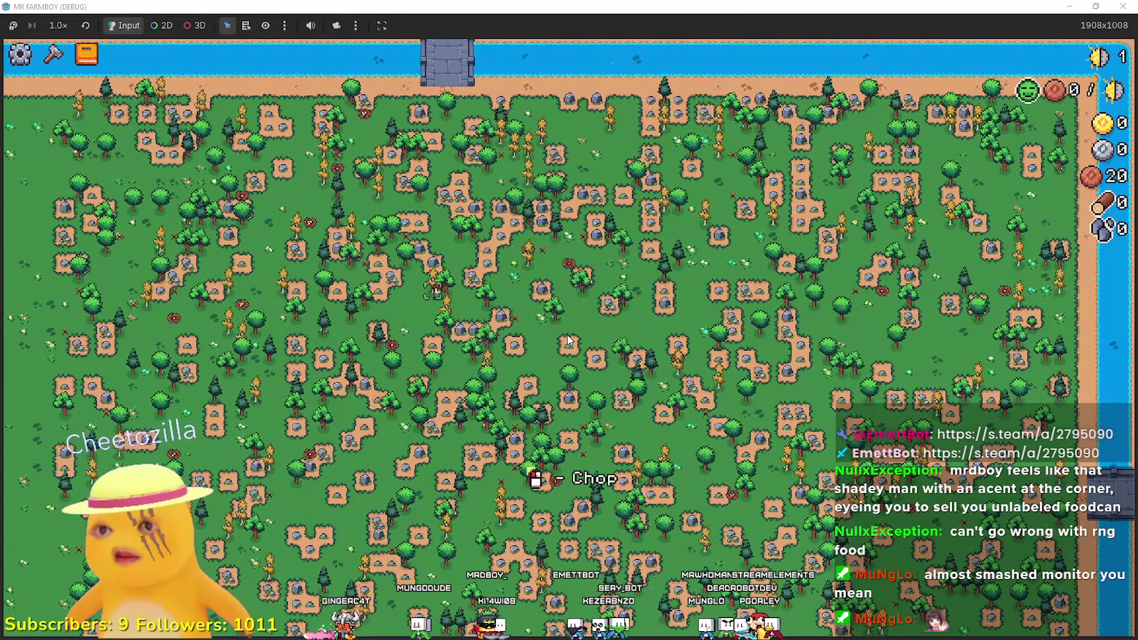
{"action": "scroll", "coordinate": [568, 340], "scroll_direction": "up", "scroll_amount": 3}
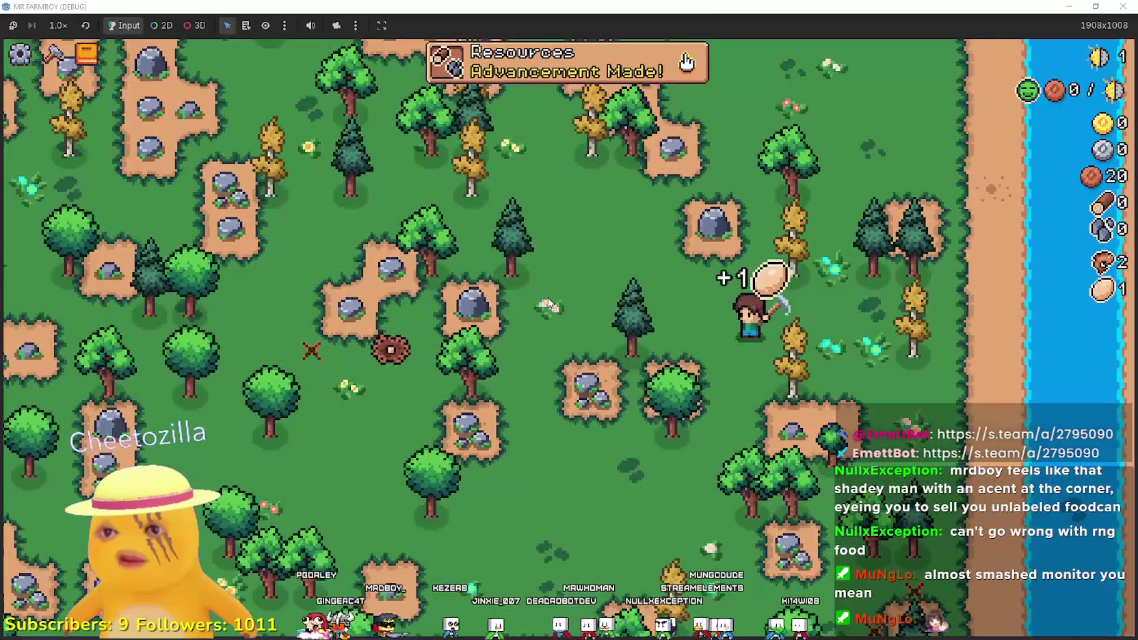
{"action": "scroll", "coordinate": [547, 299], "scroll_direction": "down", "scroll_amount": 2}
{"action": "key", "text": "s"}
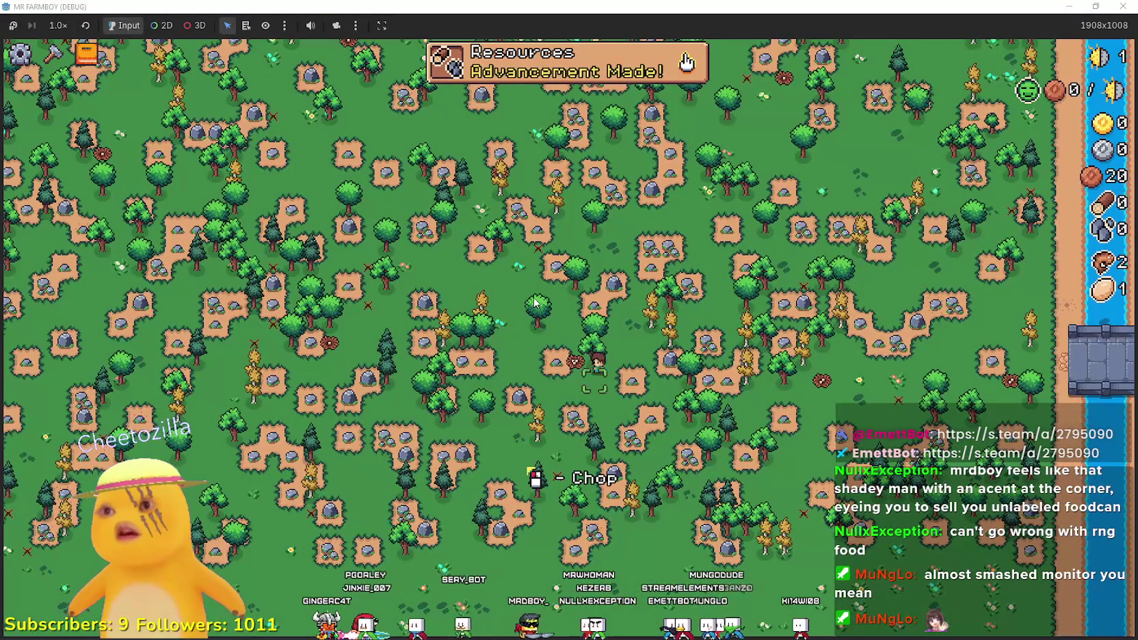
{"action": "scroll", "coordinate": [436, 365], "scroll_direction": "up", "scroll_amount": 3}
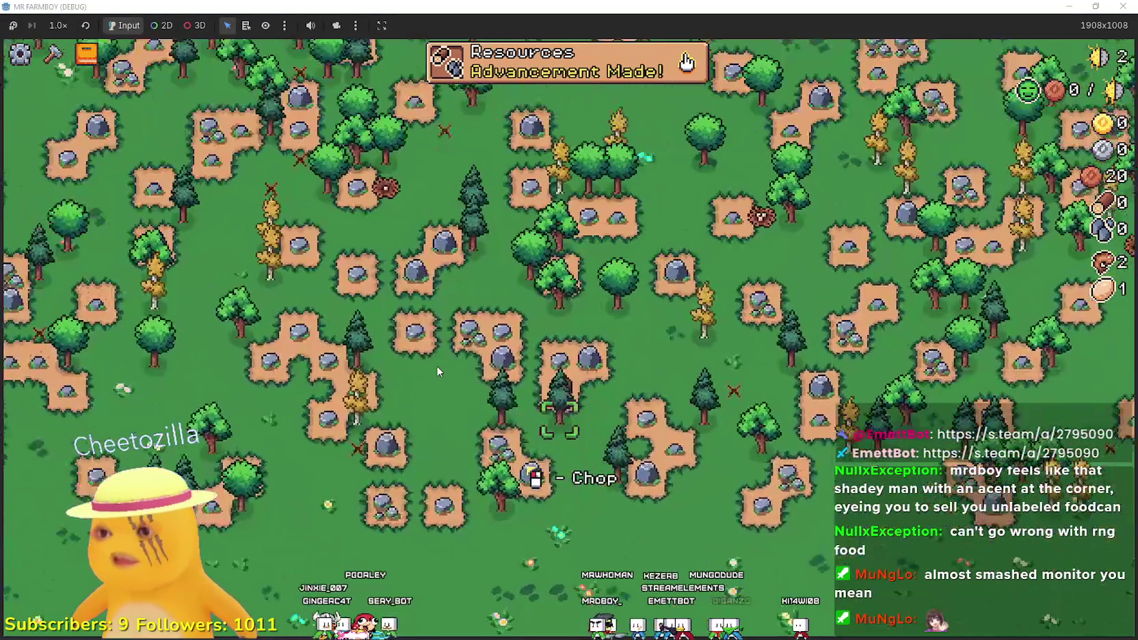
Check the Crops tab in the Advancements panel, then close it.
{"action": "key", "text": "Tab"}
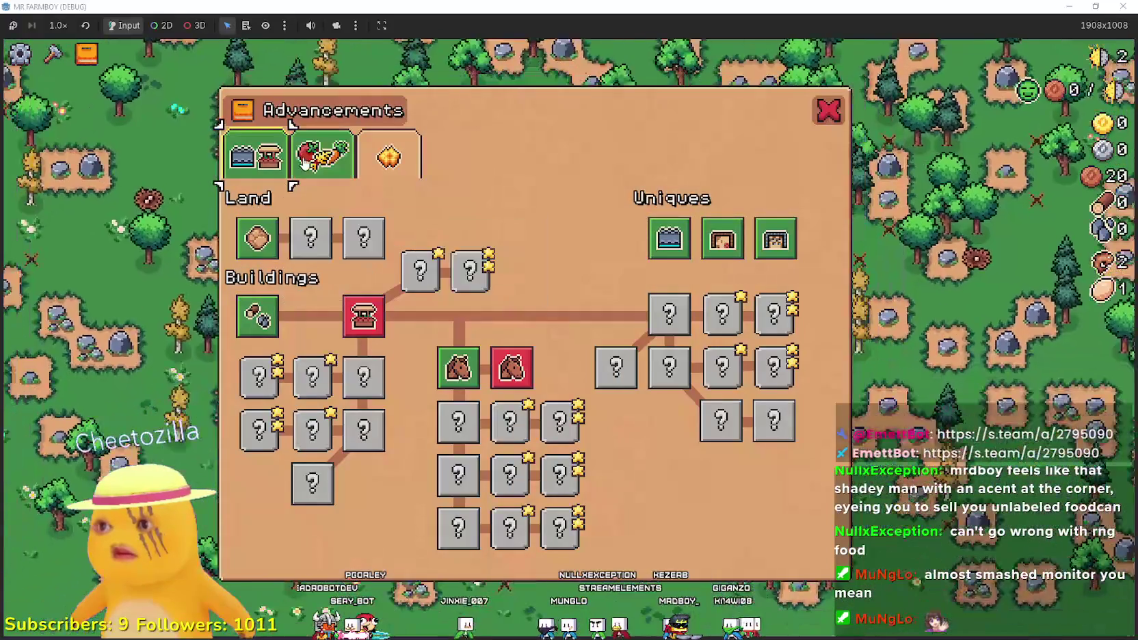
{"action": "left_click", "coordinate": [304, 164]}
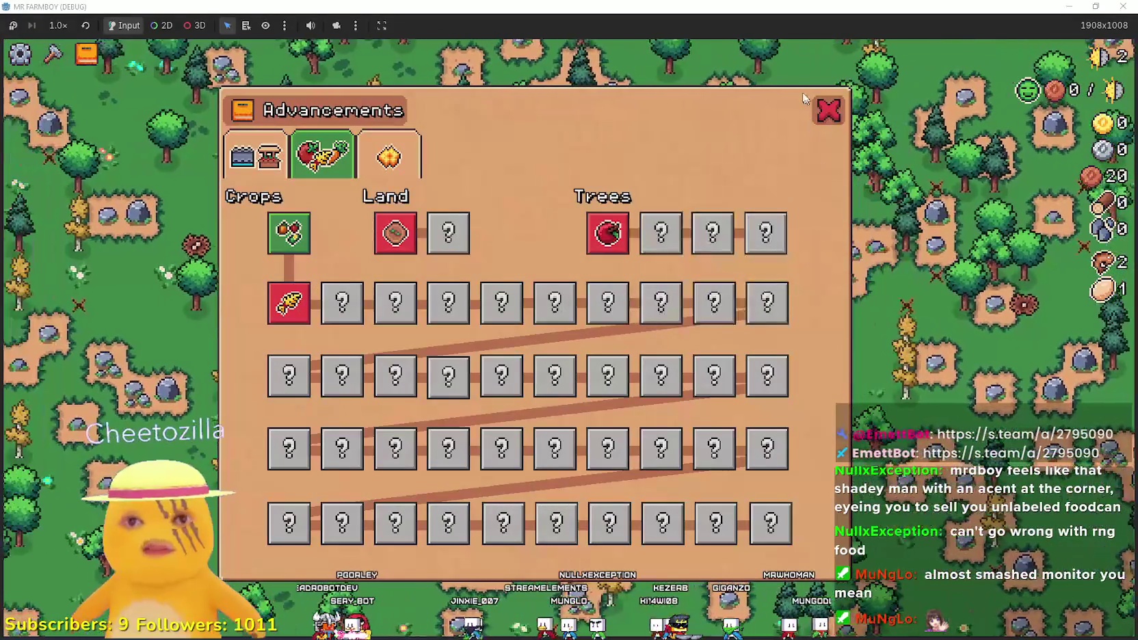
{"action": "left_click", "coordinate": [829, 115]}
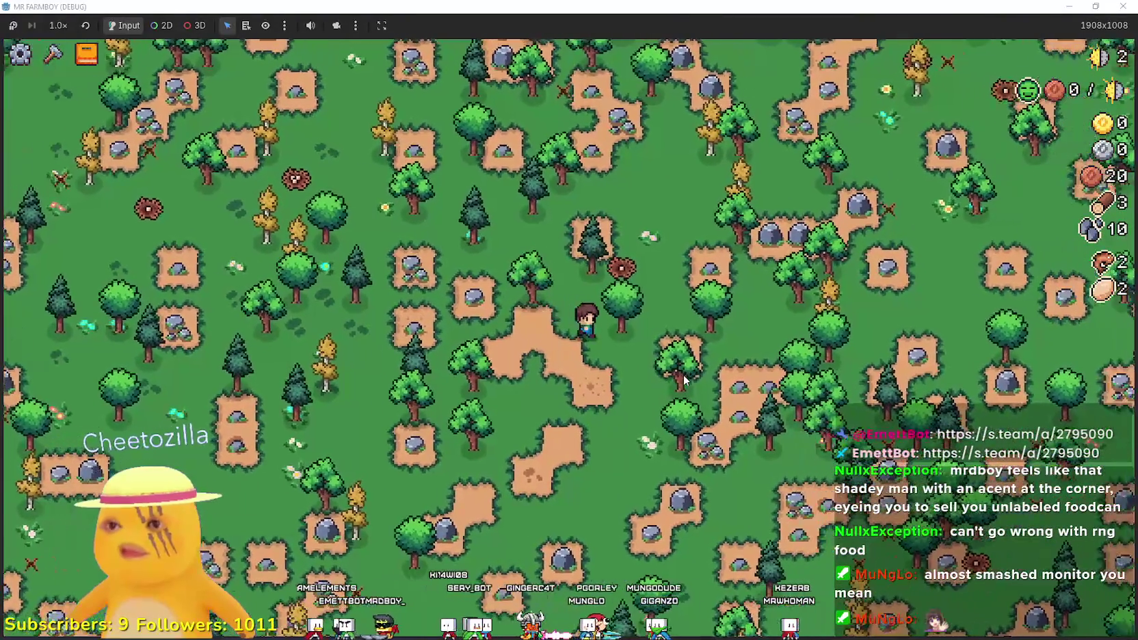
Zoom the view in and out, then restore the game to a smaller window.
{"action": "scroll", "coordinate": [682, 376], "scroll_direction": "down", "scroll_amount": 3}
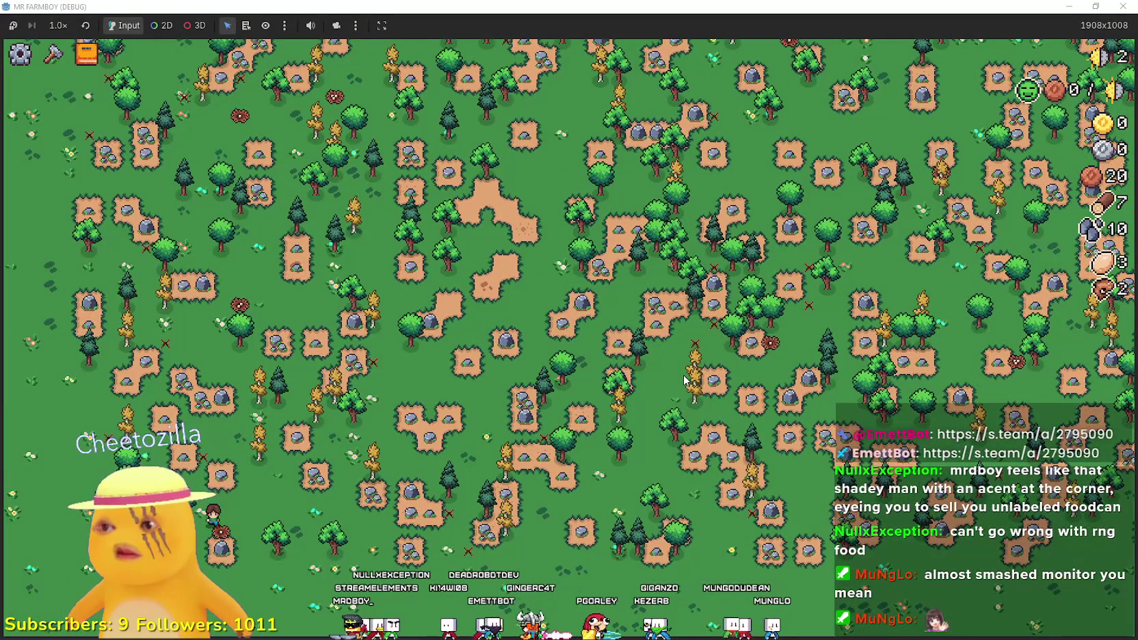
{"action": "scroll", "coordinate": [685, 378], "scroll_direction": "up", "scroll_amount": 3}
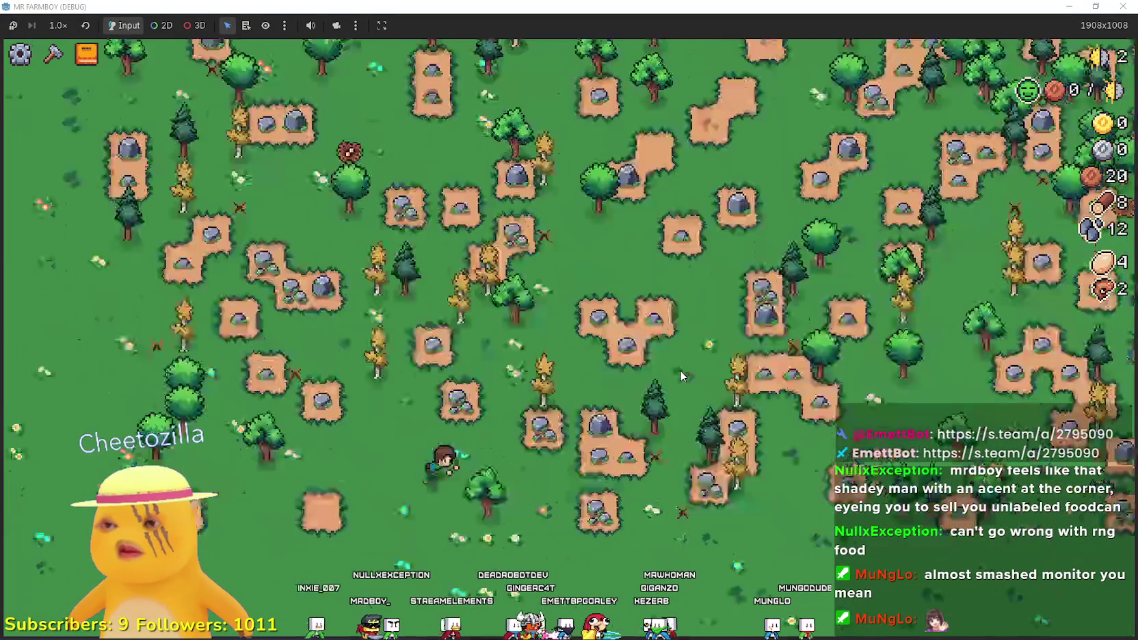
{"action": "scroll", "coordinate": [679, 374], "scroll_direction": "down", "scroll_amount": 5}
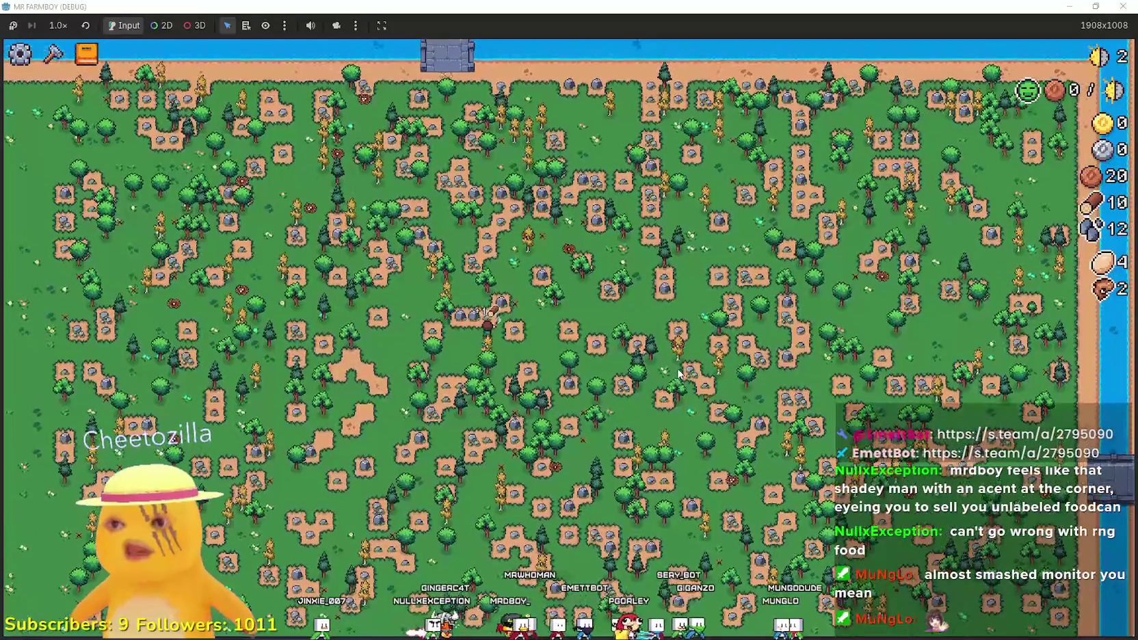
{"action": "scroll", "coordinate": [679, 374], "scroll_direction": "up", "scroll_amount": 5}
{"action": "left_click_drag", "start_coordinate": [738, 7], "coordinate": [809, 126]}
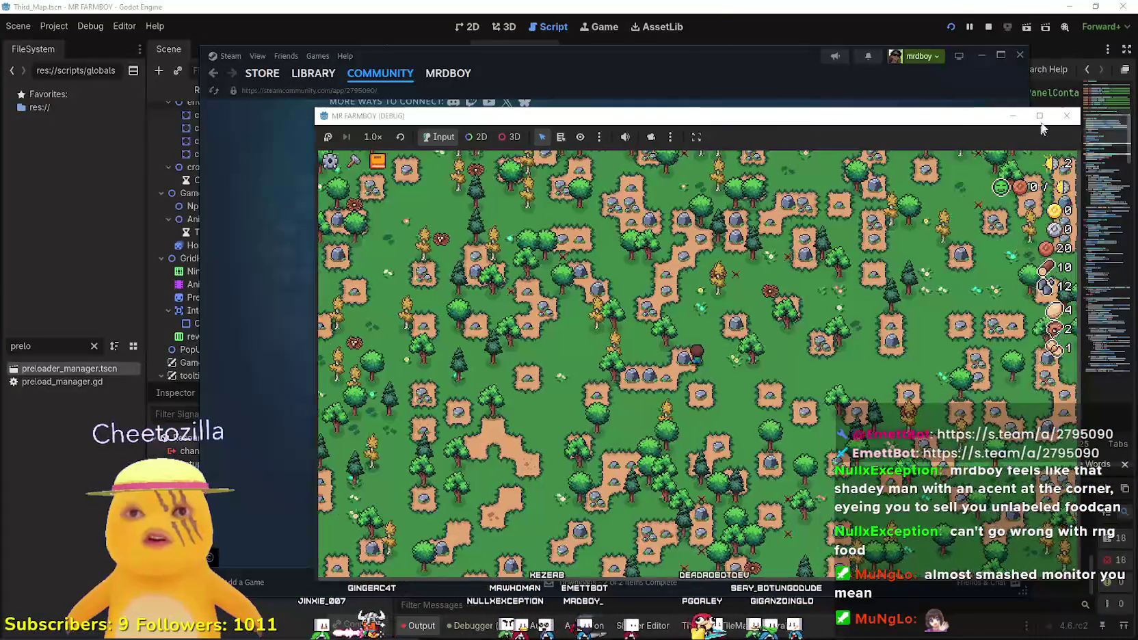
Close the running game window and relaunch the project with F5.
{"action": "left_click", "coordinate": [1057, 121]}
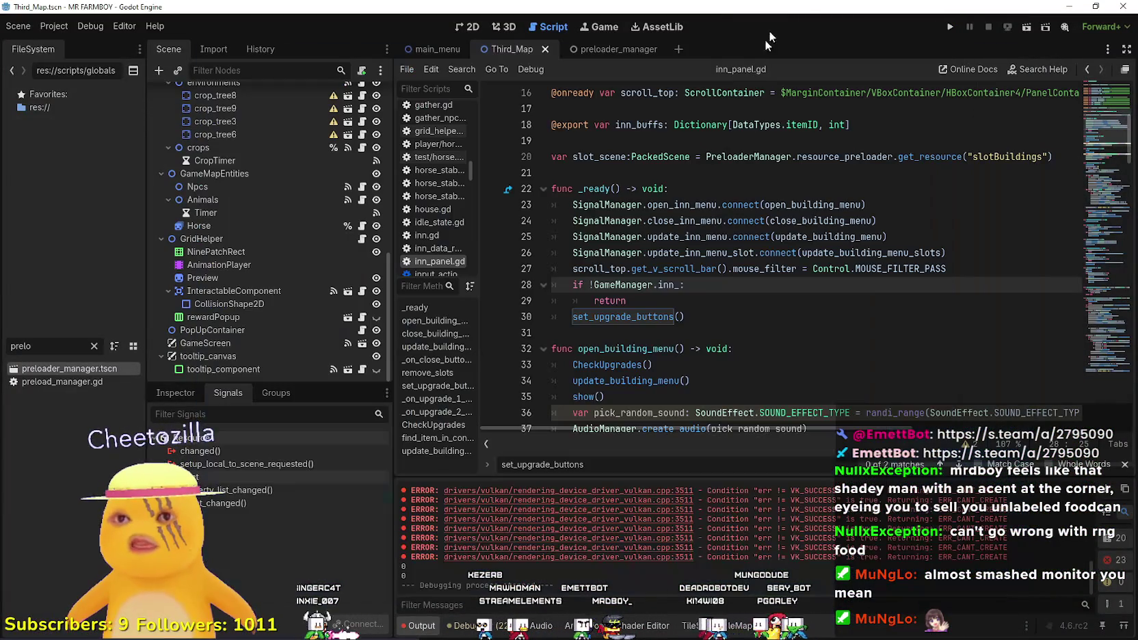
{"action": "left_click", "coordinate": [755, 337]}
{"action": "key", "text": "F5"}
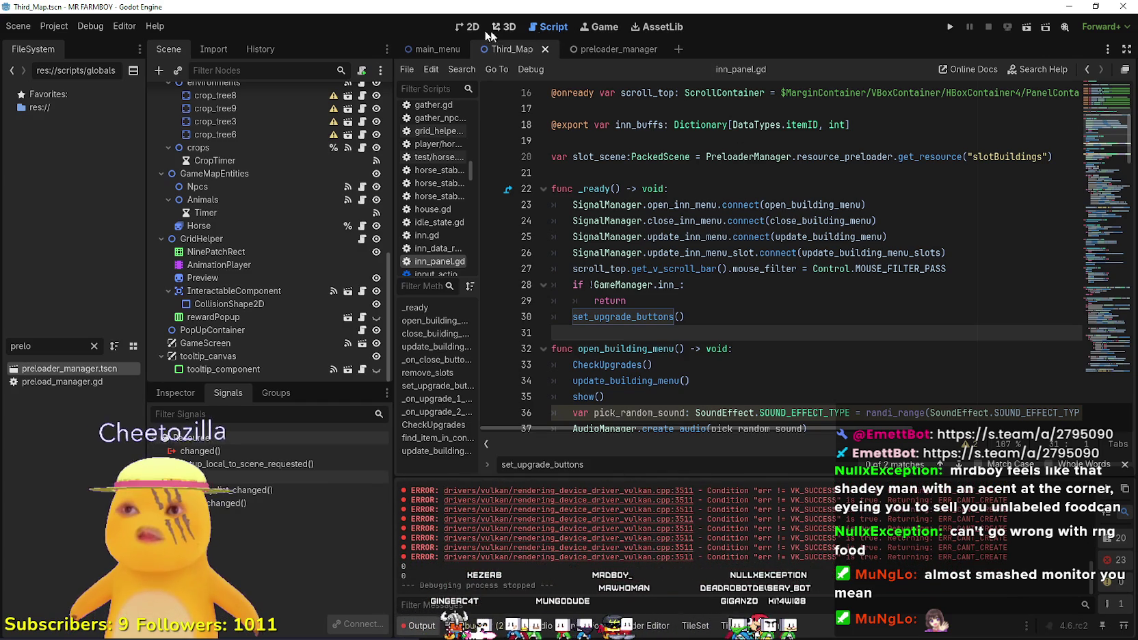
Switch to the 2D view, zoom to fit the Third_Map island, and hide the GameScreen overlay.
{"action": "left_click", "coordinate": [466, 26]}
{"action": "scroll", "coordinate": [688, 235], "scroll_direction": "up", "scroll_amount": 2}
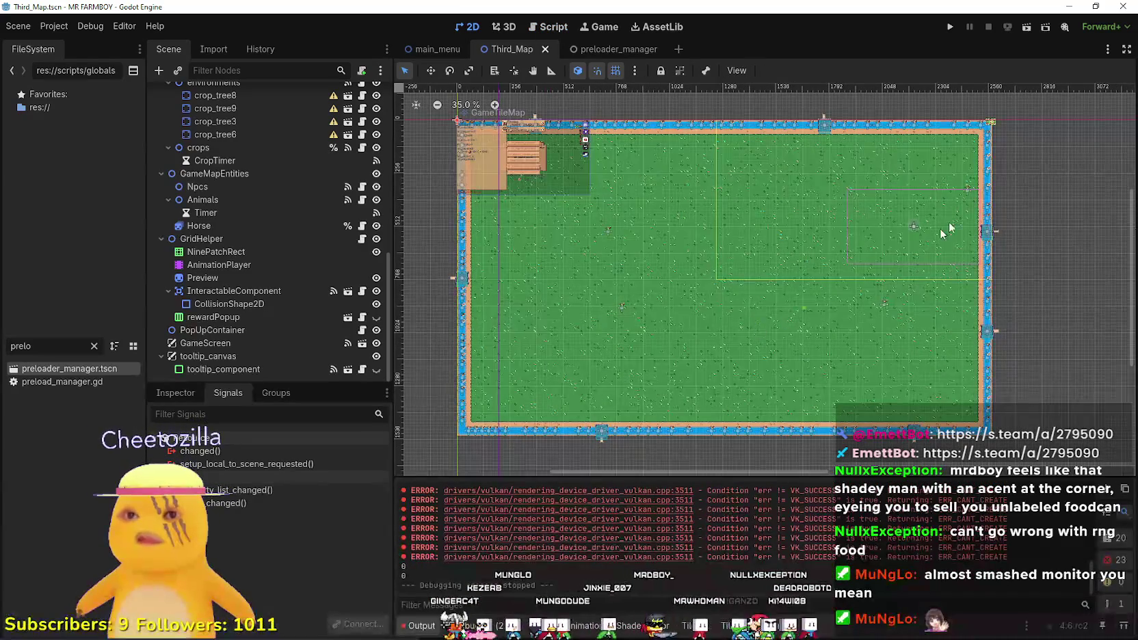
{"action": "scroll", "coordinate": [900, 202], "scroll_direction": "up", "scroll_amount": 2}
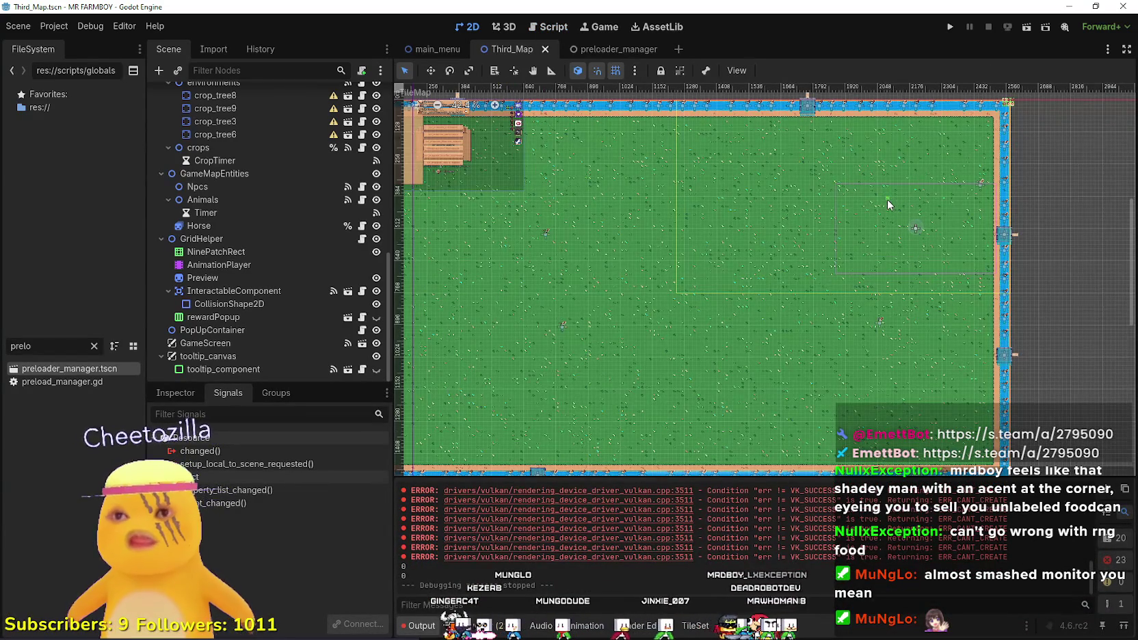
{"action": "scroll", "coordinate": [887, 199], "scroll_direction": "down", "scroll_amount": 3}
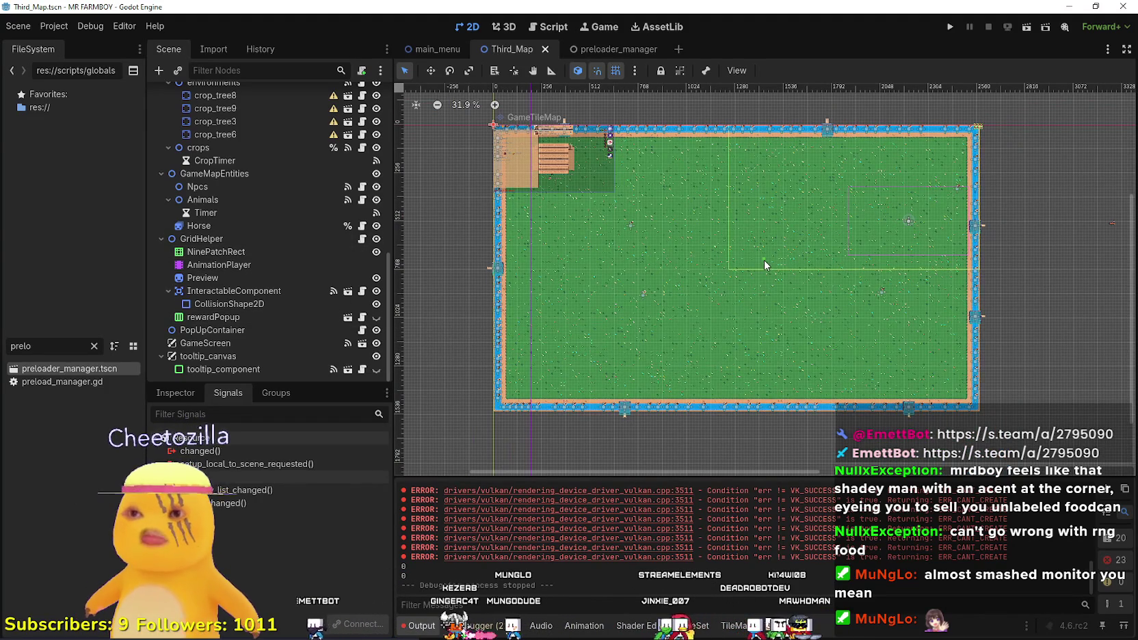
{"action": "scroll", "coordinate": [952, 336], "scroll_direction": "up", "scroll_amount": 1}
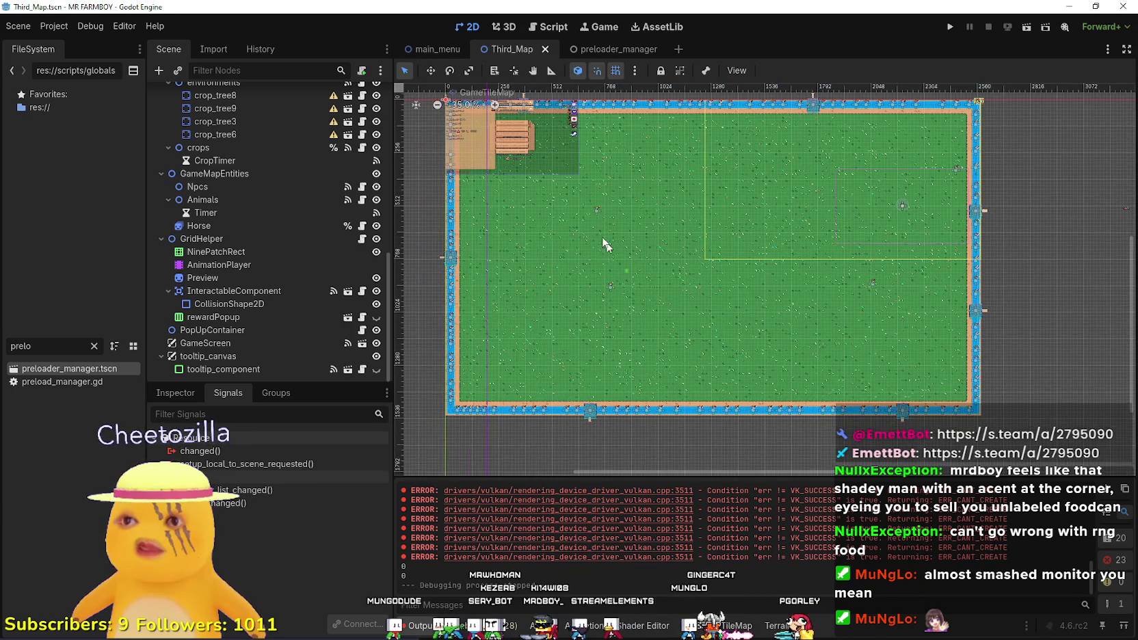
{"action": "left_click", "coordinate": [376, 343]}
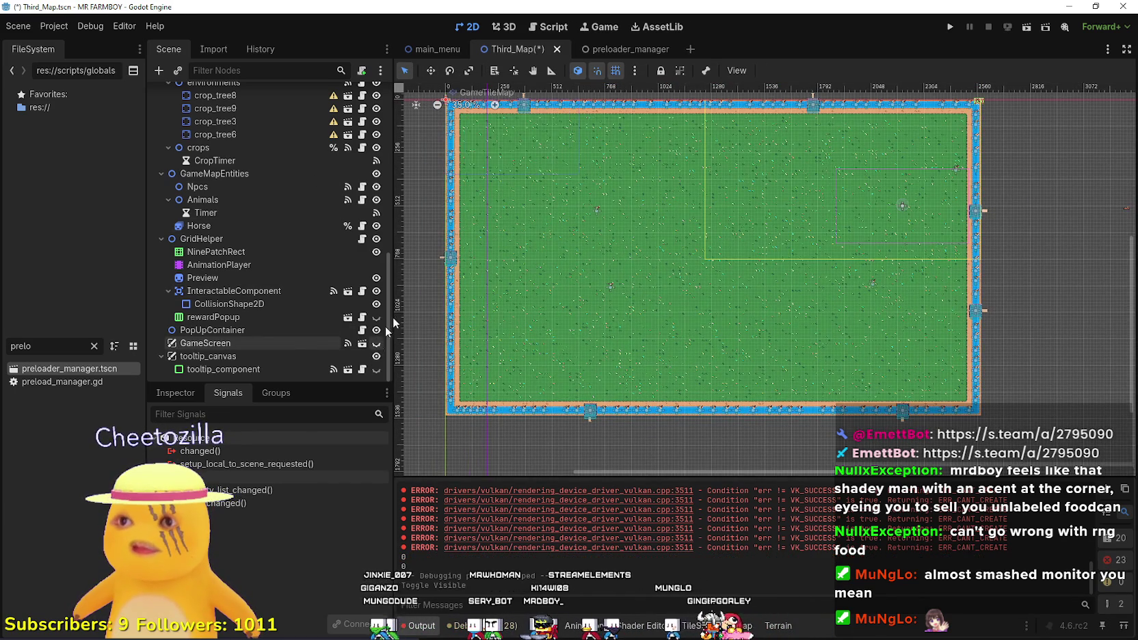
Zoom in on the map's edge bridges and select the Bridge4 node.
{"action": "scroll", "coordinate": [683, 312], "scroll_direction": "up", "scroll_amount": 2}
{"action": "scroll", "coordinate": [873, 367], "scroll_direction": "up", "scroll_amount": 10}
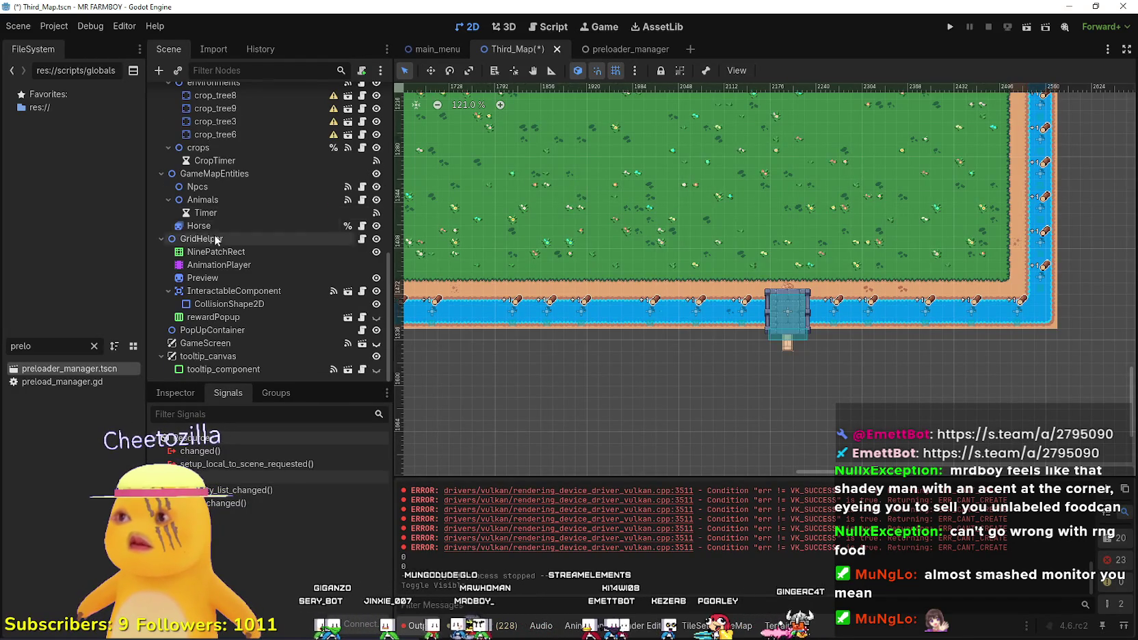
{"action": "scroll", "coordinate": [213, 235], "scroll_direction": "up", "scroll_amount": 6}
{"action": "left_click", "coordinate": [219, 193]}
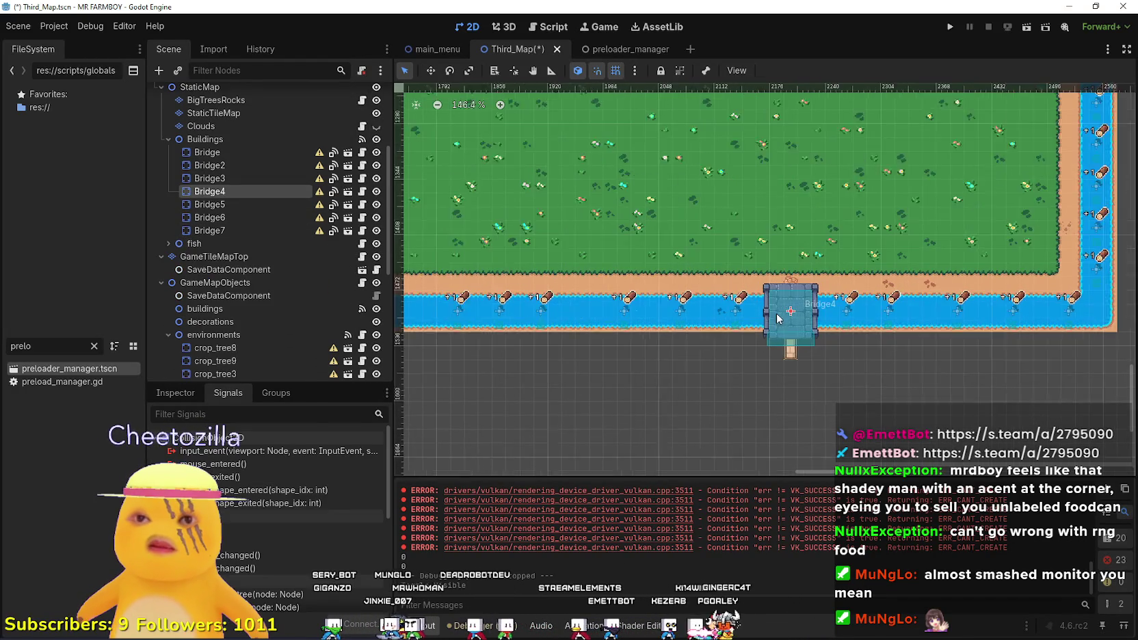
{"action": "scroll", "coordinate": [907, 411], "scroll_direction": "down", "scroll_amount": 8}
{"action": "scroll", "coordinate": [890, 380], "scroll_direction": "down", "scroll_amount": 3}
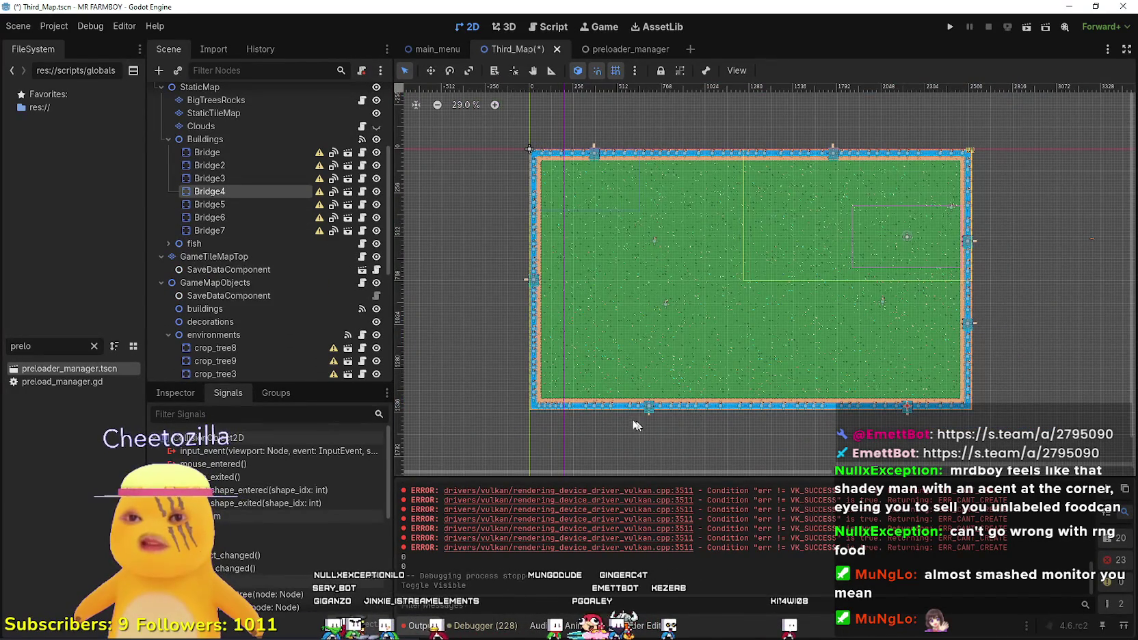
{"action": "scroll", "coordinate": [692, 301], "scroll_direction": "up", "scroll_amount": 4}
{"action": "scroll", "coordinate": [709, 234], "scroll_direction": "down", "scroll_amount": 2}
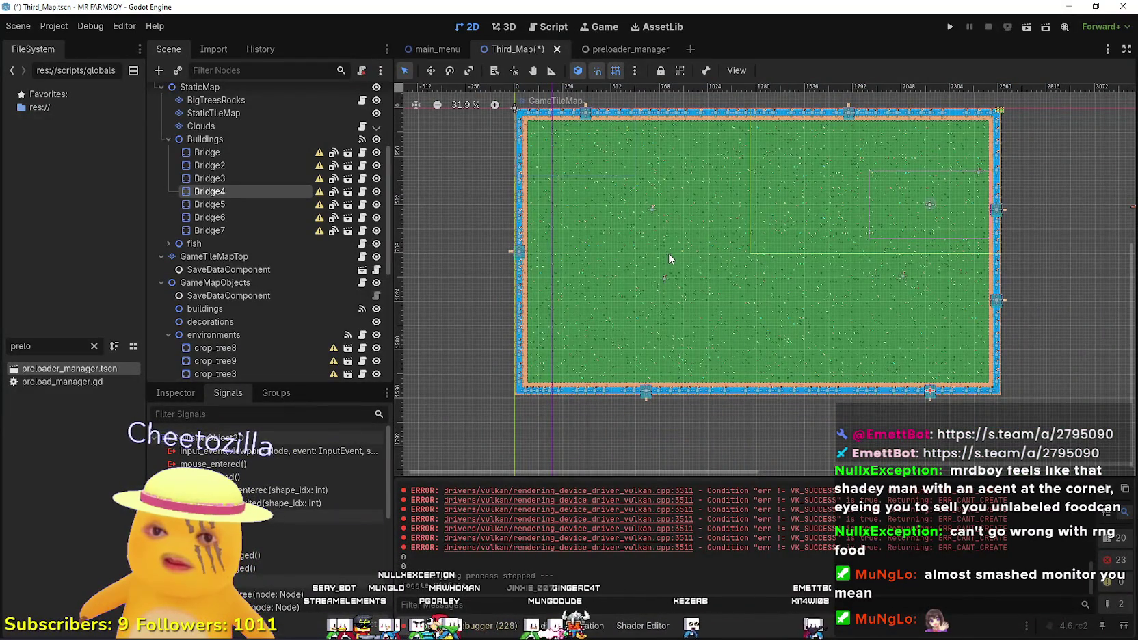
{"action": "scroll", "coordinate": [868, 395], "scroll_direction": "up", "scroll_amount": 2}
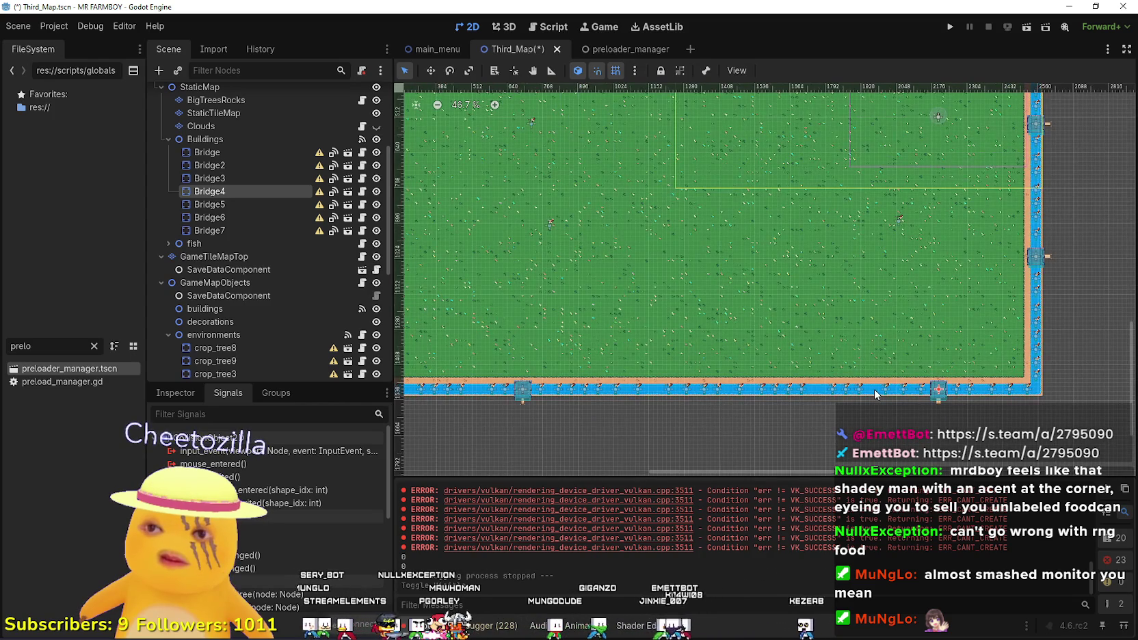
{"action": "scroll", "coordinate": [874, 388], "scroll_direction": "down", "scroll_amount": 2}
Pan to the map's bottom water edge and select GameTileMap to show its tile palette.
{"action": "left_click_drag", "start_coordinate": [591, 360], "coordinate": [619, 324]}
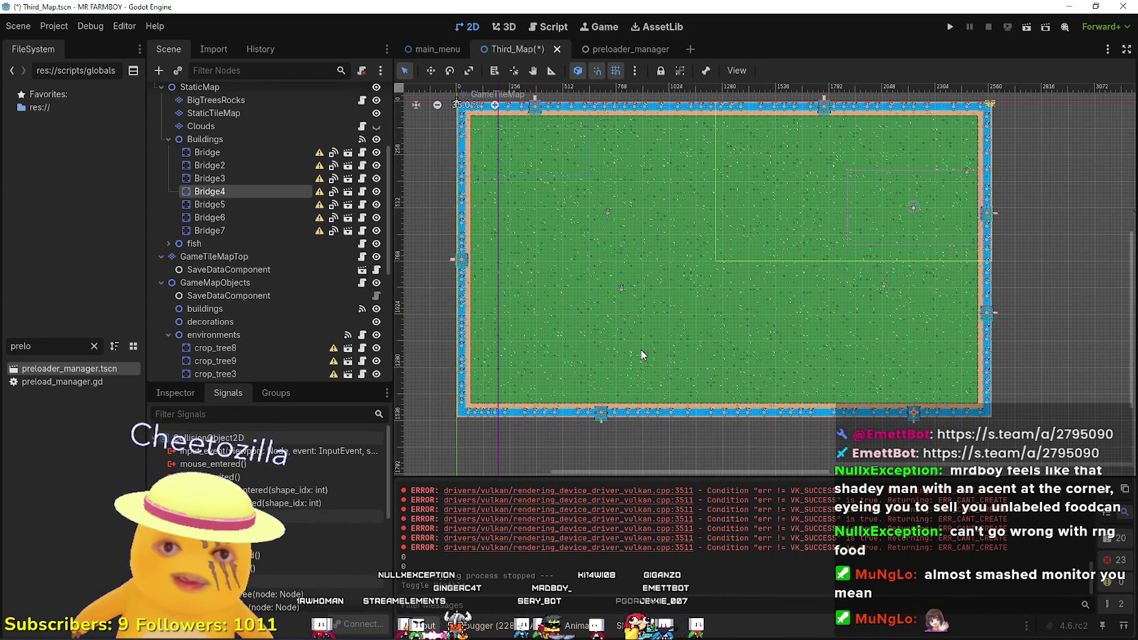
{"action": "scroll", "coordinate": [722, 246], "scroll_direction": "up", "scroll_amount": 1}
{"action": "left_click_drag", "start_coordinate": [752, 299], "coordinate": [869, 351]}
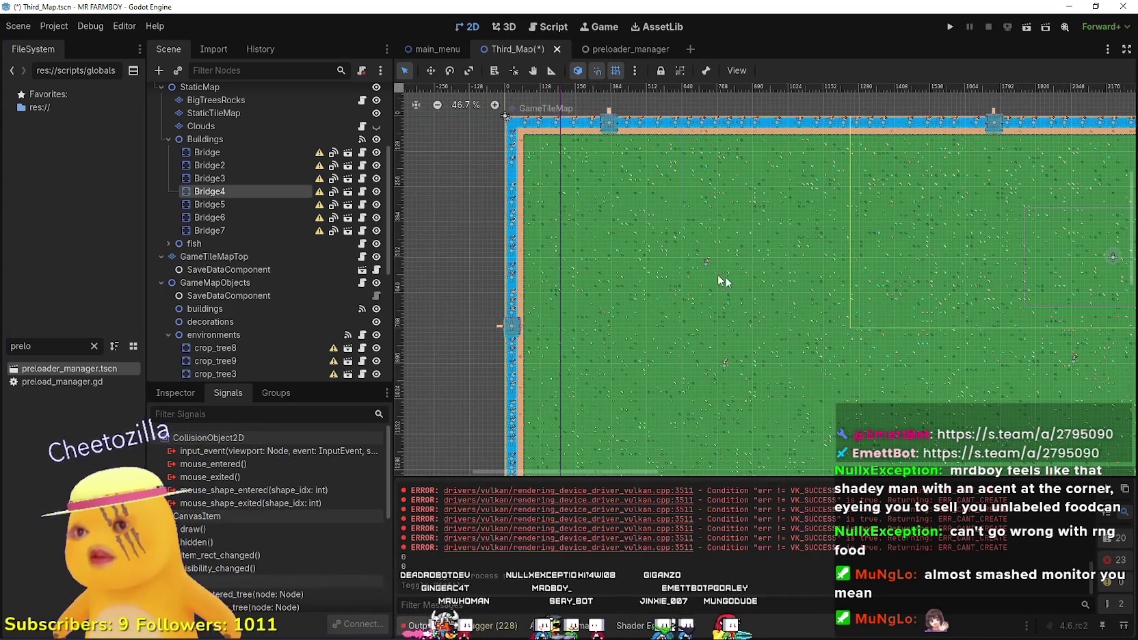
{"action": "left_click_drag", "start_coordinate": [792, 289], "coordinate": [702, 224]}
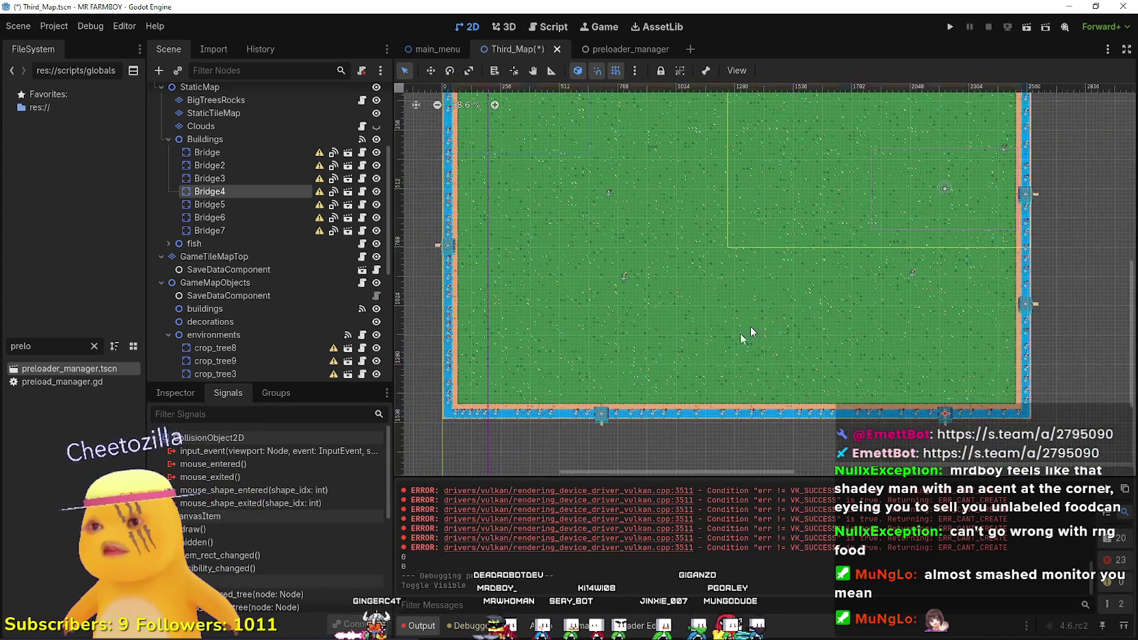
{"action": "scroll", "coordinate": [613, 426], "scroll_direction": "up", "scroll_amount": 3}
{"action": "scroll", "coordinate": [614, 426], "scroll_direction": "down", "scroll_amount": 1}
{"action": "scroll", "coordinate": [278, 163], "scroll_direction": "up", "scroll_amount": 4}
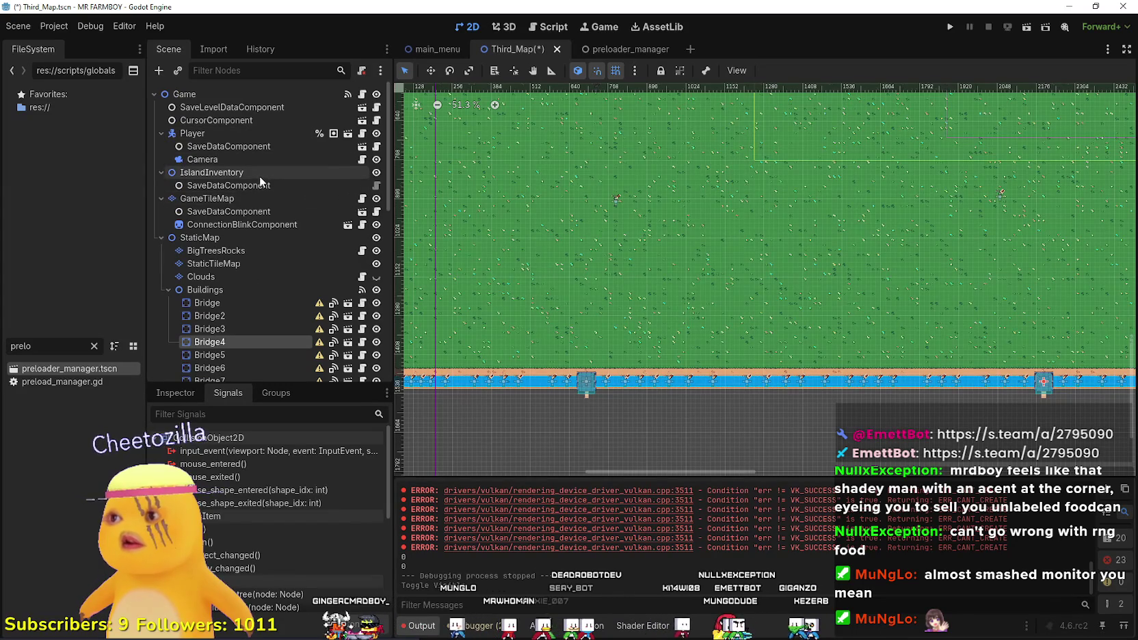
{"action": "left_click", "coordinate": [242, 200]}
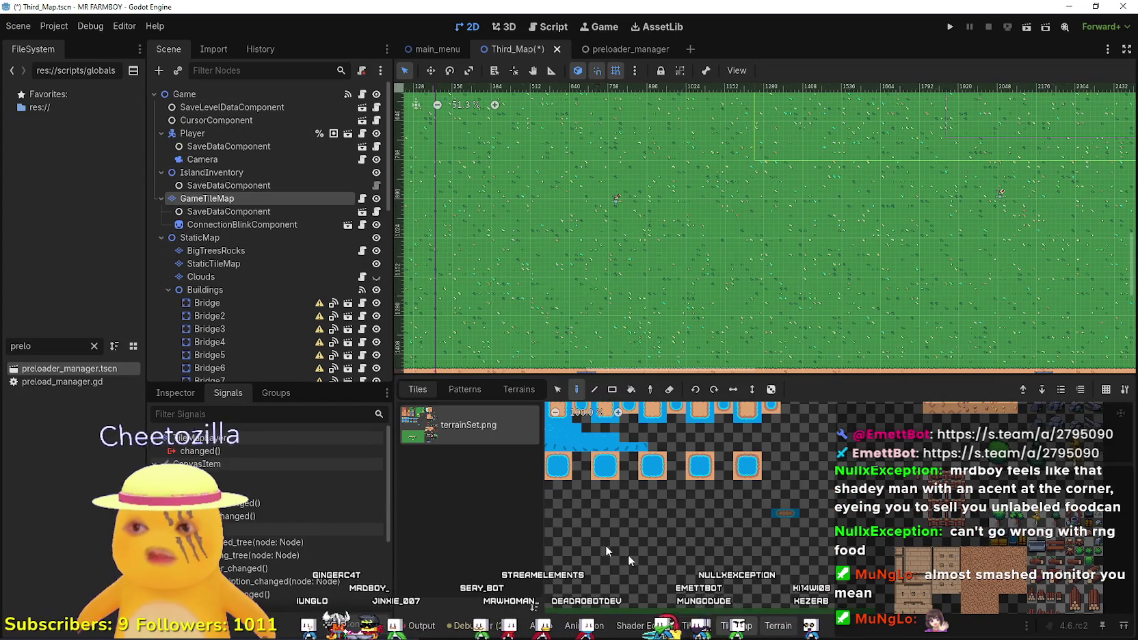
Switch GameTileMap to terrain painting and select the road_3 road terrain.
{"action": "left_click", "coordinate": [776, 626]}
{"action": "scroll", "coordinate": [482, 555], "scroll_direction": "down", "scroll_amount": 1}
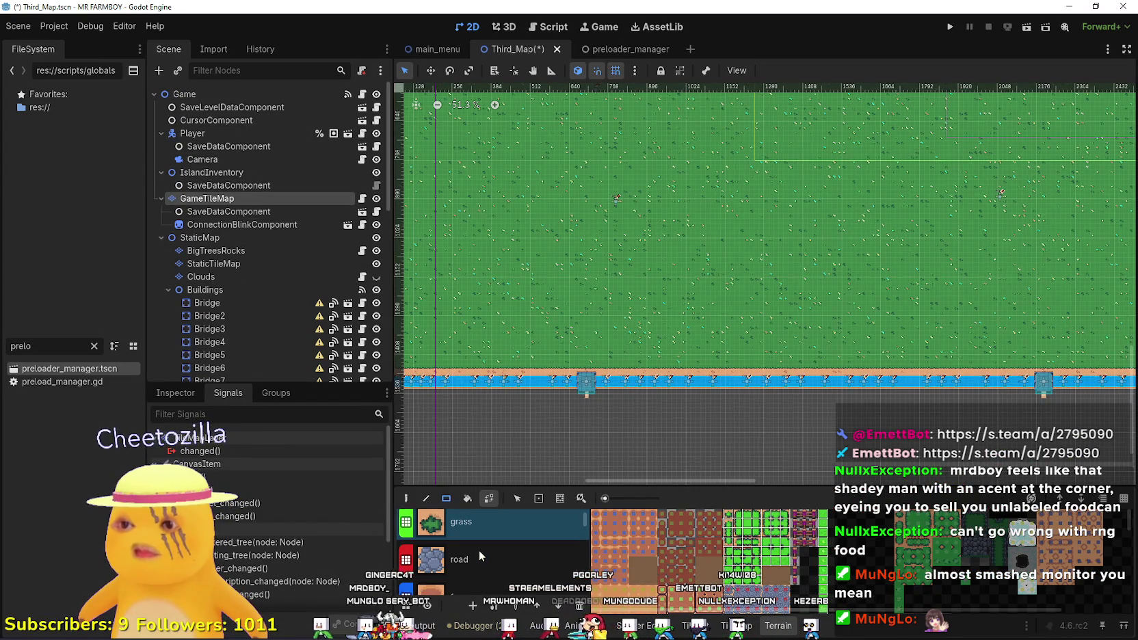
{"action": "left_click", "coordinate": [480, 554]}
{"action": "scroll", "coordinate": [479, 548], "scroll_direction": "down", "scroll_amount": 3}
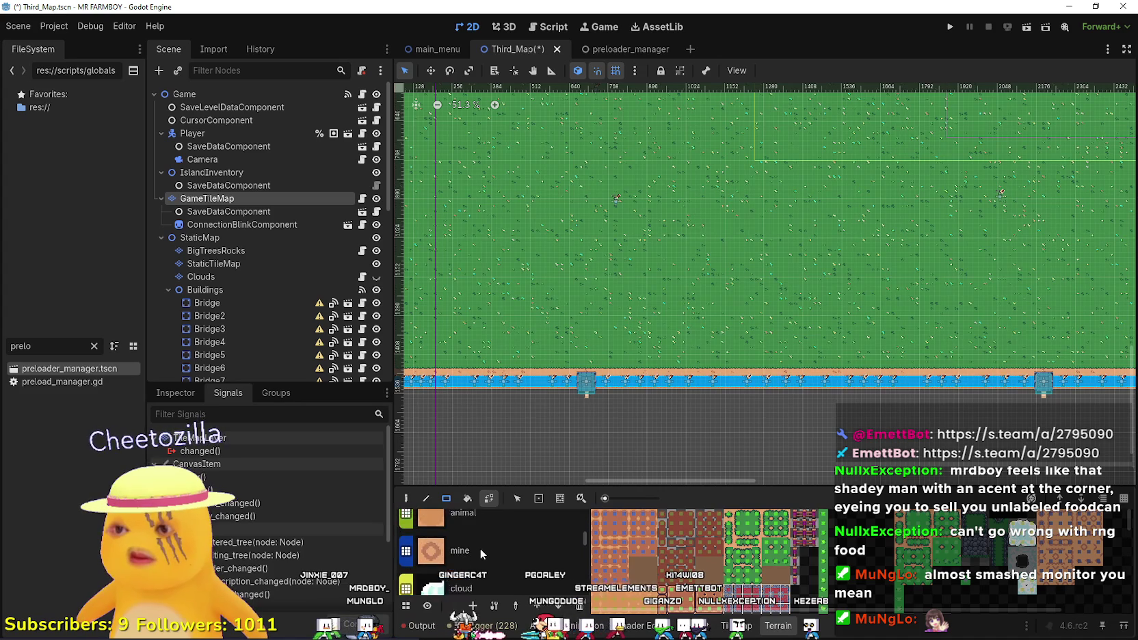
{"action": "scroll", "coordinate": [479, 548], "scroll_direction": "down", "scroll_amount": 3}
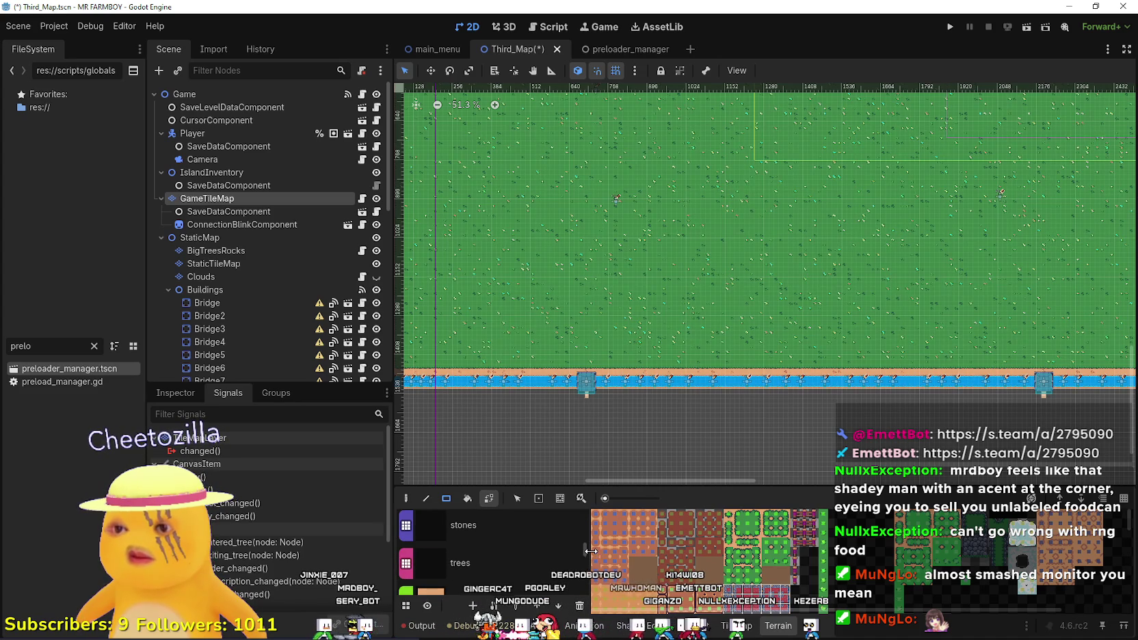
Paint road strips running in from the left, top and bottom bridges.
{"action": "left_click_drag", "start_coordinate": [588, 552], "coordinate": [585, 577]}
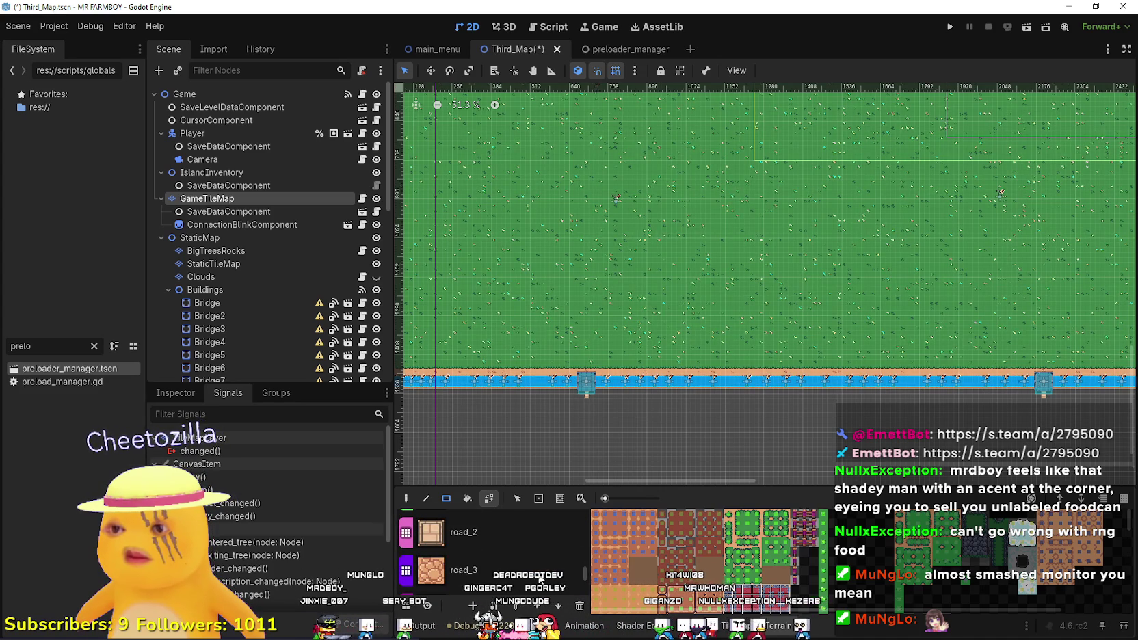
{"action": "scroll", "coordinate": [547, 383], "scroll_direction": "down", "scroll_amount": 5}
{"action": "scroll", "coordinate": [562, 274], "scroll_direction": "up", "scroll_amount": 8}
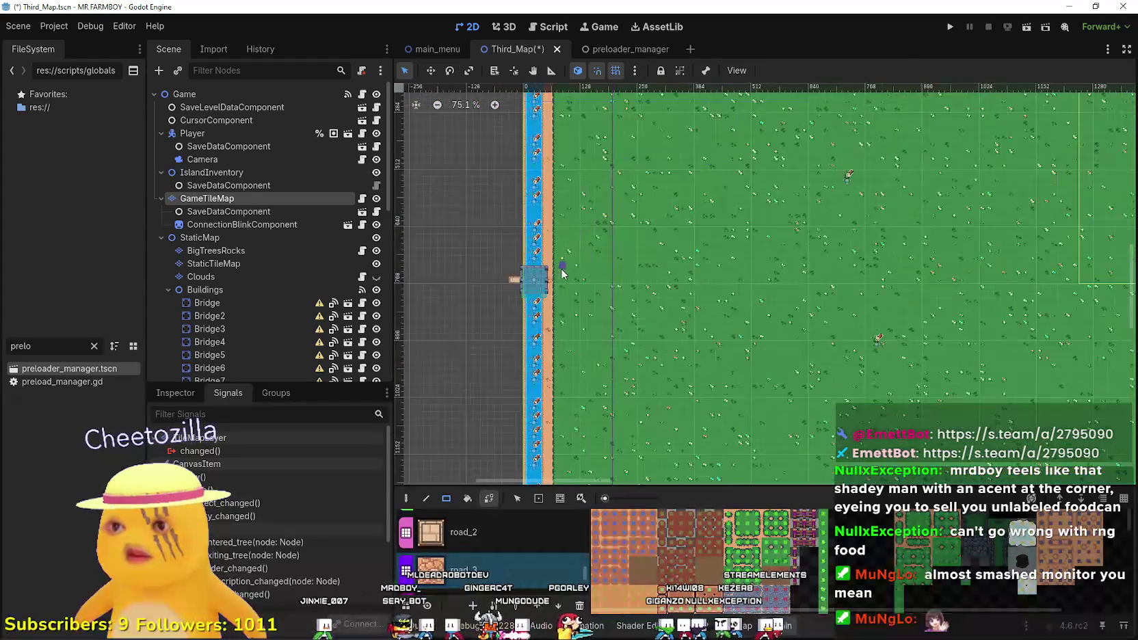
{"action": "scroll", "coordinate": [562, 273], "scroll_direction": "up", "scroll_amount": 6}
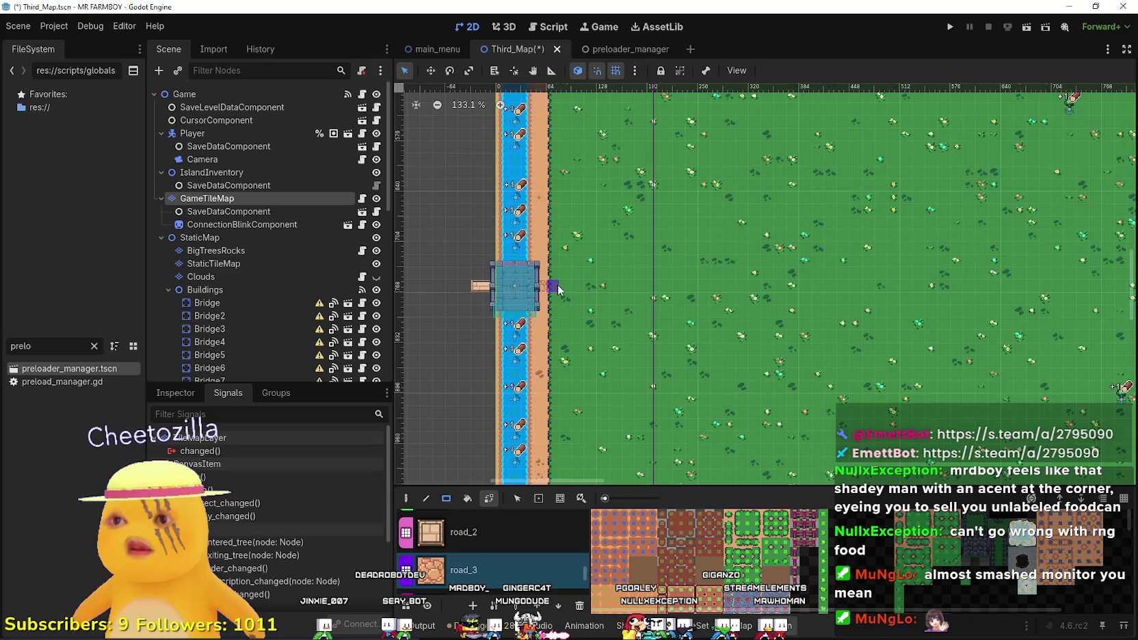
{"action": "left_click_drag", "start_coordinate": [557, 287], "coordinate": [785, 287]}
{"action": "scroll", "coordinate": [775, 289], "scroll_direction": "down", "scroll_amount": 5}
{"action": "scroll", "coordinate": [775, 290], "scroll_direction": "down", "scroll_amount": 9}
{"action": "scroll", "coordinate": [780, 133], "scroll_direction": "up", "scroll_amount": 8}
{"action": "left_click_drag", "start_coordinate": [774, 135], "coordinate": [775, 445]}
{"action": "scroll", "coordinate": [774, 445], "scroll_direction": "down", "scroll_amount": 7}
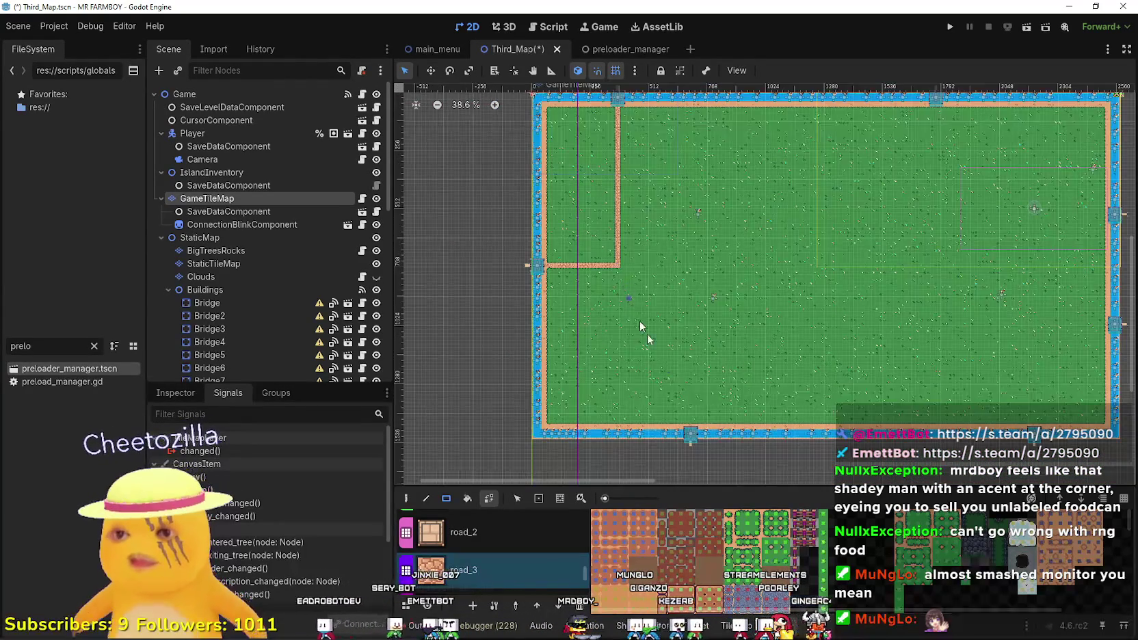
{"action": "scroll", "coordinate": [681, 424], "scroll_direction": "up", "scroll_amount": 13}
{"action": "left_click_drag", "start_coordinate": [668, 374], "coordinate": [665, 107]}
{"action": "scroll", "coordinate": [723, 356], "scroll_direction": "down", "scroll_amount": 8}
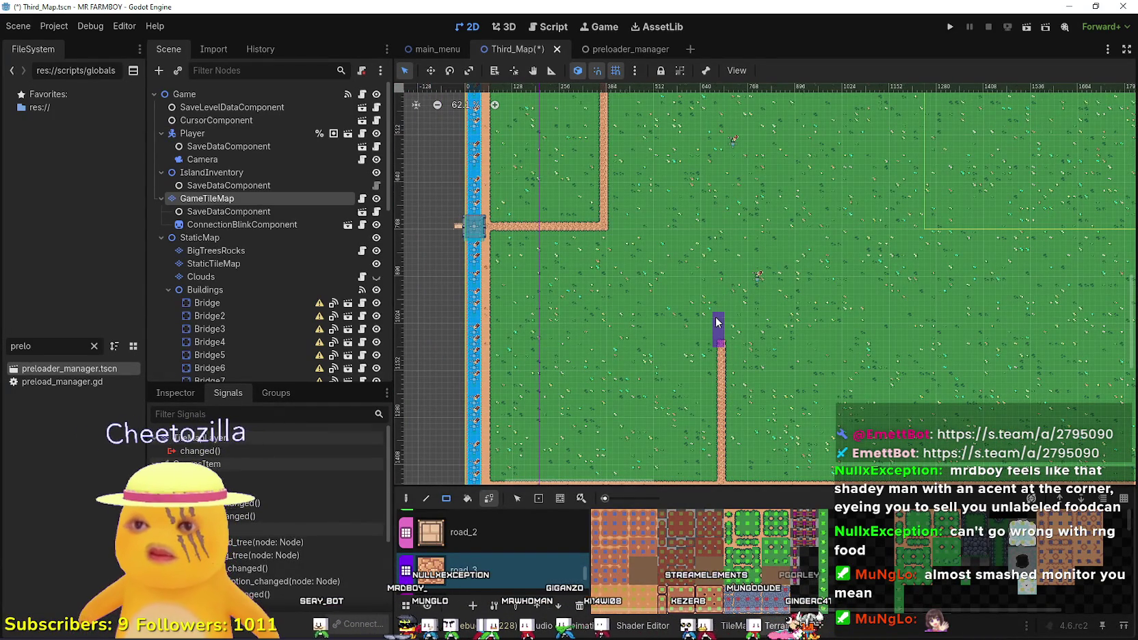
{"action": "left_click_drag", "start_coordinate": [722, 319], "coordinate": [723, 318]}
{"action": "scroll", "coordinate": [729, 317], "scroll_direction": "down", "scroll_amount": 6}
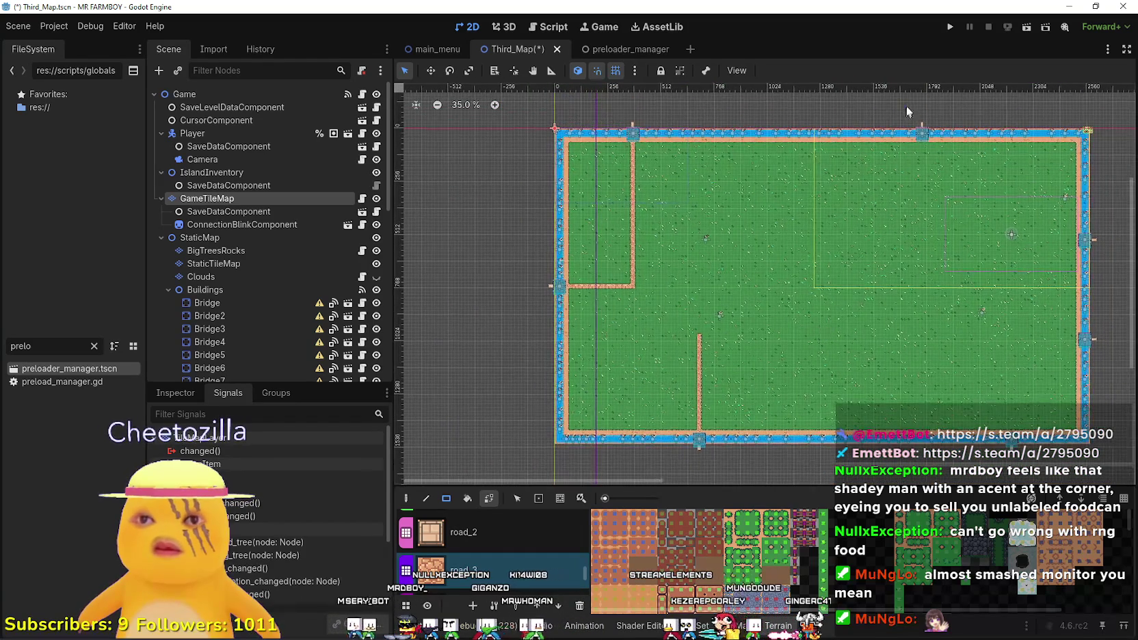
{"action": "scroll", "coordinate": [921, 143], "scroll_direction": "up", "scroll_amount": 3}
Paint a second road down from the top bridge, two leftward roads from the right, and a connector up from the bottom road.
{"action": "mouse_move", "coordinate": [922, 139]}
{"action": "left_mouse_down"}
{"action": "mouse_move", "coordinate": [924, 182]}
{"action": "mouse_move", "coordinate": [910, 156]}
{"action": "mouse_move", "coordinate": [908, 316]}
{"action": "left_mouse_up"}
{"action": "scroll", "coordinate": [925, 144], "scroll_direction": "up", "scroll_amount": 11}
{"action": "scroll", "coordinate": [909, 322], "scroll_direction": "down", "scroll_amount": 5}
{"action": "scroll", "coordinate": [910, 321], "scroll_direction": "down", "scroll_amount": 2}
{"action": "scroll", "coordinate": [896, 240], "scroll_direction": "left", "scroll_amount": 10}
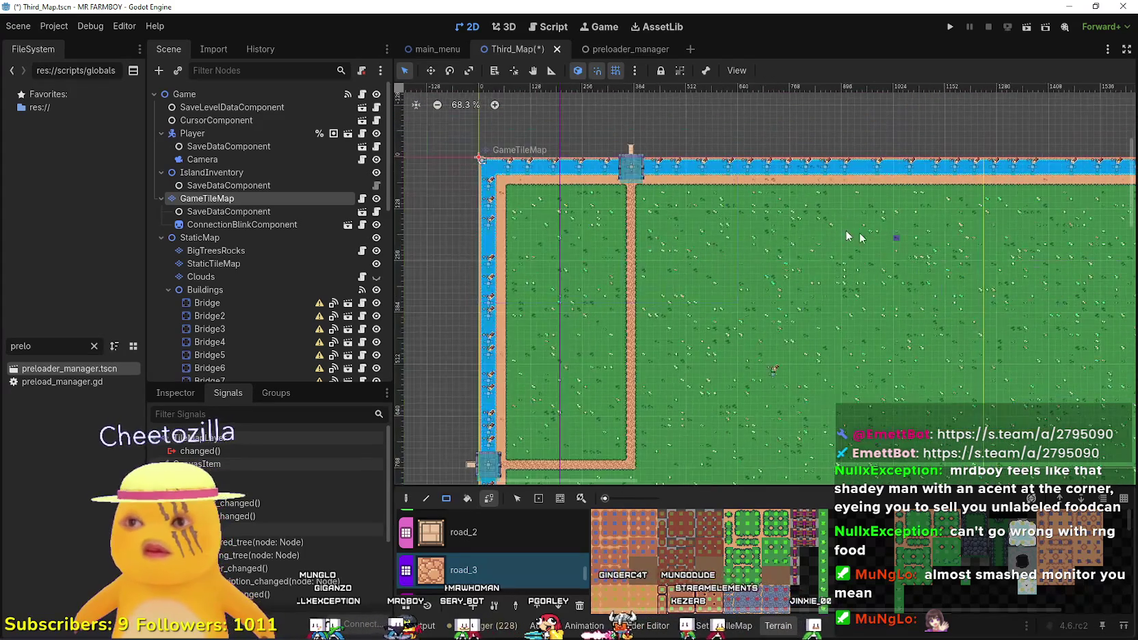
{"action": "scroll", "coordinate": [718, 246], "scroll_direction": "down", "scroll_amount": 3}
{"action": "scroll", "coordinate": [896, 274], "scroll_direction": "right", "scroll_amount": 5}
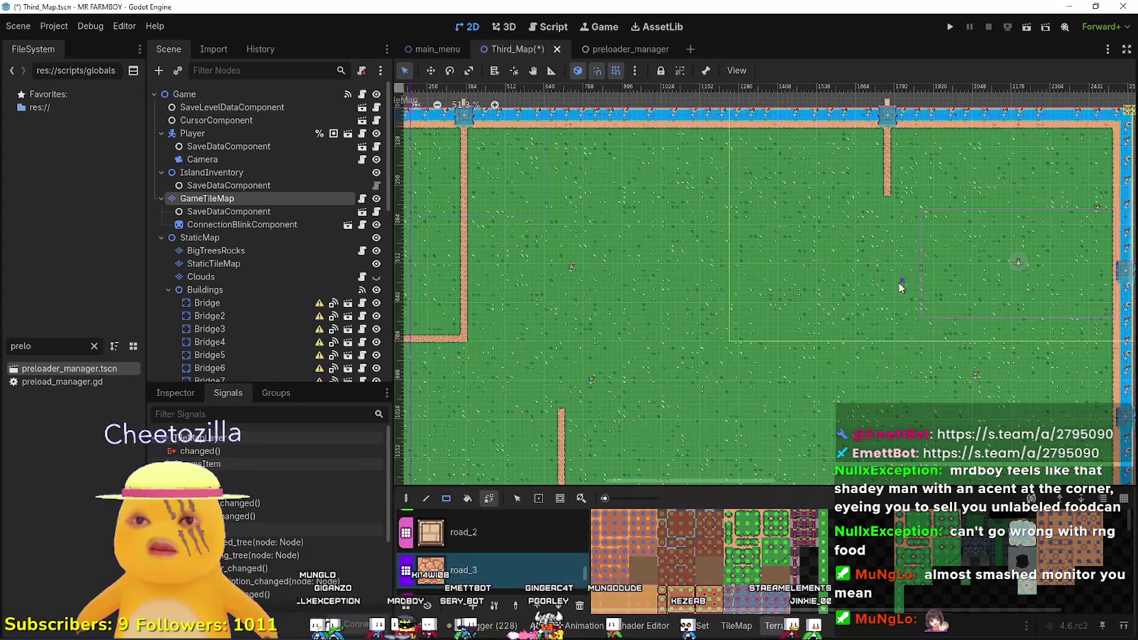
{"action": "left_click_drag", "start_coordinate": [884, 192], "coordinate": [884, 315]}
{"action": "scroll", "coordinate": [820, 205], "scroll_direction": "right", "scroll_amount": 5}
{"action": "scroll", "coordinate": [890, 200], "scroll_direction": "up", "scroll_amount": 5}
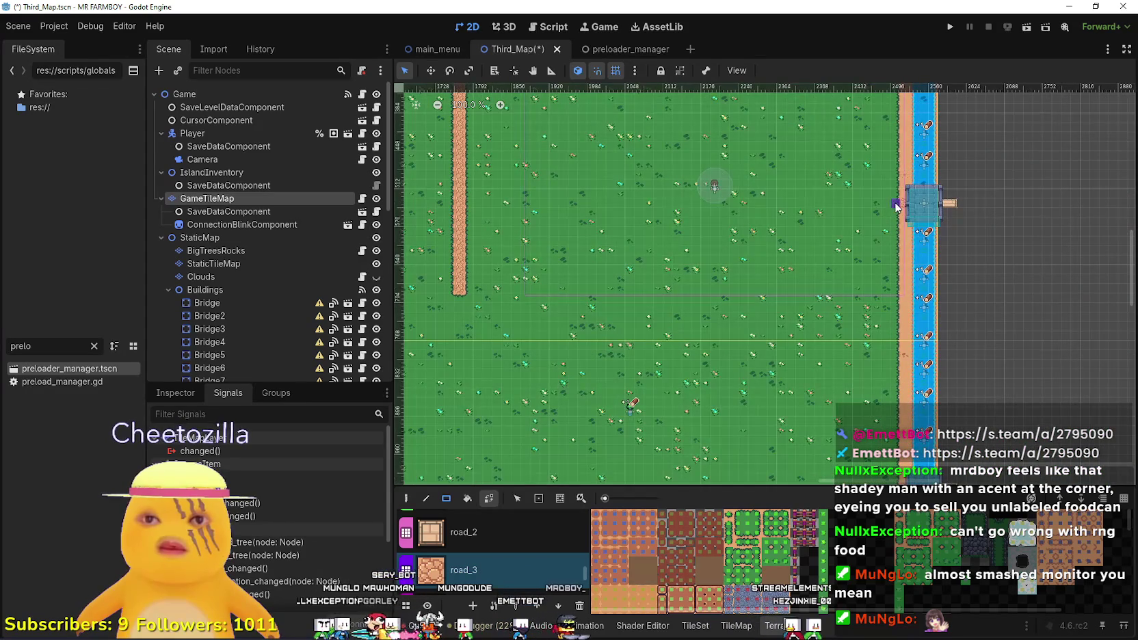
{"action": "left_click_drag", "start_coordinate": [674, 210], "coordinate": [455, 203]}
{"action": "scroll", "coordinate": [742, 156], "scroll_direction": "down", "scroll_amount": 2}
{"action": "left_click_drag", "start_coordinate": [742, 156], "coordinate": [747, 158]}
{"action": "left_click_drag", "start_coordinate": [856, 295], "coordinate": [581, 290]}
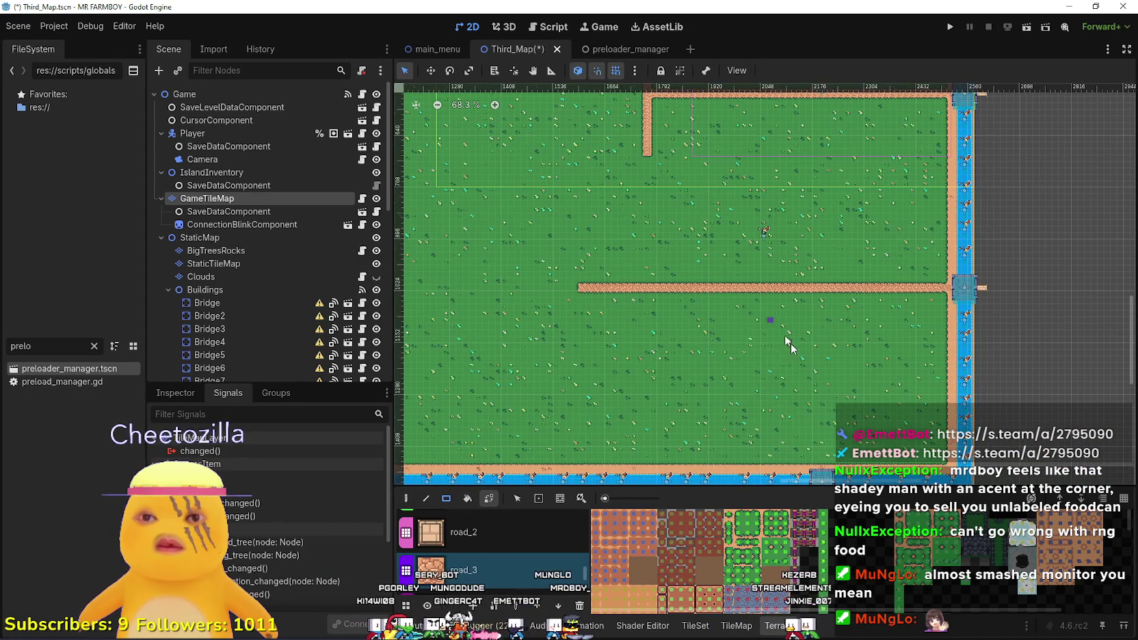
{"action": "left_click_drag", "start_coordinate": [826, 465], "coordinate": [822, 292]}
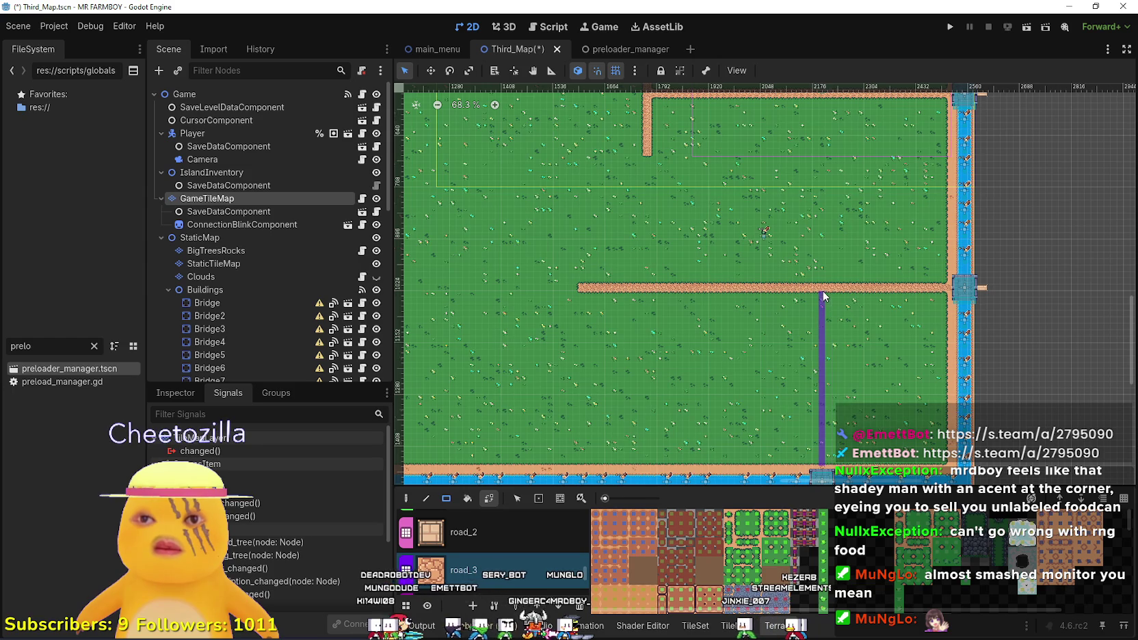
Paint a long middle road row reaching the right road, then join its junctions to the lower road.
{"action": "scroll", "coordinate": [924, 355], "scroll_direction": "down", "scroll_amount": 2}
{"action": "scroll", "coordinate": [923, 356], "scroll_direction": "down", "scroll_amount": 2}
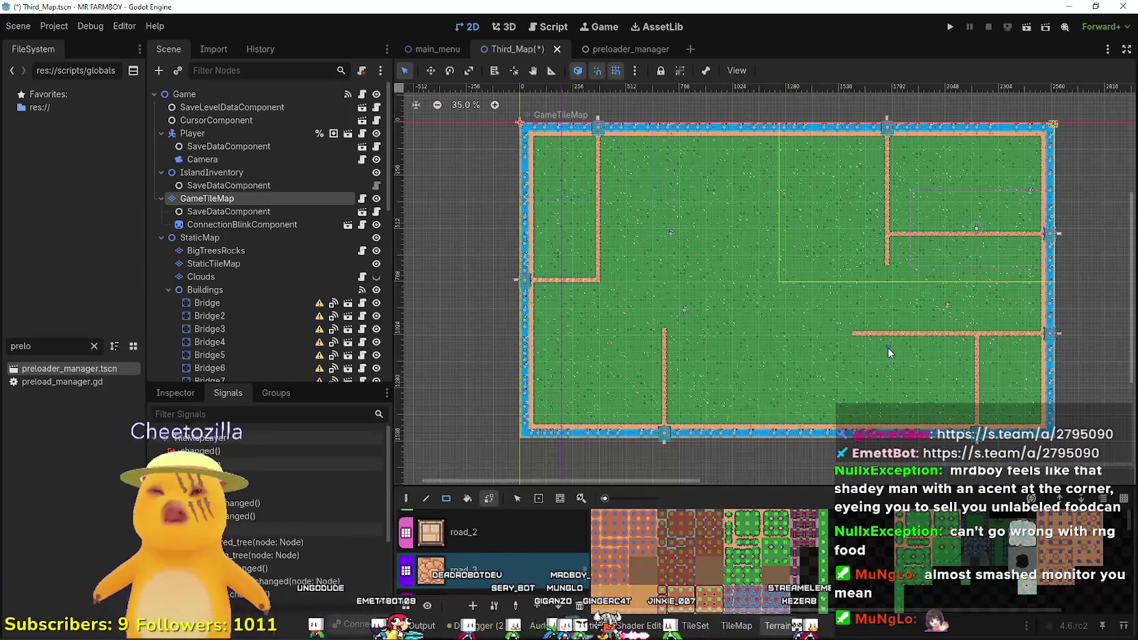
{"action": "scroll", "coordinate": [895, 352], "scroll_direction": "up", "scroll_amount": 2}
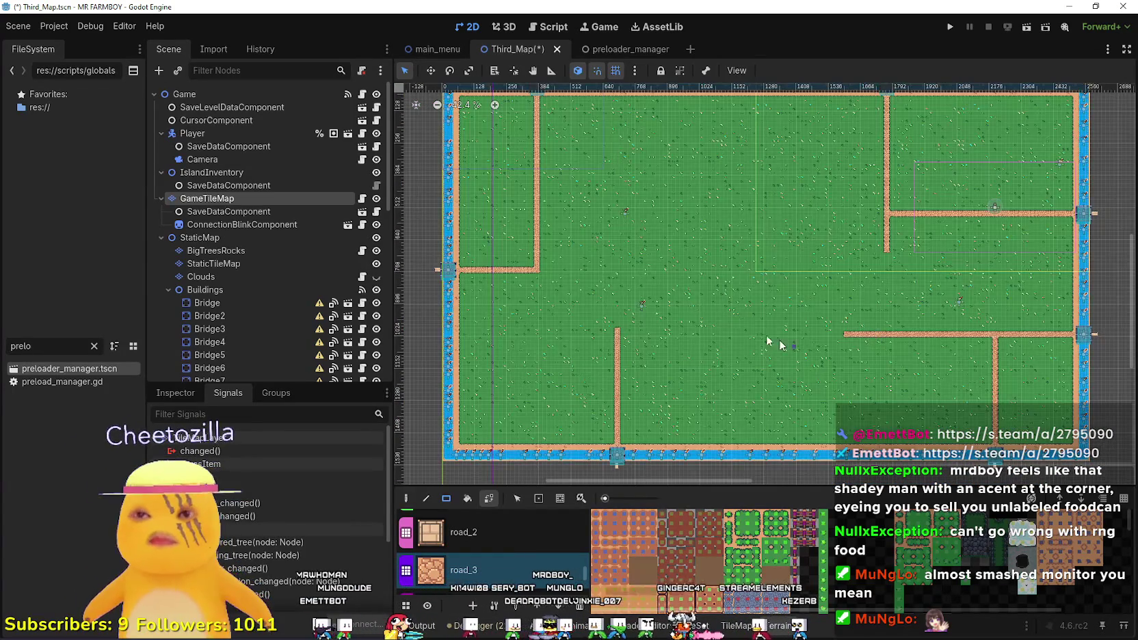
{"action": "scroll", "coordinate": [540, 253], "scroll_direction": "up", "scroll_amount": 1}
{"action": "scroll", "coordinate": [561, 251], "scroll_direction": "down", "scroll_amount": 2}
{"action": "scroll", "coordinate": [558, 260], "scroll_direction": "up", "scroll_amount": 2}
{"action": "mouse_move", "coordinate": [547, 266]}
{"action": "left_mouse_down"}
{"action": "mouse_move", "coordinate": [804, 285]}
{"action": "mouse_move", "coordinate": [815, 272]}
{"action": "left_mouse_up"}
{"action": "scroll", "coordinate": [815, 271], "scroll_direction": "up", "scroll_amount": 1}
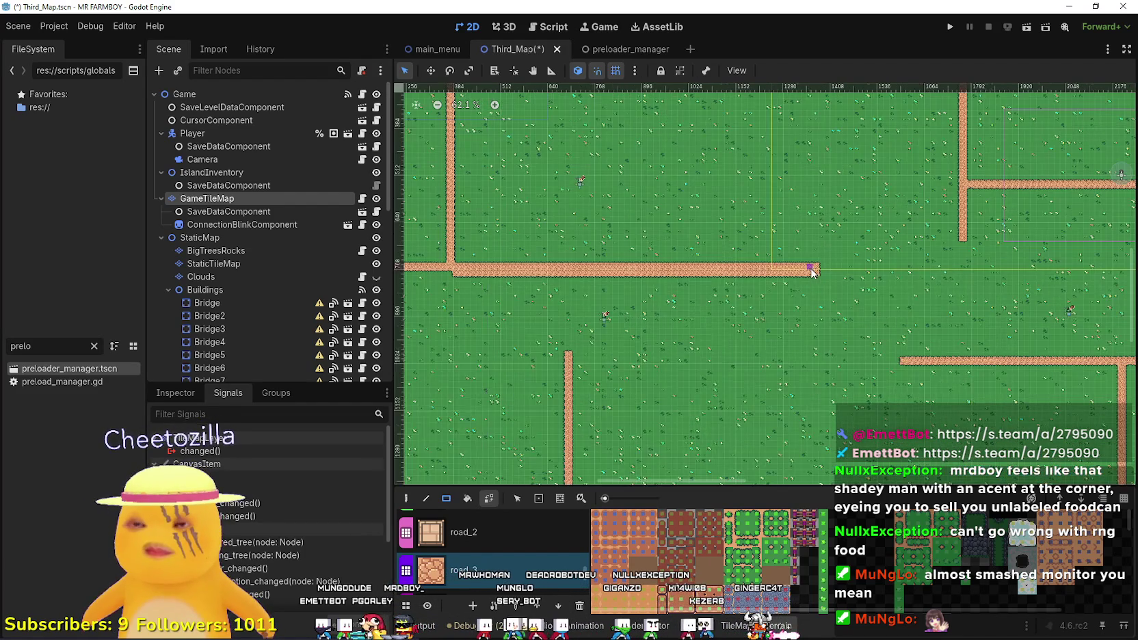
{"action": "key", "text": "ctrl+z"}
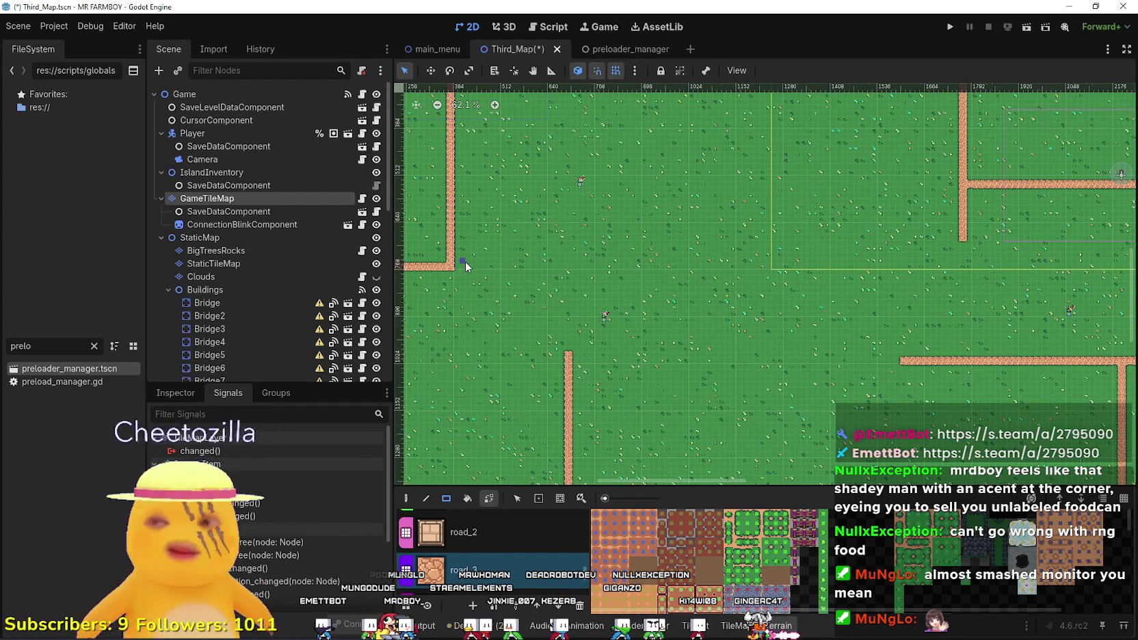
{"action": "mouse_move", "coordinate": [455, 264]}
{"action": "left_mouse_down"}
{"action": "mouse_move", "coordinate": [997, 268]}
{"action": "mouse_move", "coordinate": [954, 270]}
{"action": "left_mouse_up"}
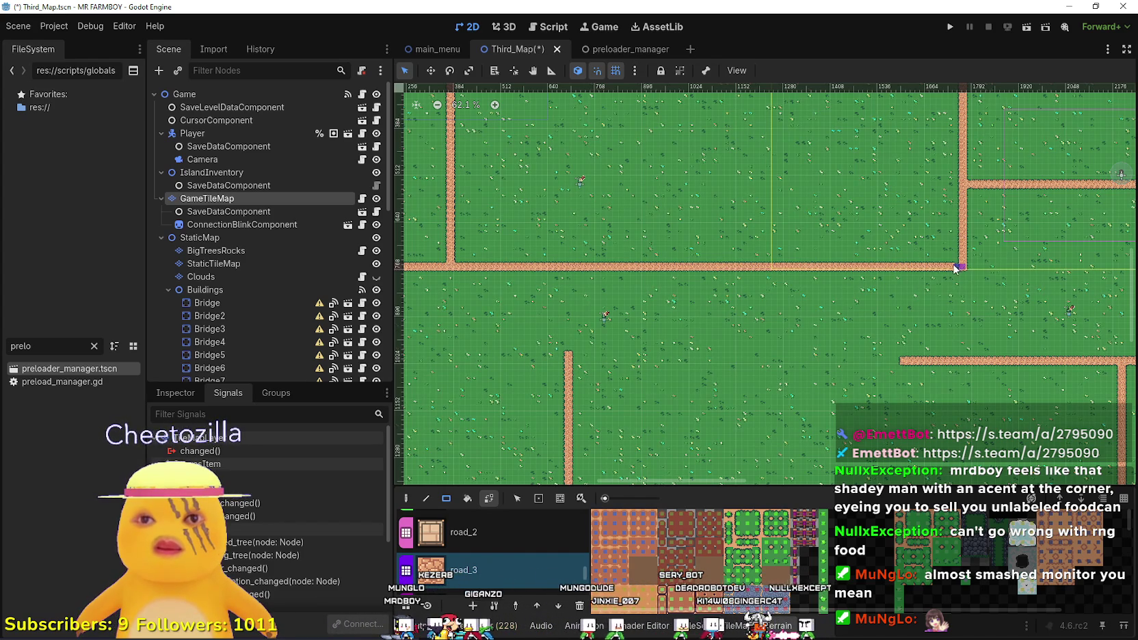
{"action": "scroll", "coordinate": [876, 284], "scroll_direction": "down", "scroll_amount": 1}
{"action": "scroll", "coordinate": [817, 303], "scroll_direction": "down", "scroll_amount": 6}
{"action": "scroll", "coordinate": [668, 326], "scroll_direction": "up", "scroll_amount": 4}
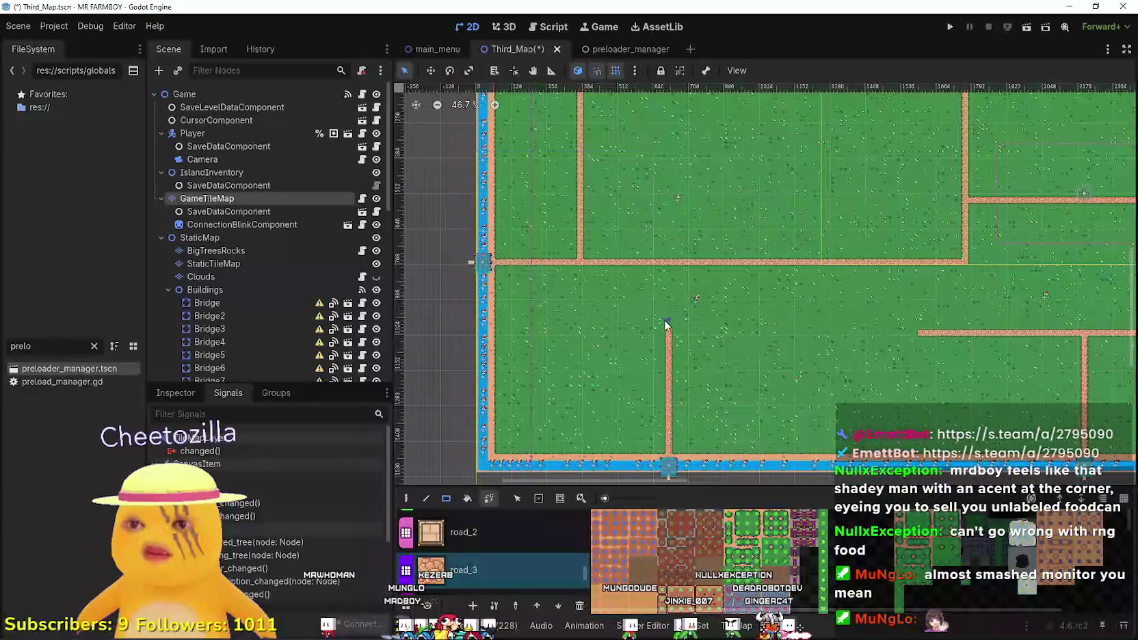
{"action": "left_click_drag", "start_coordinate": [668, 269], "coordinate": [668, 269]}
{"action": "scroll", "coordinate": [705, 279], "scroll_direction": "right", "scroll_amount": 4}
{"action": "scroll", "coordinate": [726, 302], "scroll_direction": "up", "scroll_amount": 2}
{"action": "left_click_drag", "start_coordinate": [827, 262], "coordinate": [827, 342]}
{"action": "scroll", "coordinate": [785, 312], "scroll_direction": "down", "scroll_amount": 8}
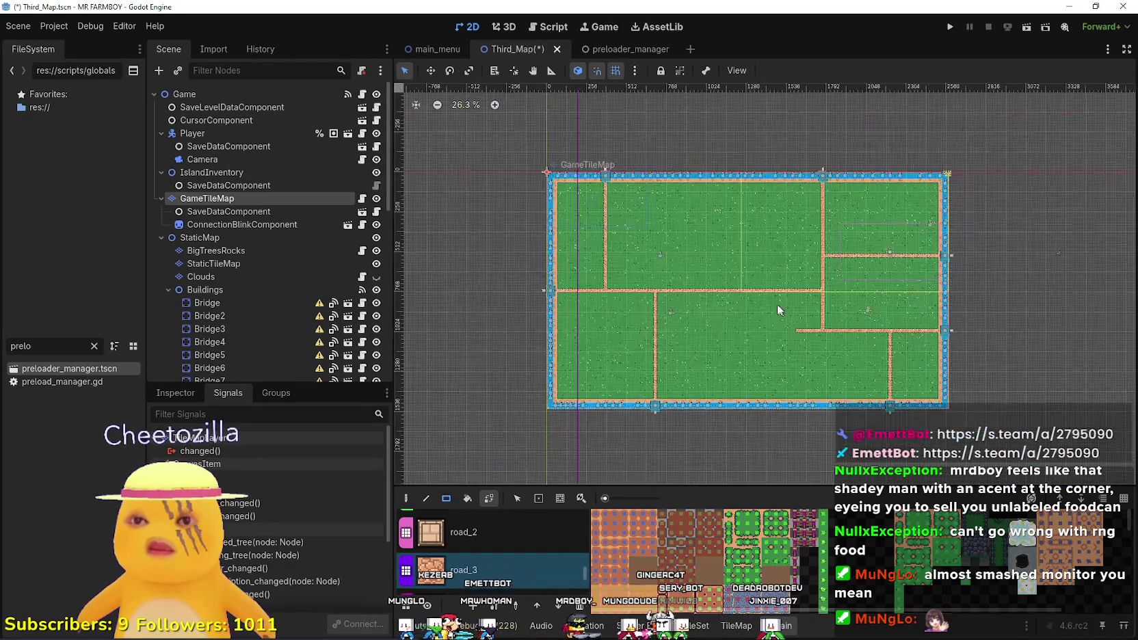
{"action": "scroll", "coordinate": [785, 312], "scroll_direction": "down", "scroll_amount": 1}
{"action": "scroll", "coordinate": [868, 329], "scroll_direction": "up", "scroll_amount": 5}
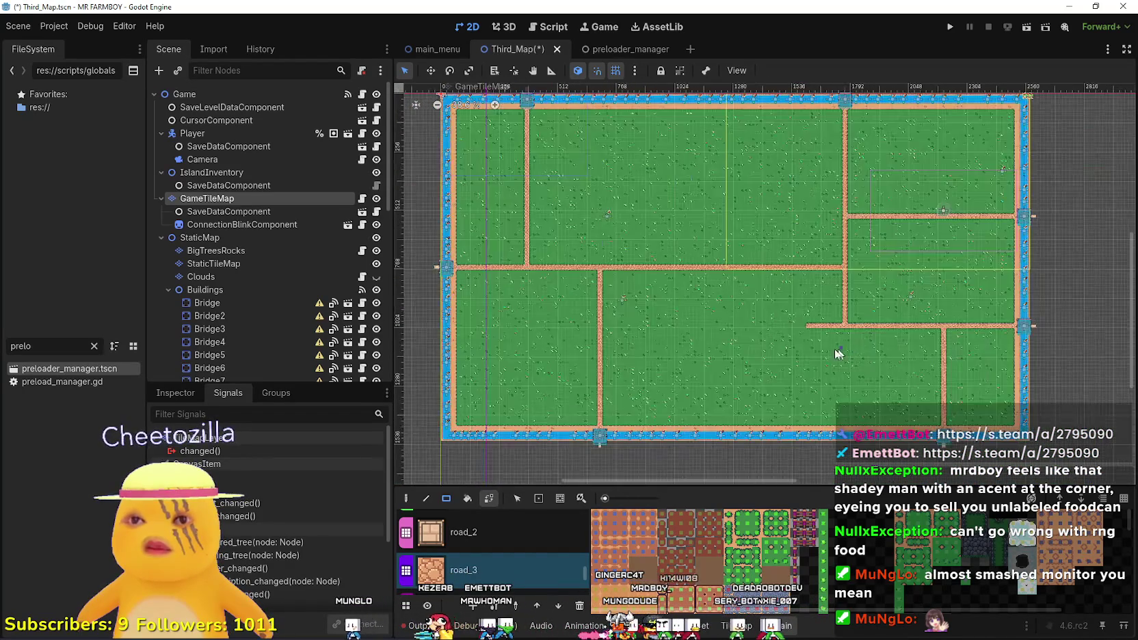
{"action": "scroll", "coordinate": [518, 565], "scroll_direction": "down", "scroll_amount": 2}
Select the grass terrain and save the Third_Map scene.
{"action": "scroll", "coordinate": [581, 540], "scroll_direction": "up", "scroll_amount": 5}
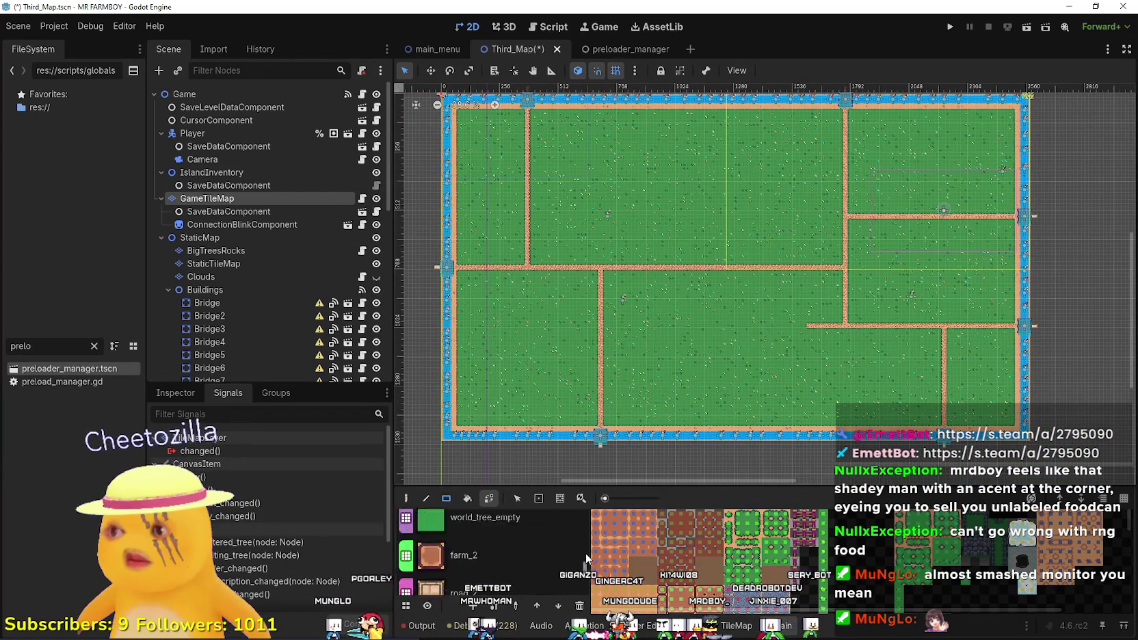
{"action": "scroll", "coordinate": [530, 557], "scroll_direction": "up", "scroll_amount": 2}
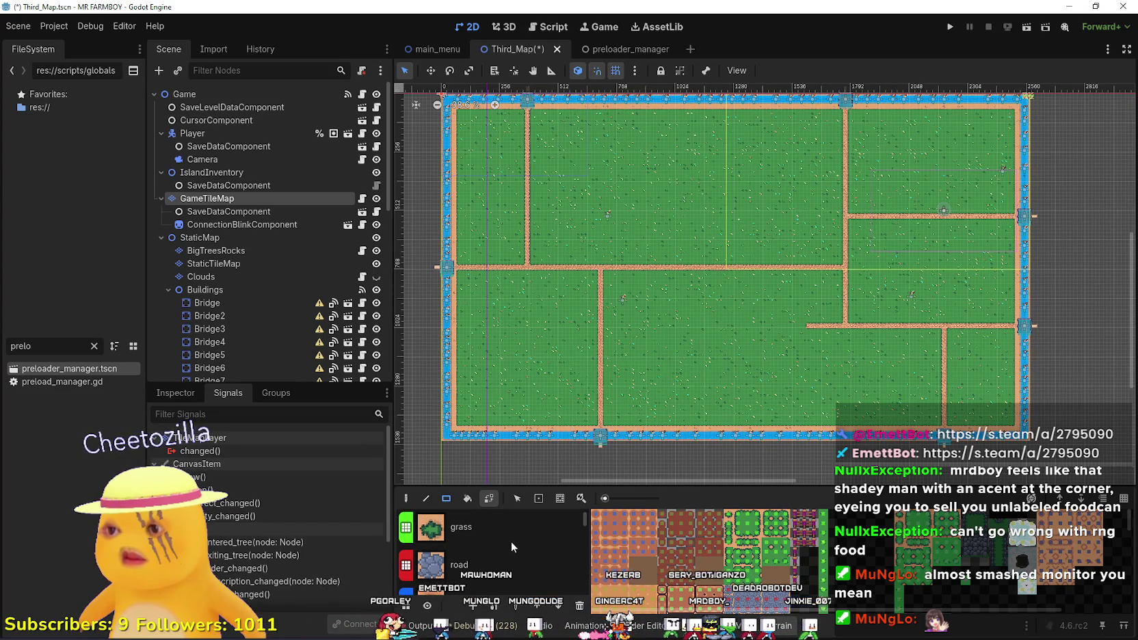
{"action": "left_click", "coordinate": [509, 526]}
{"action": "scroll", "coordinate": [812, 345], "scroll_direction": "up", "scroll_amount": 4}
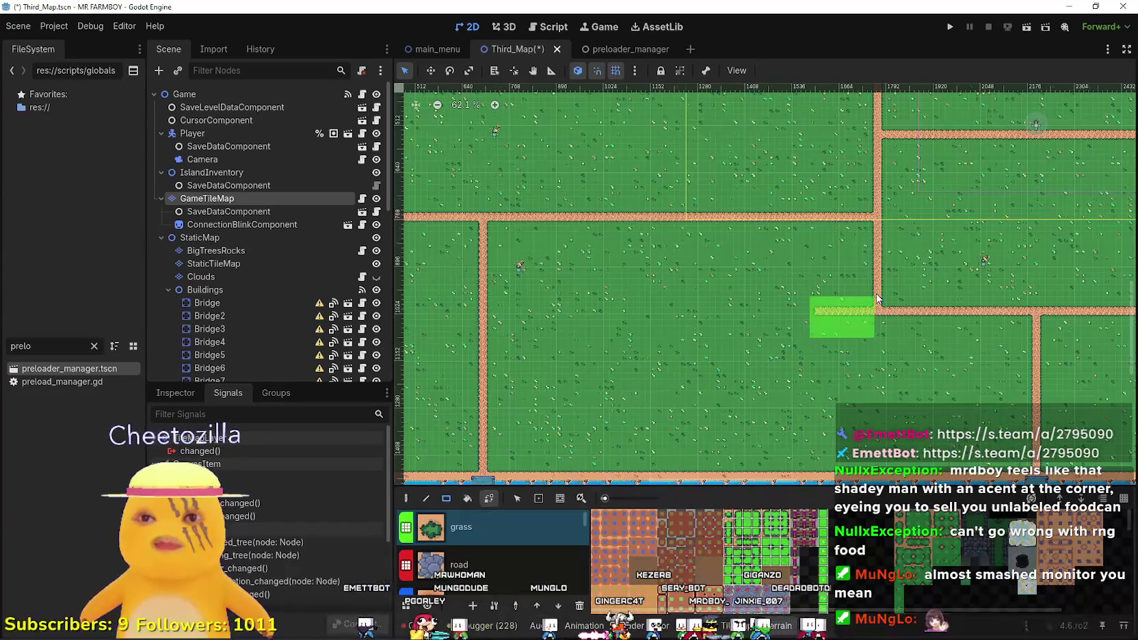
{"action": "scroll", "coordinate": [822, 320], "scroll_direction": "down", "scroll_amount": 6}
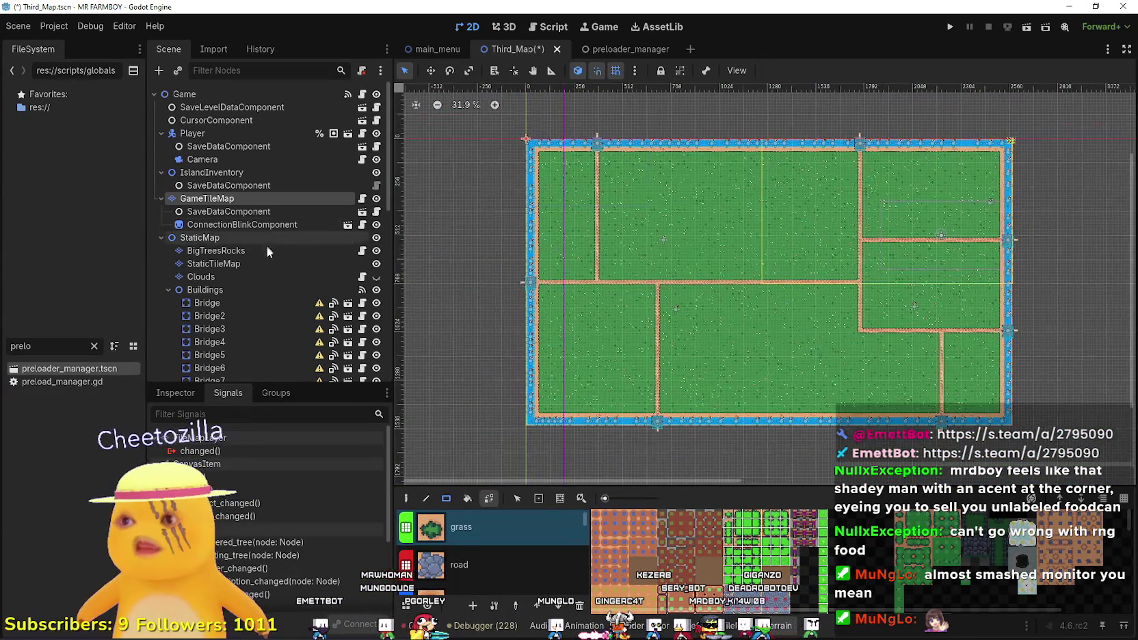
{"action": "key", "text": "ctrl+s"}
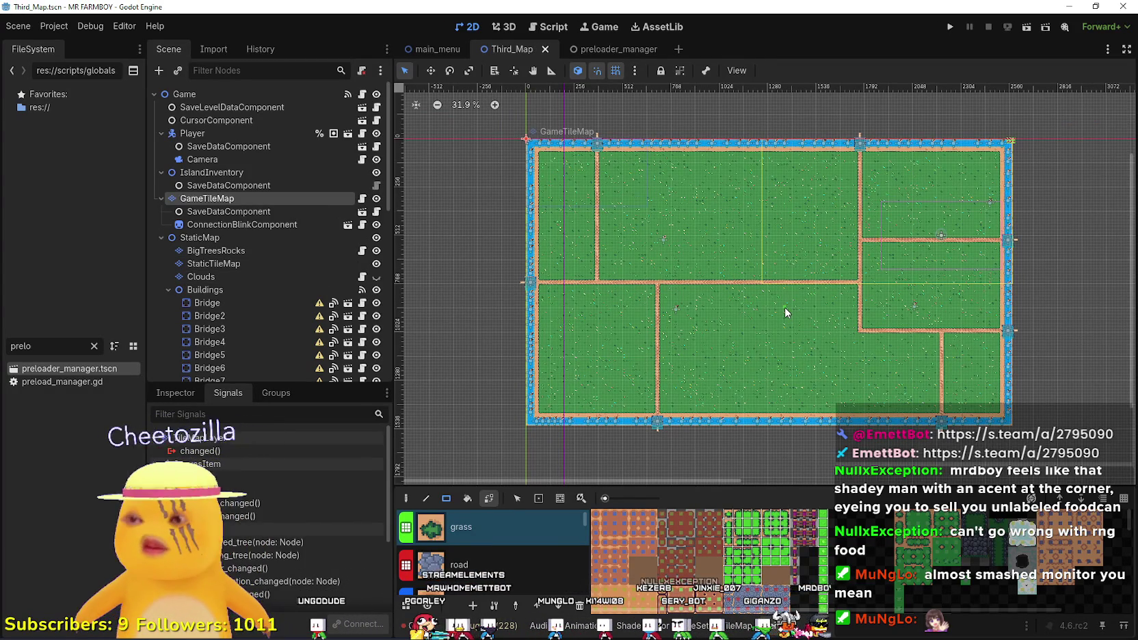
Show the Clouds layer briefly, hide it again, then select the Player node.
{"action": "scroll", "coordinate": [781, 313], "scroll_direction": "up", "scroll_amount": 2}
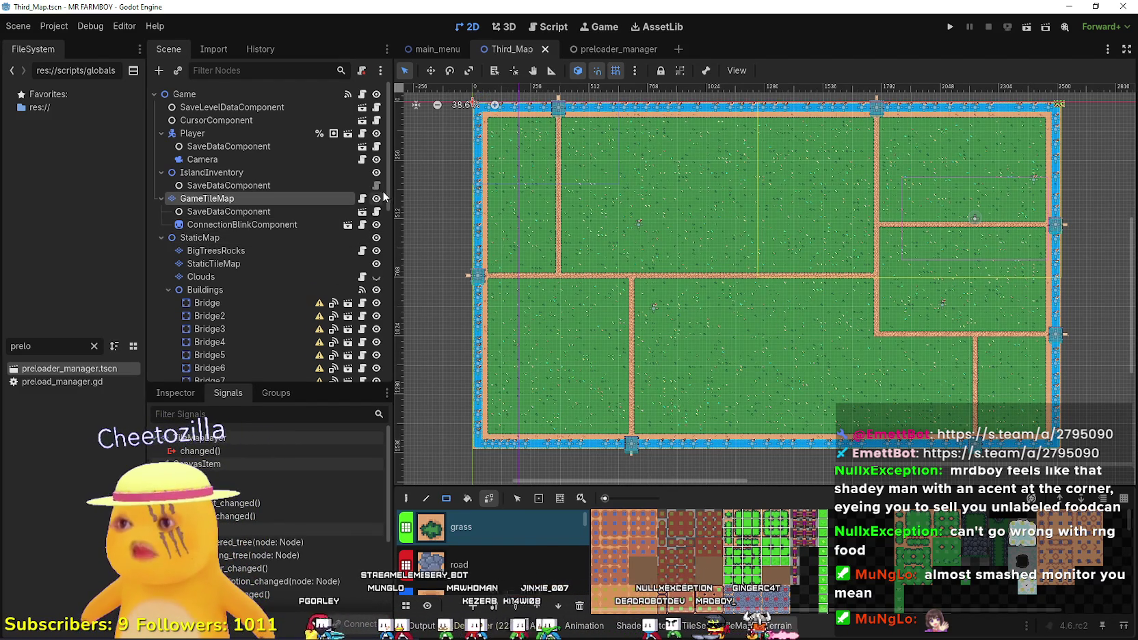
{"action": "left_click", "coordinate": [377, 278]}
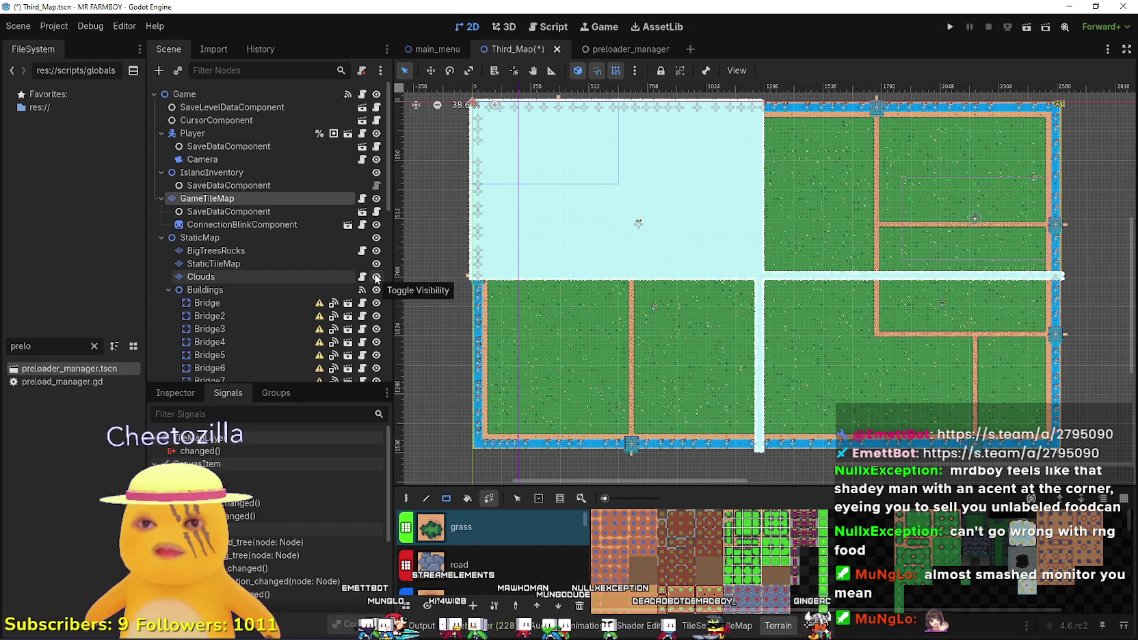
{"action": "left_click", "coordinate": [376, 278]}
{"action": "scroll", "coordinate": [957, 230], "scroll_direction": "up", "scroll_amount": 2}
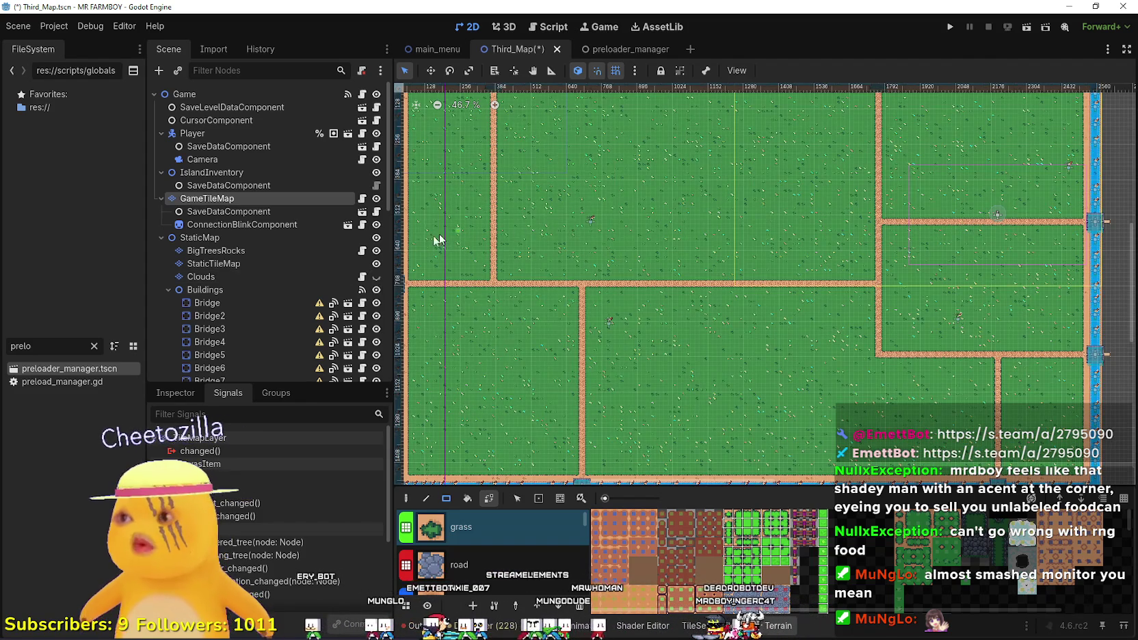
{"action": "scroll", "coordinate": [284, 272], "scroll_direction": "down", "scroll_amount": 10}
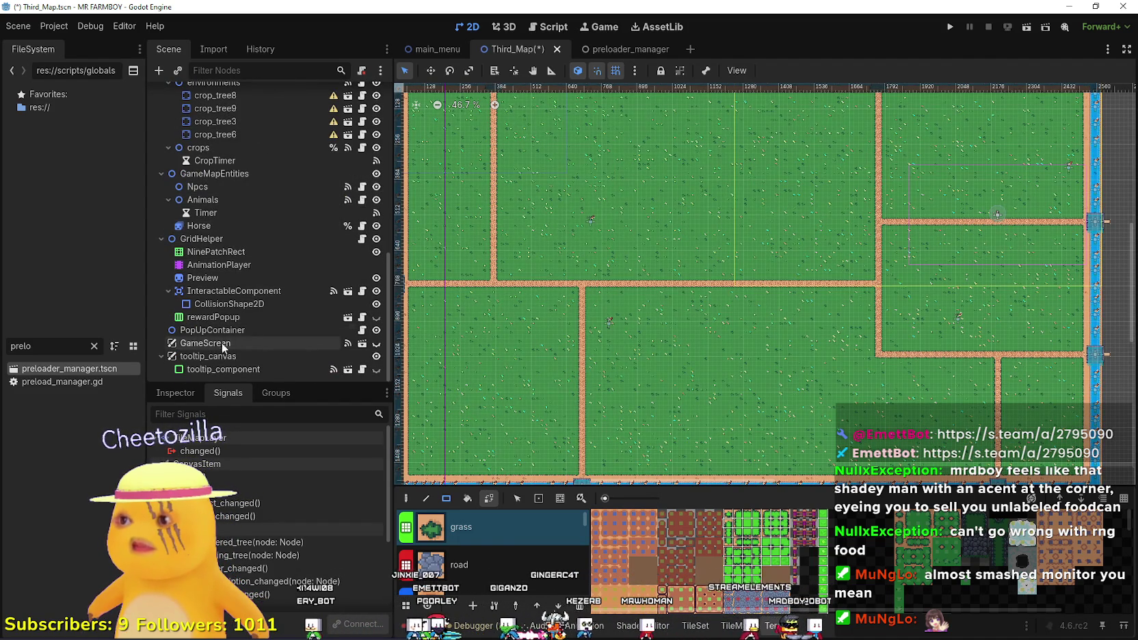
{"action": "scroll", "coordinate": [247, 297], "scroll_direction": "up", "scroll_amount": 2}
{"action": "scroll", "coordinate": [247, 296], "scroll_direction": "up", "scroll_amount": 6}
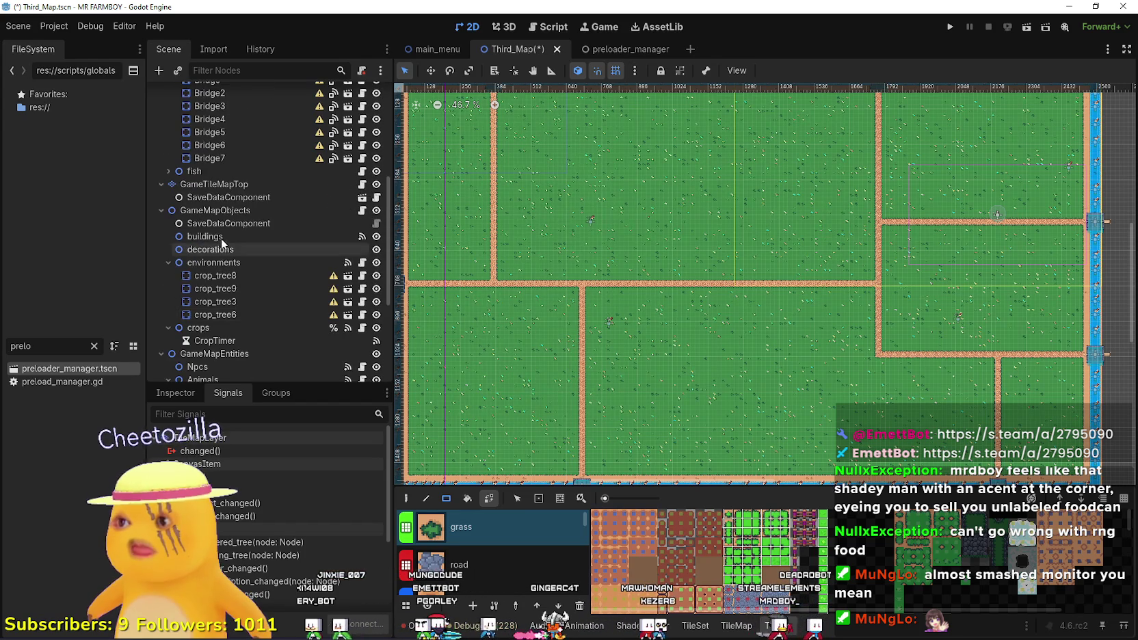
{"action": "scroll", "coordinate": [210, 235], "scroll_direction": "up", "scroll_amount": 3}
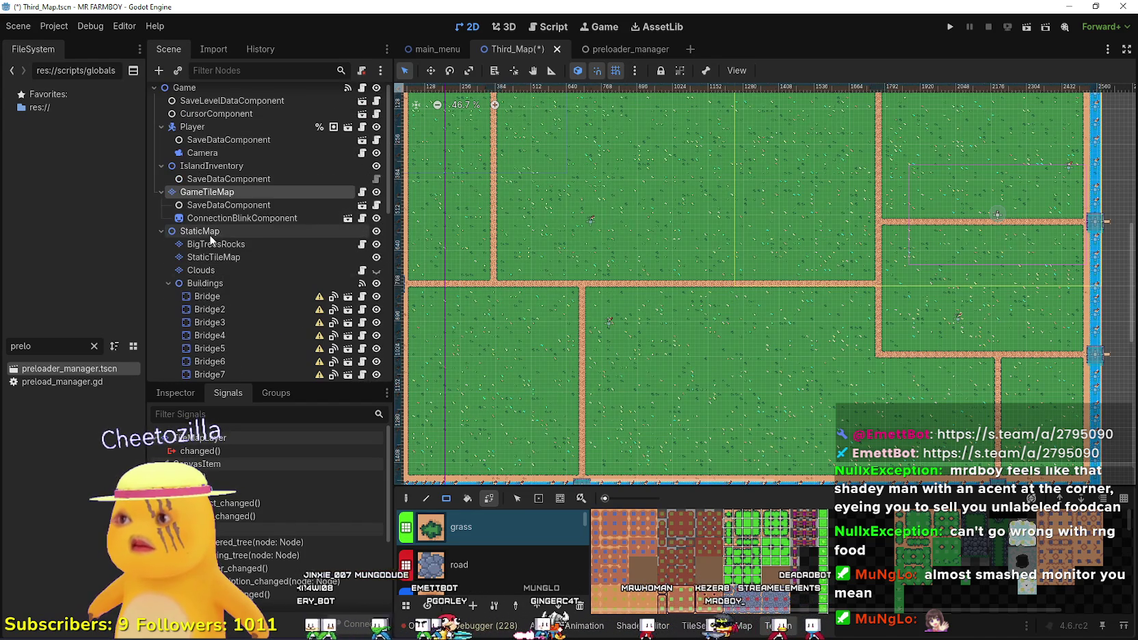
{"action": "left_click", "coordinate": [230, 127]}
{"action": "scroll", "coordinate": [713, 259], "scroll_direction": "down", "scroll_amount": 4}
Drag the Player onto the central horizontal road and nudge it slightly left.
{"action": "scroll", "coordinate": [840, 217], "scroll_direction": "up", "scroll_amount": 3}
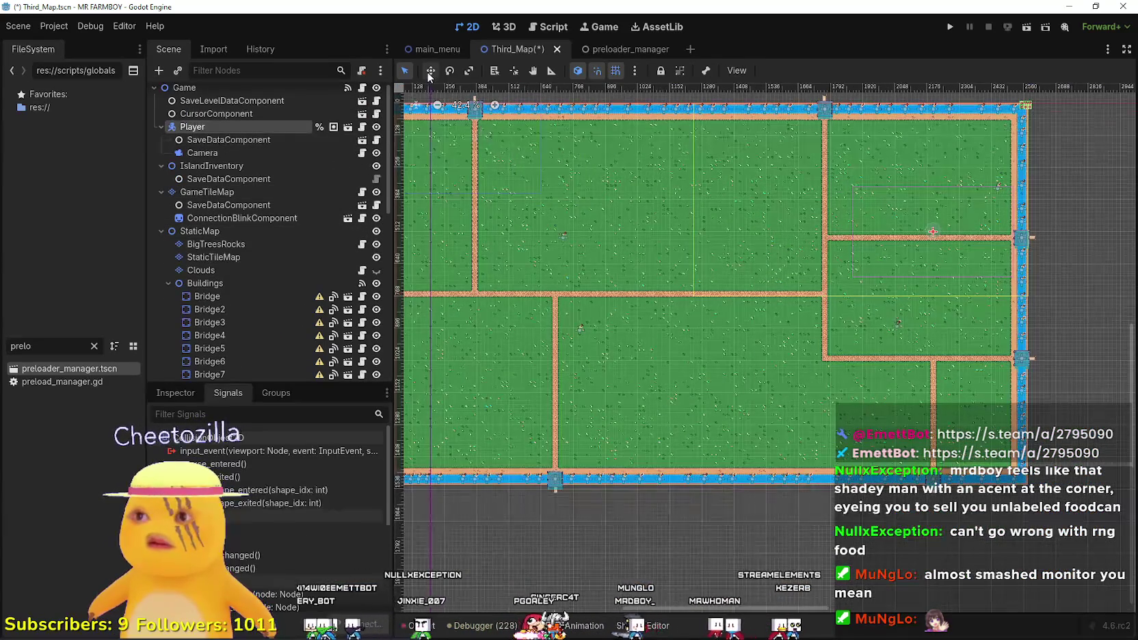
{"action": "mouse_move", "coordinate": [933, 233]}
{"action": "left_mouse_down"}
{"action": "mouse_move", "coordinate": [671, 262]}
{"action": "mouse_move", "coordinate": [693, 288]}
{"action": "mouse_move", "coordinate": [764, 287]}
{"action": "mouse_move", "coordinate": [668, 282]}
{"action": "mouse_move", "coordinate": [693, 290]}
{"action": "left_mouse_up"}
{"action": "scroll", "coordinate": [695, 294], "scroll_direction": "down", "scroll_amount": 4}
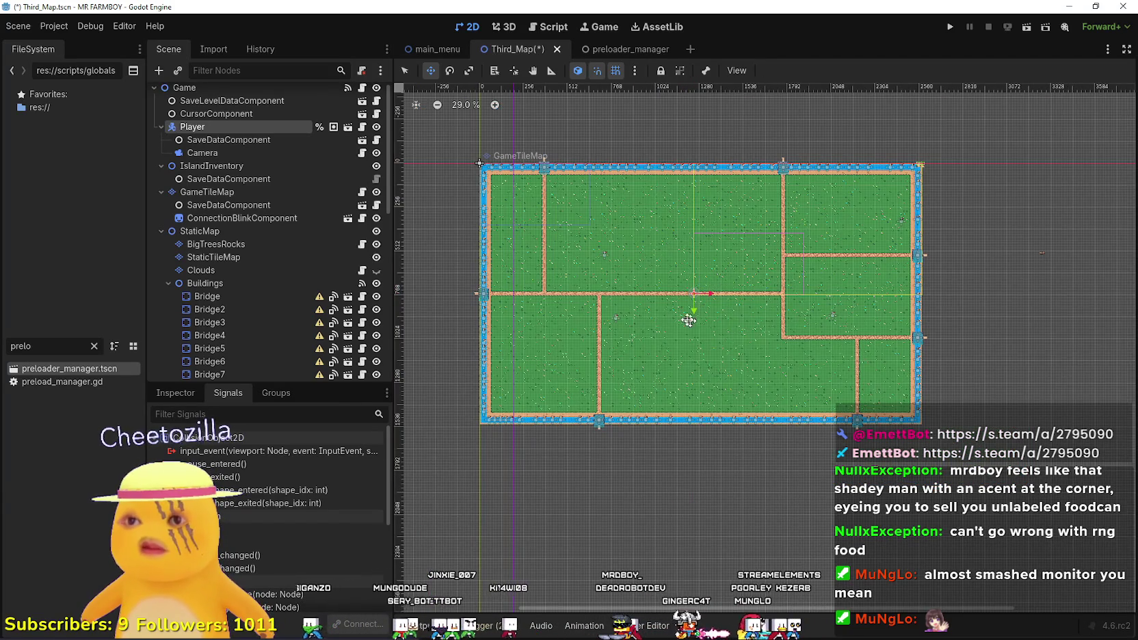
{"action": "scroll", "coordinate": [698, 324], "scroll_direction": "up", "scroll_amount": 15}
{"action": "left_click_drag", "start_coordinate": [788, 342], "coordinate": [725, 316]}
{"action": "scroll", "coordinate": [724, 324], "scroll_direction": "down", "scroll_amount": 4}
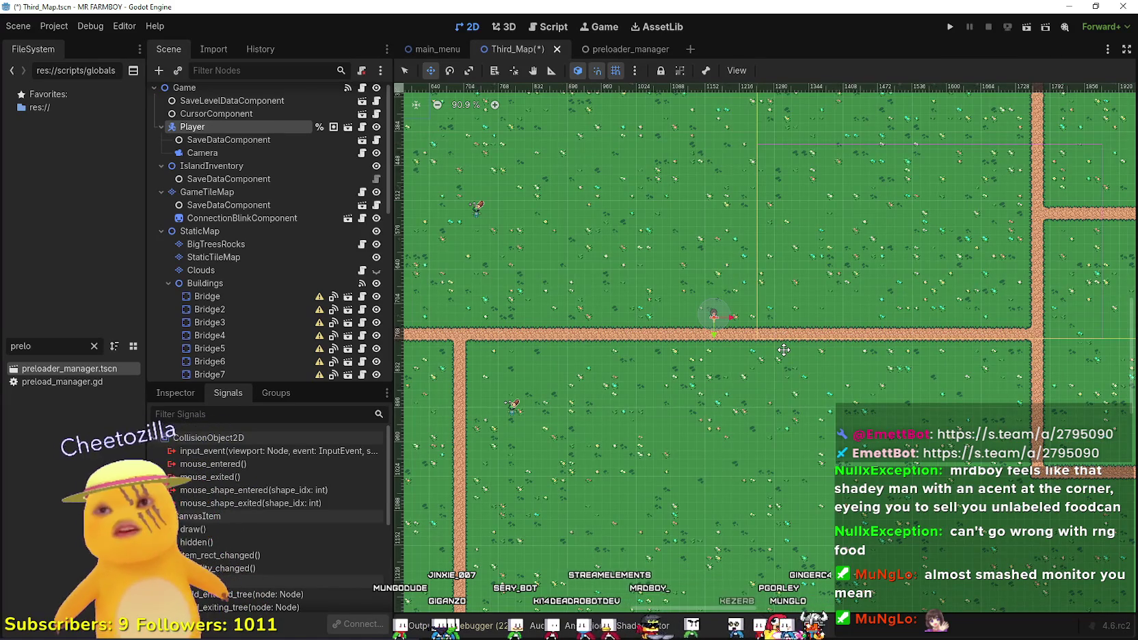
{"action": "scroll", "coordinate": [752, 331], "scroll_direction": "down", "scroll_amount": 9}
{"action": "scroll", "coordinate": [861, 271], "scroll_direction": "down", "scroll_amount": 3}
{"action": "scroll", "coordinate": [862, 270], "scroll_direction": "up", "scroll_amount": 1}
{"action": "scroll", "coordinate": [726, 363], "scroll_direction": "up", "scroll_amount": 2}
{"action": "scroll", "coordinate": [726, 363], "scroll_direction": "up", "scroll_amount": 1}
{"action": "scroll", "coordinate": [726, 336], "scroll_direction": "up", "scroll_amount": 2}
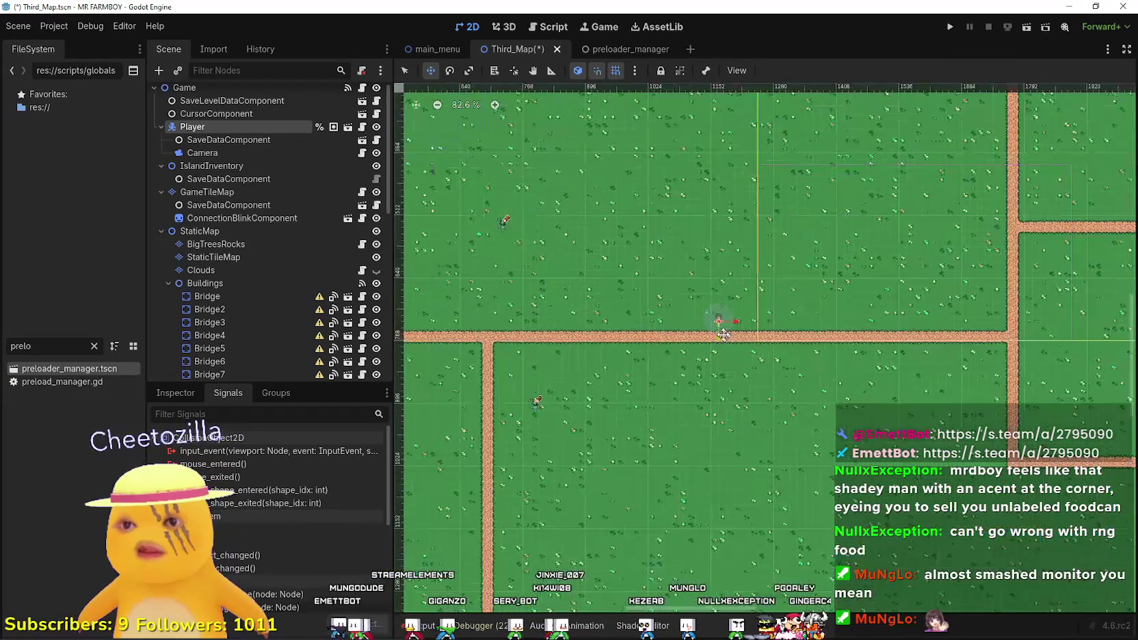
{"action": "scroll", "coordinate": [726, 337], "scroll_direction": "down", "scroll_amount": 1}
{"action": "scroll", "coordinate": [729, 332], "scroll_direction": "down", "scroll_amount": 1}
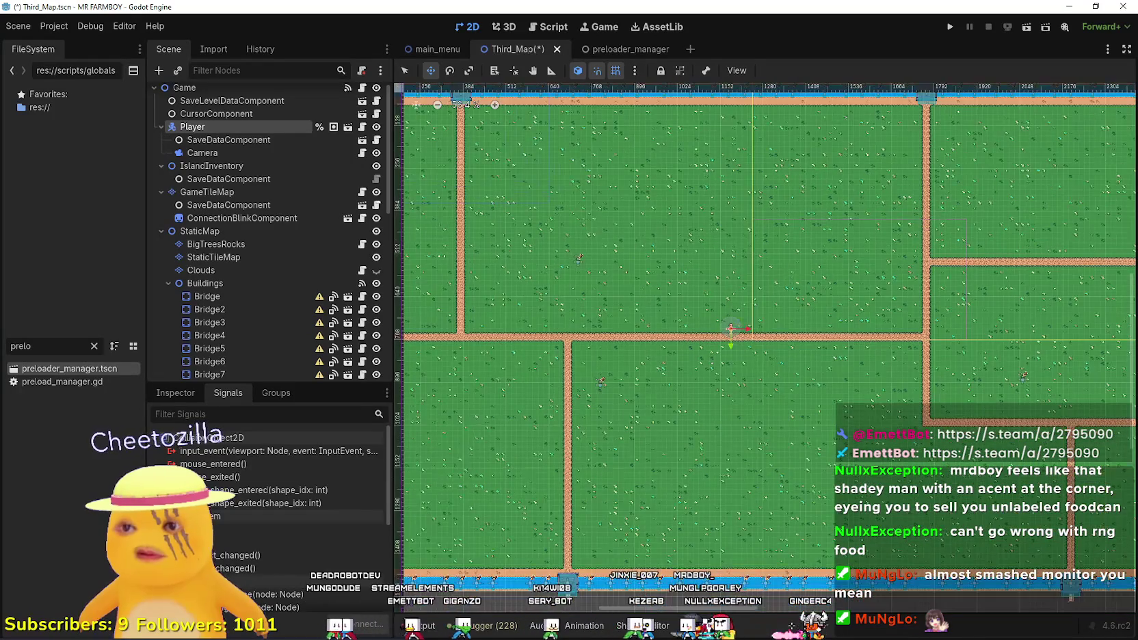
Check the Player's Transform position of 1184, 736 in the Inspector.
{"action": "left_click", "coordinate": [175, 392]}
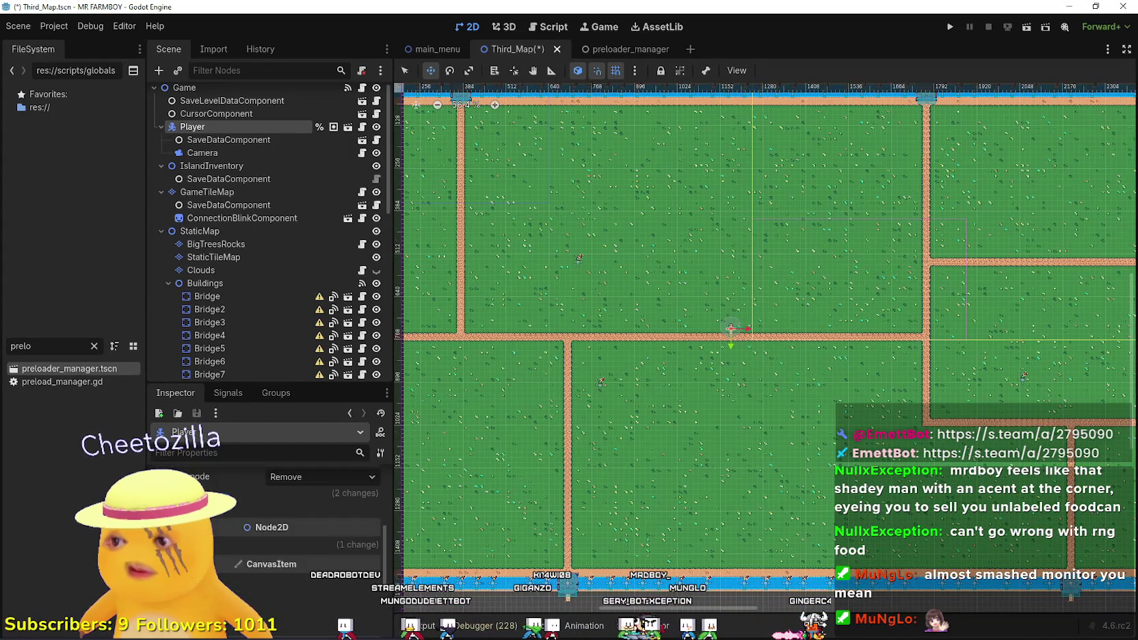
{"action": "left_click", "coordinate": [239, 544]}
{"action": "scroll", "coordinate": [238, 542], "scroll_direction": "down", "scroll_amount": 2}
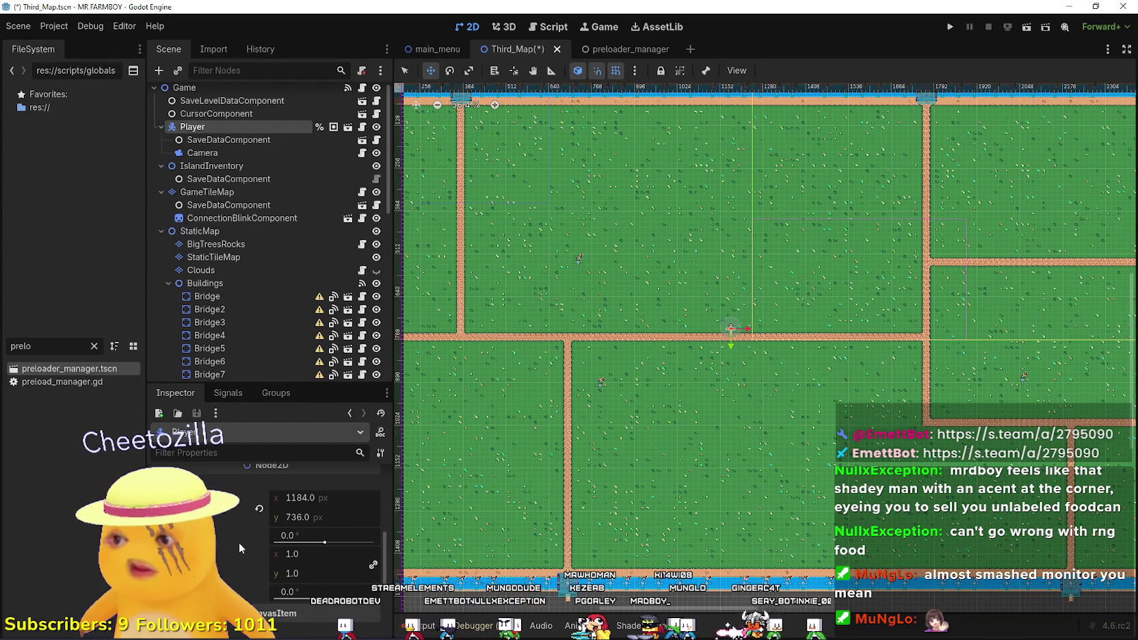
{"action": "scroll", "coordinate": [731, 330], "scroll_direction": "down", "scroll_amount": 2}
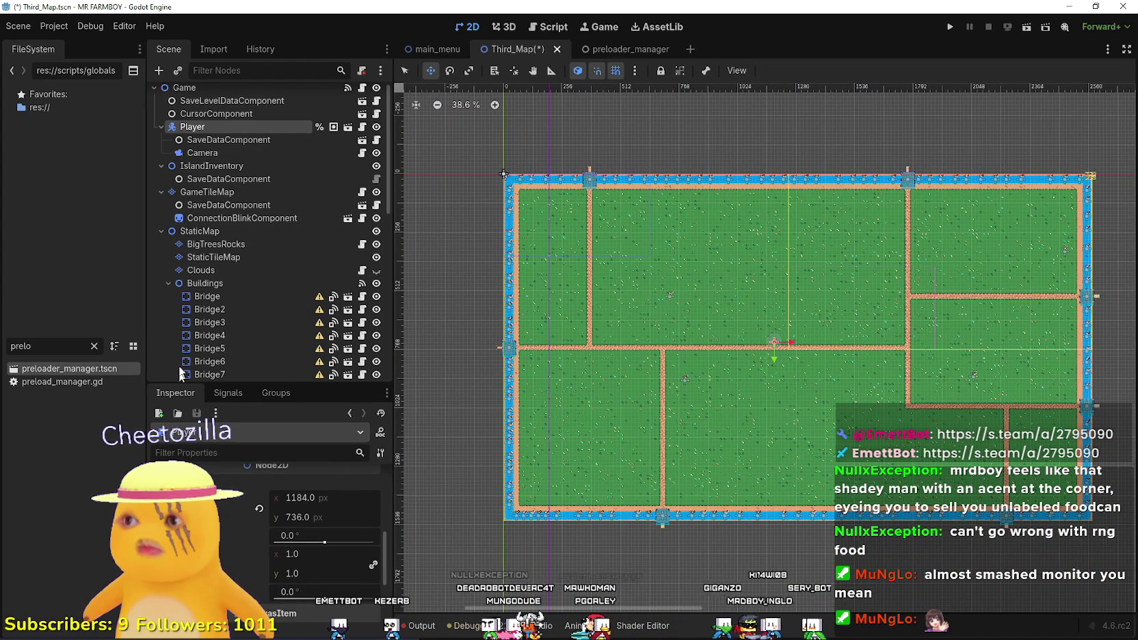
Select GameTileMap and zoom to the island's top-right and bottom-right corners to read tile coordinates.
{"action": "left_click", "coordinate": [206, 191]}
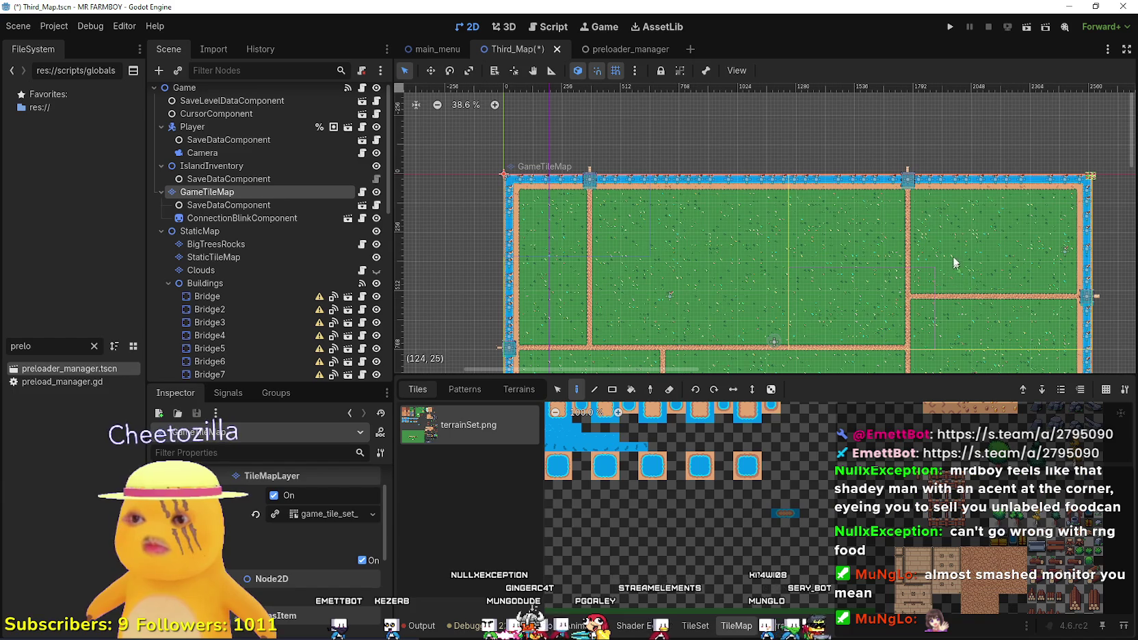
{"action": "scroll", "coordinate": [1087, 174], "scroll_direction": "up", "scroll_amount": 3}
{"action": "scroll", "coordinate": [1089, 175], "scroll_direction": "up", "scroll_amount": 9}
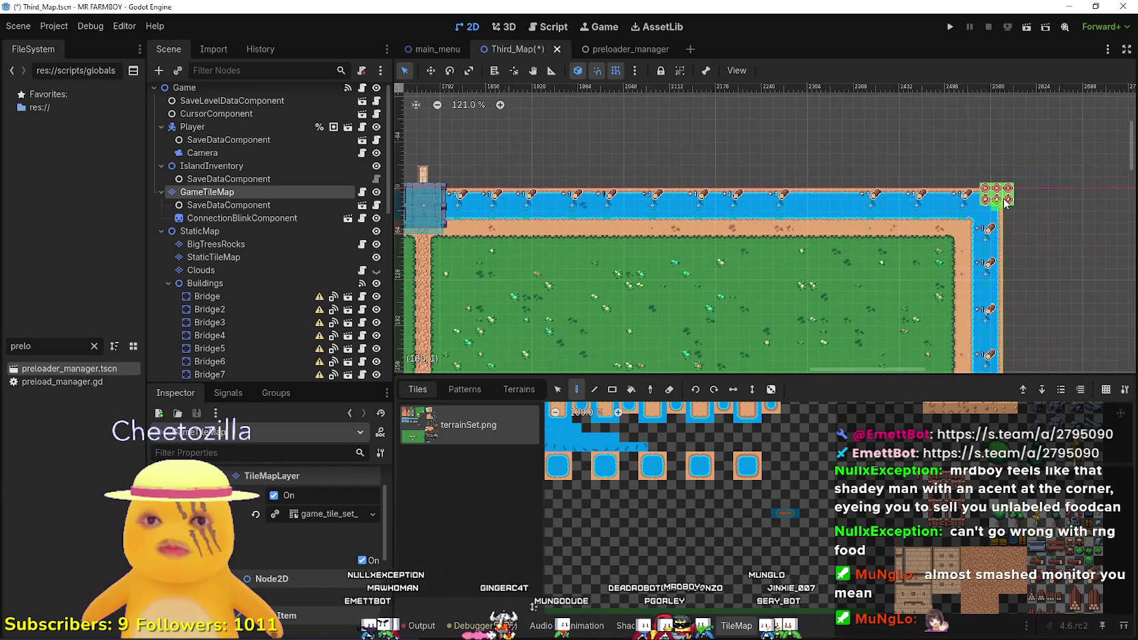
{"action": "scroll", "coordinate": [1003, 204], "scroll_direction": "up", "scroll_amount": 6}
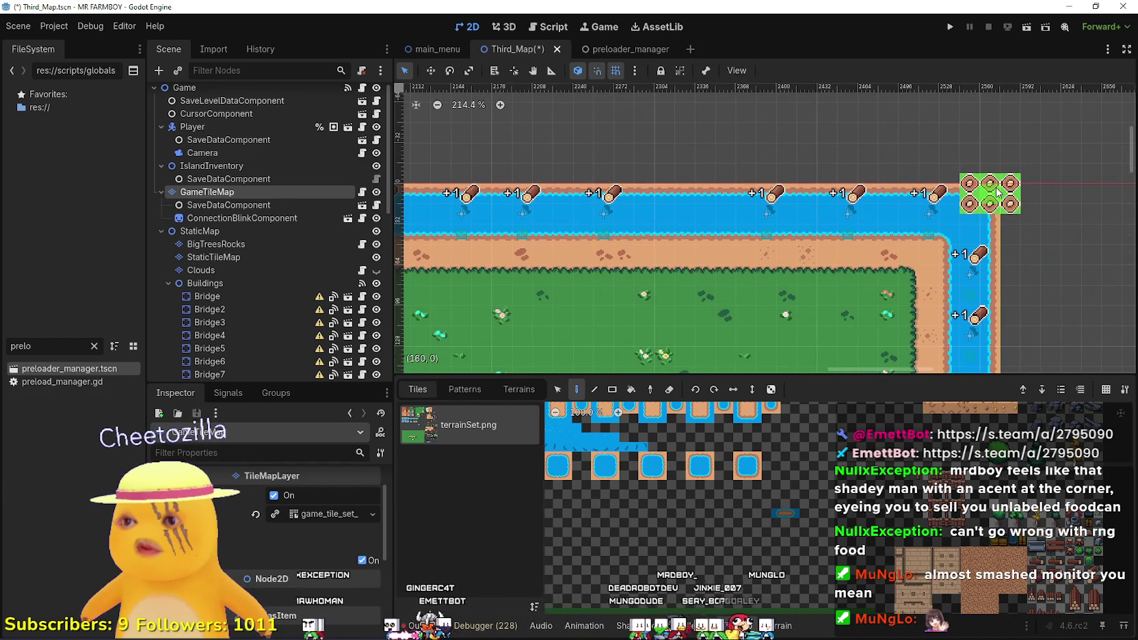
{"action": "scroll", "coordinate": [1007, 191], "scroll_direction": "down", "scroll_amount": 15}
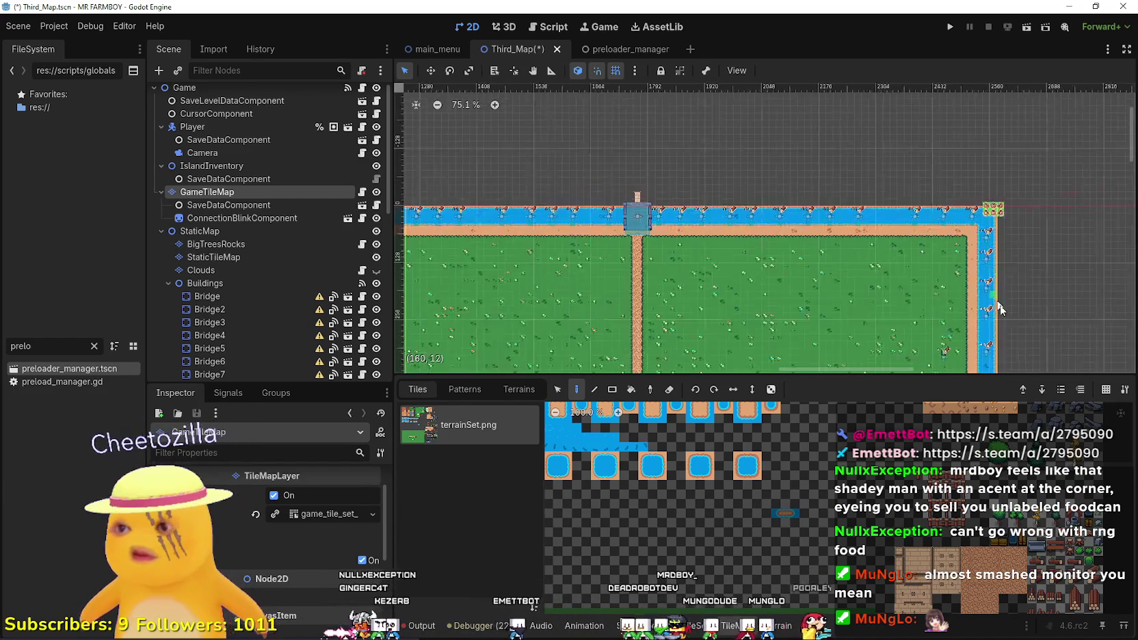
{"action": "scroll", "coordinate": [1007, 334], "scroll_direction": "up", "scroll_amount": 3}
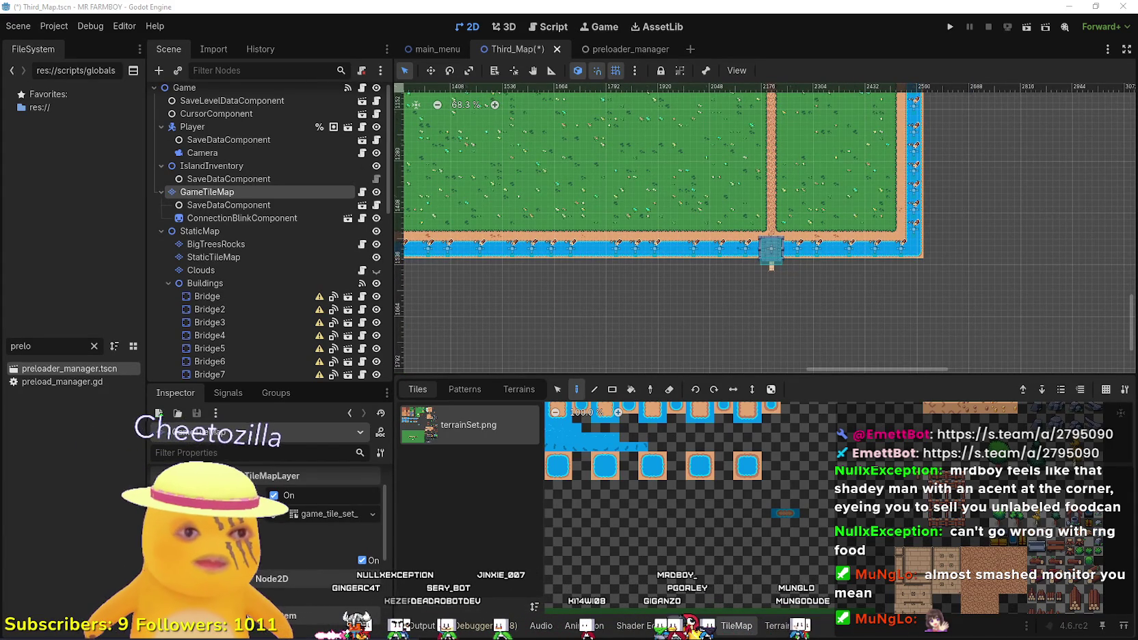
{"action": "key", "text": "XF86Calculator"}
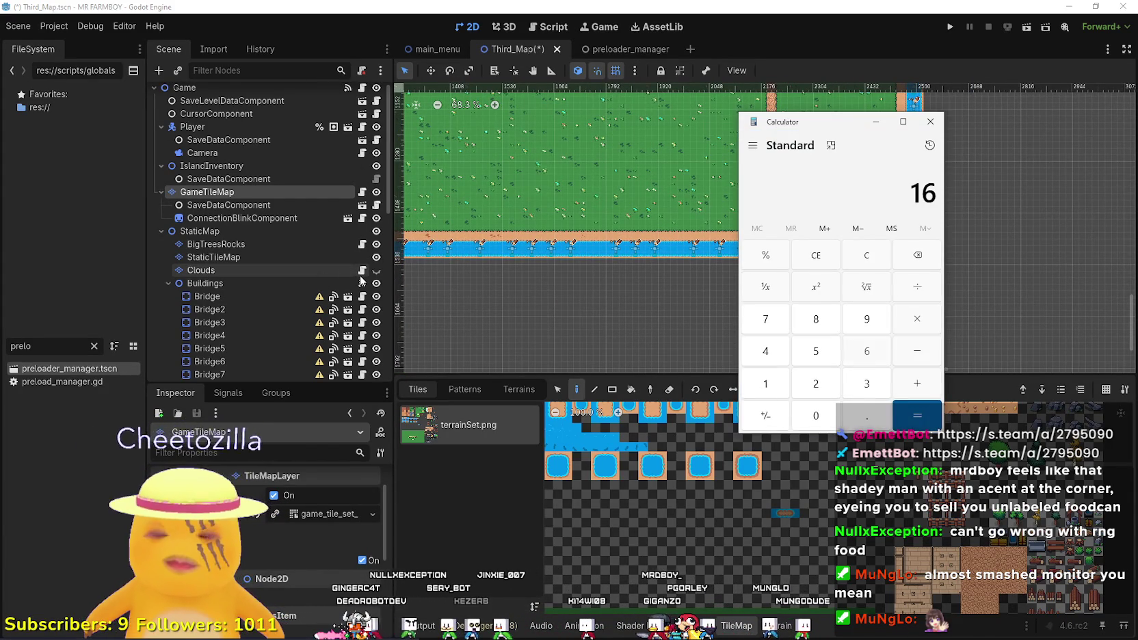
{"action": "type", "text": "60"}
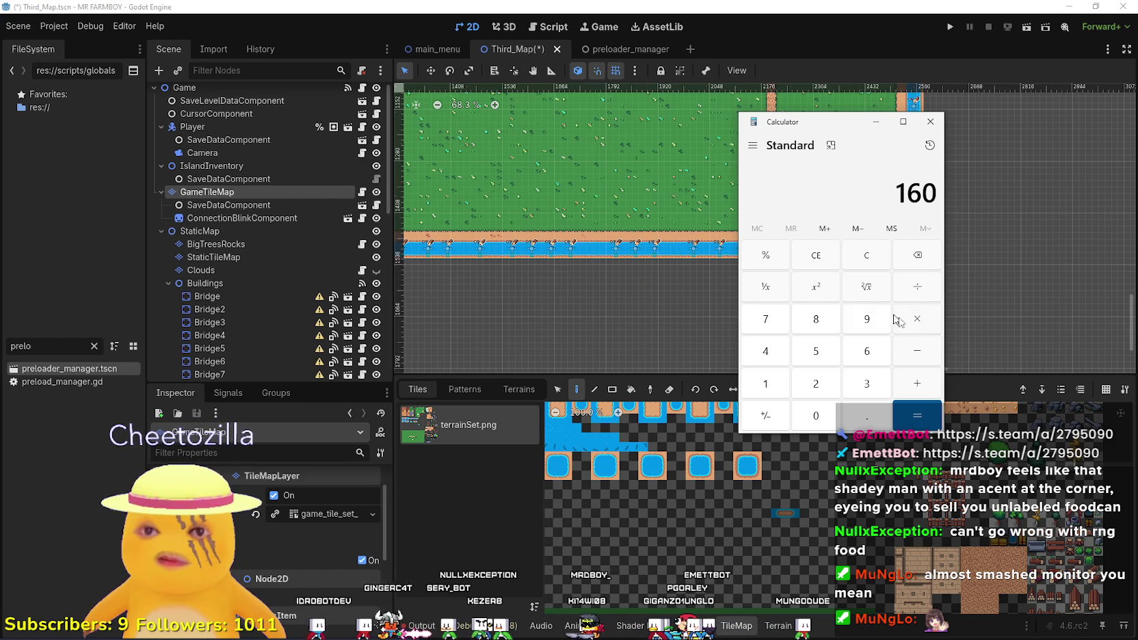
{"action": "type", "text": " × 16"}
{"action": "key", "text": "Return"}
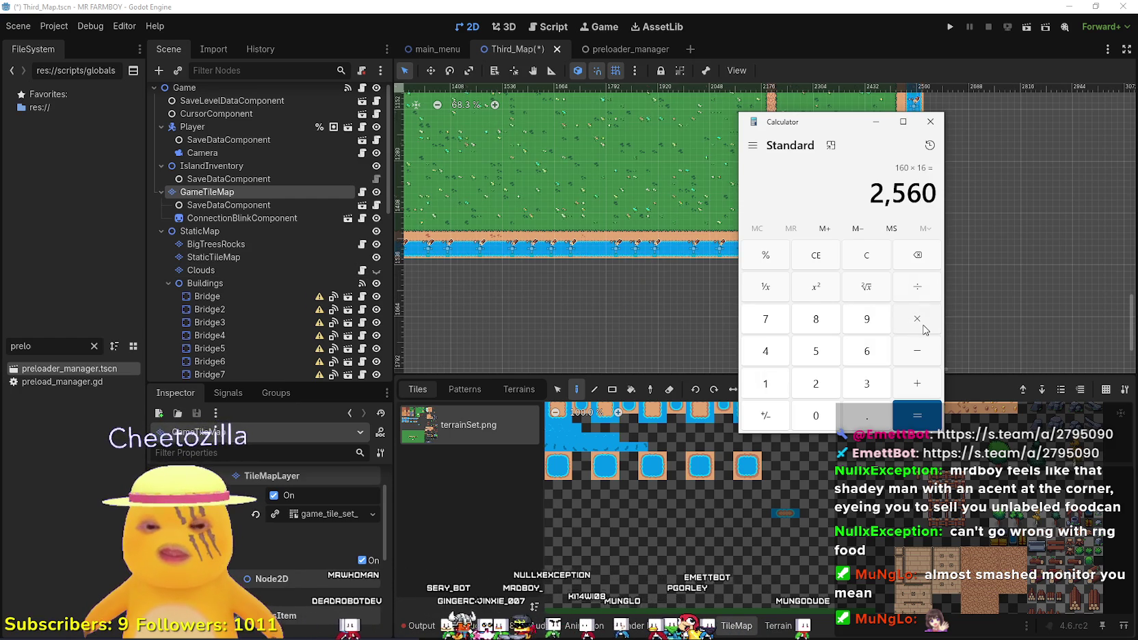
{"action": "type", "text": "2"}
{"action": "key", "text": "Return"}
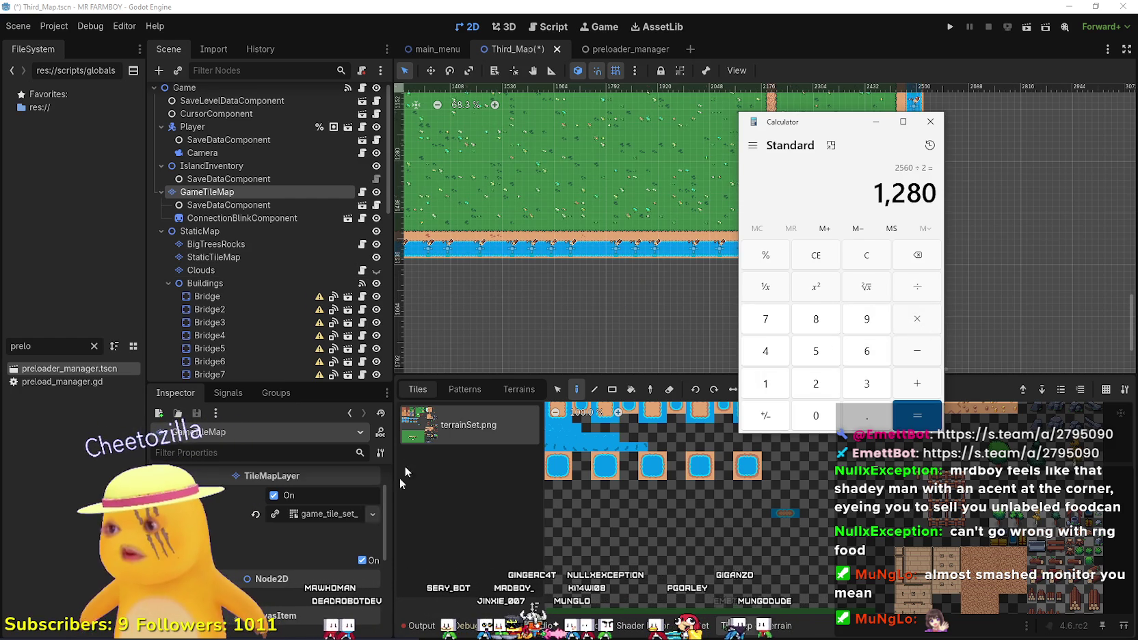
{"action": "left_click", "coordinate": [229, 191]}
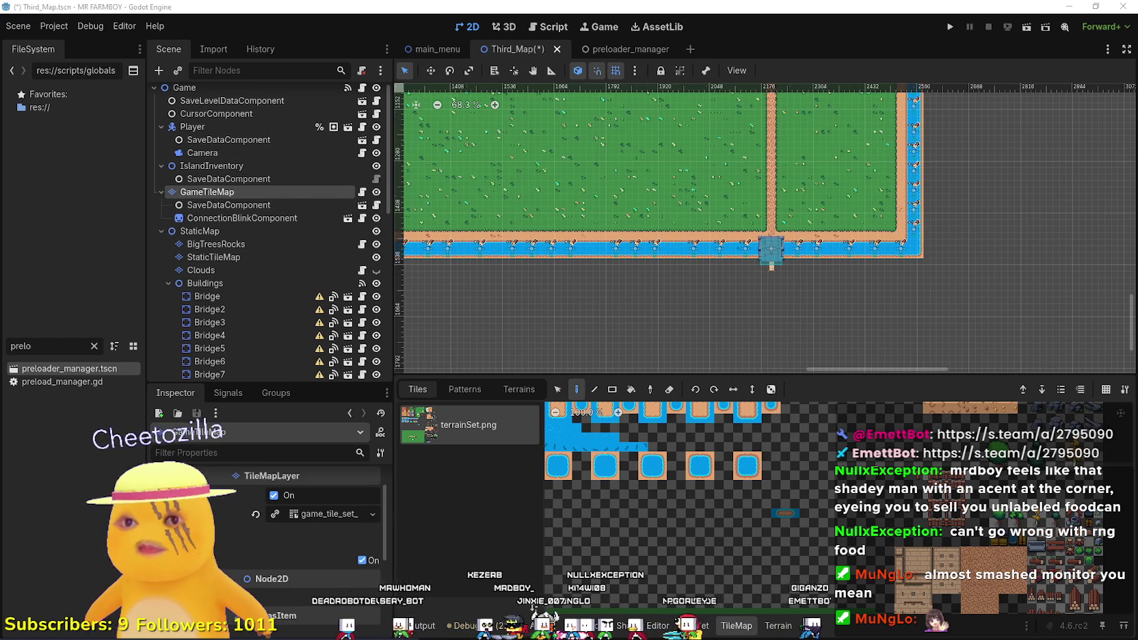
Set the Player's Transform position to x 1280 and y 512.
{"action": "left_click", "coordinate": [222, 128]}
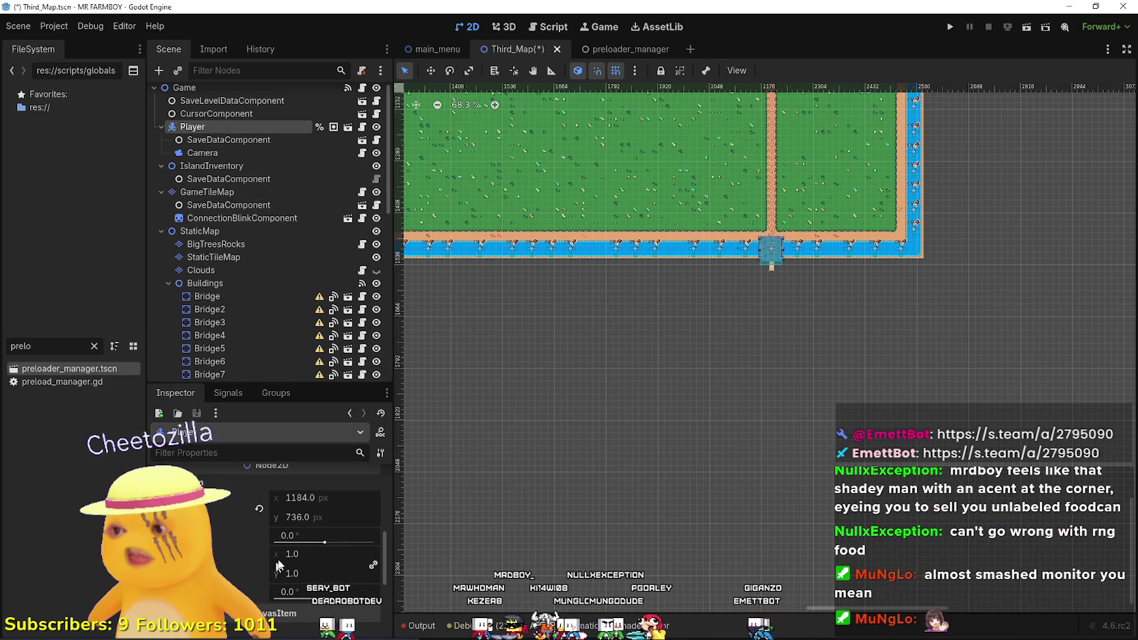
{"action": "left_click", "coordinate": [332, 498]}
{"action": "type", "text": "1280"}
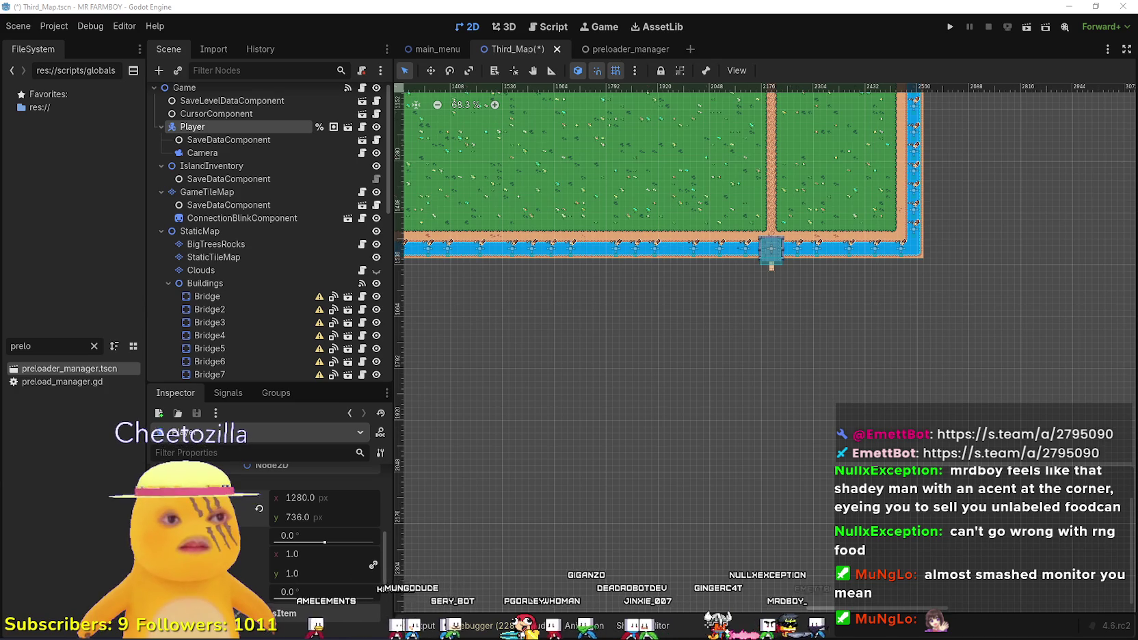
{"action": "left_click", "coordinate": [333, 524]}
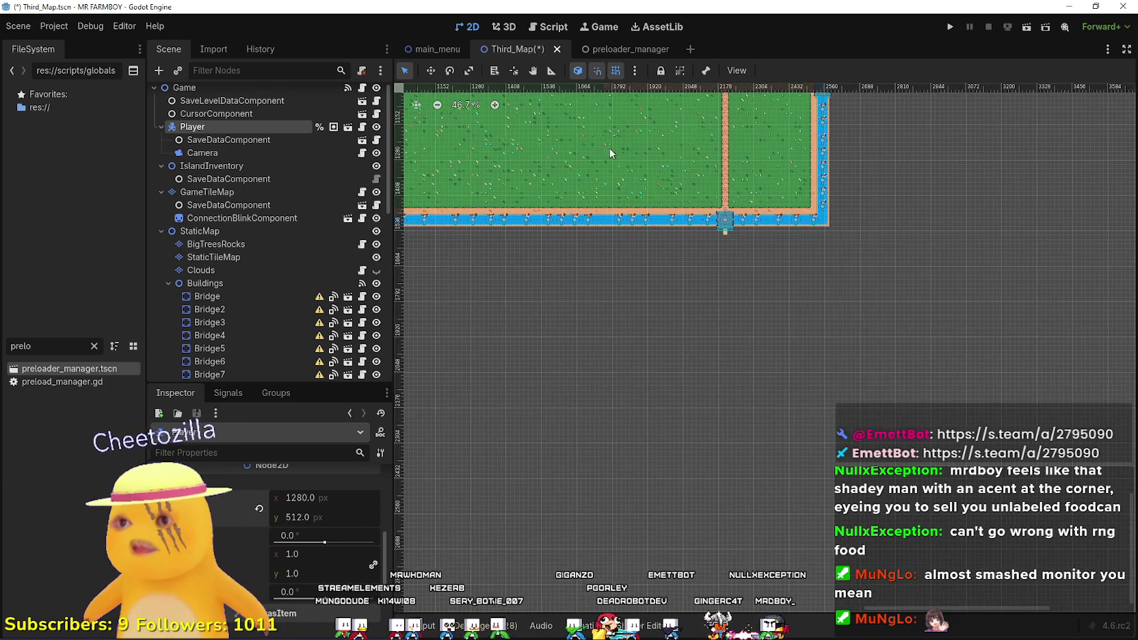
Zoom around the map and try nudging the Player, cancelling the move to keep it at 1280, 512.
{"action": "scroll", "coordinate": [610, 148], "scroll_direction": "down", "scroll_amount": 5}
{"action": "scroll", "coordinate": [624, 266], "scroll_direction": "up", "scroll_amount": 4}
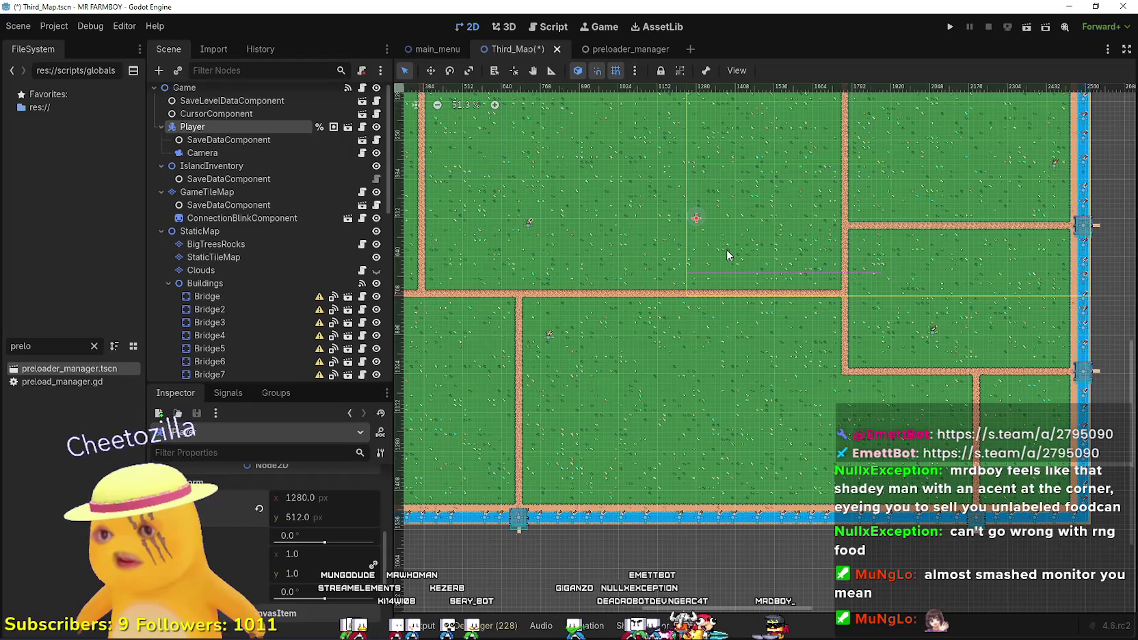
{"action": "scroll", "coordinate": [726, 250], "scroll_direction": "down", "scroll_amount": 4}
{"action": "scroll", "coordinate": [772, 335], "scroll_direction": "up", "scroll_amount": 4}
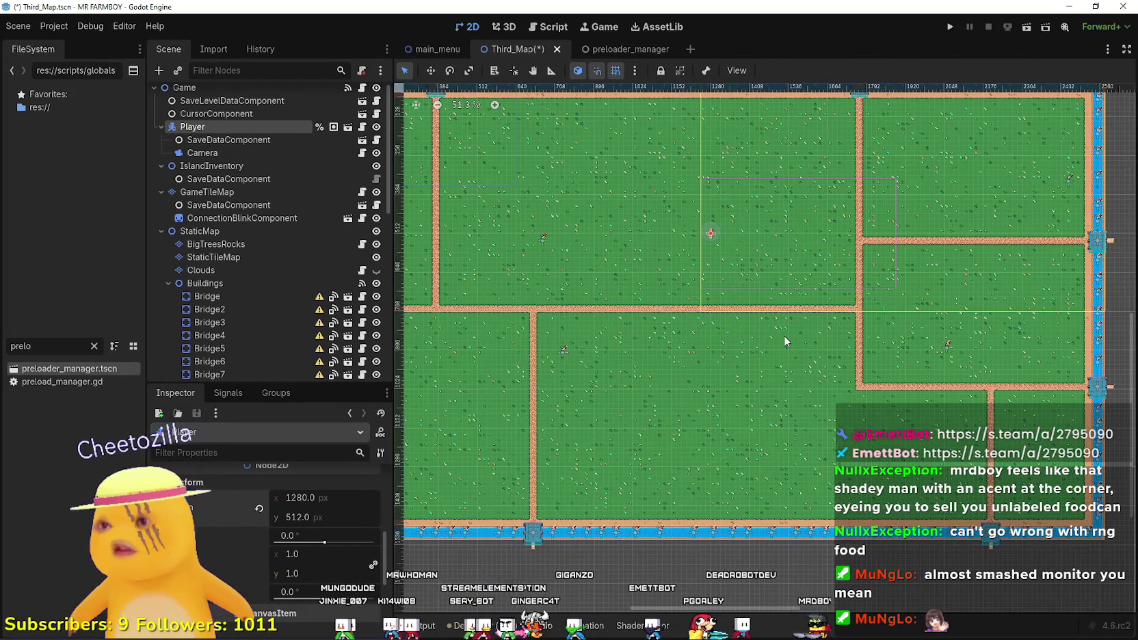
{"action": "scroll", "coordinate": [783, 329], "scroll_direction": "down", "scroll_amount": 4}
{"action": "scroll", "coordinate": [750, 224], "scroll_direction": "up", "scroll_amount": 5}
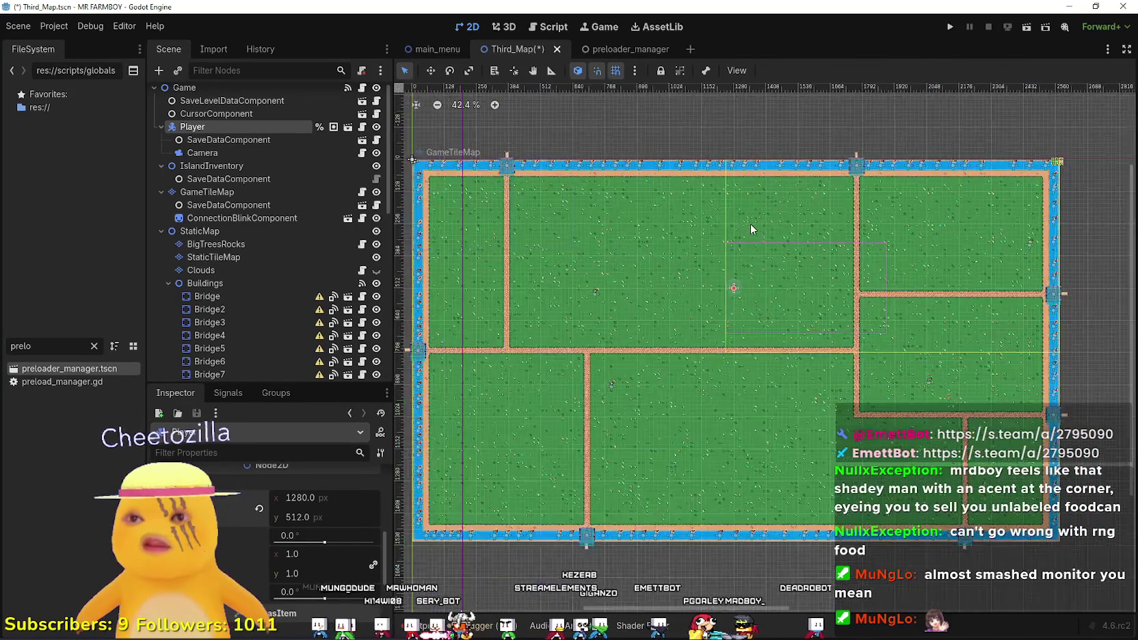
{"action": "scroll", "coordinate": [789, 356], "scroll_direction": "up", "scroll_amount": 3}
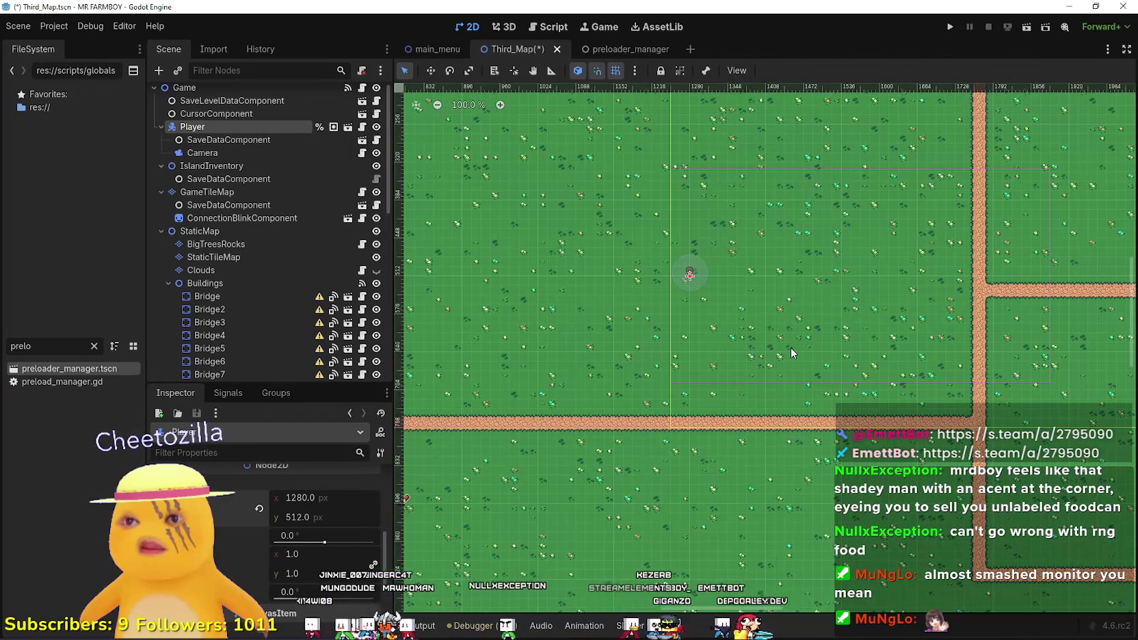
{"action": "scroll", "coordinate": [790, 349], "scroll_direction": "down", "scroll_amount": 3}
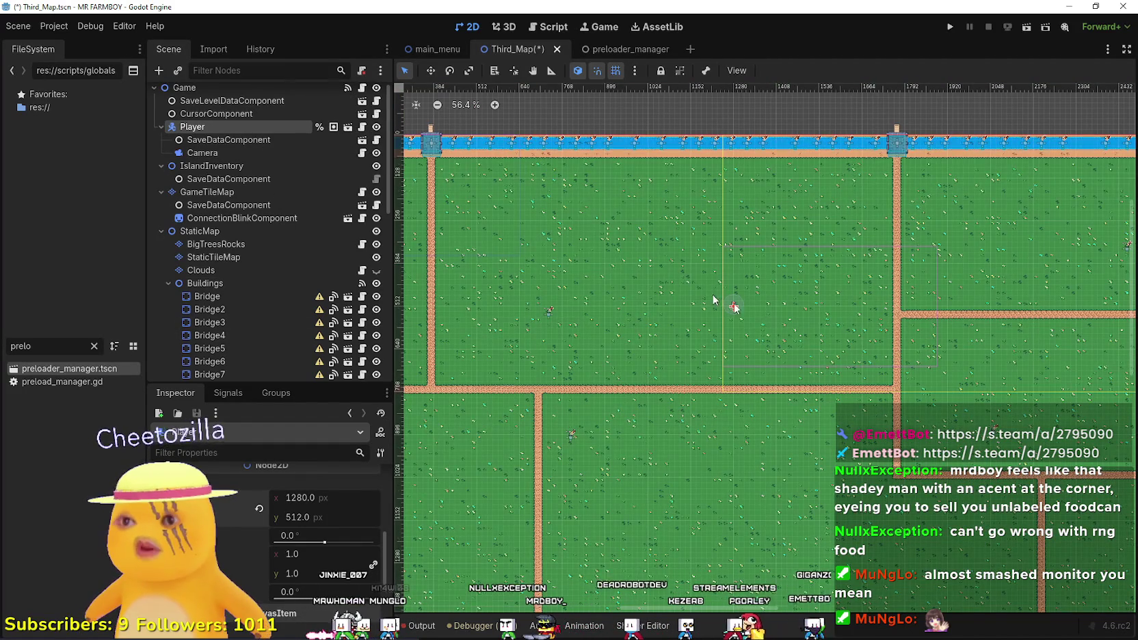
{"action": "scroll", "coordinate": [745, 311], "scroll_direction": "up", "scroll_amount": 3}
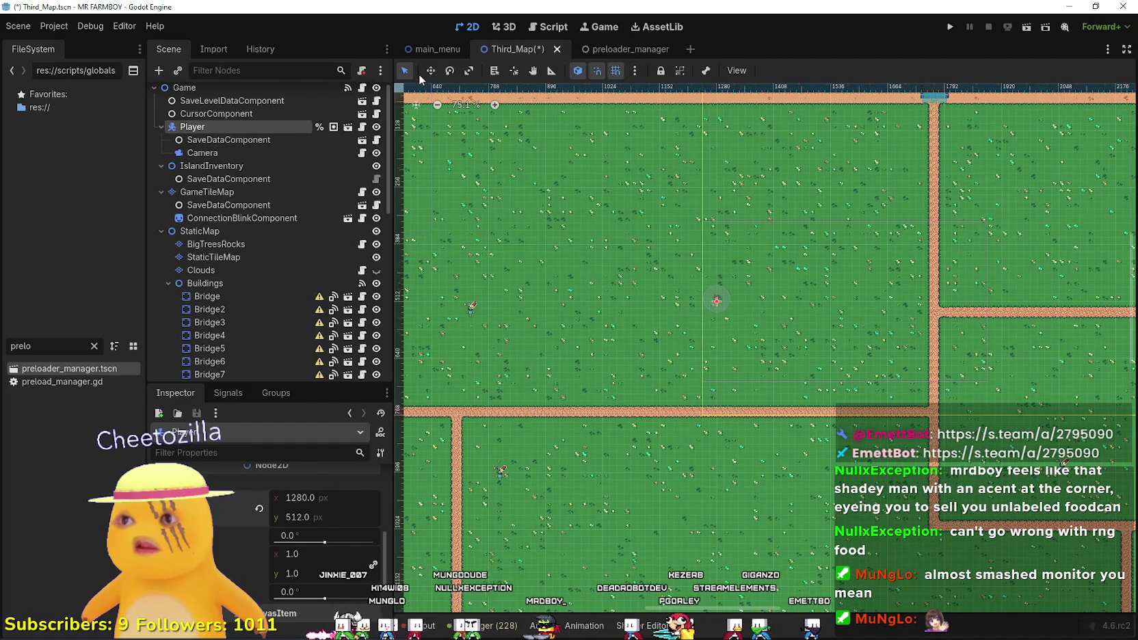
{"action": "left_click_drag", "start_coordinate": [718, 300], "coordinate": [718, 304]}
{"action": "right_click", "coordinate": [718, 305]}
{"action": "scroll", "coordinate": [708, 327], "scroll_direction": "down", "scroll_amount": 4}
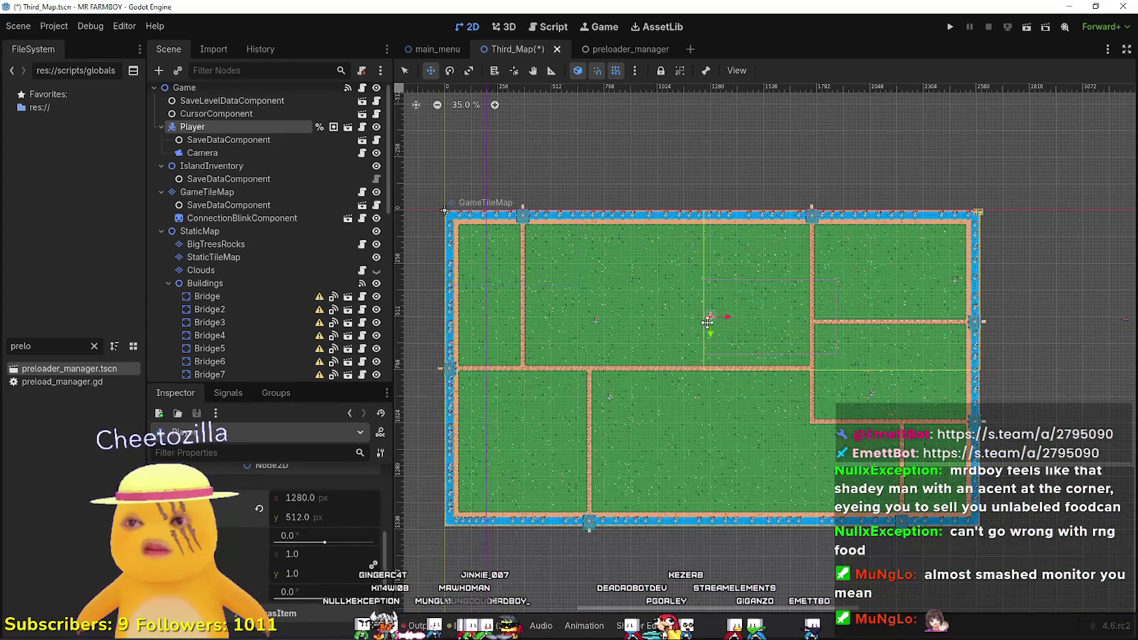
{"action": "scroll", "coordinate": [975, 516], "scroll_direction": "down", "scroll_amount": 1}
Select GameTileMap, shorten the TileMap panel, and zoom to the bottom-right corner at tile 160, 94.
{"action": "left_click", "coordinate": [206, 191]}
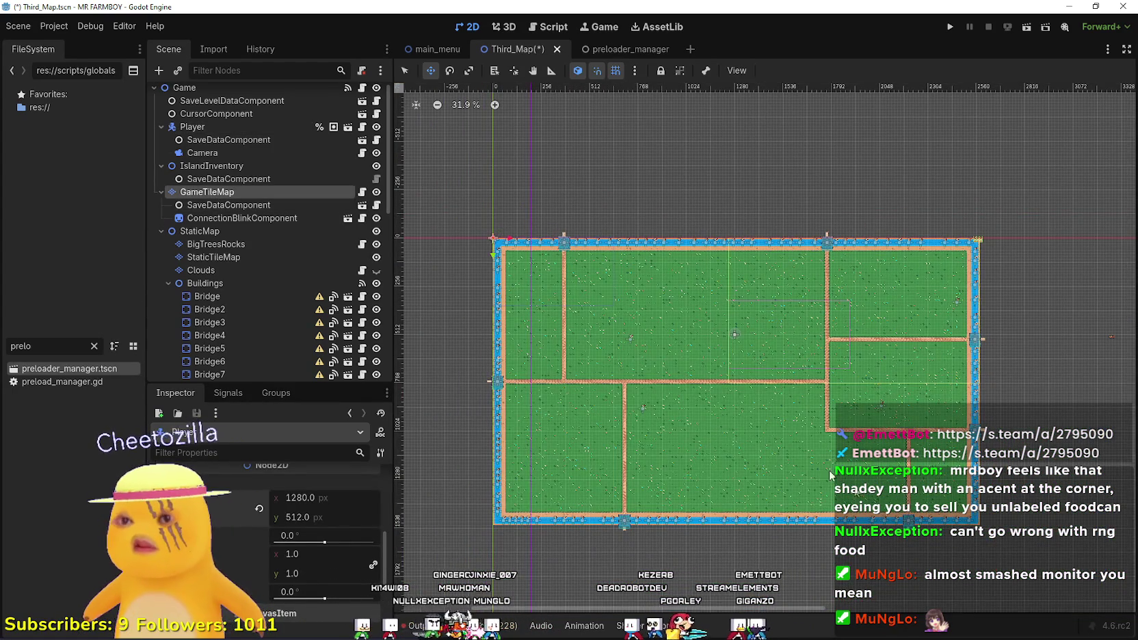
{"action": "left_click_drag", "start_coordinate": [1024, 376], "coordinate": [1024, 490]}
{"action": "scroll", "coordinate": [899, 386], "scroll_direction": "up", "scroll_amount": 4}
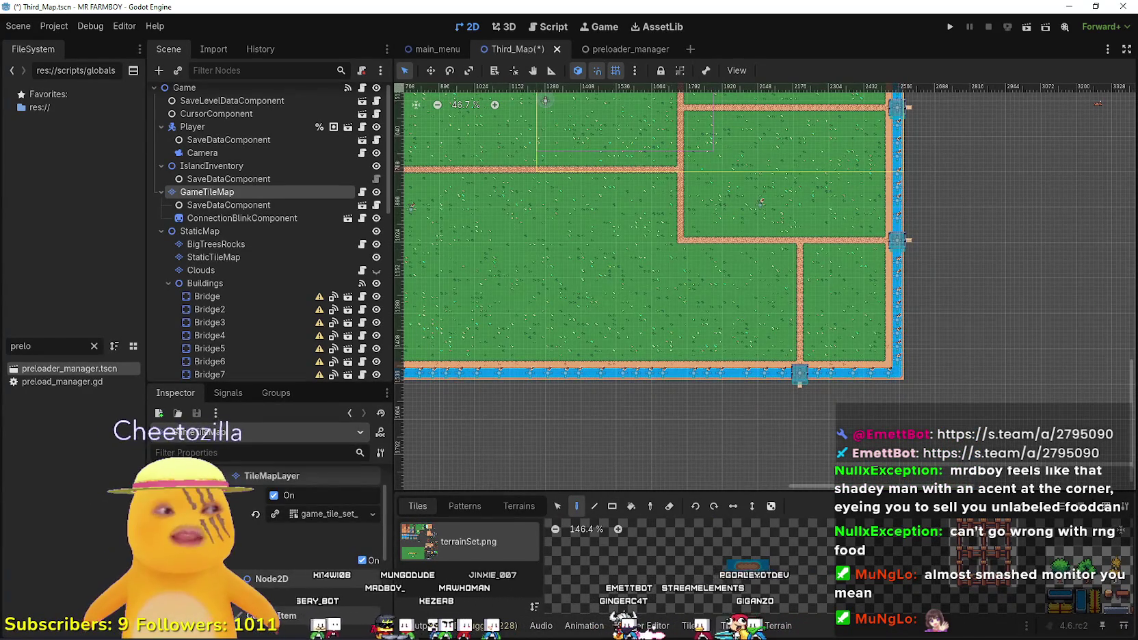
{"action": "scroll", "coordinate": [838, 376], "scroll_direction": "up", "scroll_amount": 12}
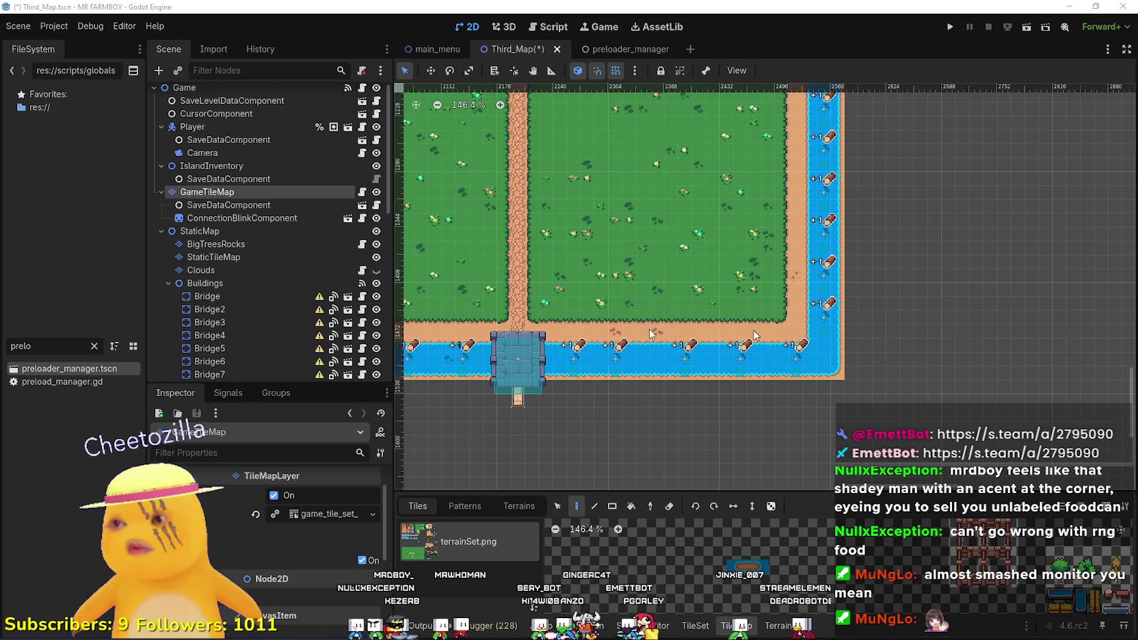
Set the Player's Transform position y to 752, placing it at 1280, 752.
{"action": "left_click", "coordinate": [225, 127]}
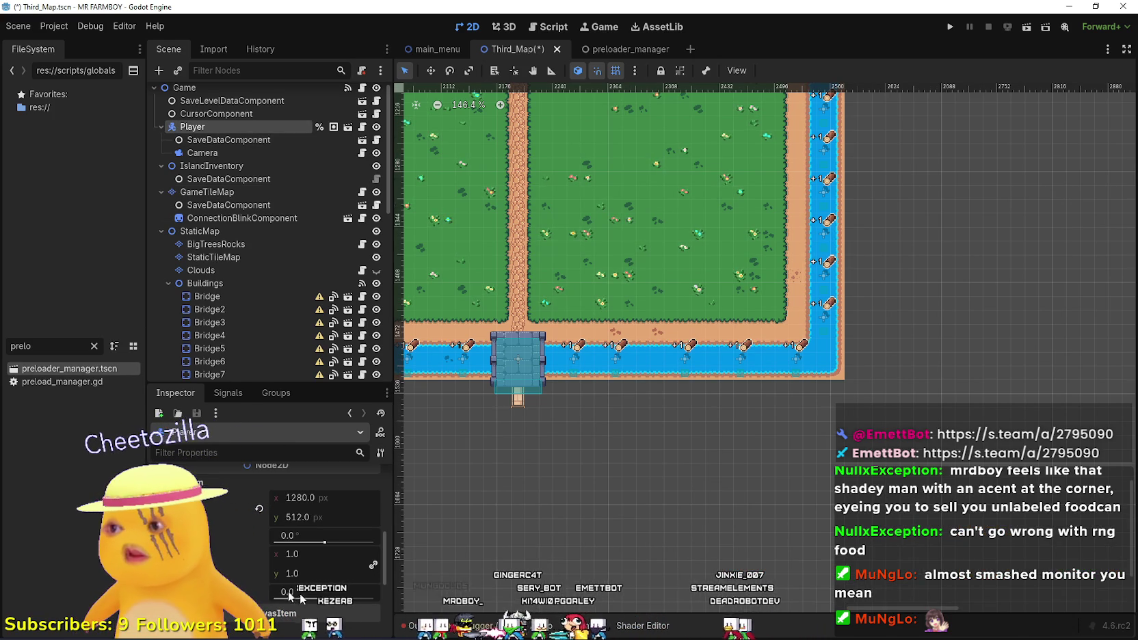
{"action": "left_click", "coordinate": [326, 511]}
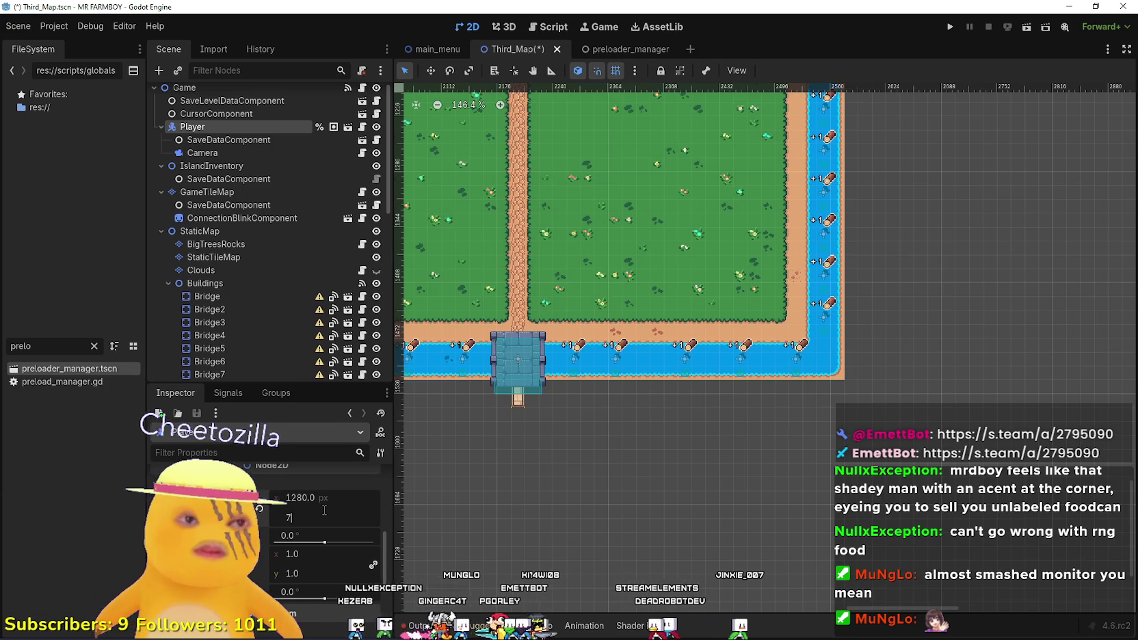
{"action": "type", "text": "7"}
{"action": "key", "text": "Return"}
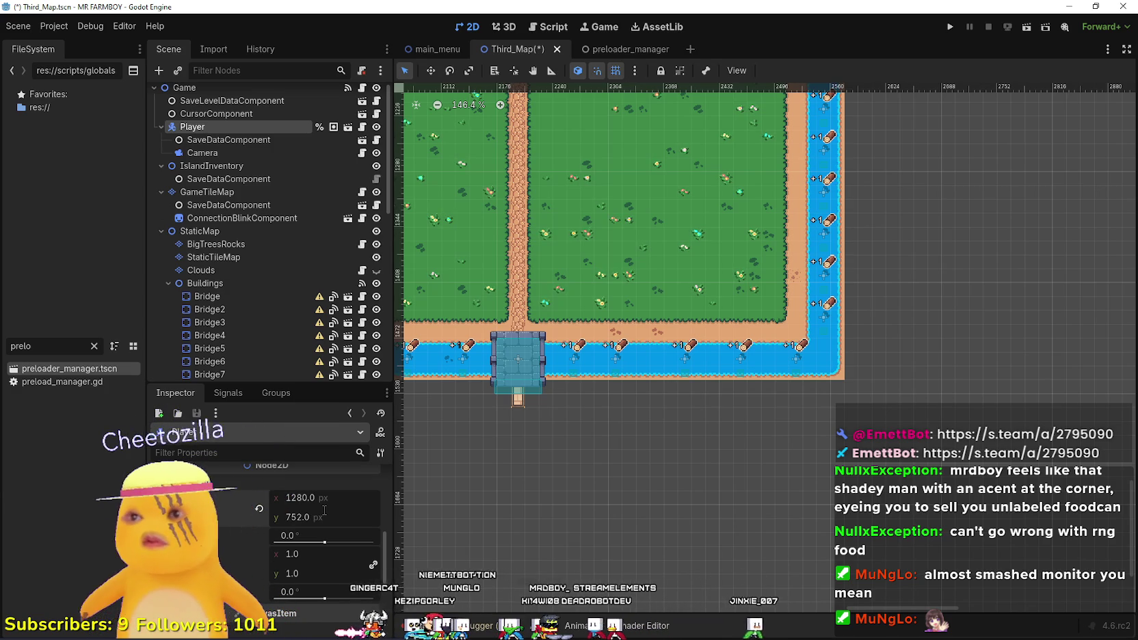
Save the Third_Map scene with the Player on the horizontal road.
{"action": "scroll", "coordinate": [527, 270], "scroll_direction": "down", "scroll_amount": 6}
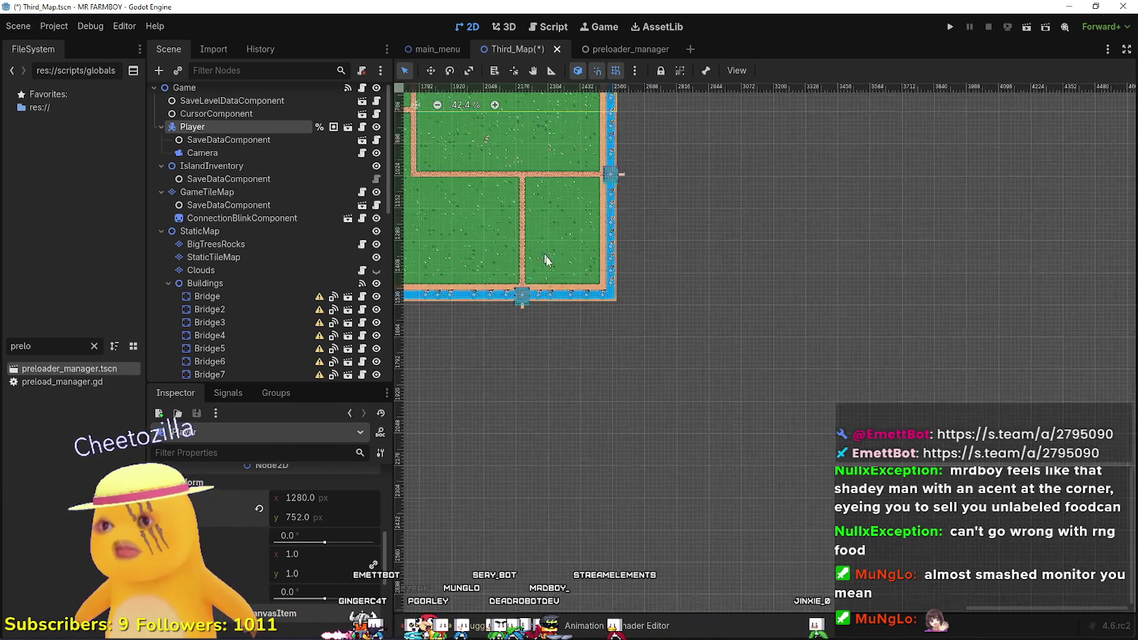
{"action": "scroll", "coordinate": [712, 335], "scroll_direction": "down", "scroll_amount": 4}
{"action": "scroll", "coordinate": [660, 256], "scroll_direction": "up", "scroll_amount": 3}
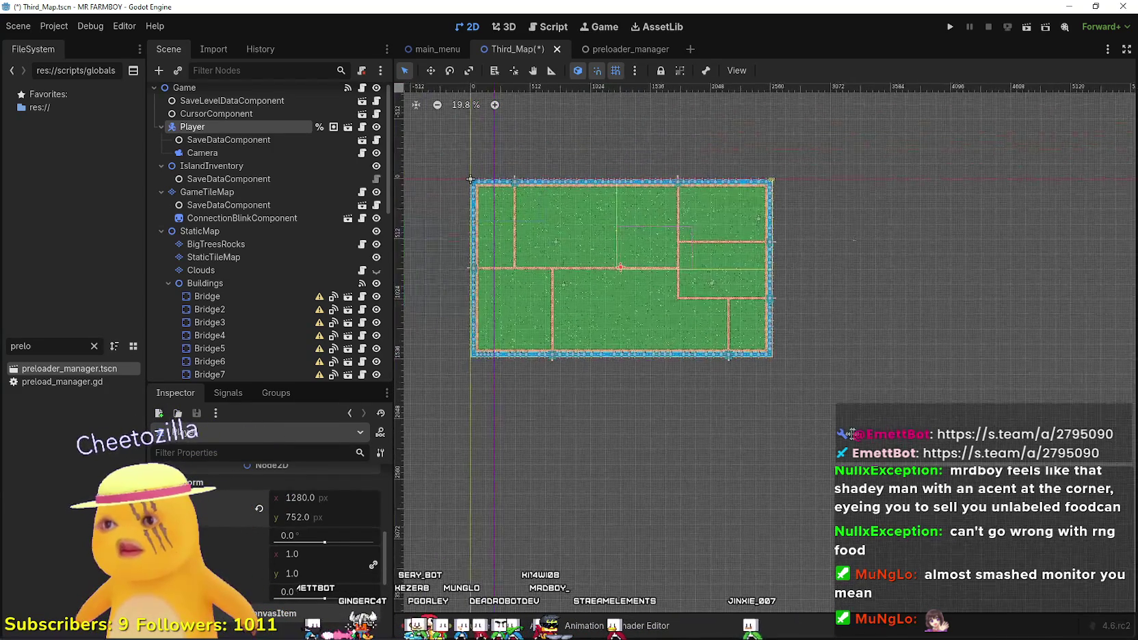
{"action": "scroll", "coordinate": [660, 256], "scroll_direction": "up", "scroll_amount": 4}
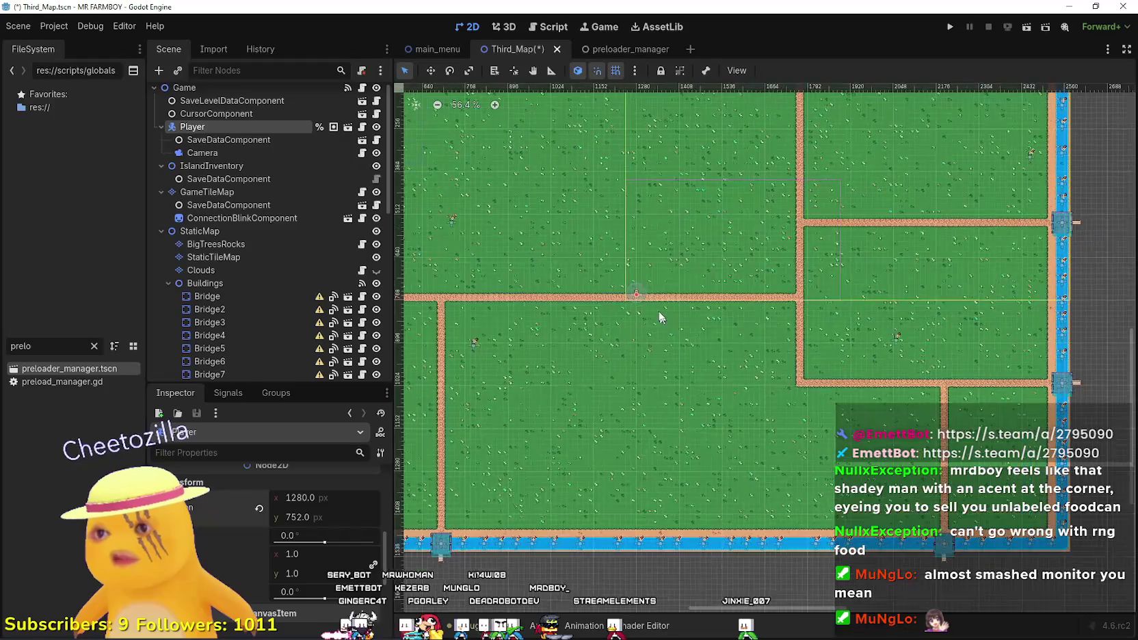
{"action": "scroll", "coordinate": [640, 331], "scroll_direction": "down", "scroll_amount": 3}
{"action": "scroll", "coordinate": [684, 315], "scroll_direction": "up", "scroll_amount": 2}
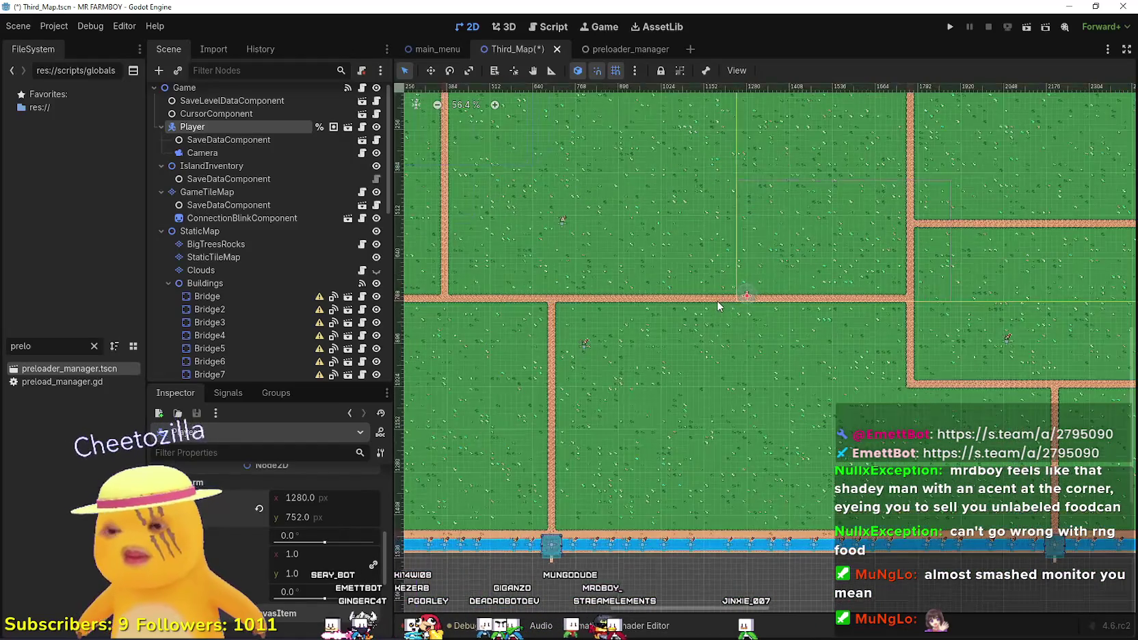
{"action": "scroll", "coordinate": [719, 303], "scroll_direction": "down", "scroll_amount": 1}
{"action": "key", "text": "ctrl+s"}
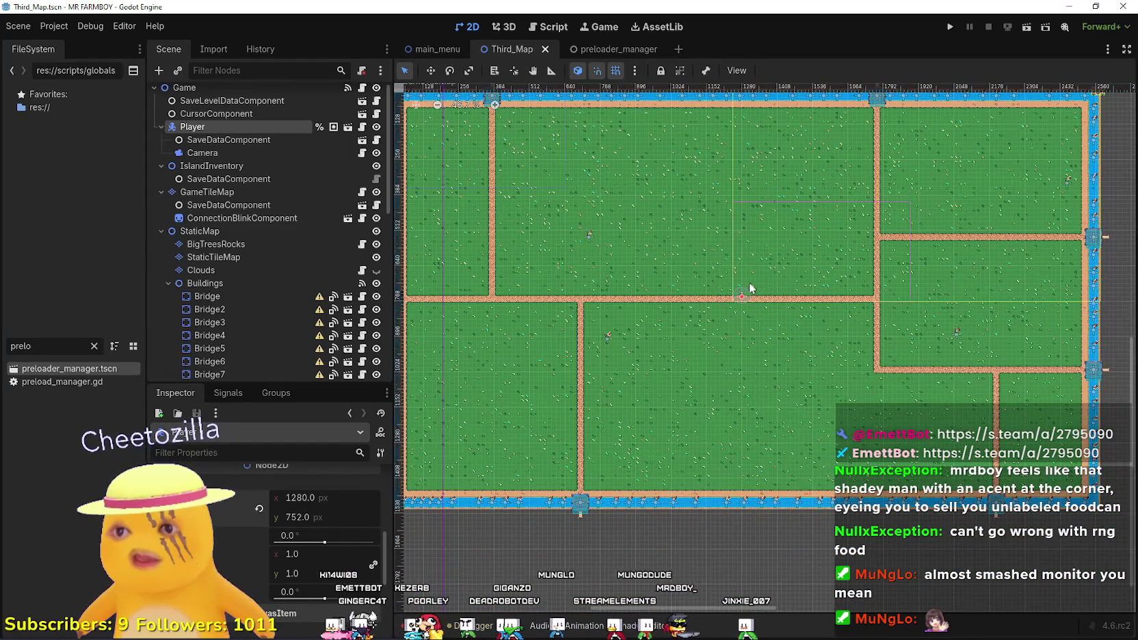
Zoom in on the Player to confirm it sits on the central road at 1280, 752.
{"action": "scroll", "coordinate": [741, 316], "scroll_direction": "up", "scroll_amount": 4}
{"action": "scroll", "coordinate": [741, 317], "scroll_direction": "up", "scroll_amount": 3}
{"action": "scroll", "coordinate": [732, 294], "scroll_direction": "up", "scroll_amount": 4}
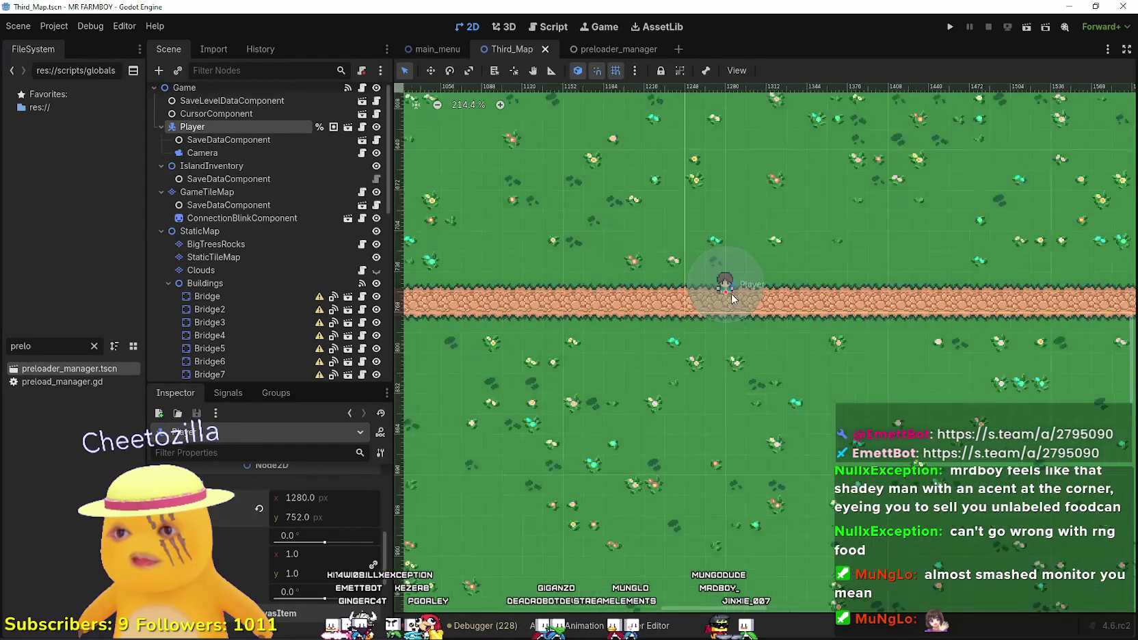
{"action": "scroll", "coordinate": [733, 287], "scroll_direction": "down", "scroll_amount": 4}
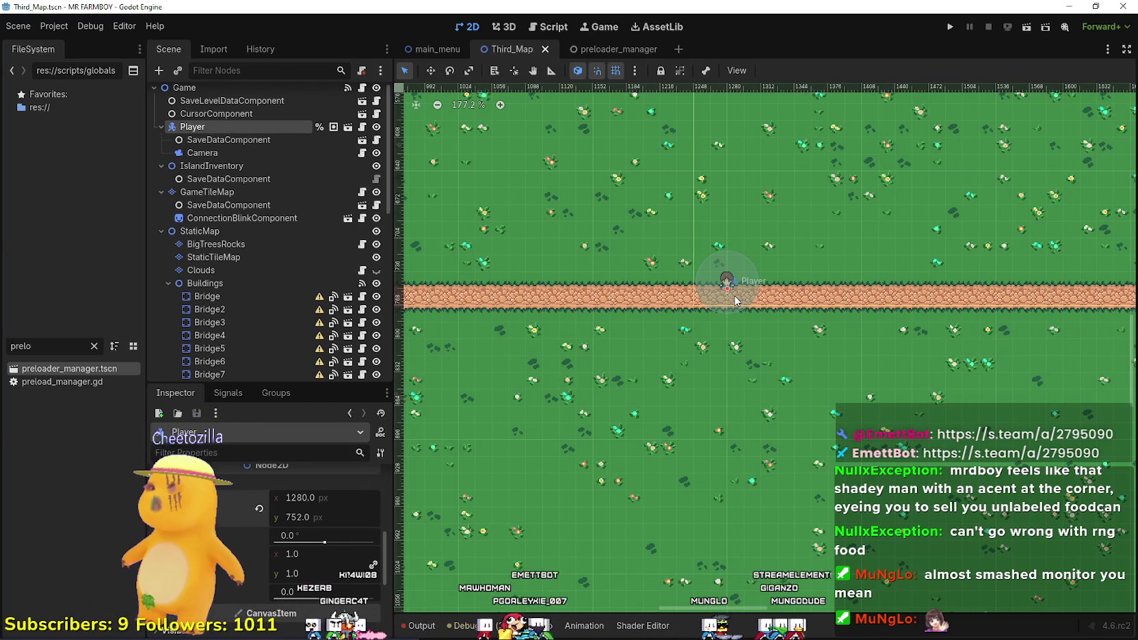
{"action": "scroll", "coordinate": [735, 301], "scroll_direction": "down", "scroll_amount": 2}
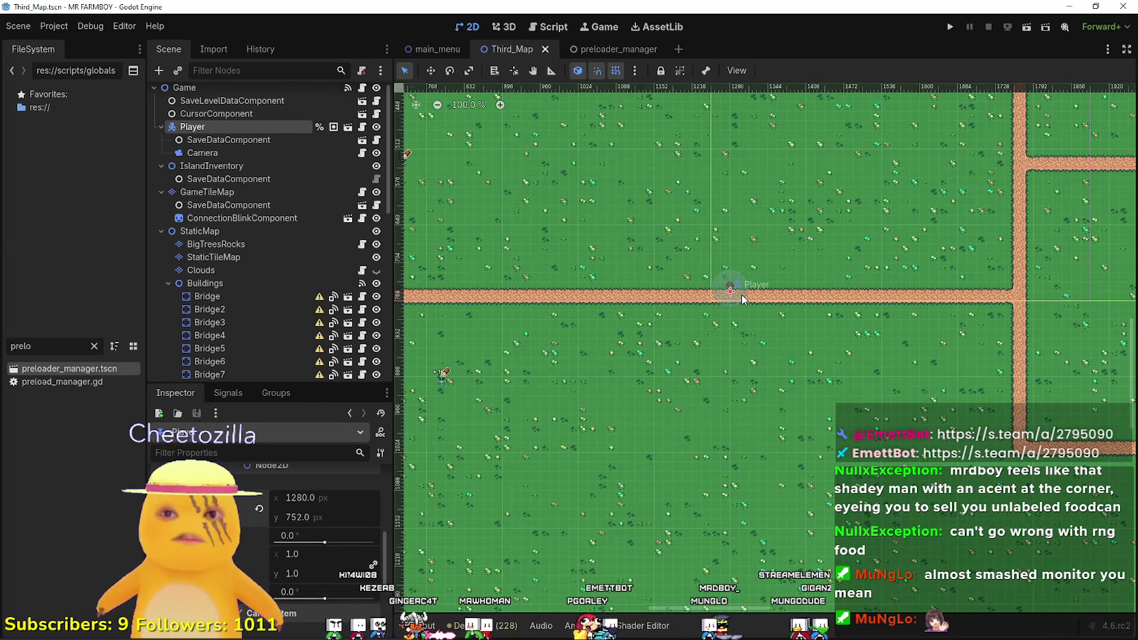
{"action": "scroll", "coordinate": [743, 299], "scroll_direction": "up", "scroll_amount": 2}
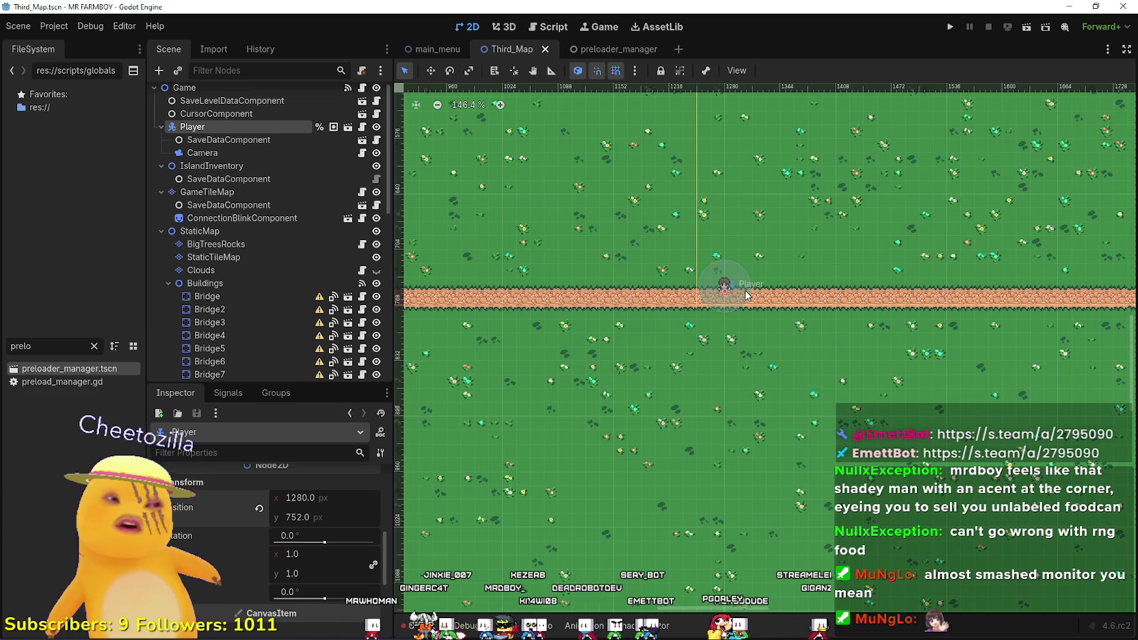
{"action": "scroll", "coordinate": [745, 295], "scroll_direction": "down", "scroll_amount": 5}
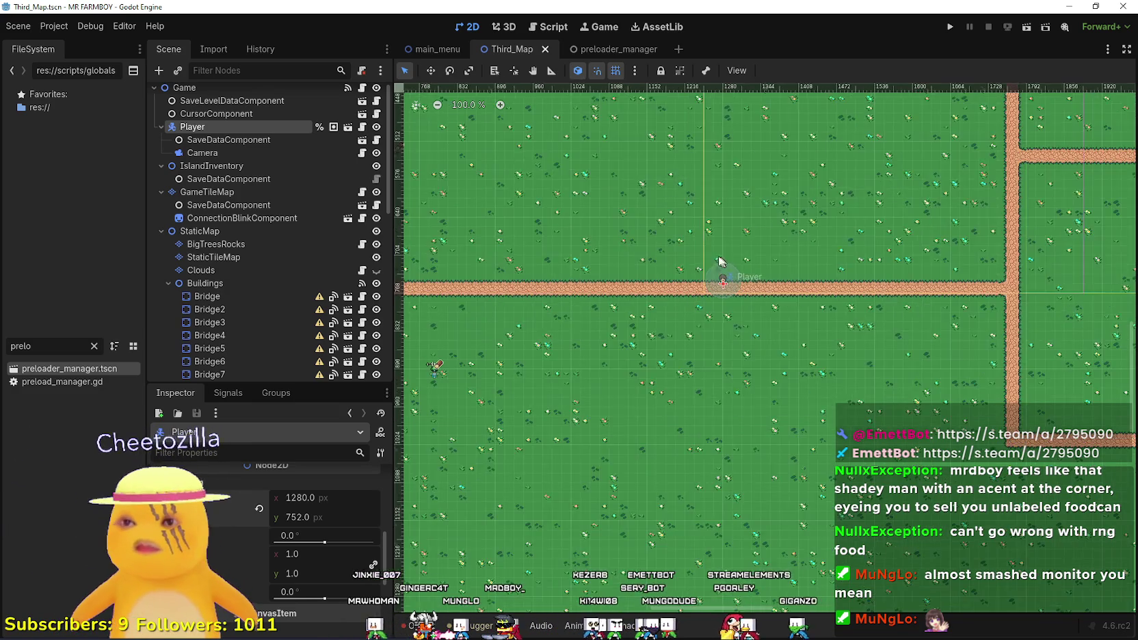
{"action": "scroll", "coordinate": [242, 258], "scroll_direction": "down", "scroll_amount": 4}
{"action": "scroll", "coordinate": [239, 247], "scroll_direction": "up", "scroll_amount": 4}
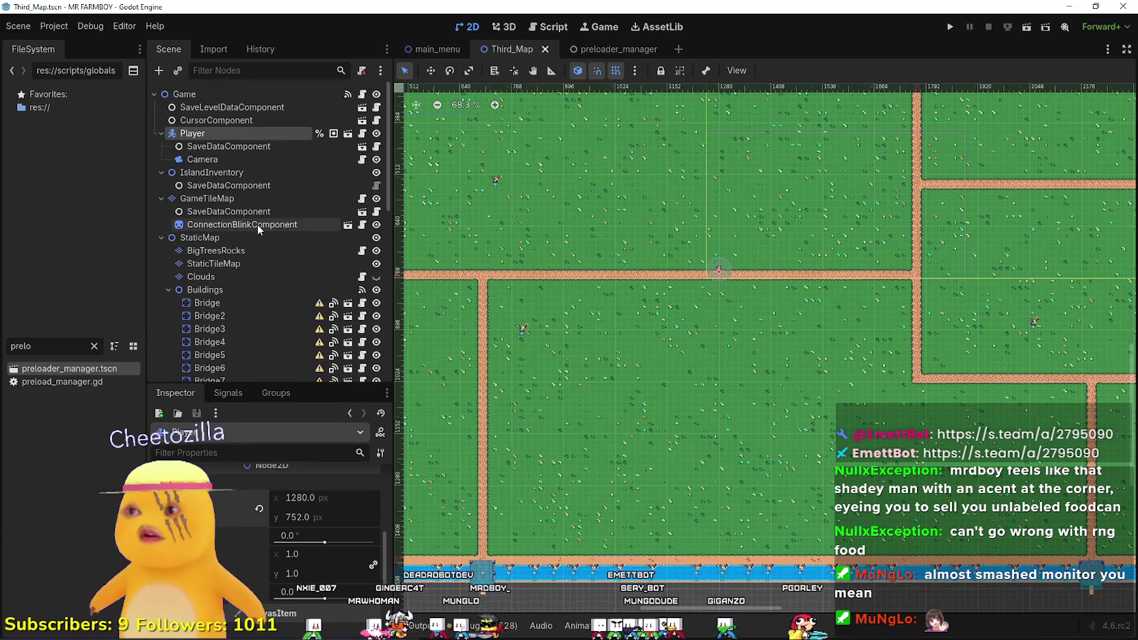
Select the Camera node under Player to show its Camera2D settings.
{"action": "left_click", "coordinate": [239, 147]}
{"action": "scroll", "coordinate": [782, 311], "scroll_direction": "down", "scroll_amount": 4}
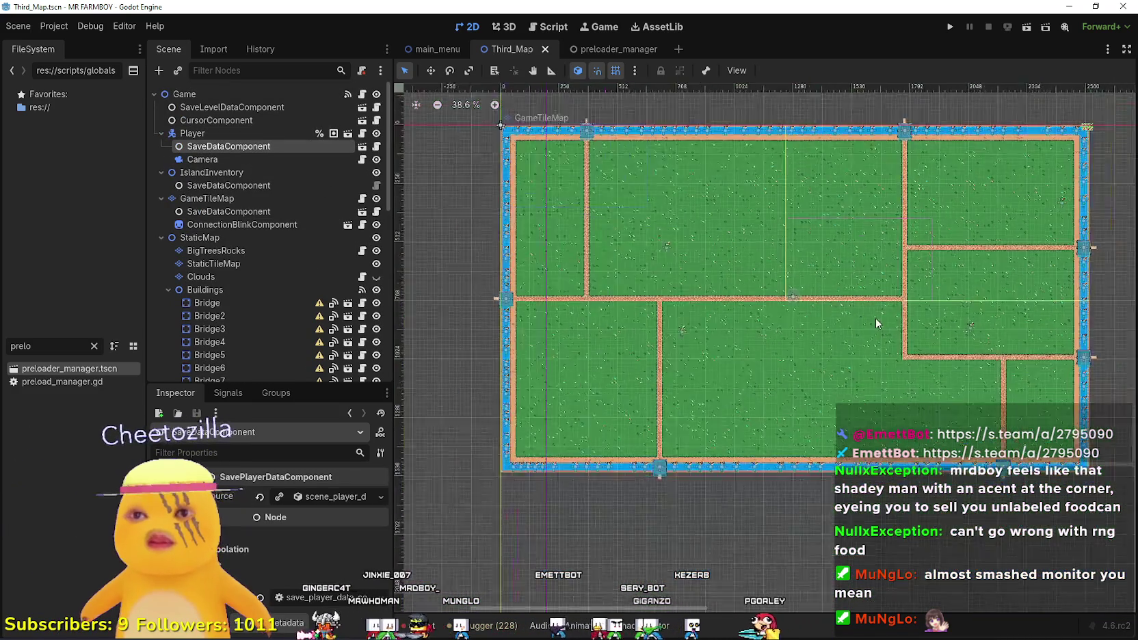
{"action": "left_click", "coordinate": [302, 158]}
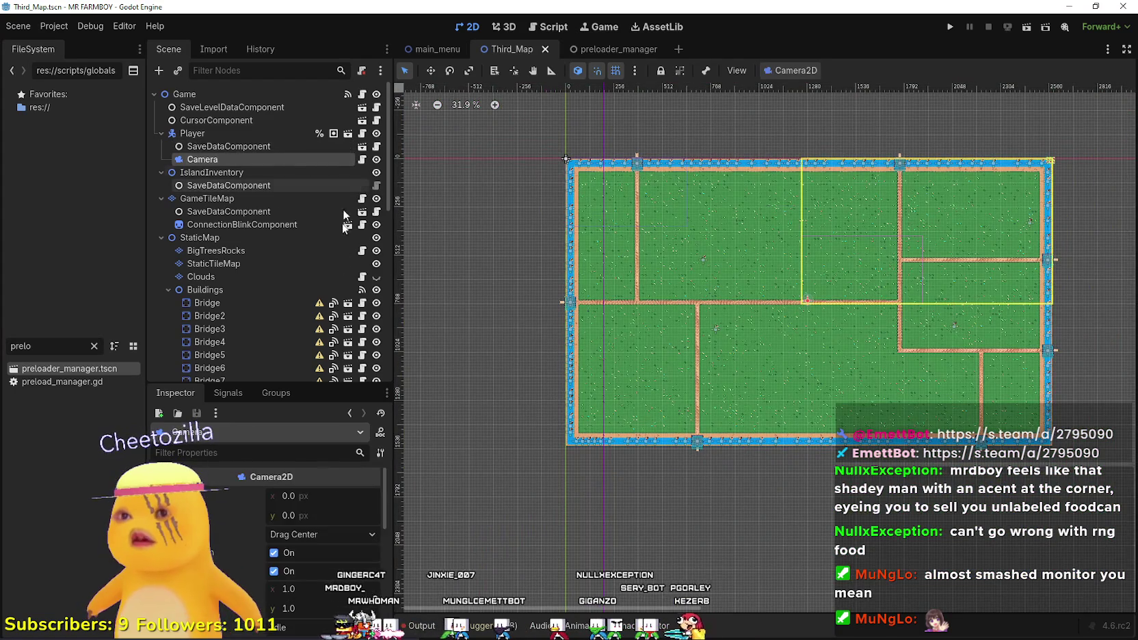
Lower the camera's left limit from 1248 and pull the right limit inward.
{"action": "scroll", "coordinate": [295, 547], "scroll_direction": "down", "scroll_amount": 2}
{"action": "scroll", "coordinate": [293, 540], "scroll_direction": "down", "scroll_amount": 2}
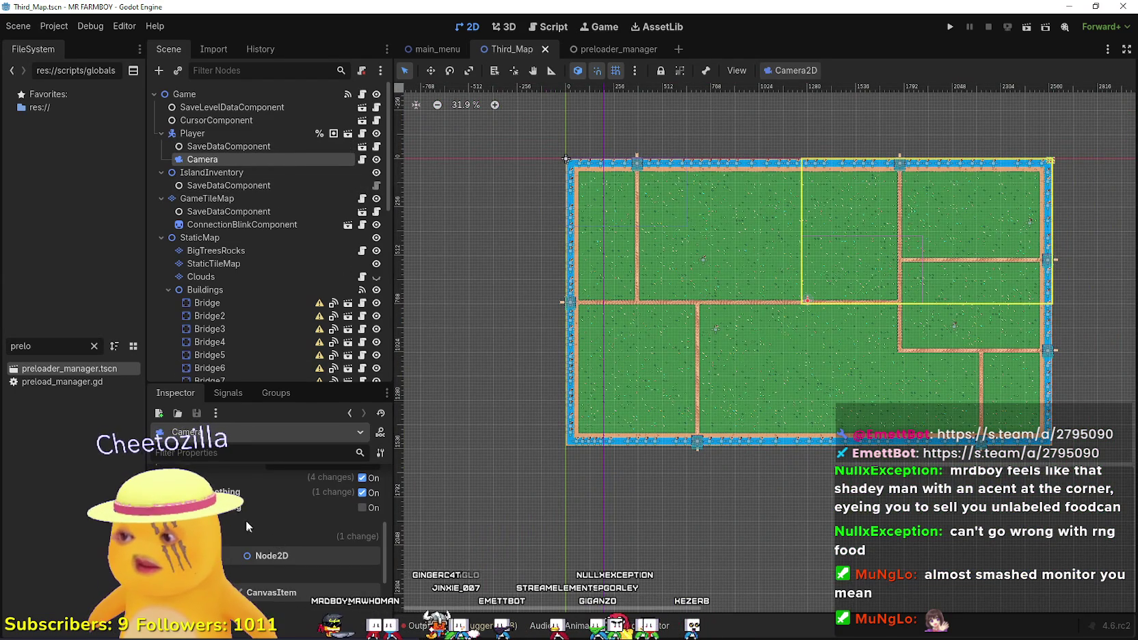
{"action": "scroll", "coordinate": [255, 529], "scroll_direction": "up", "scroll_amount": 2}
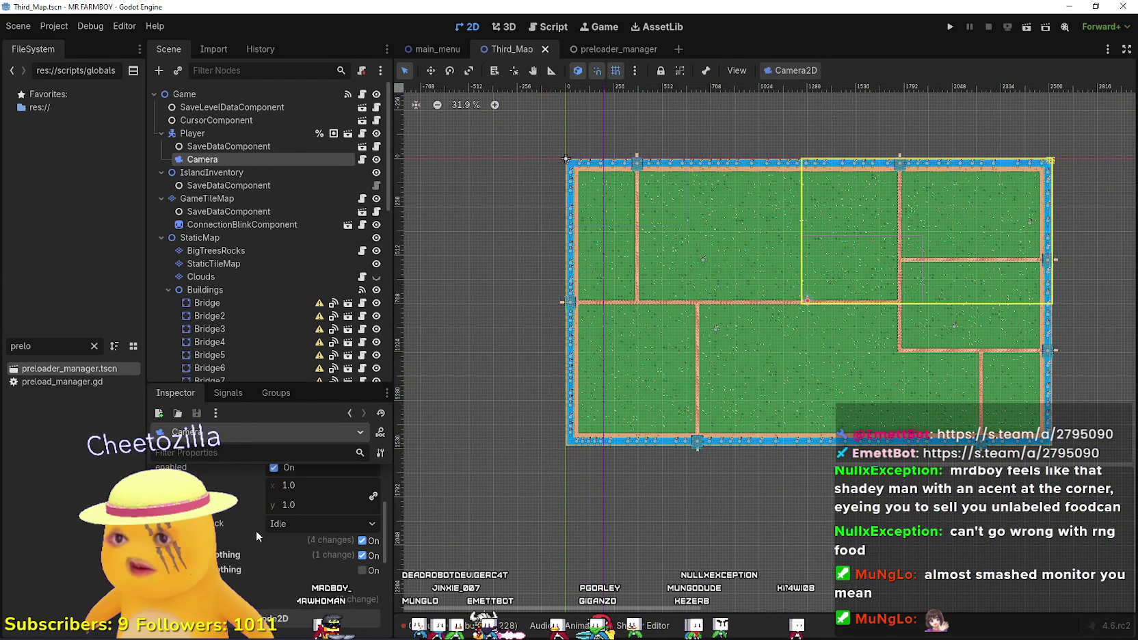
{"action": "scroll", "coordinate": [255, 530], "scroll_direction": "down", "scroll_amount": 3}
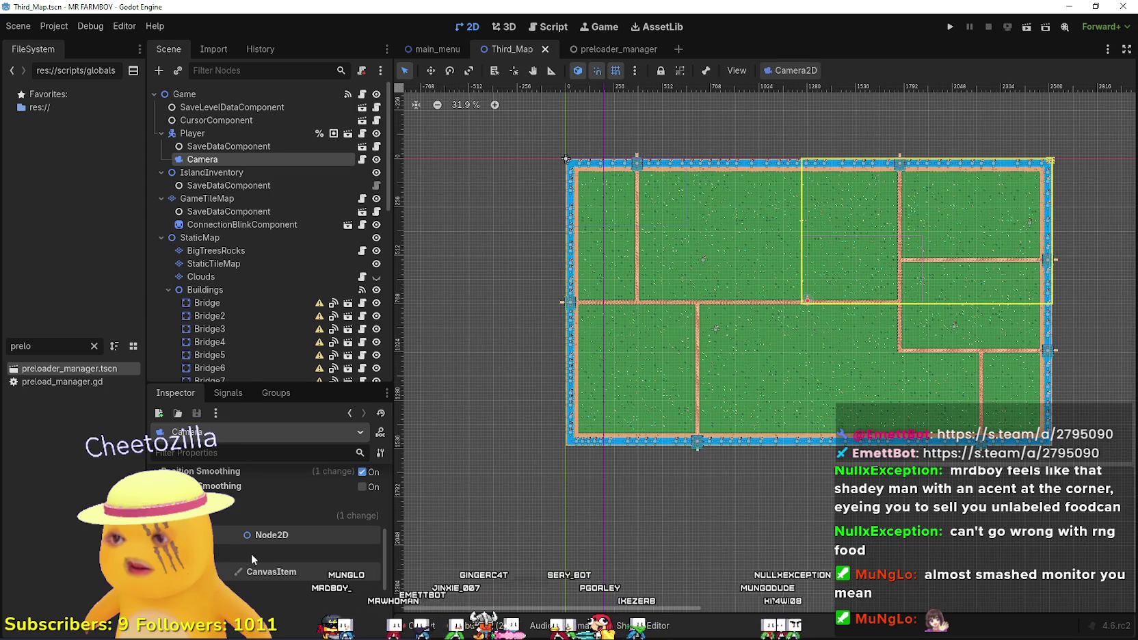
{"action": "scroll", "coordinate": [246, 543], "scroll_direction": "up", "scroll_amount": 2}
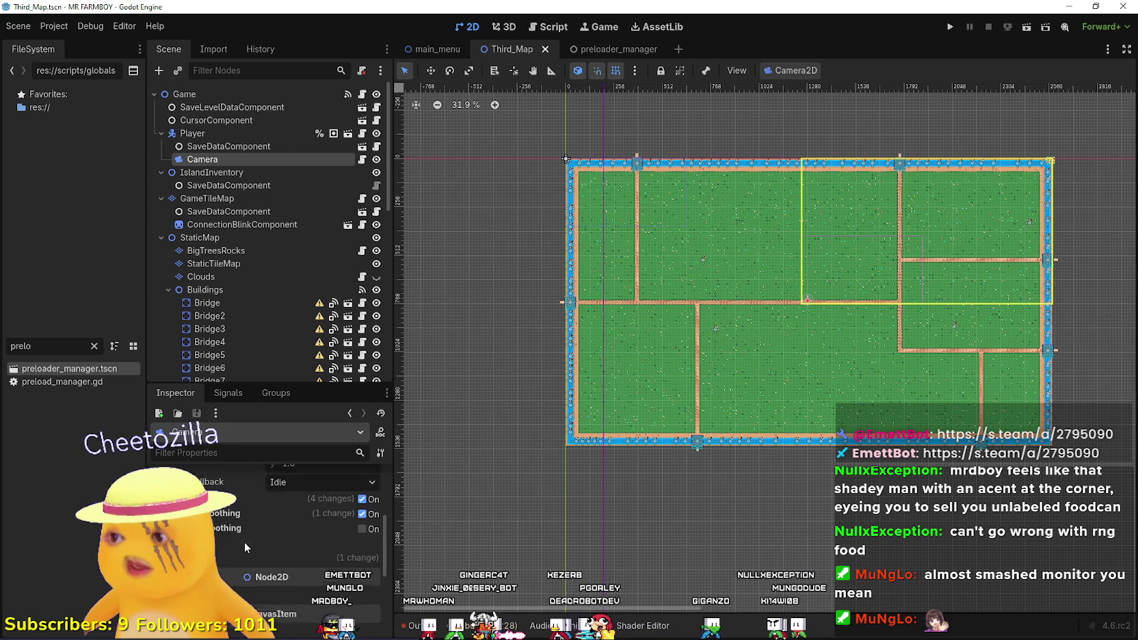
{"action": "scroll", "coordinate": [245, 542], "scroll_direction": "up", "scroll_amount": 3}
{"action": "scroll", "coordinate": [389, 476], "scroll_direction": "down", "scroll_amount": 4}
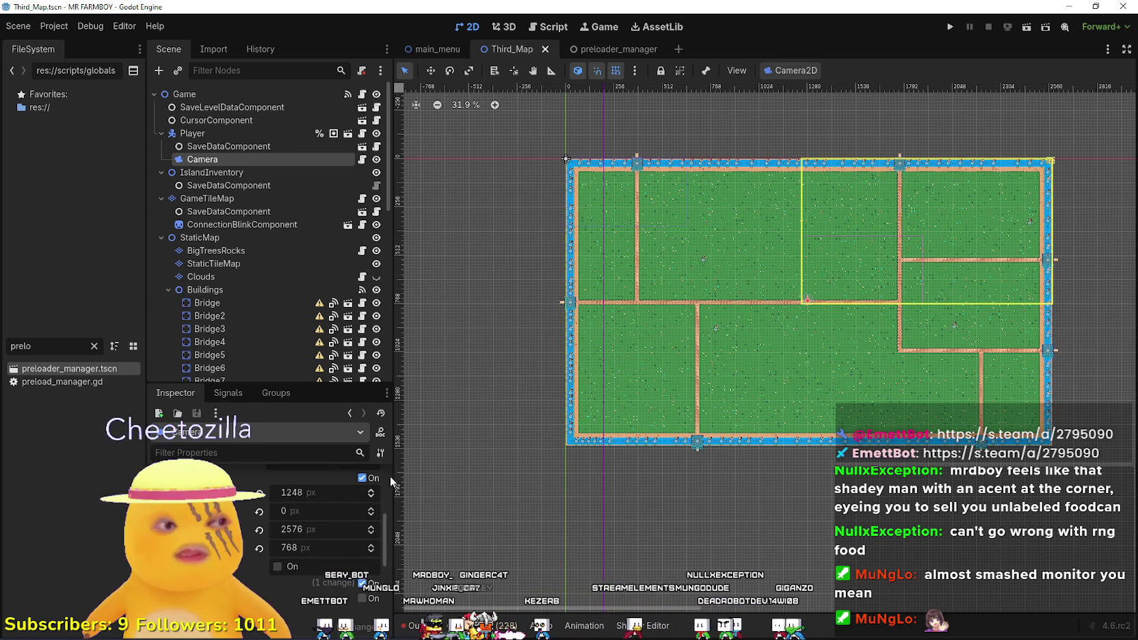
{"action": "left_click_drag", "start_coordinate": [321, 492], "coordinate": [251, 501]}
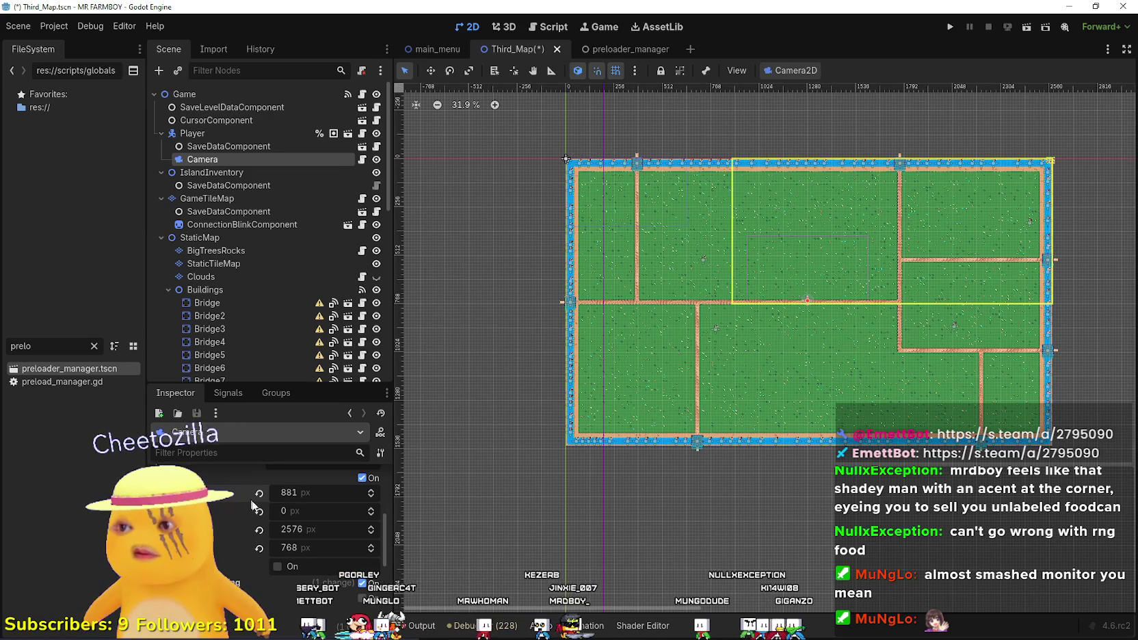
{"action": "scroll", "coordinate": [862, 315], "scroll_direction": "up", "scroll_amount": 5}
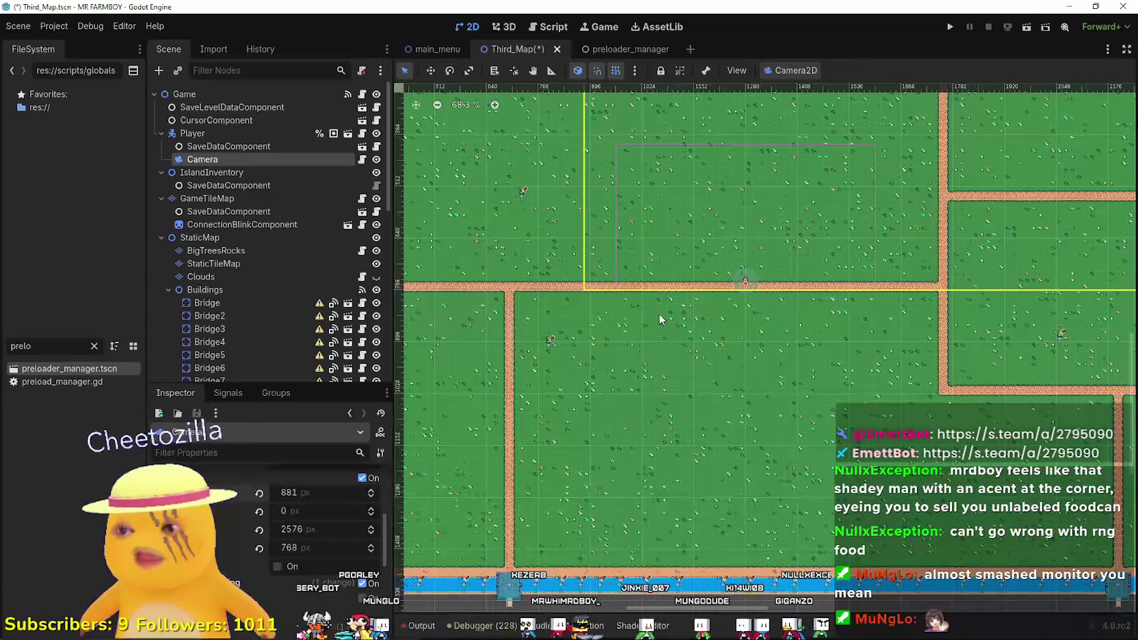
{"action": "scroll", "coordinate": [728, 414], "scroll_direction": "down", "scroll_amount": 6}
{"action": "left_click_drag", "start_coordinate": [309, 530], "coordinate": [248, 530]}
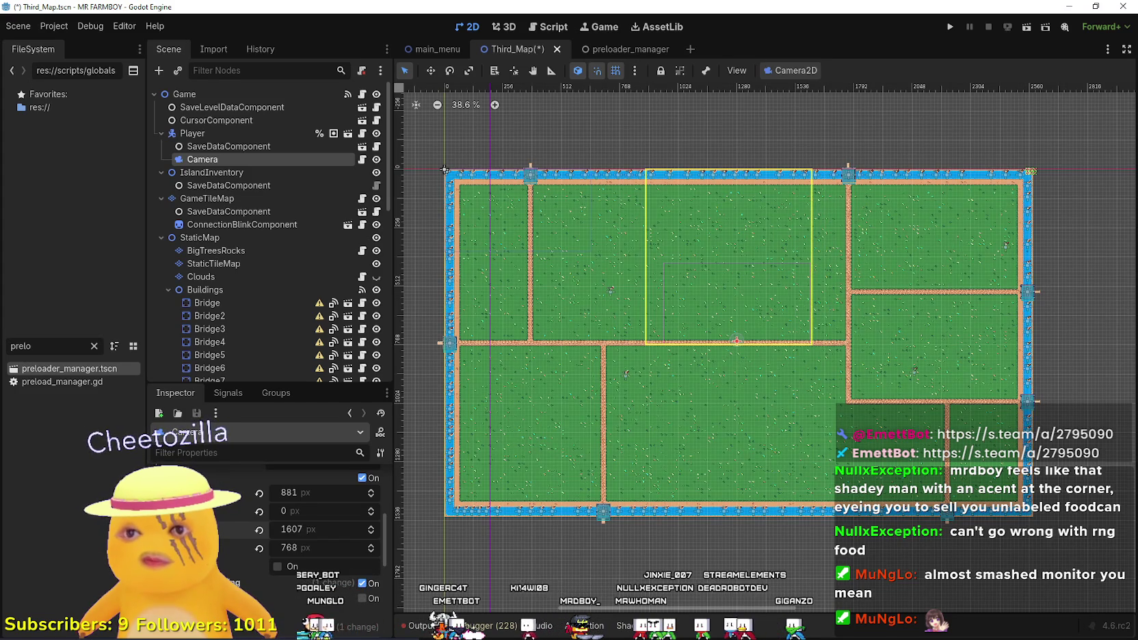
Fine-tune the camera's left limit and raise its top limit slightly.
{"action": "mouse_move", "coordinate": [306, 500]}
{"action": "left_mouse_down"}
{"action": "mouse_move", "coordinate": [294, 500]}
{"action": "mouse_move", "coordinate": [323, 492]}
{"action": "mouse_move", "coordinate": [303, 529]}
{"action": "mouse_move", "coordinate": [287, 530]}
{"action": "left_mouse_up"}
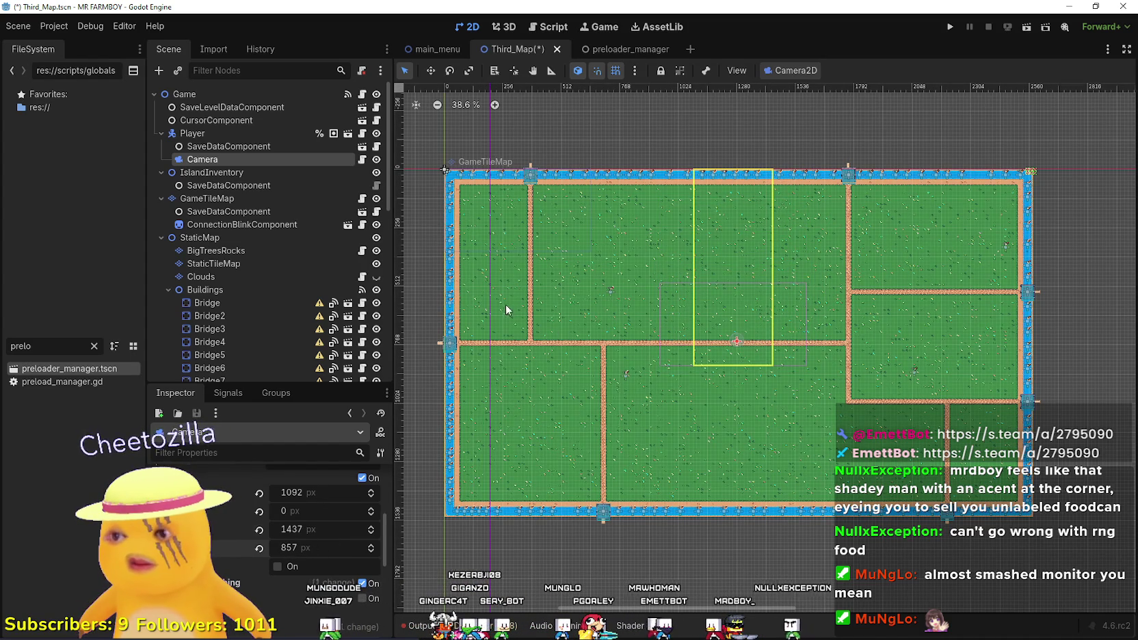
{"action": "left_click_drag", "start_coordinate": [295, 494], "coordinate": [335, 513]}
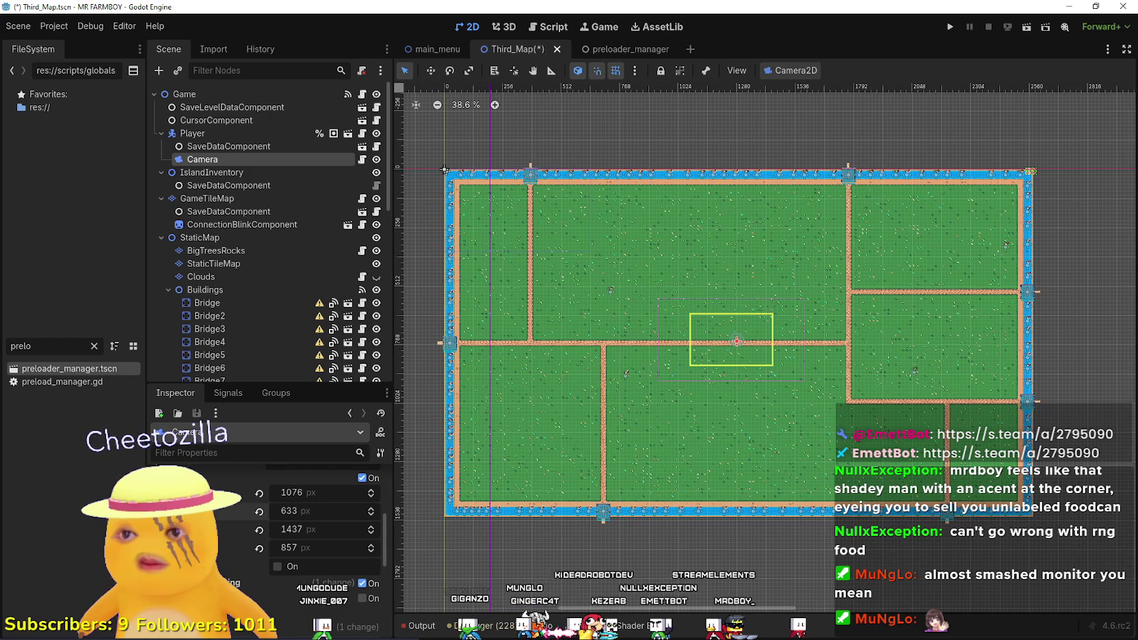
{"action": "scroll", "coordinate": [739, 338], "scroll_direction": "up", "scroll_amount": 8}
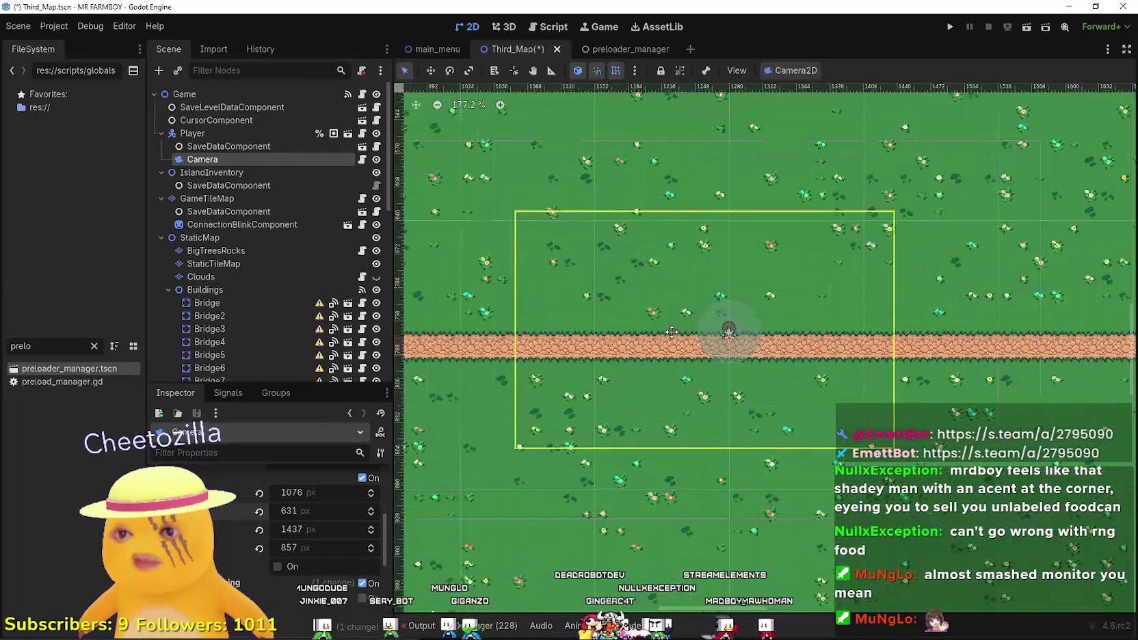
{"action": "scroll", "coordinate": [636, 386], "scroll_direction": "down", "scroll_amount": 1}
{"action": "mouse_move", "coordinate": [283, 518]}
{"action": "left_mouse_down"}
{"action": "mouse_move", "coordinate": [300, 518]}
{"action": "mouse_move", "coordinate": [295, 511]}
{"action": "left_mouse_up"}
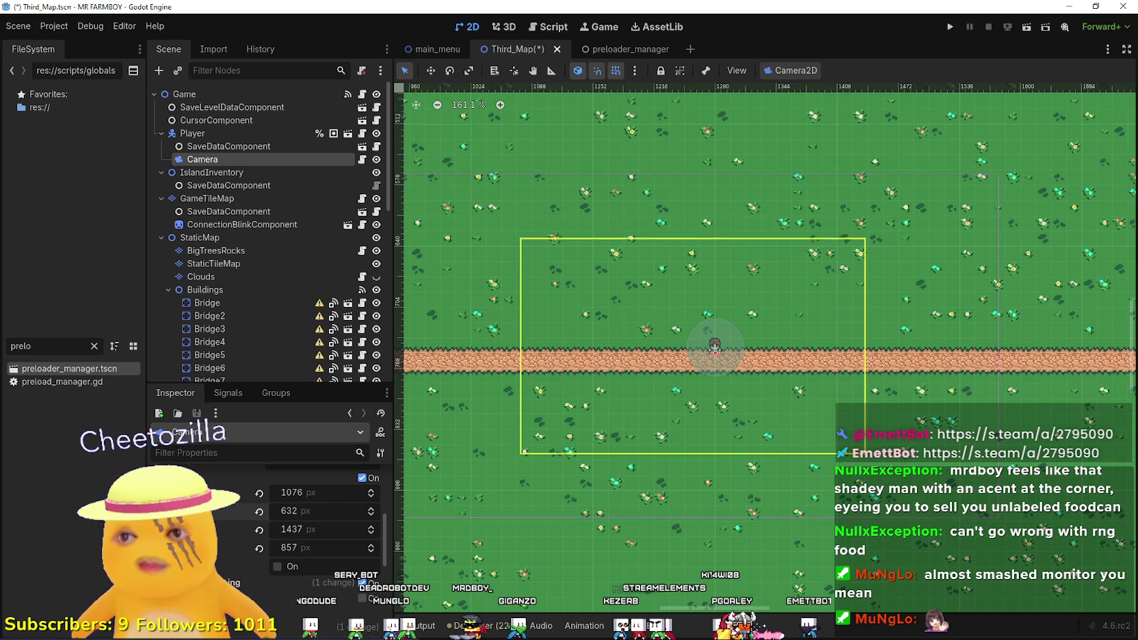